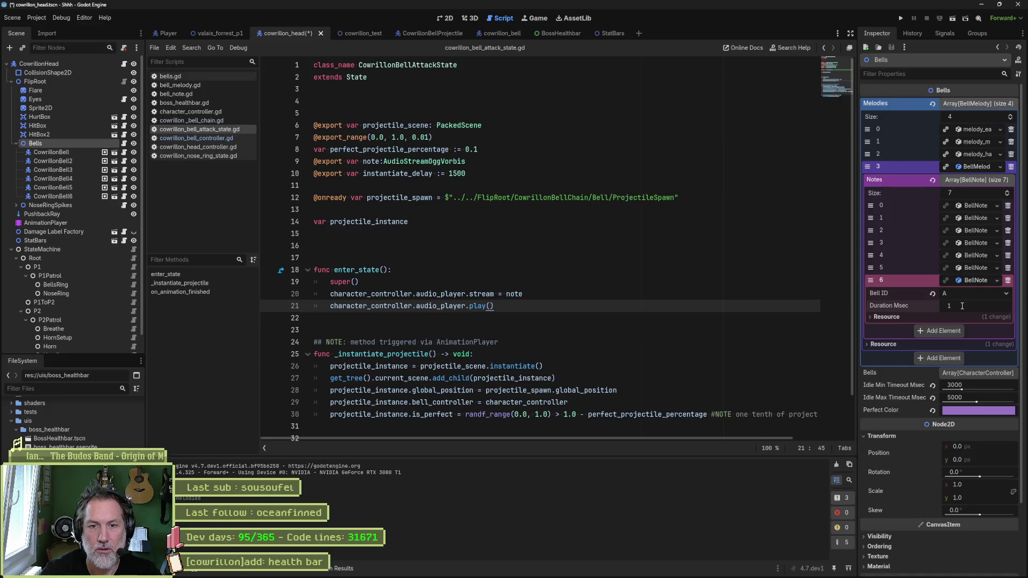
- Set note 6 to 1000 ms, add three note slots, and make note 7 a BellNote on bell A
text(000)
key(Return)
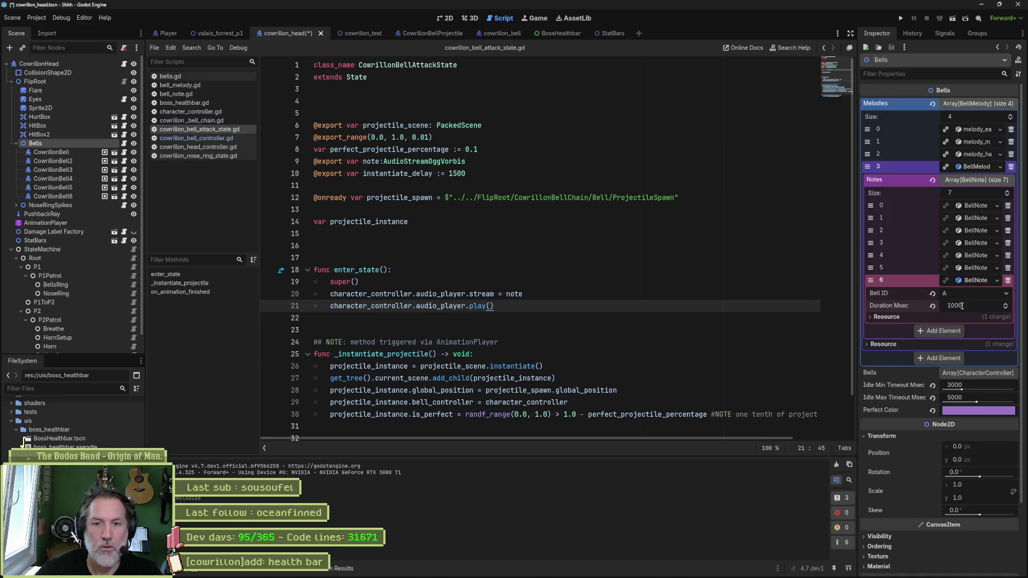
click(942, 330)
click(945, 343)
click(944, 354)
click(964, 331)
click(965, 353)
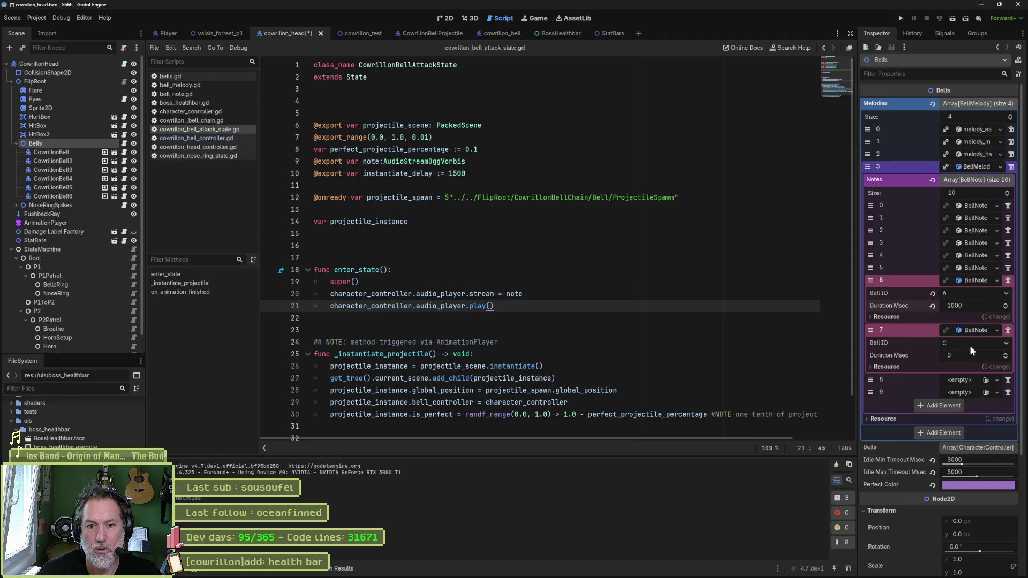
click(969, 346)
click(975, 356)
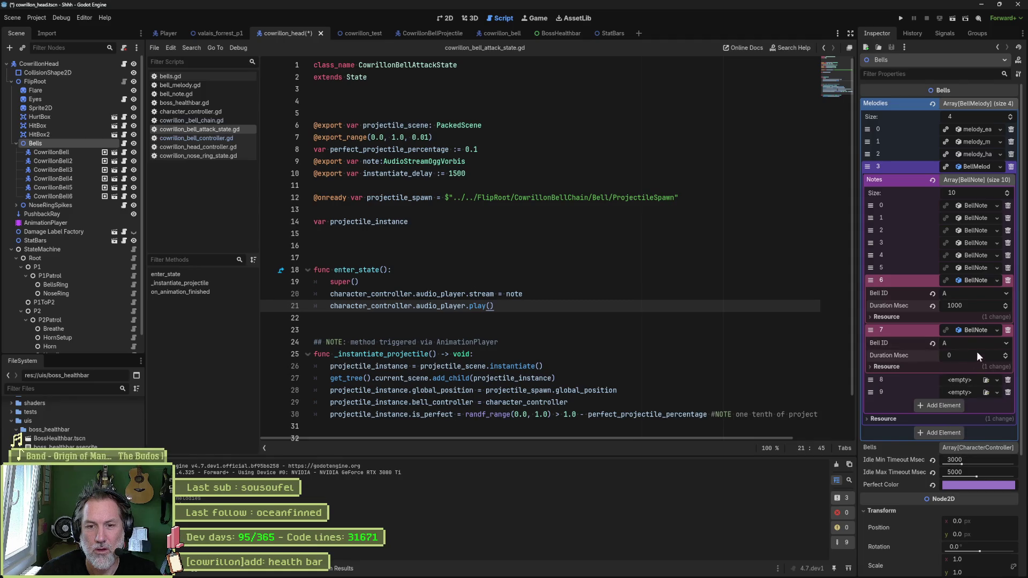
- Create BellNotes for notes 8 and 9, giving note 9 bell E and 500 ms
click(971, 380)
click(962, 406)
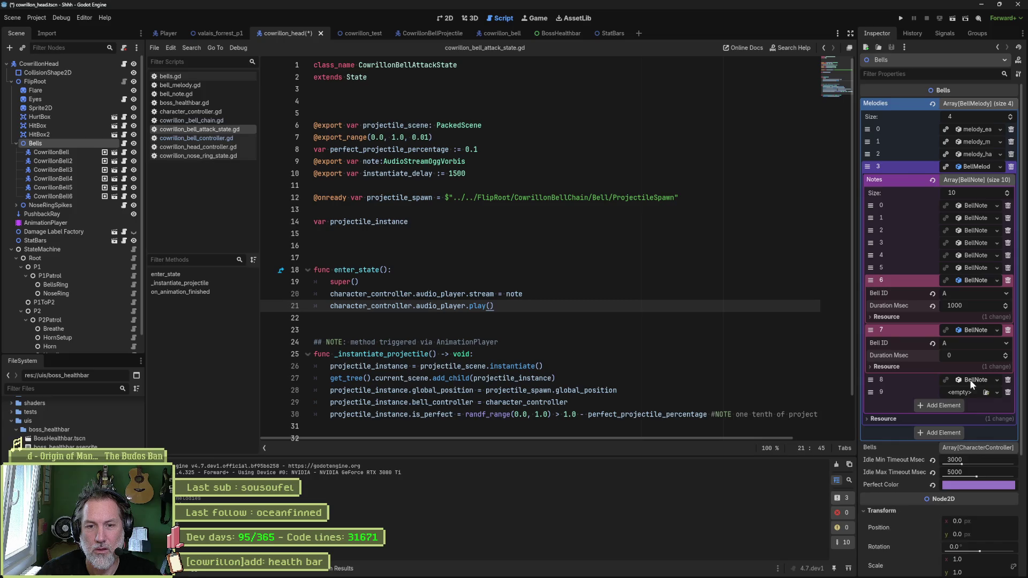
click(969, 431)
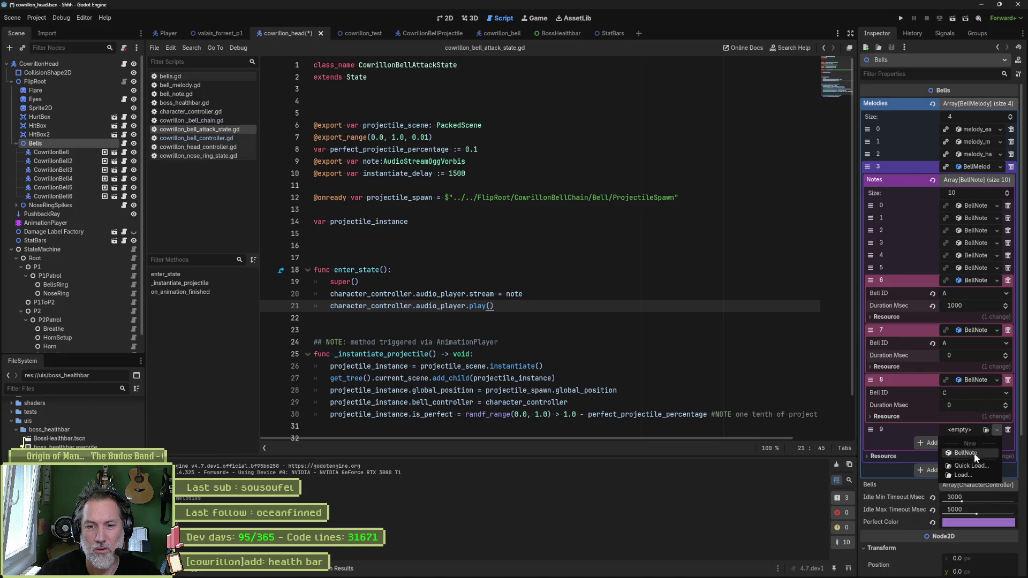
click(974, 454)
click(965, 444)
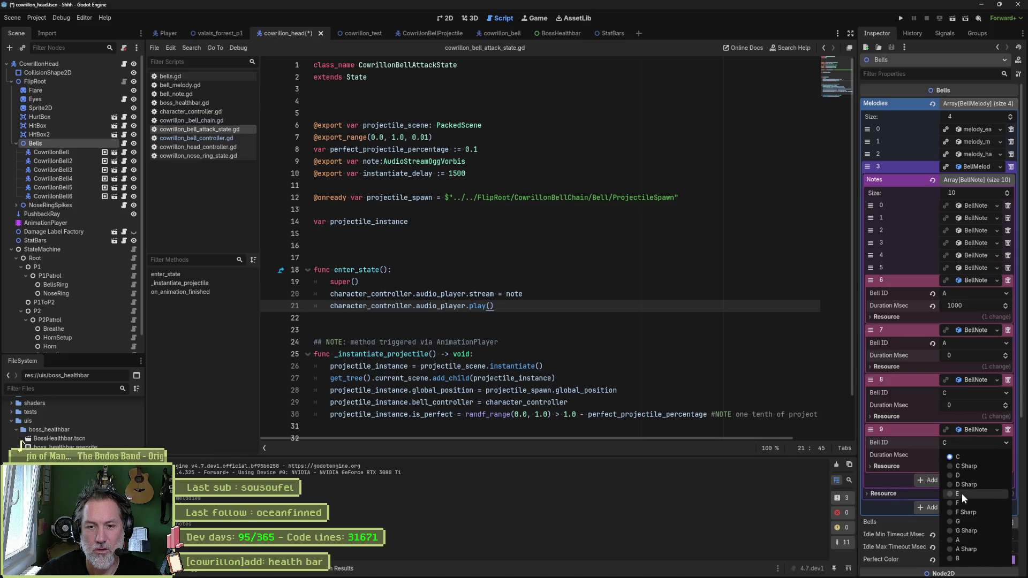
click(961, 493)
scroll(966, 404, up, 2)
scroll(966, 357, up, 3)
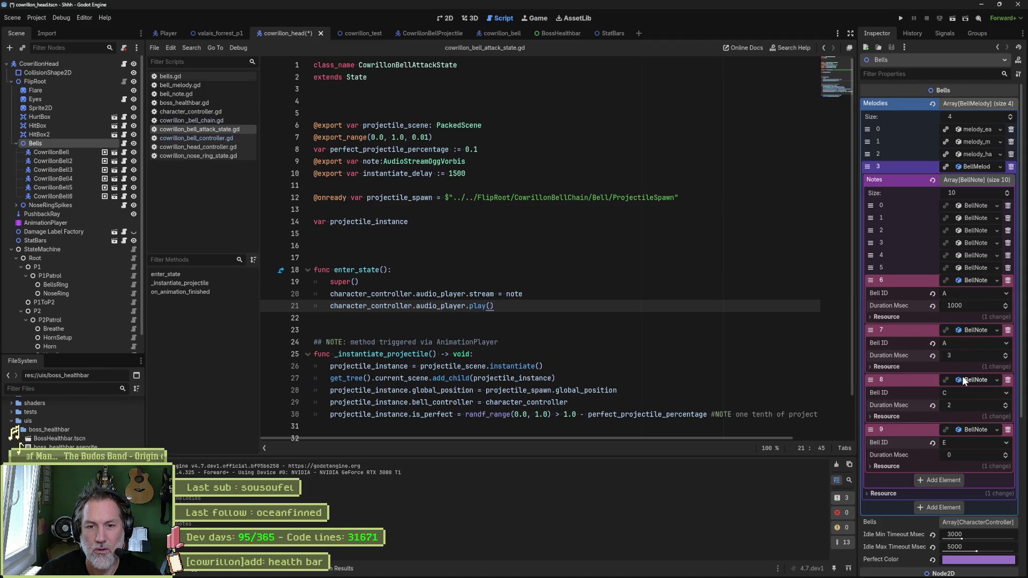
click(943, 353)
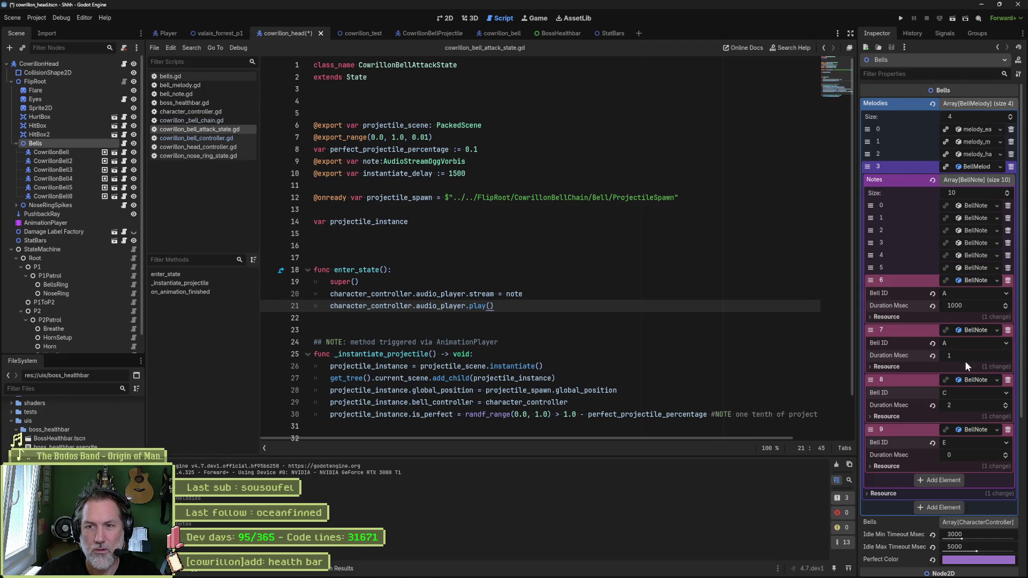
click(985, 456)
text(500)
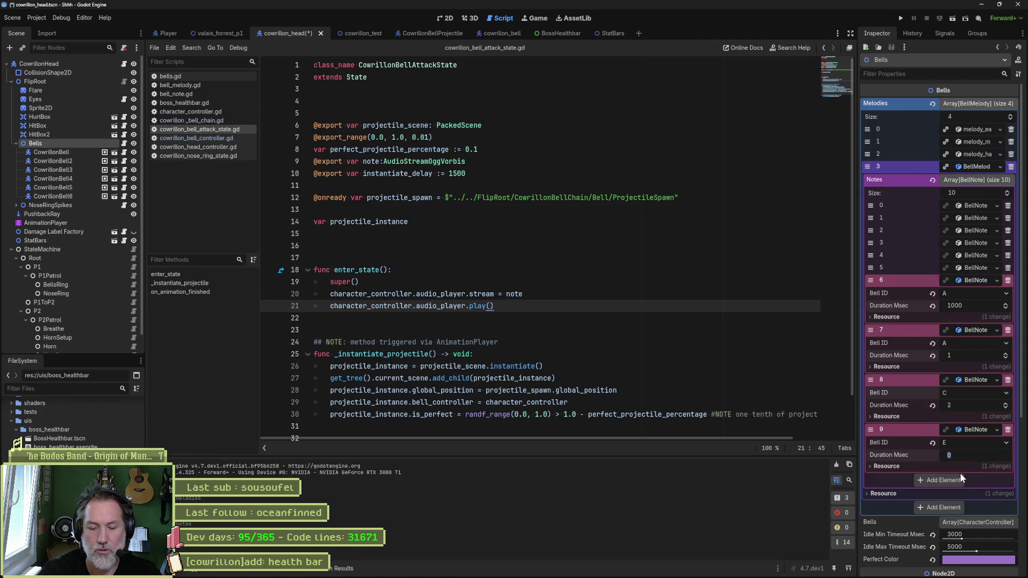
key(Return)
- Add two more slots and make note 10 an A Sharp BellNote lasting 1 ms
scroll(926, 429, down, 3)
click(945, 419)
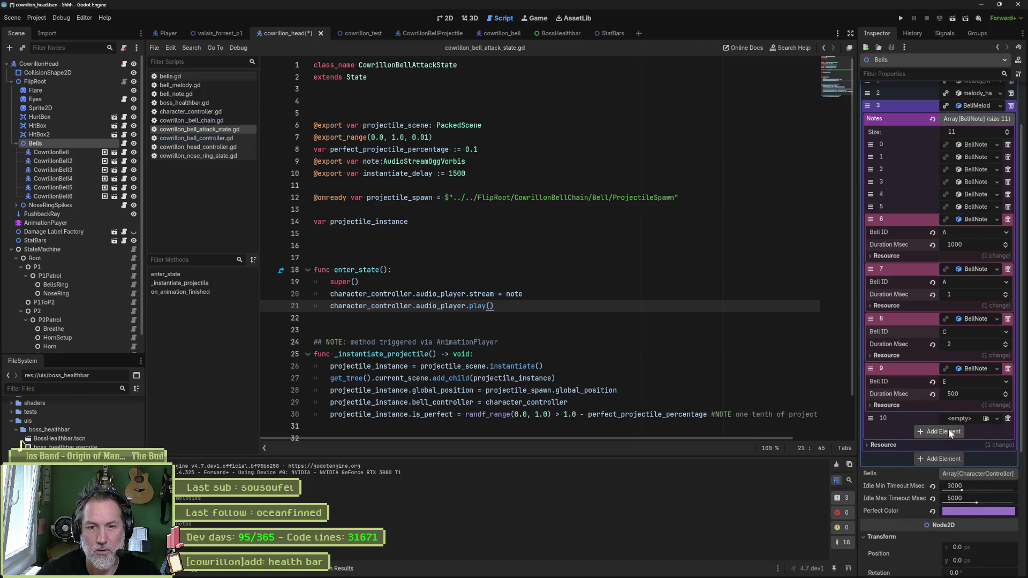
click(948, 429)
click(968, 419)
click(966, 440)
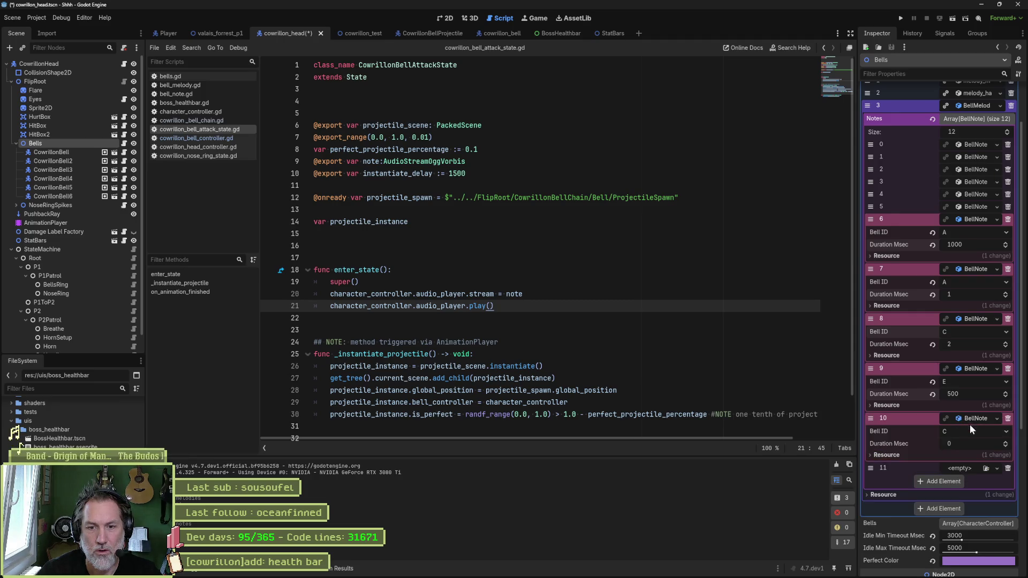
click(972, 431)
click(966, 537)
click(973, 431)
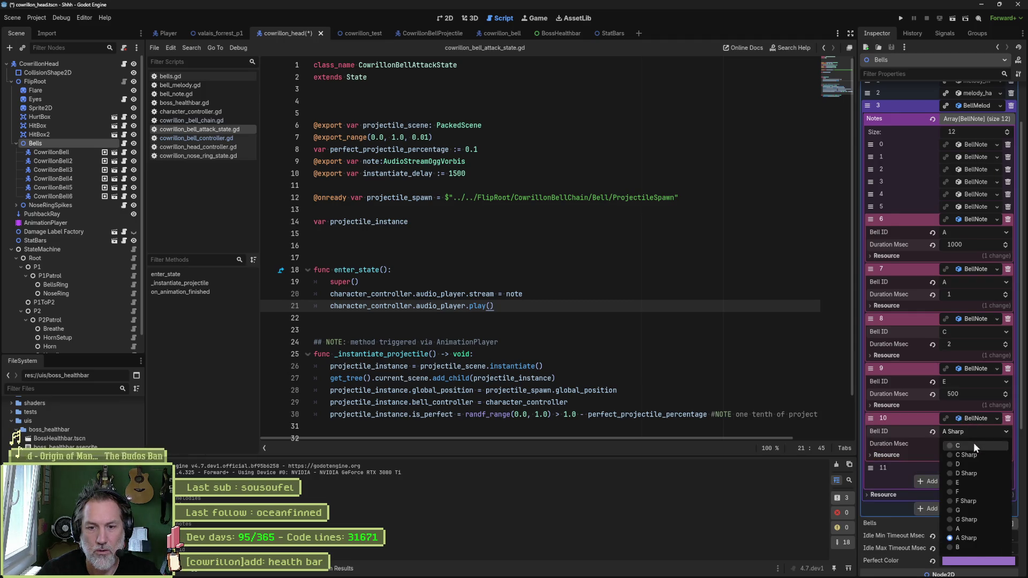
click(921, 442)
text(1)
- Make note 11 a new BellNote on bell D
click(956, 468)
click(959, 481)
click(960, 482)
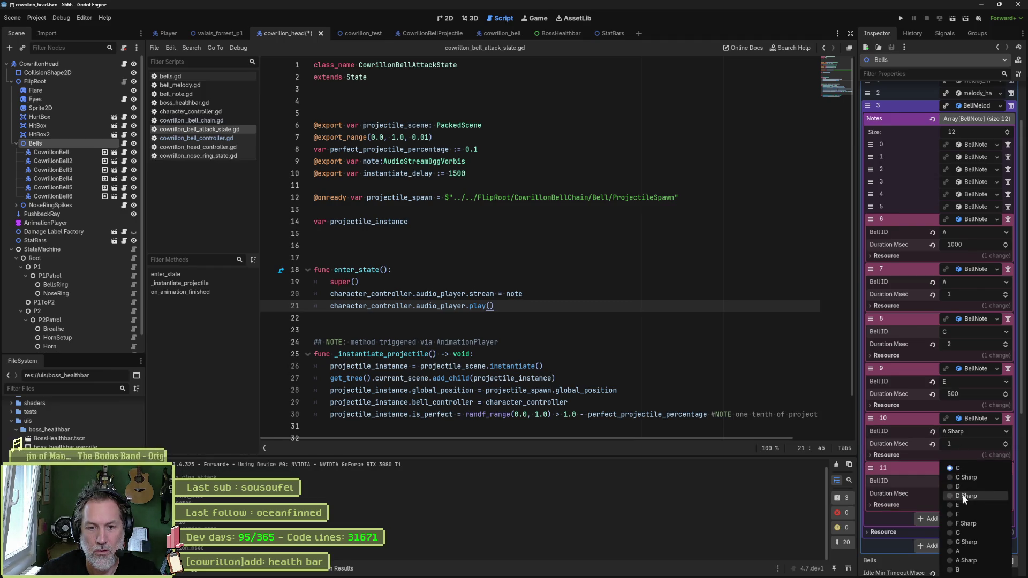
click(964, 478)
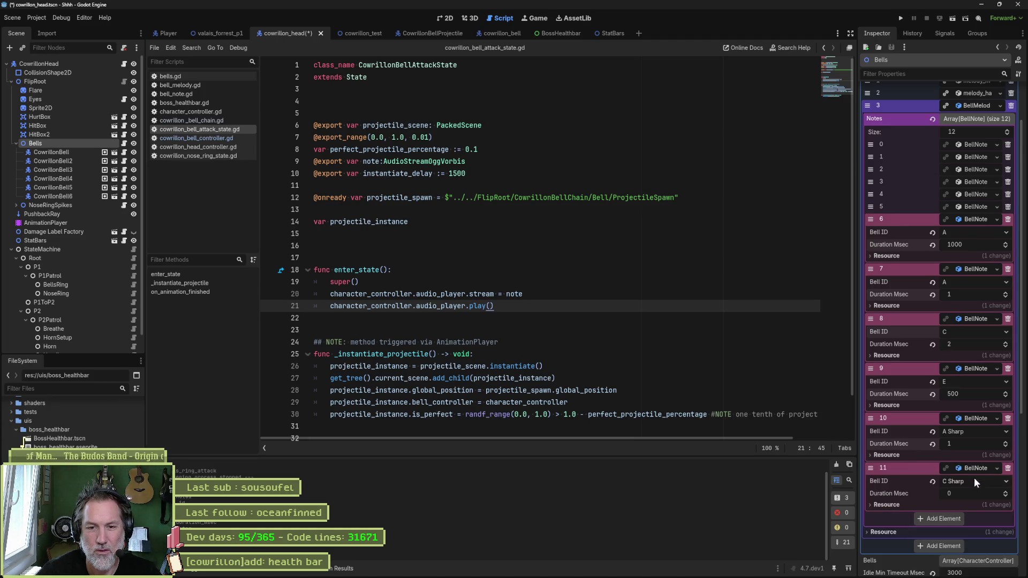
click(975, 478)
click(959, 488)
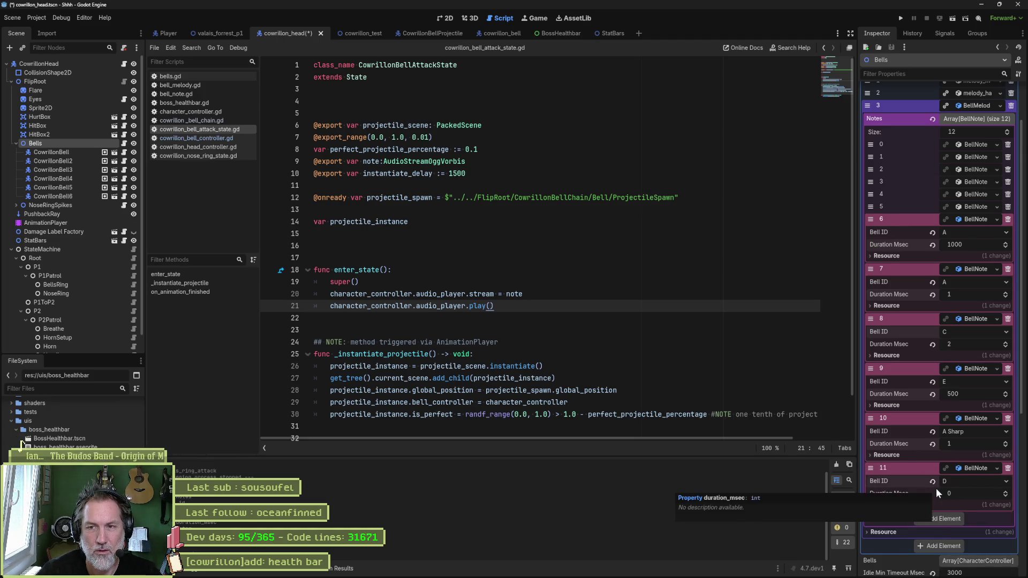
scroll(935, 488, down, 5)
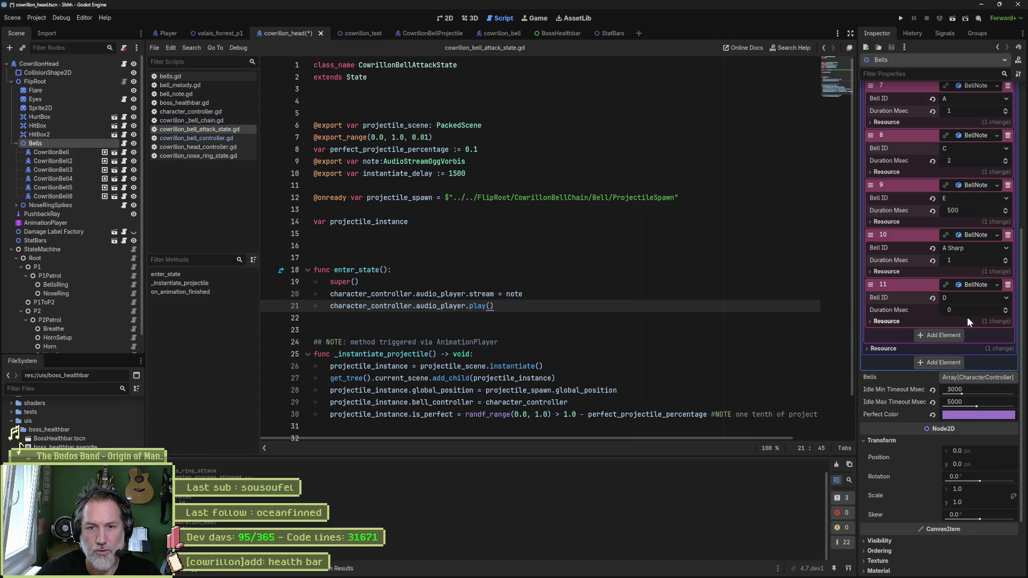
- Set note 11 to 500 ms, add slots 12–14, and make note 12 an F Sharp BellNote
click(969, 311)
text(500)
key(Return)
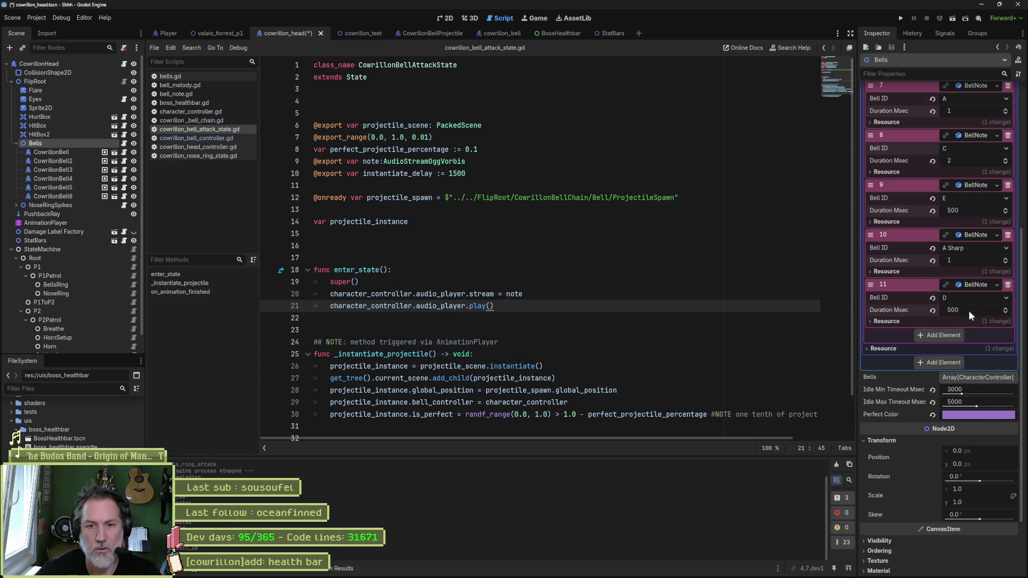
click(939, 335)
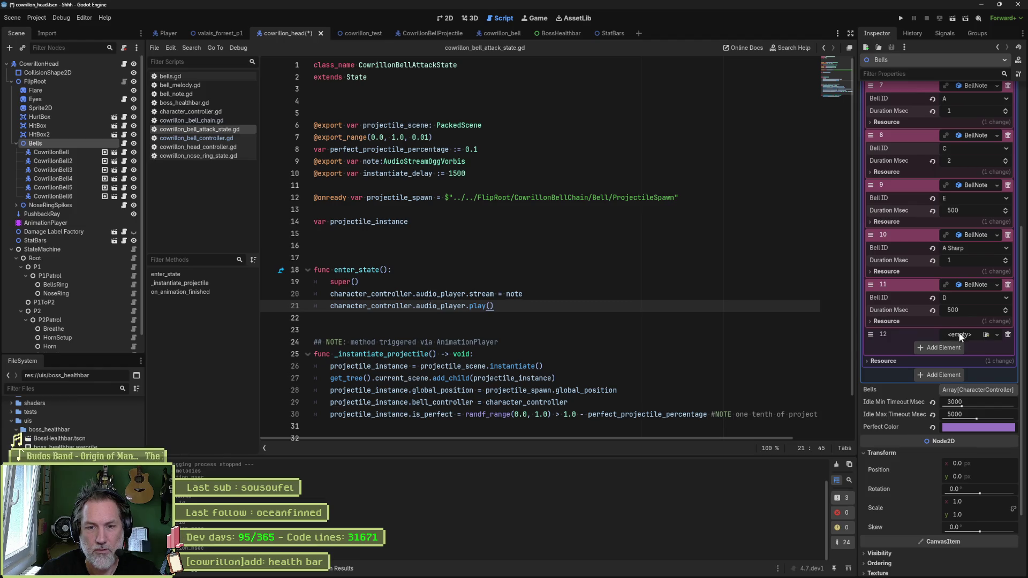
click(945, 347)
click(945, 360)
click(996, 334)
click(966, 357)
click(971, 347)
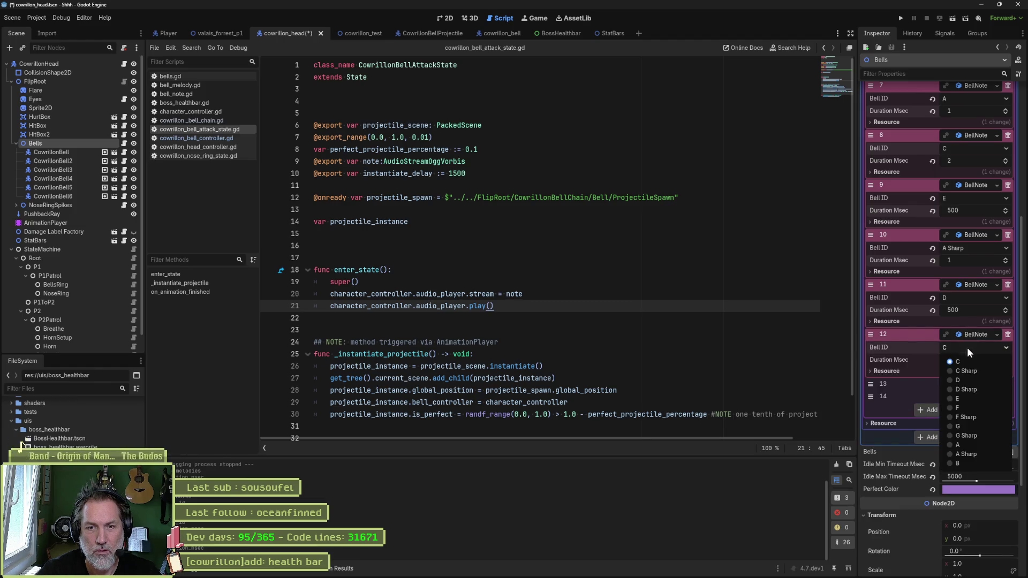
click(974, 417)
- Make note 13 a BellNote on bell A and note 14 a BellNote lasting 500 ms
click(967, 385)
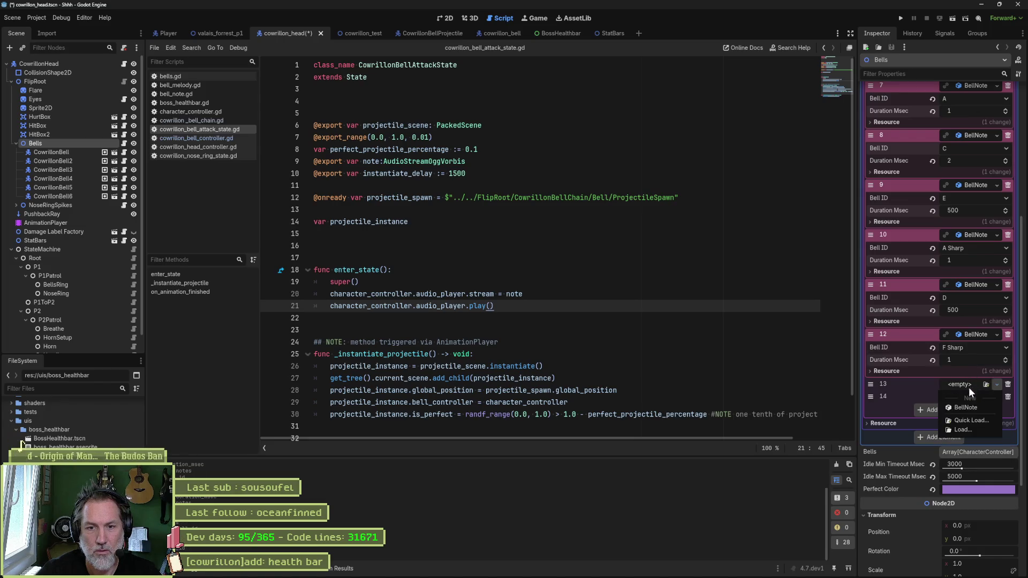
click(970, 408)
click(965, 396)
click(961, 471)
click(997, 434)
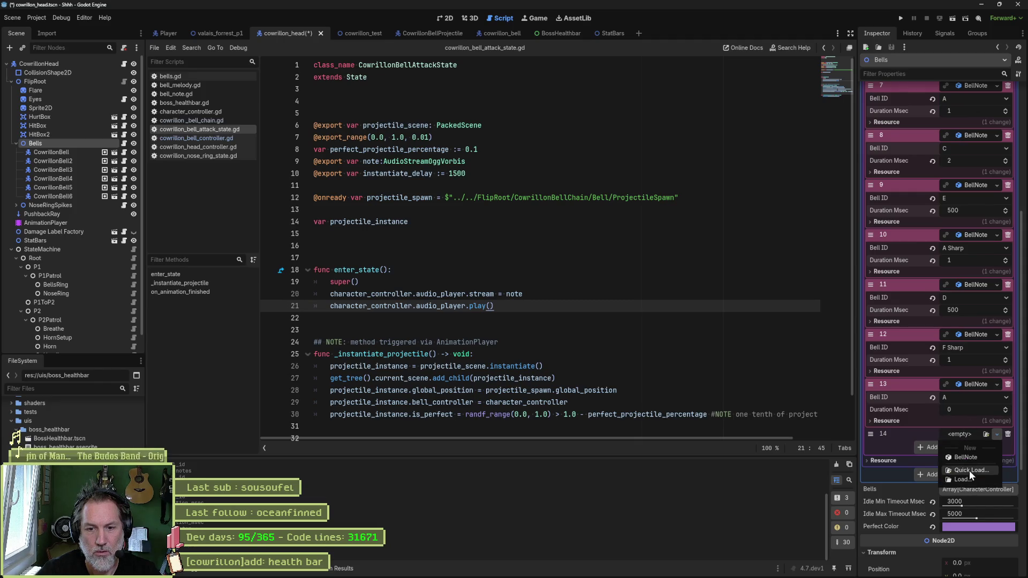
click(968, 454)
click(965, 460)
text(500)
key(Return)
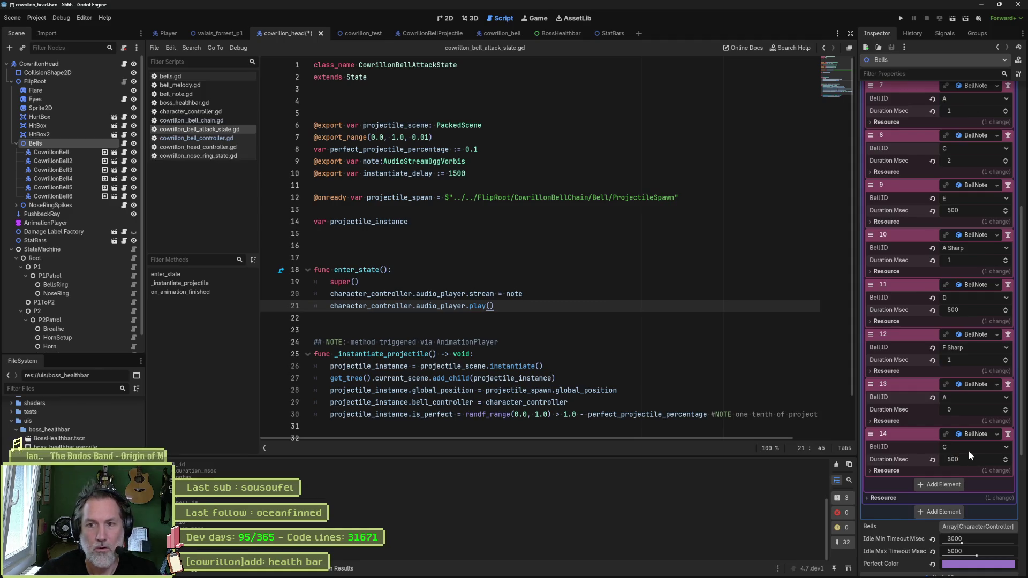
- Add slots 15–17 and make note 15 a BellNote on bell A
scroll(968, 449, down, 4)
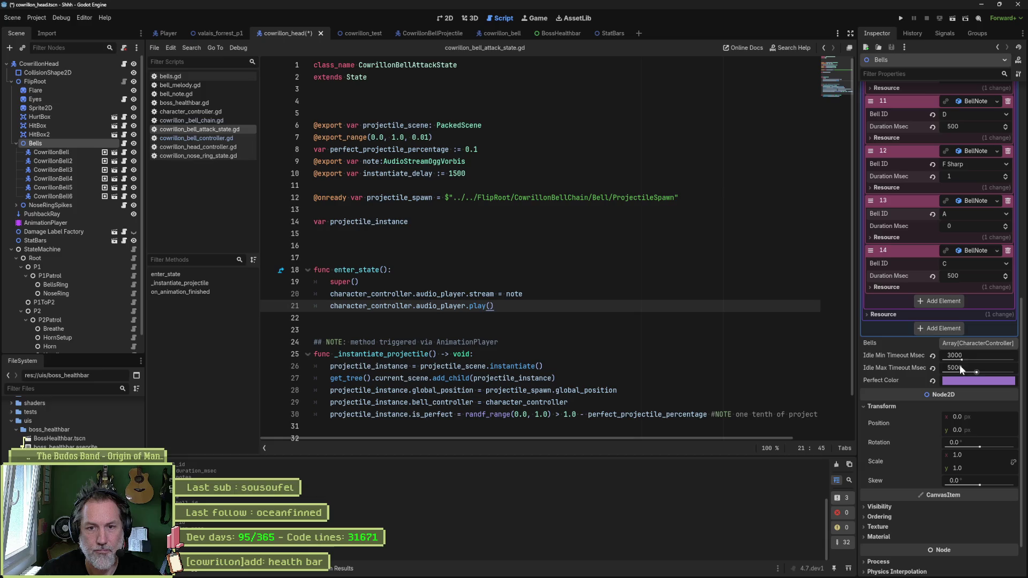
click(943, 301)
click(950, 313)
click(953, 326)
click(964, 302)
click(968, 316)
click(967, 300)
click(967, 314)
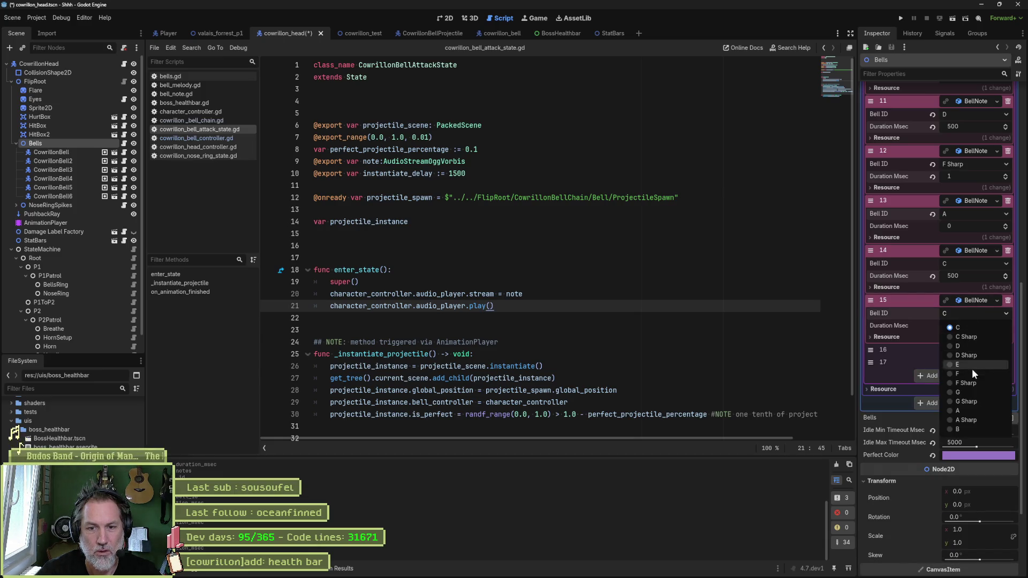
click(960, 409)
click(1005, 323)
- Create BellNotes for notes 16 and 17 (17 on bell E), raise note 15 to 3, and save
click(961, 351)
click(955, 372)
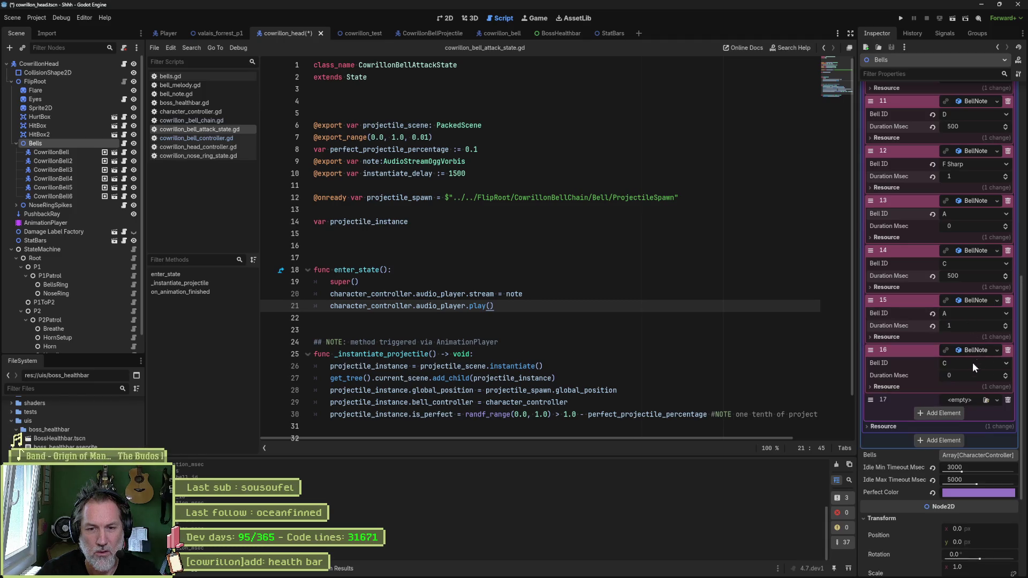
click(964, 400)
click(966, 424)
click(975, 413)
click(966, 466)
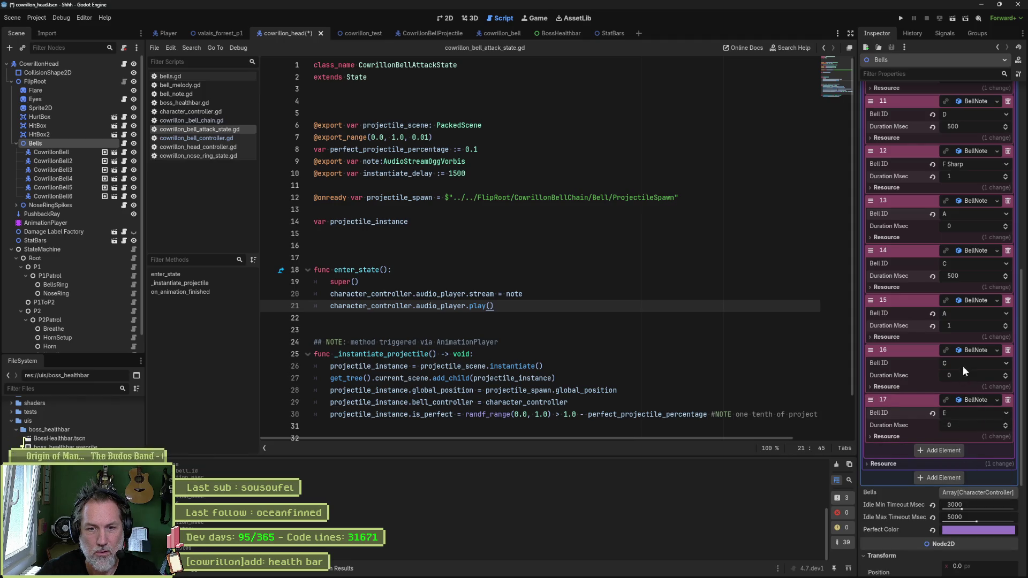
click(1006, 323)
click(1006, 323)
click(790, 343)
key(ctrl+s)
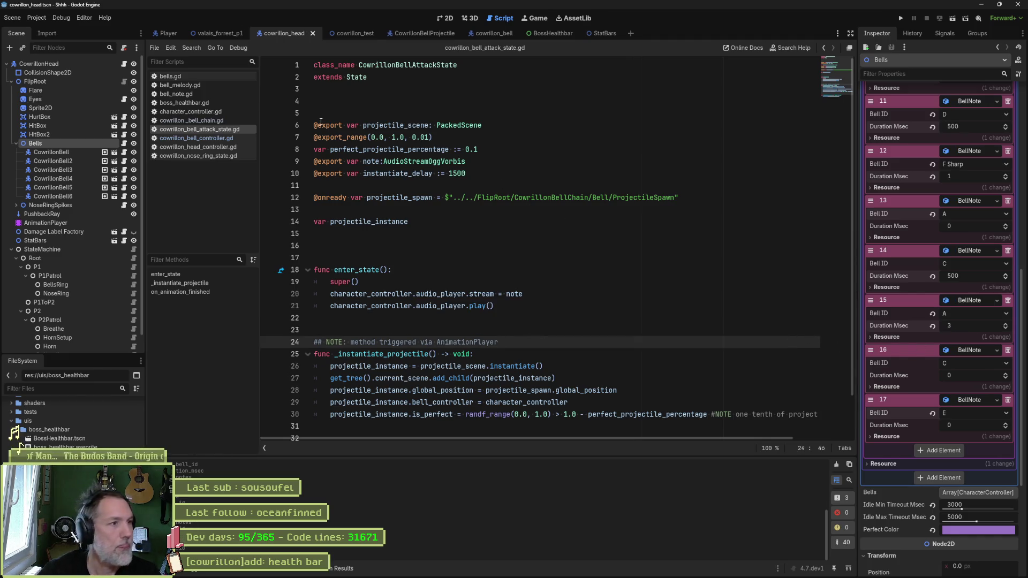
key(F6)
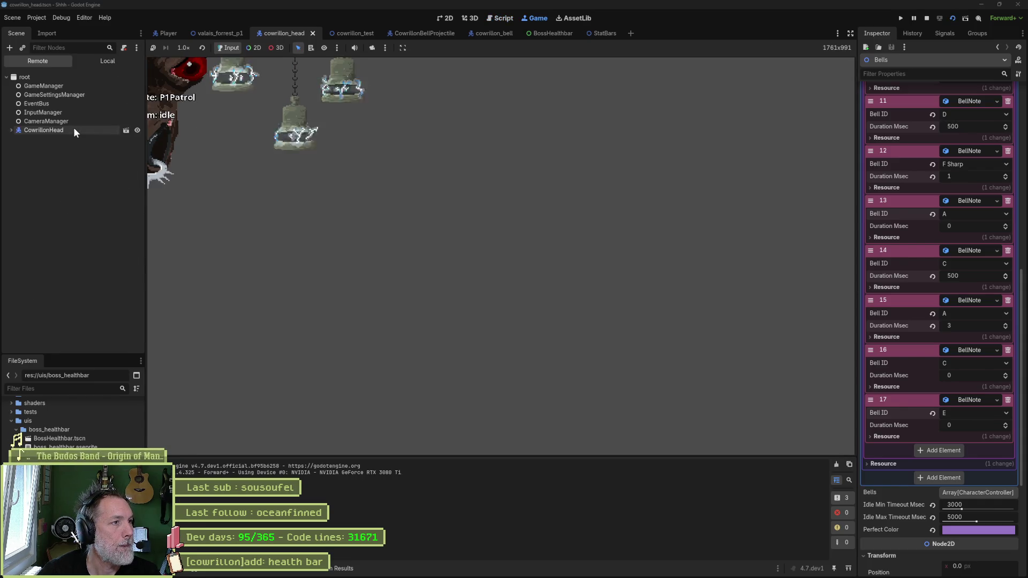
click(43, 130)
scroll(955, 394, down, 5)
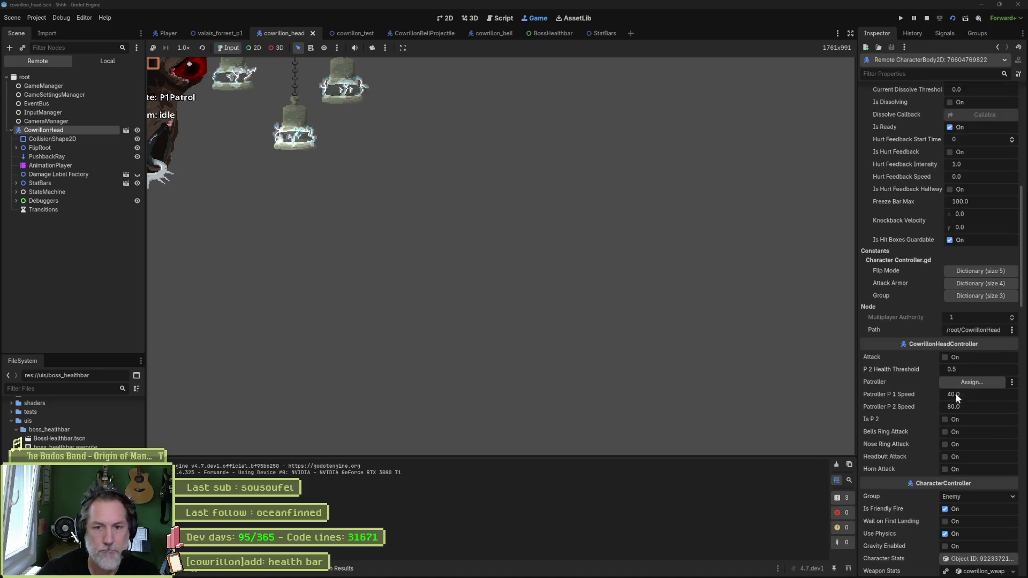
click(946, 432)
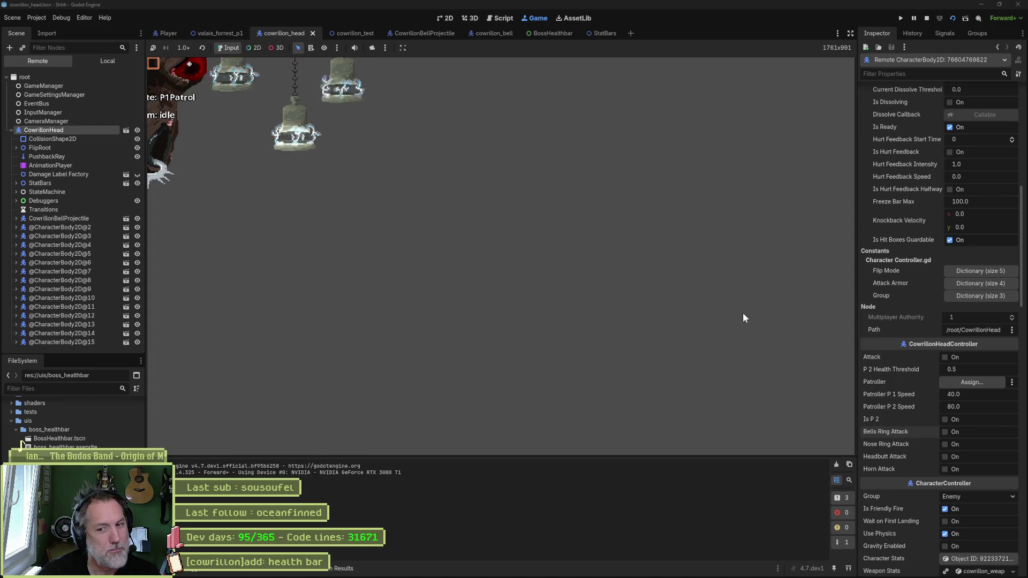
key(F8)
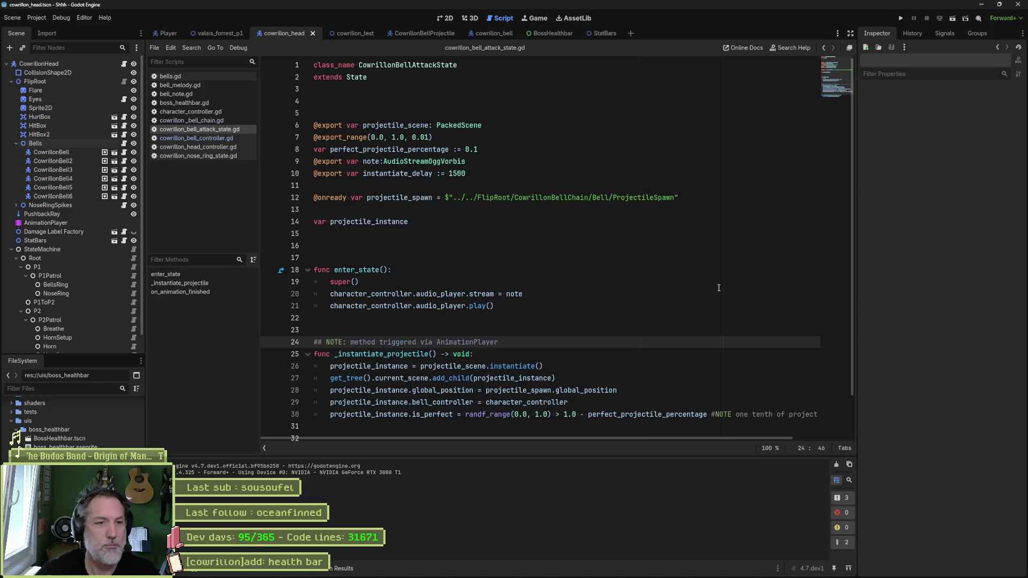
click(444, 568)
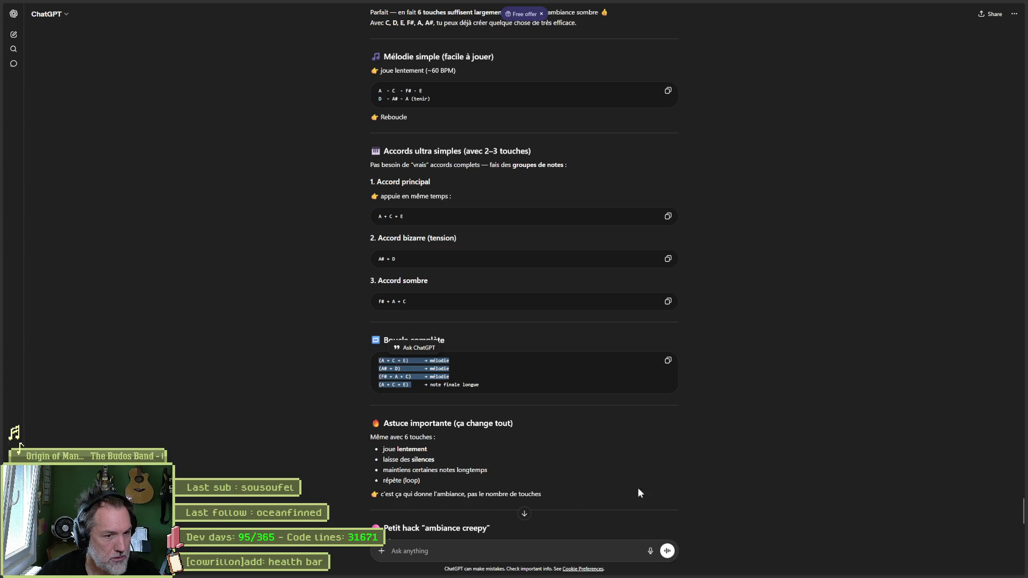
- Read the ChatGPT chord ideas, highlighting the 'deux notes seulement' line, then minimise the browser
scroll(827, 497, down, 3)
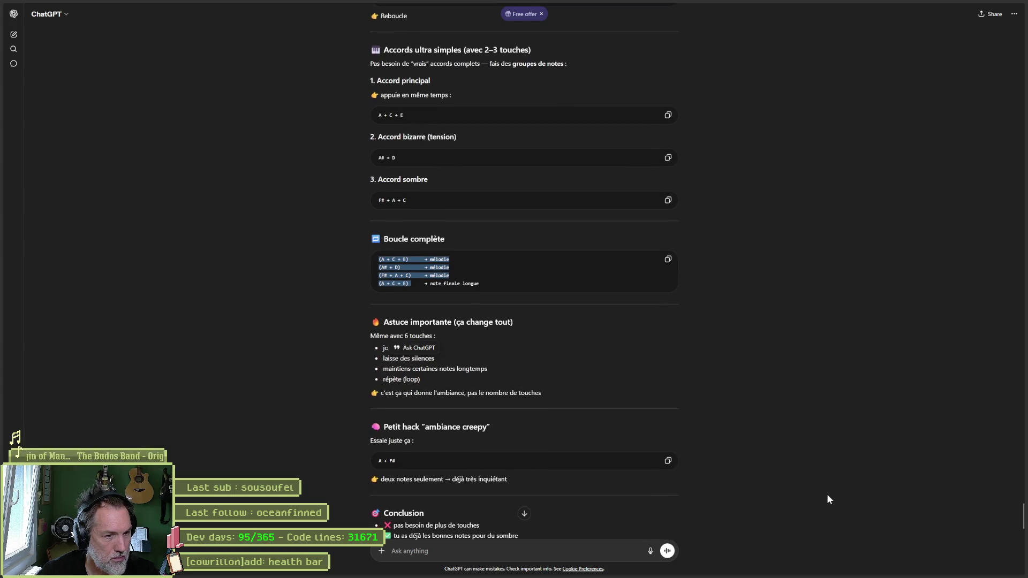
click(401, 463)
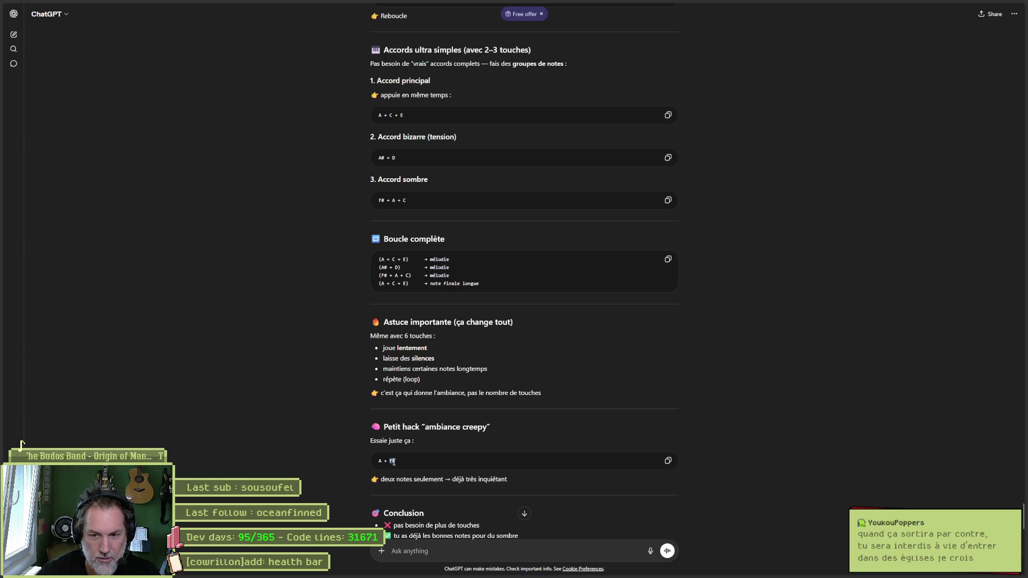
drag(510, 478, 381, 480)
click(512, 480)
drag(511, 479, 381, 479)
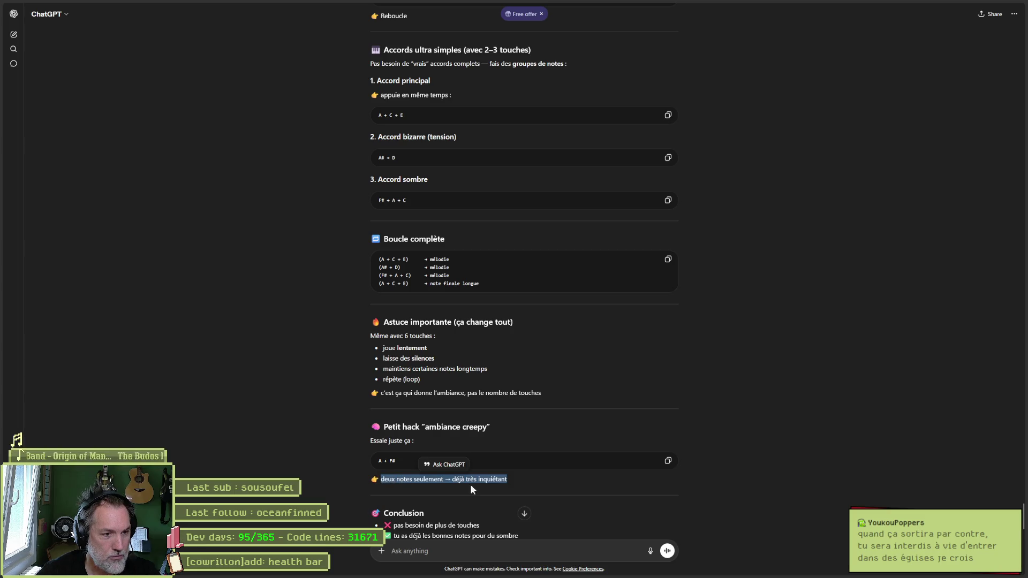
click(509, 482)
scroll(771, 470, down, 3)
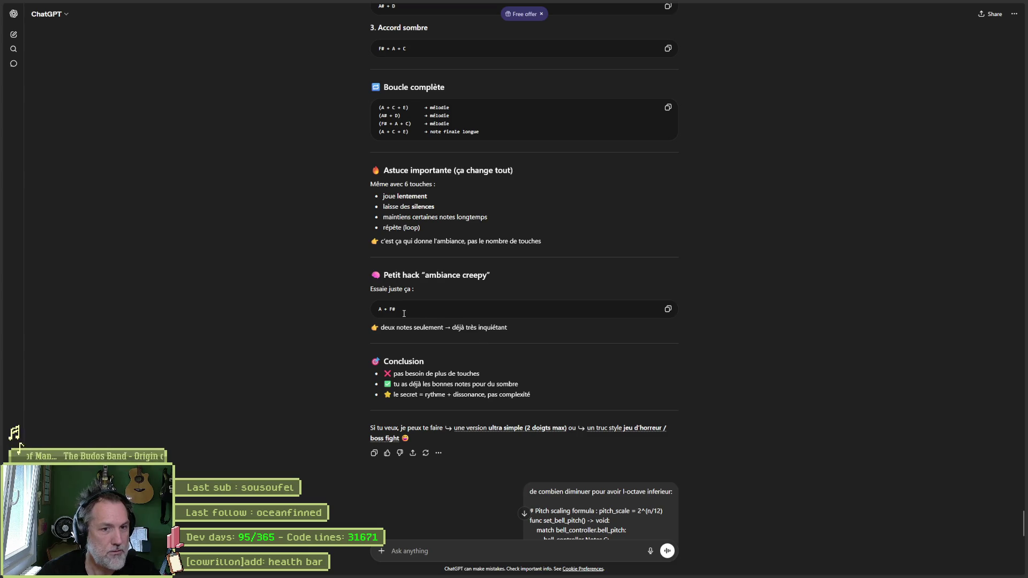
click(984, 6)
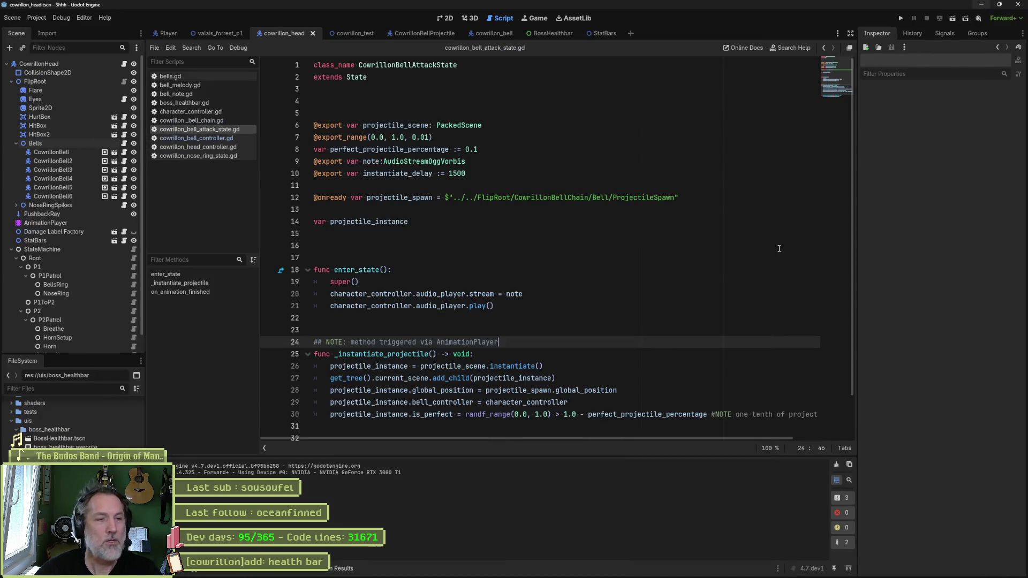
- On the Bells node, set the first melody's note 0 to bell A and note 1 to F Sharp
click(89, 142)
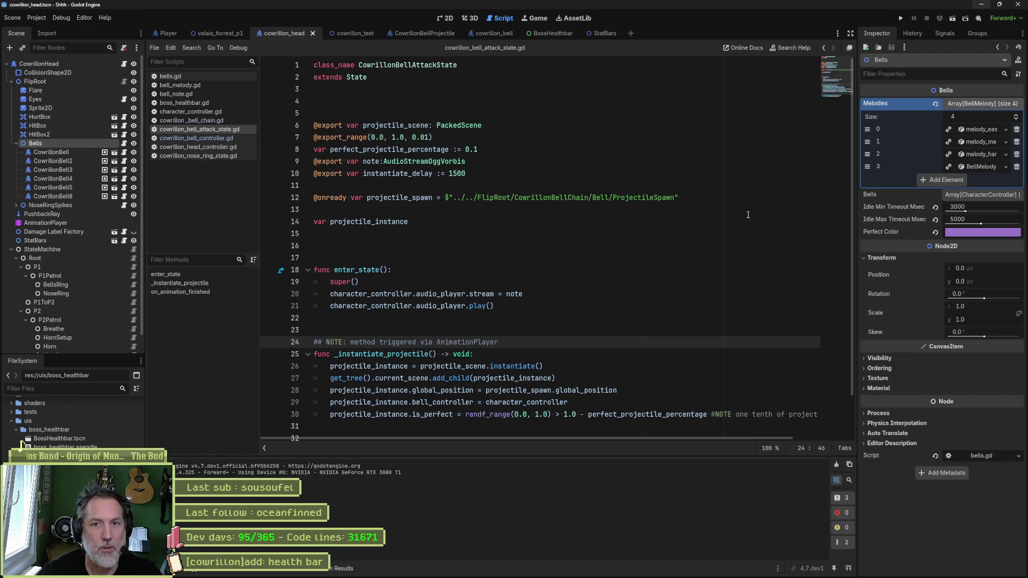
click(982, 129)
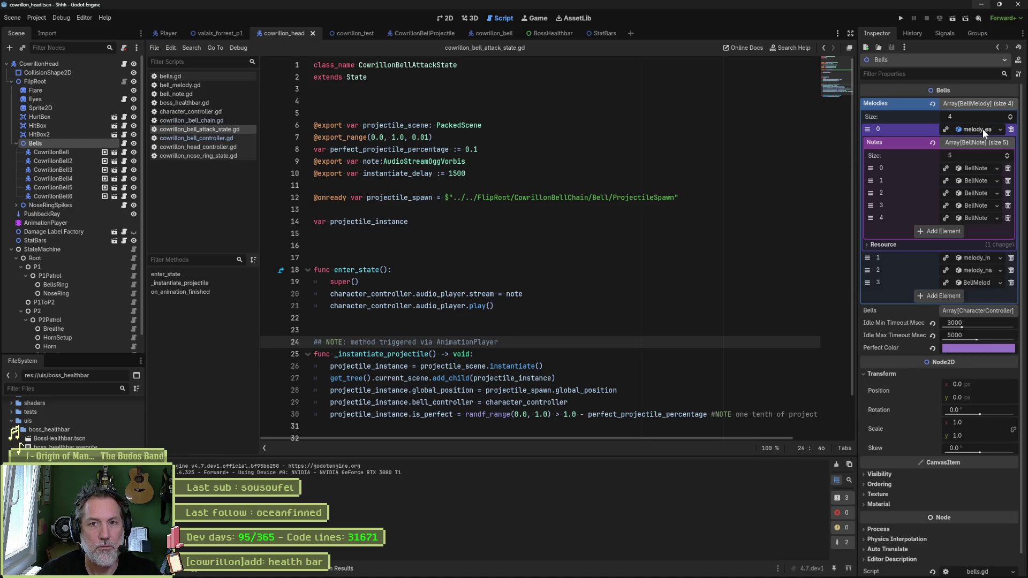
click(978, 167)
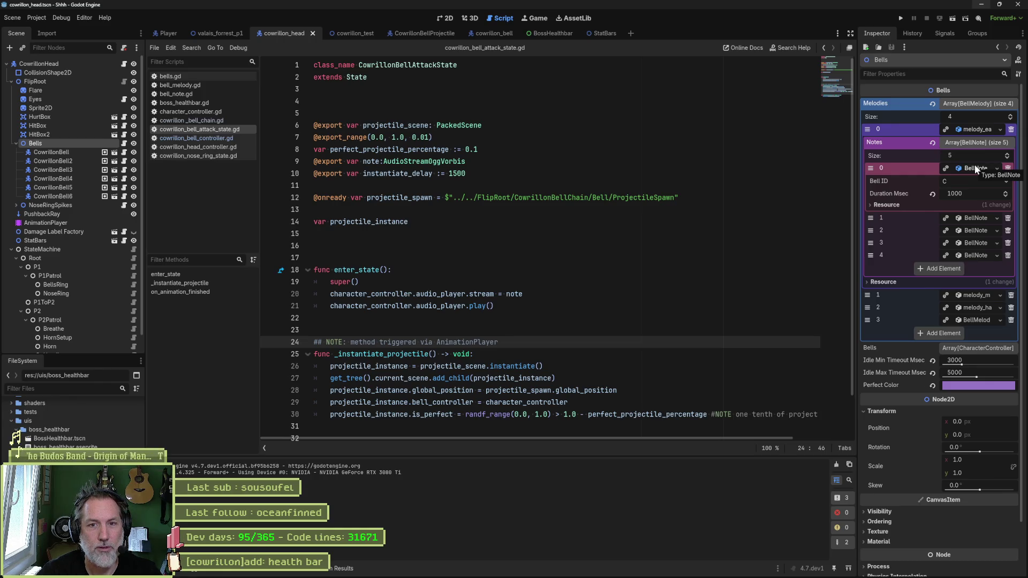
click(960, 183)
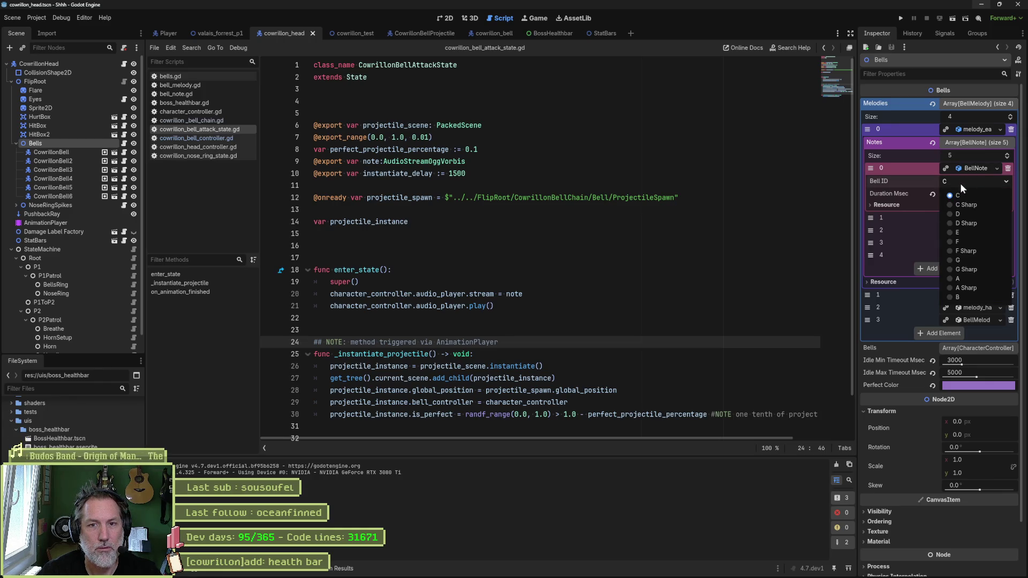
click(967, 279)
click(972, 217)
click(970, 233)
click(972, 304)
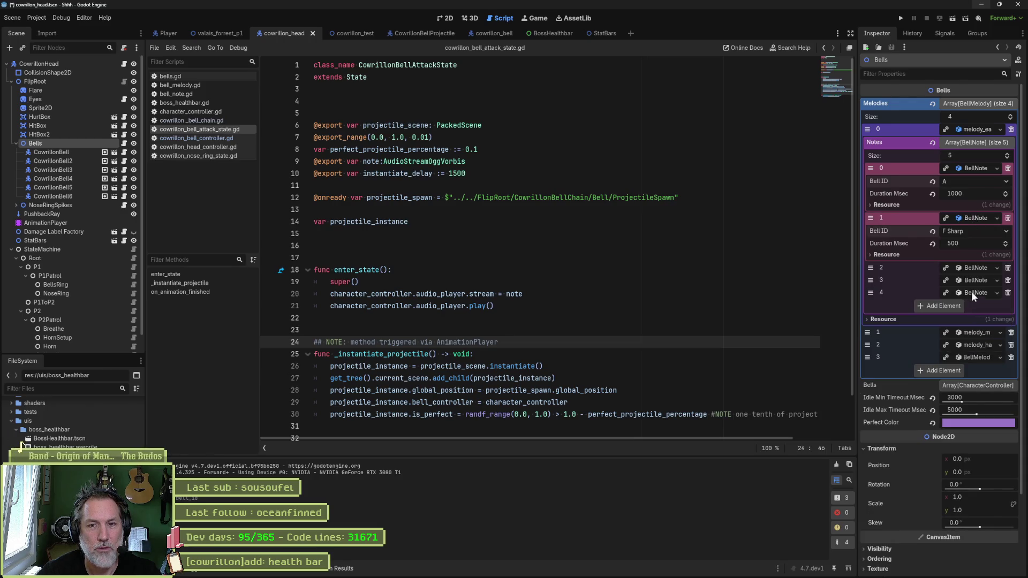
- Delete the extra notes so the first melody keeps only two
click(1008, 267)
click(1007, 267)
click(1007, 268)
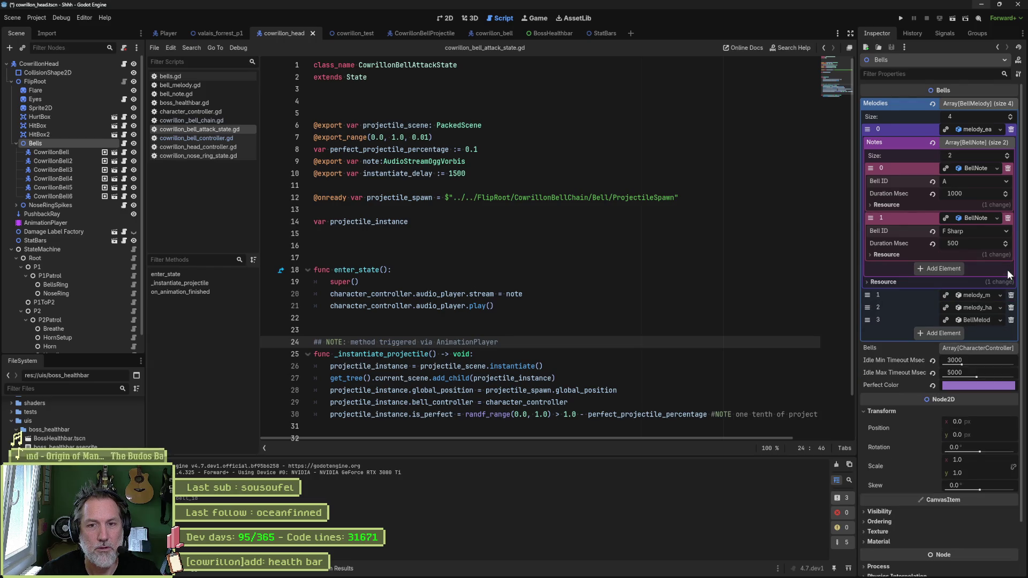
click(978, 130)
click(981, 138)
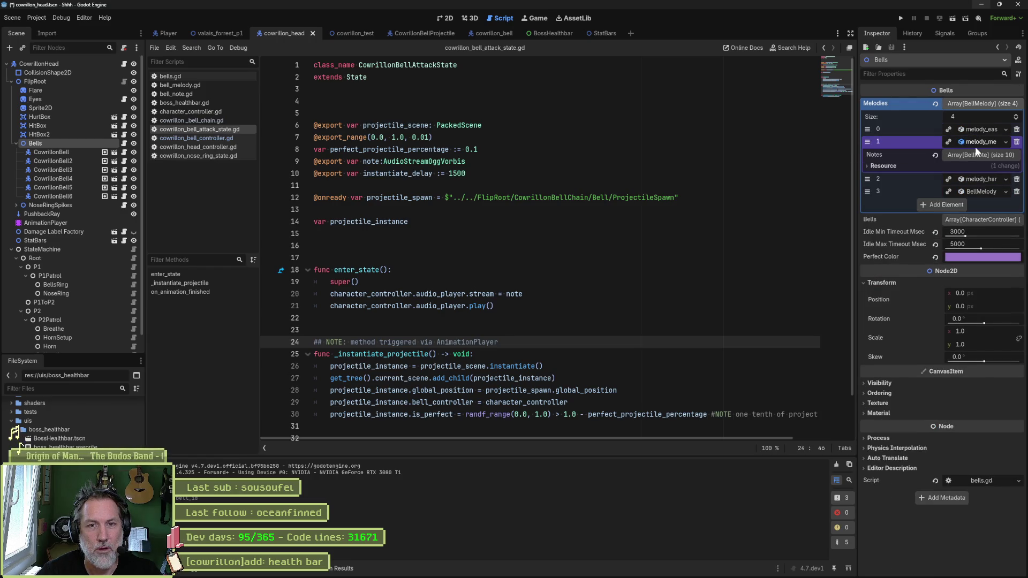
- Set the second melody's note bells to F Sharp, A, C and E
click(971, 155)
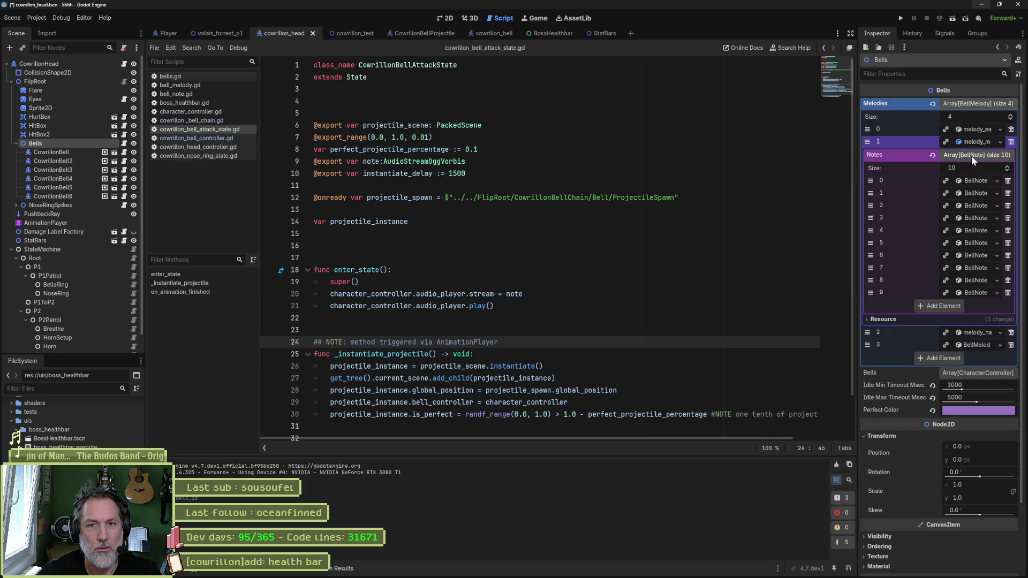
click(977, 189)
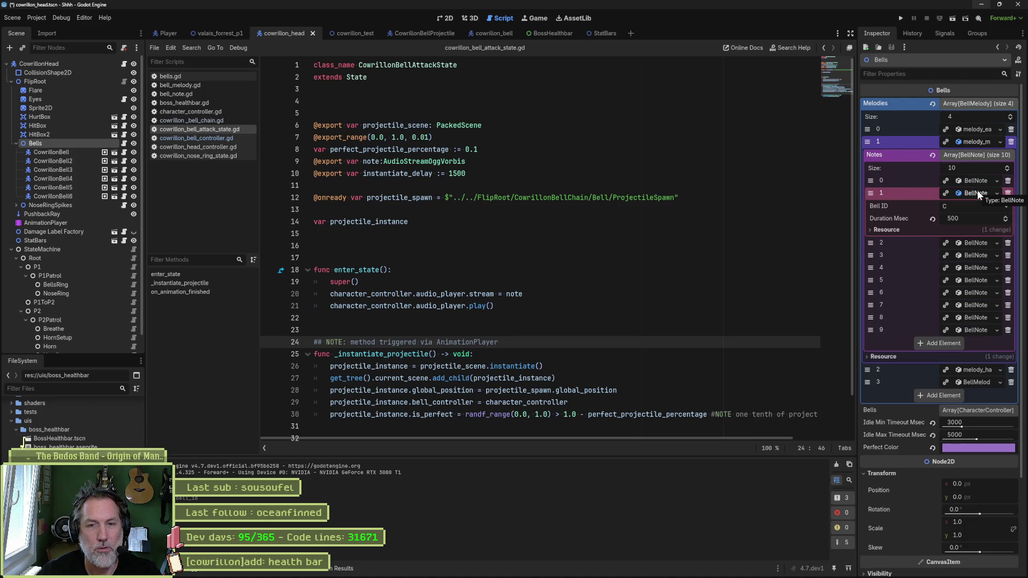
click(973, 181)
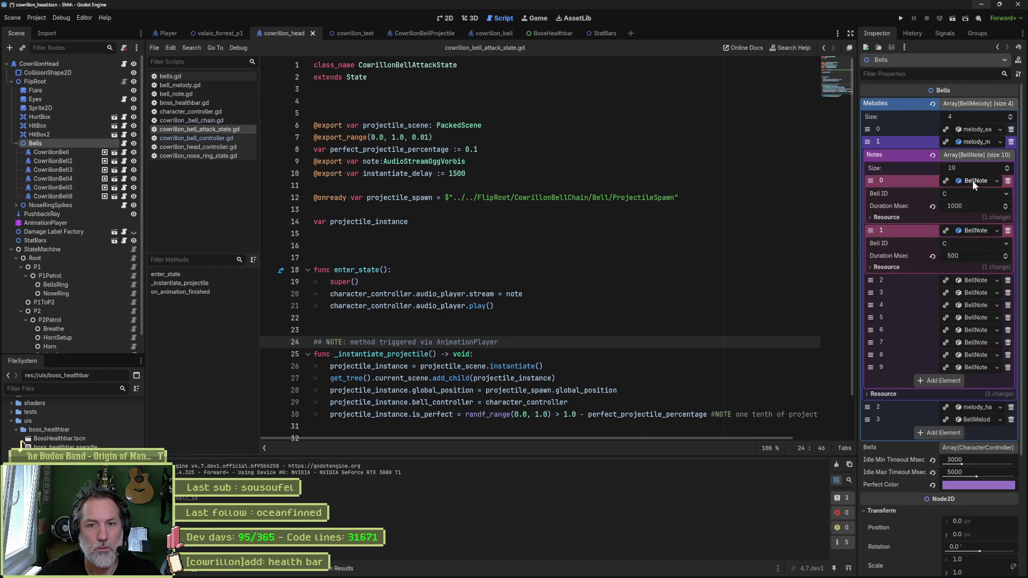
click(975, 280)
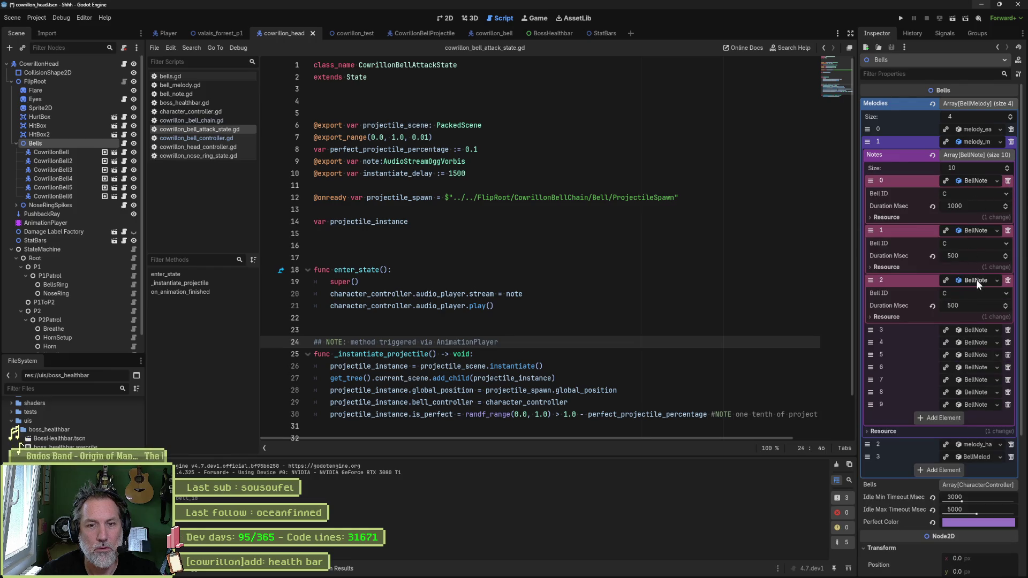
click(977, 330)
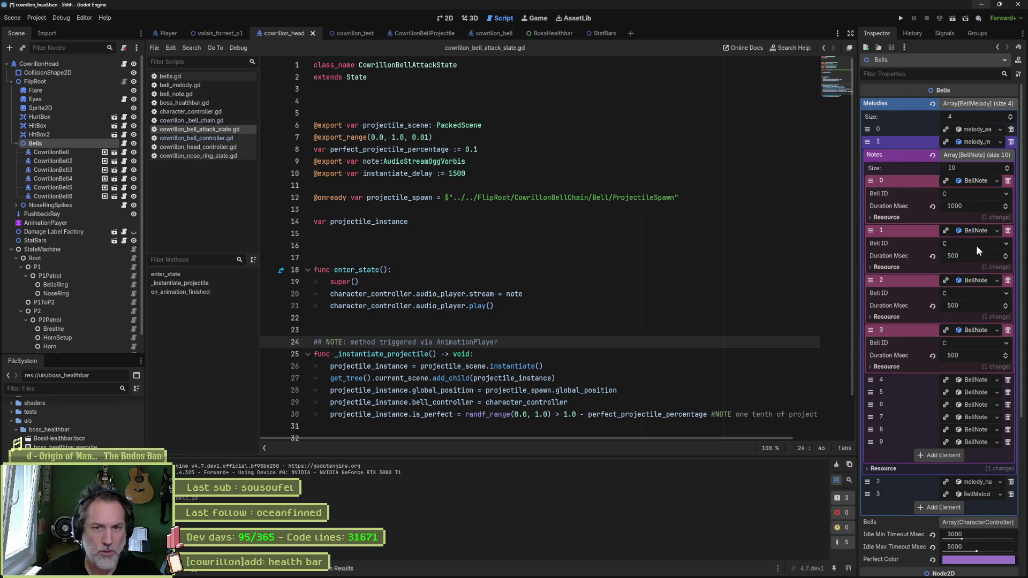
click(971, 193)
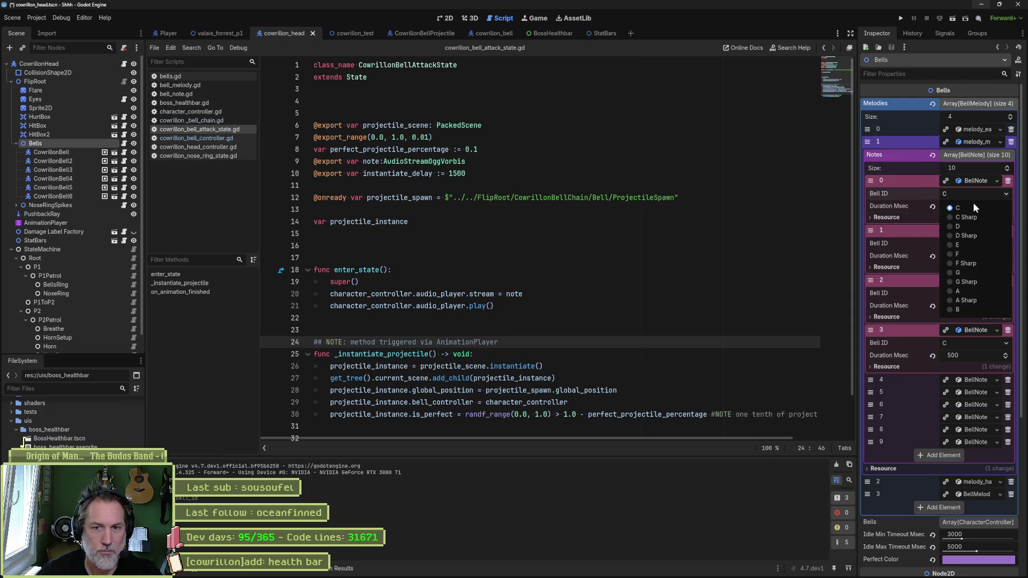
click(966, 263)
click(976, 244)
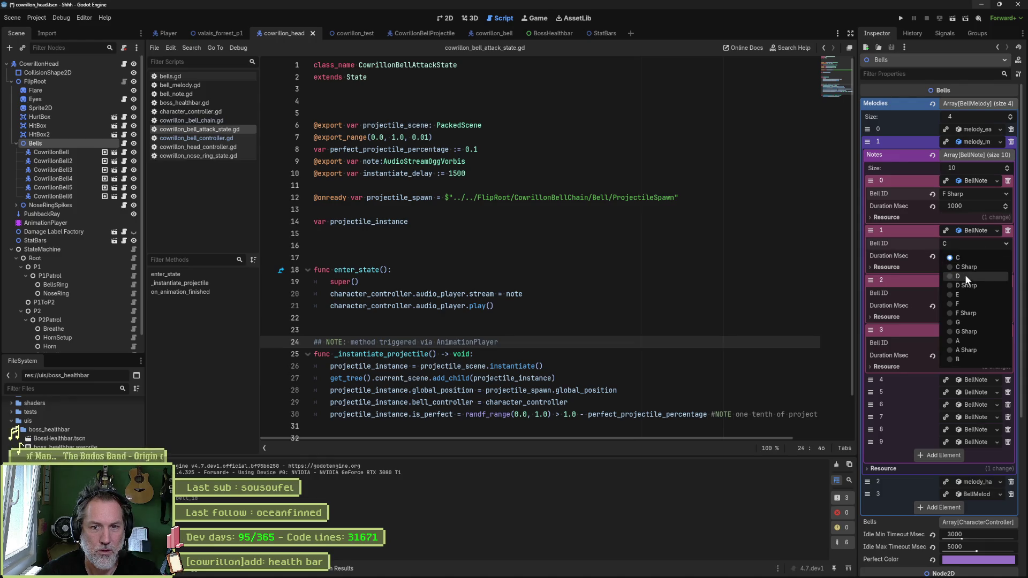
click(969, 244)
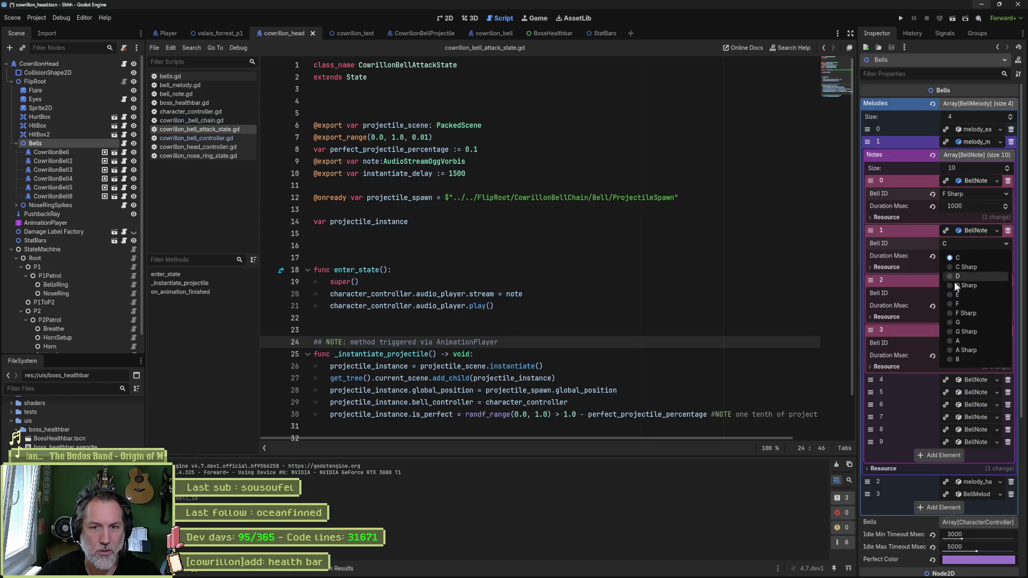
click(965, 338)
click(969, 344)
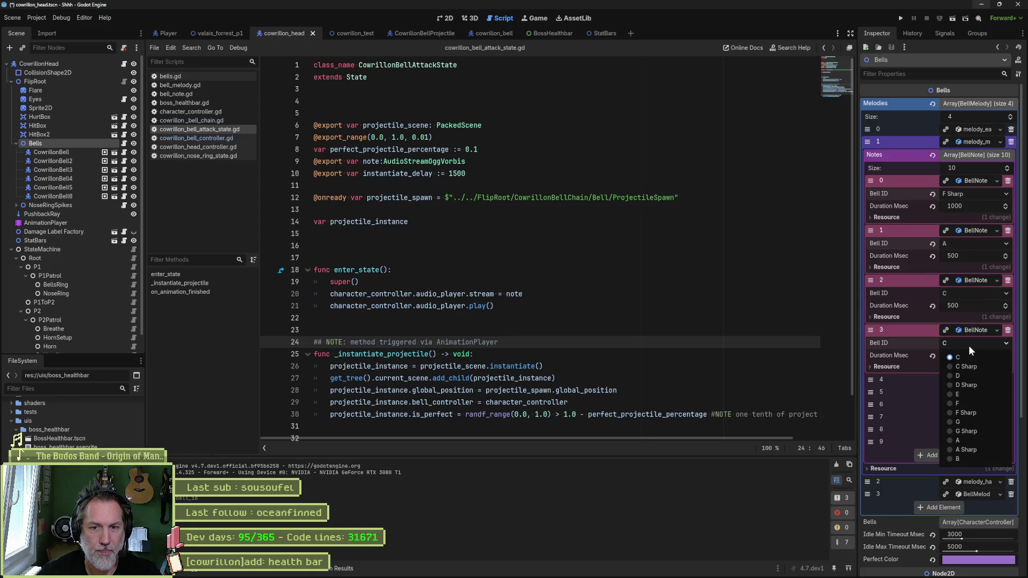
click(961, 392)
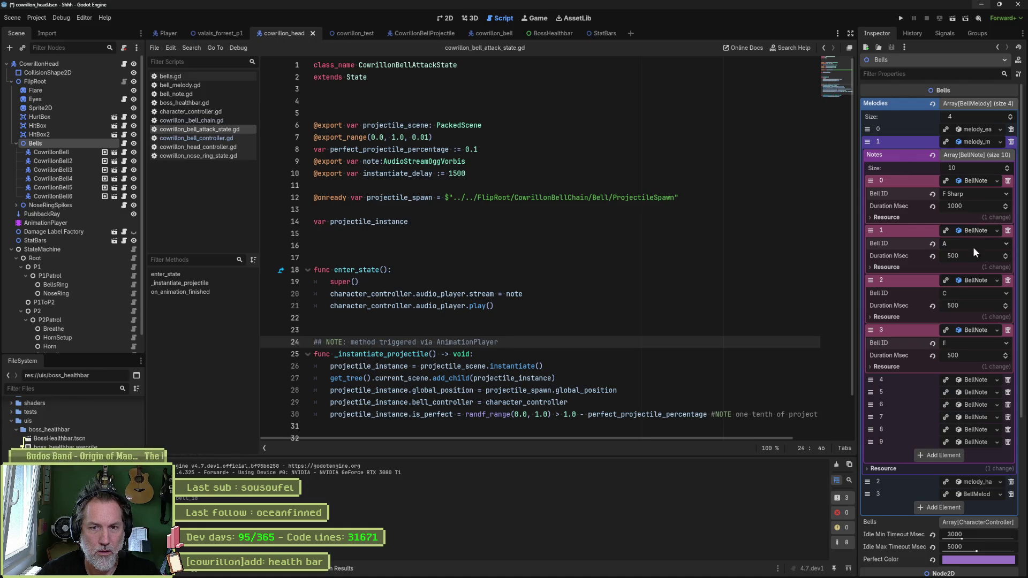
- Give the second melody's first note a 0 ms duration
click(975, 205)
text(0)
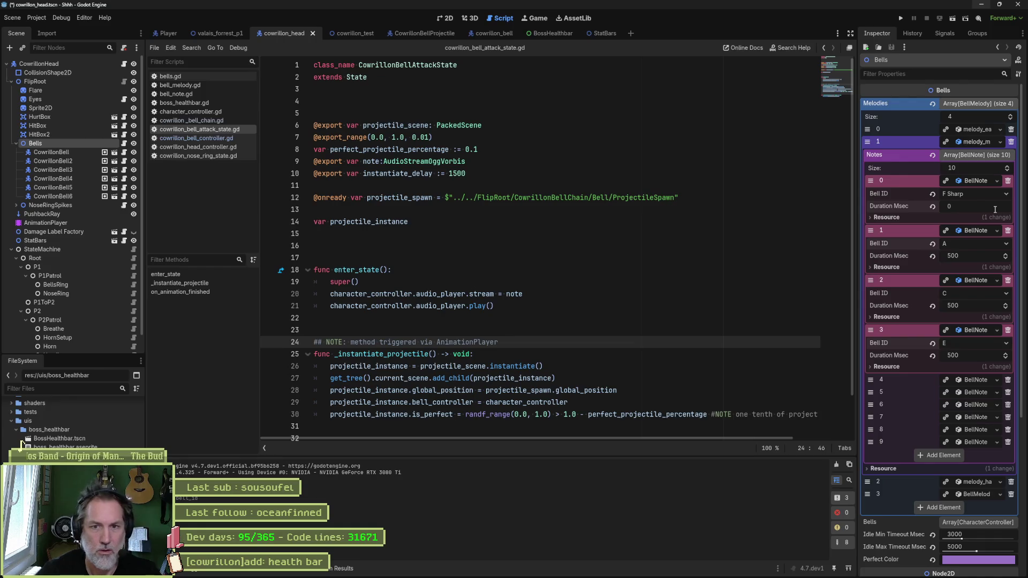
click(968, 267)
click(968, 267)
click(968, 265)
click(968, 265)
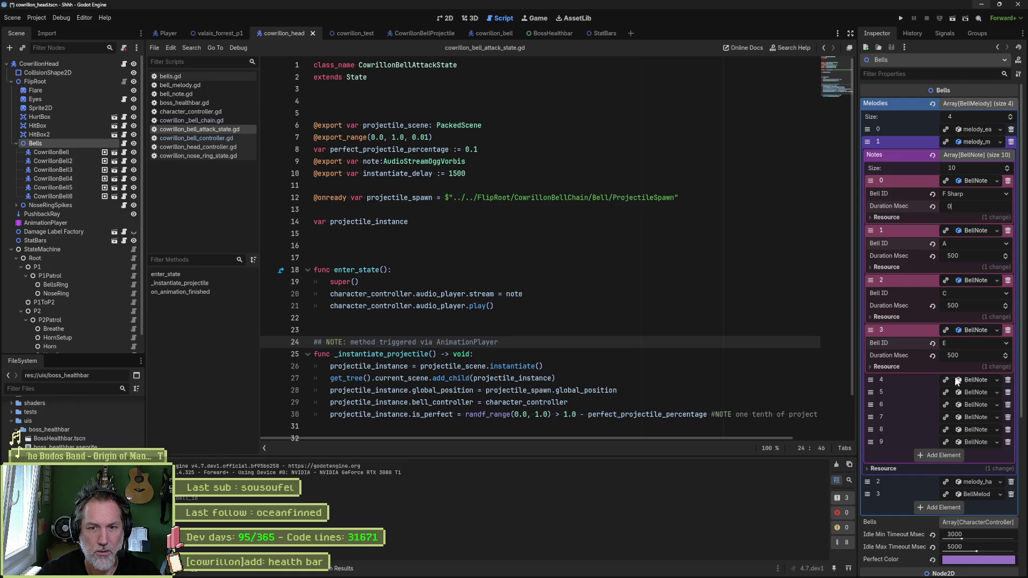
- Delete the surplus notes so the second melody holds four
click(1008, 380)
click(1008, 379)
click(1007, 380)
click(1007, 379)
click(1008, 380)
click(1008, 379)
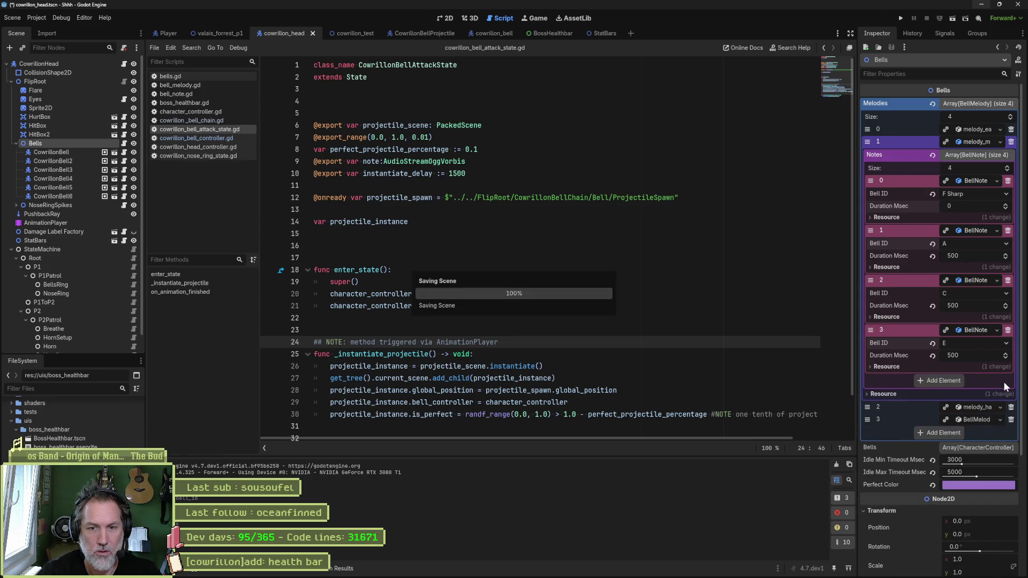
click(966, 142)
click(981, 153)
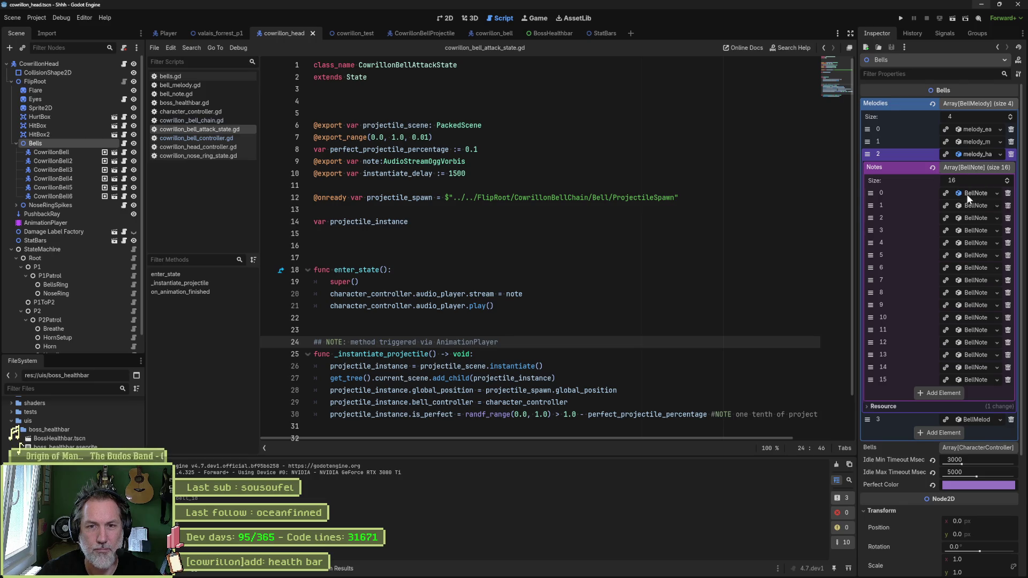
- Delete notes from the third melody until only two remain
click(966, 194)
click(960, 243)
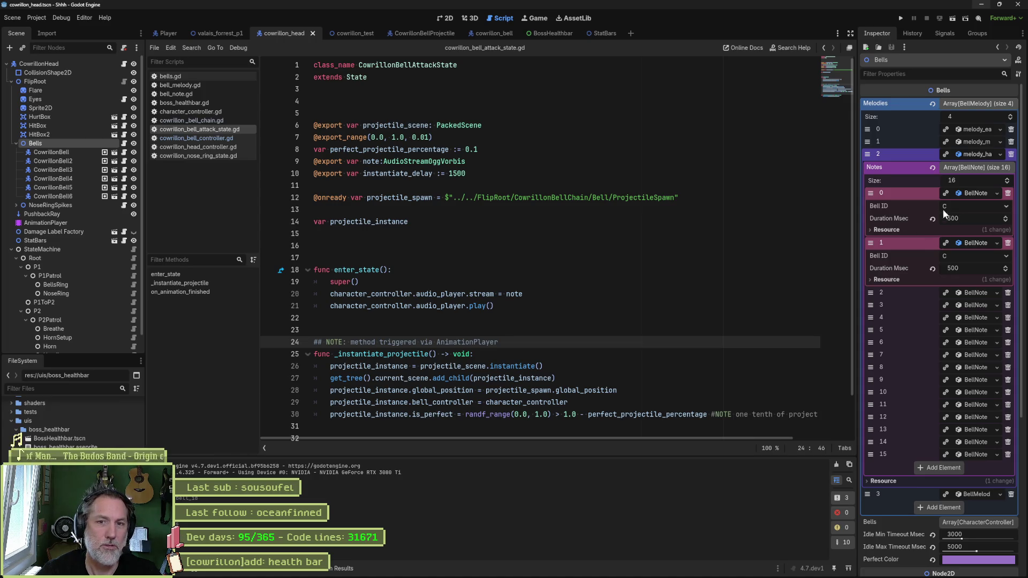
click(1008, 193)
click(1008, 194)
click(1008, 194)
click(1008, 194)
click(1008, 194)
click(1008, 194)
click(1008, 194)
click(1008, 194)
click(1008, 193)
click(1008, 193)
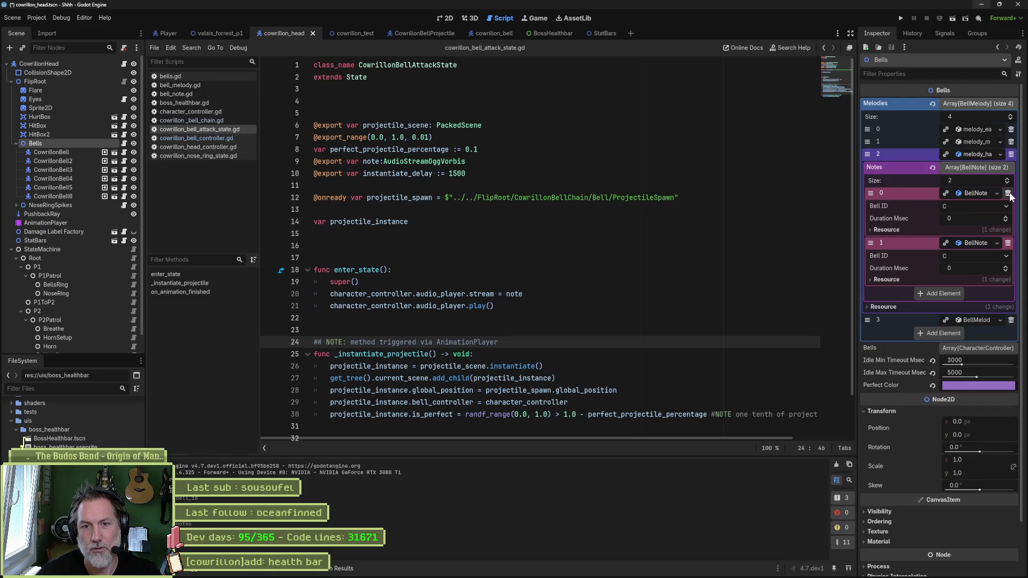
- Set the third melody's first note to bell D at 1 ms and save the scene
click(969, 207)
click(971, 240)
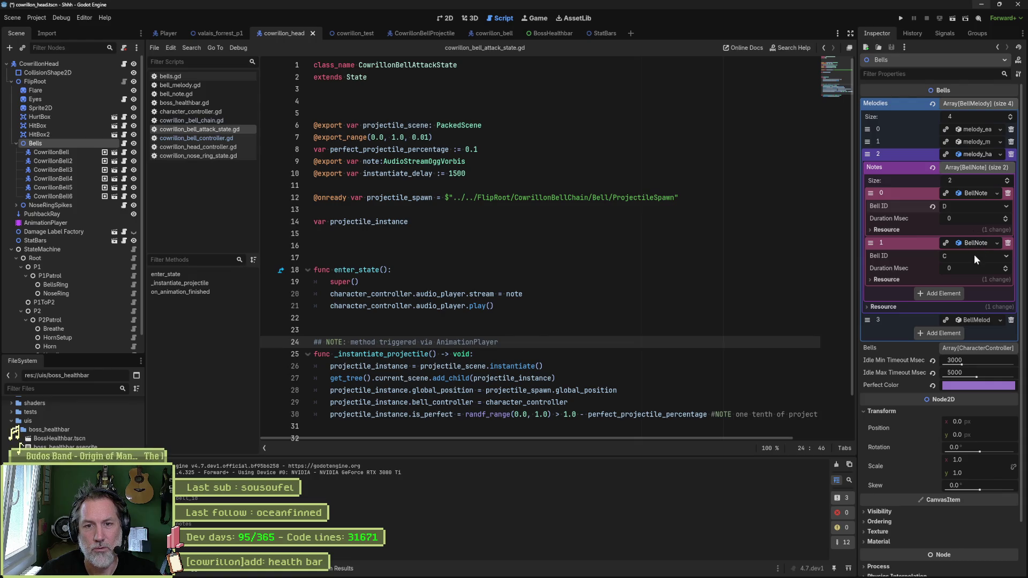
click(974, 216)
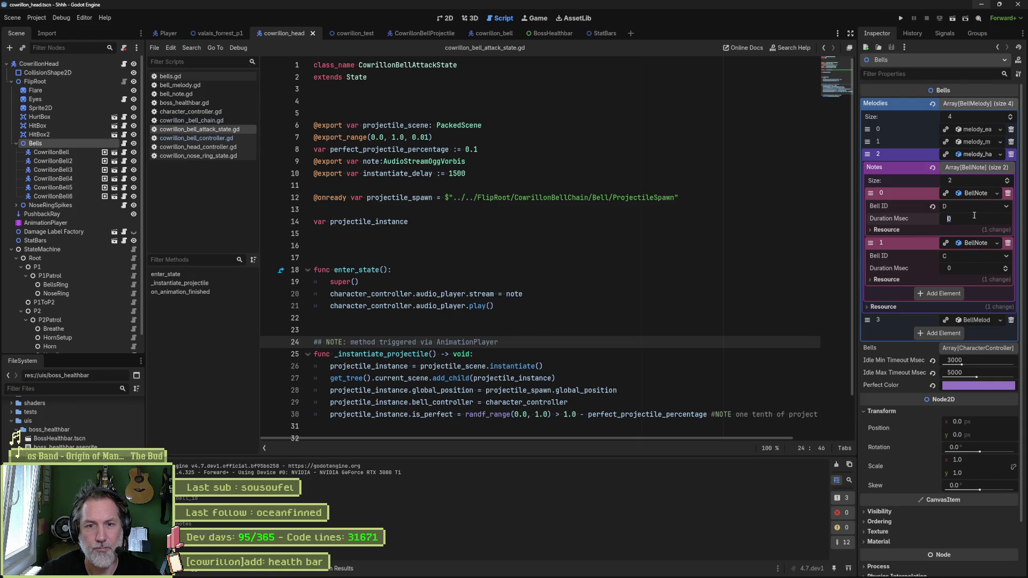
text(1)
click(805, 241)
key(ctrl+s)
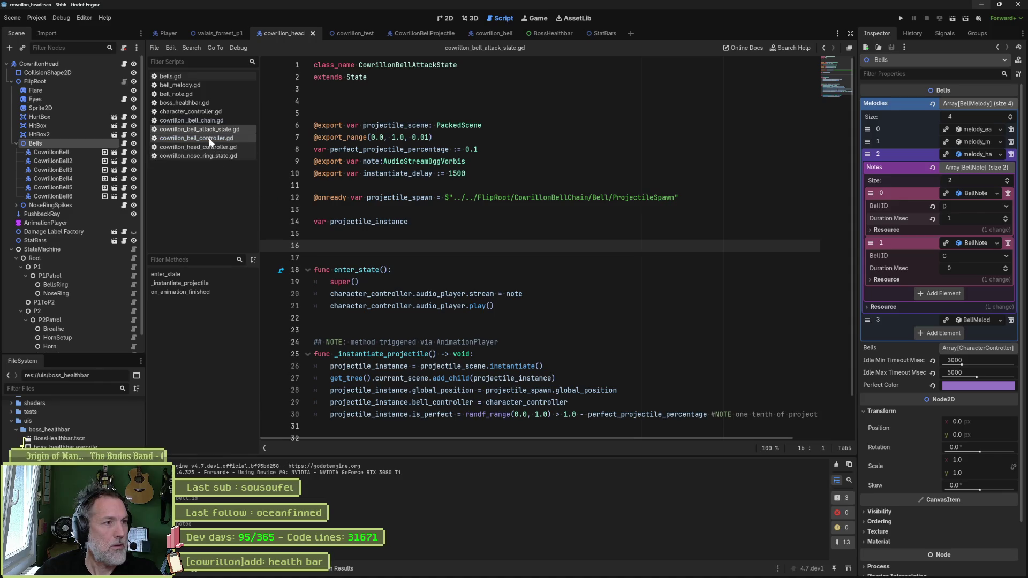
click(206, 77)
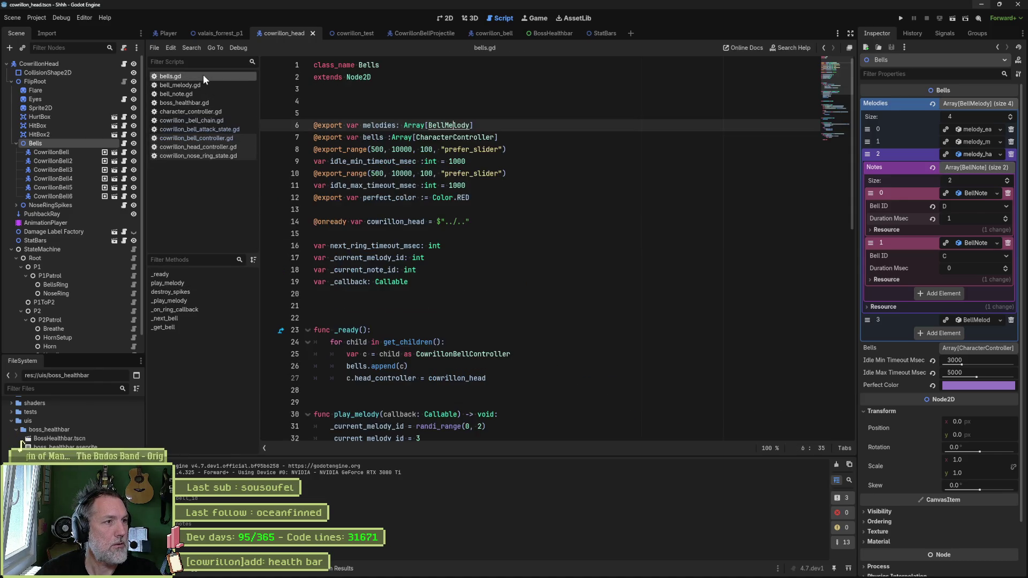
- Delete the '_current_melody_id = 3' line in bells.gd
scroll(530, 232, down, 3)
scroll(530, 233, down, 2)
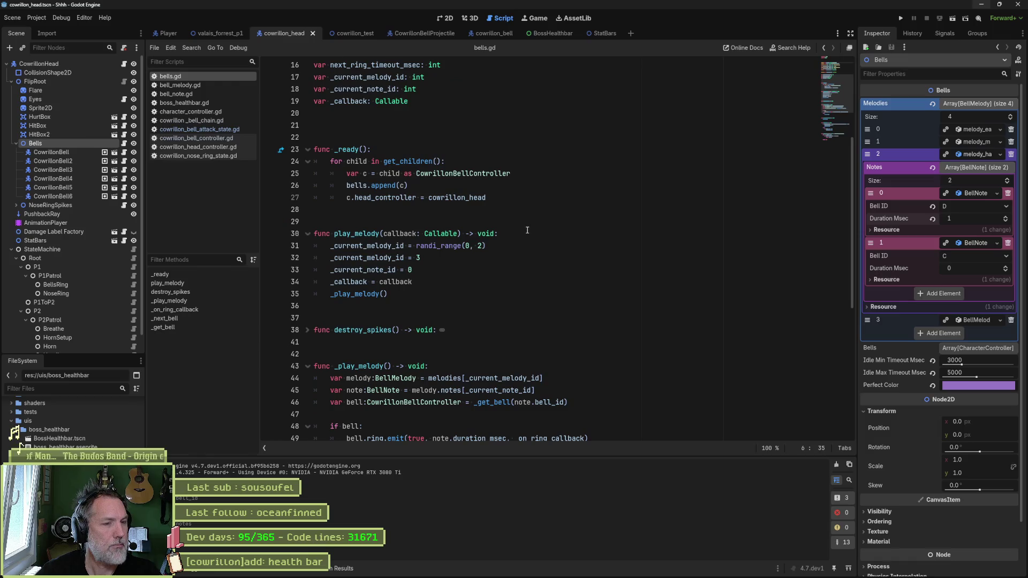
click(332, 257)
key(ctrl+shift+k)
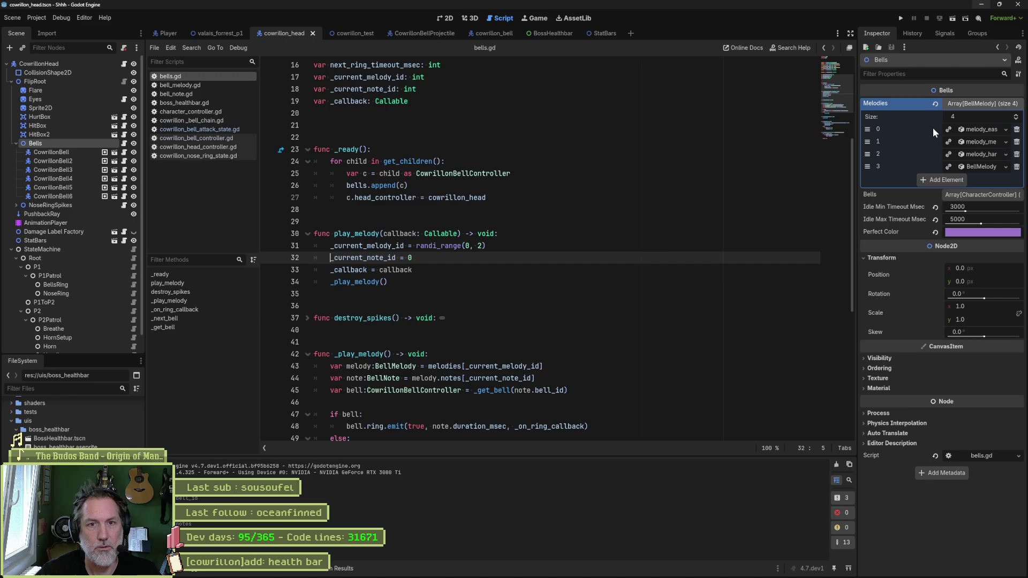
- Change randi_range(0, 2) to randi_range(0, melodies.size()), save, and run the scene
double_click(479, 246)
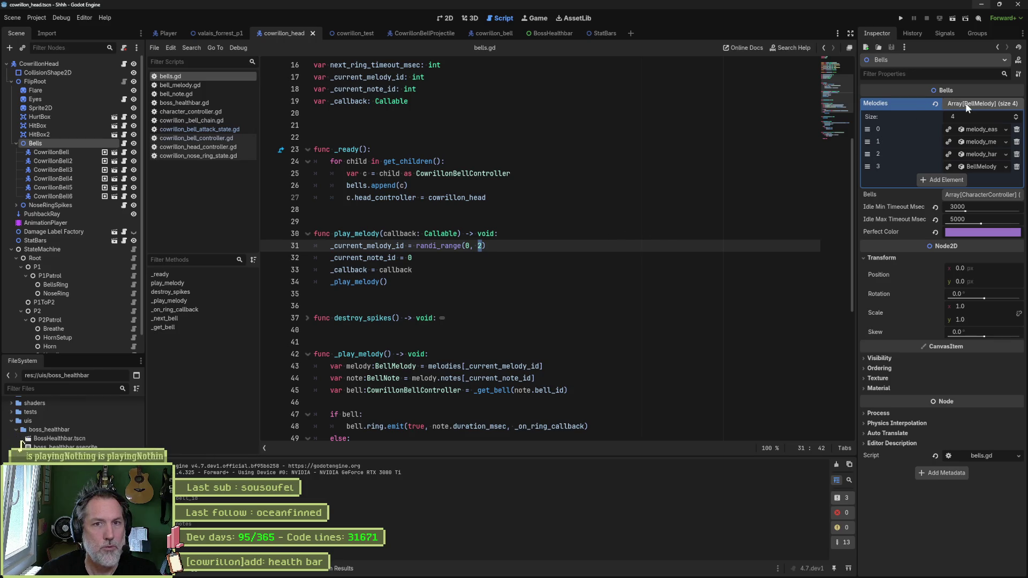
text(melo)
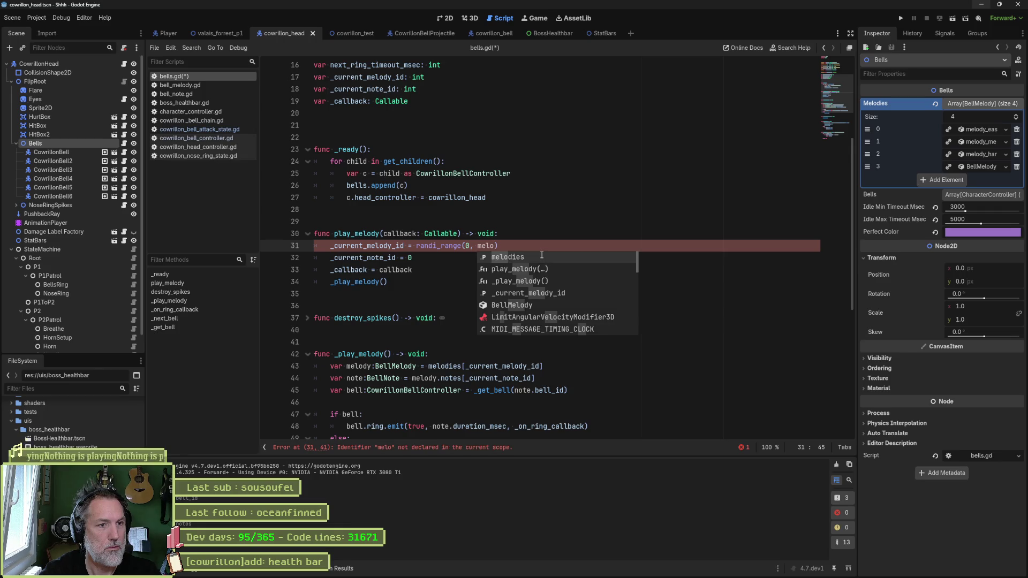
key(Return)
text(.s)
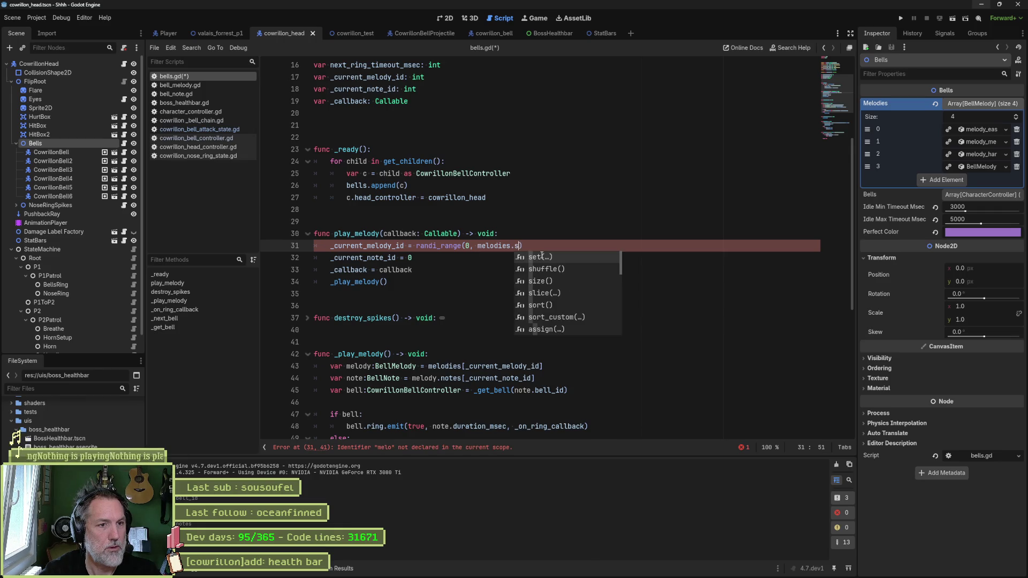
key(Down)
key(Down)
key(Return)
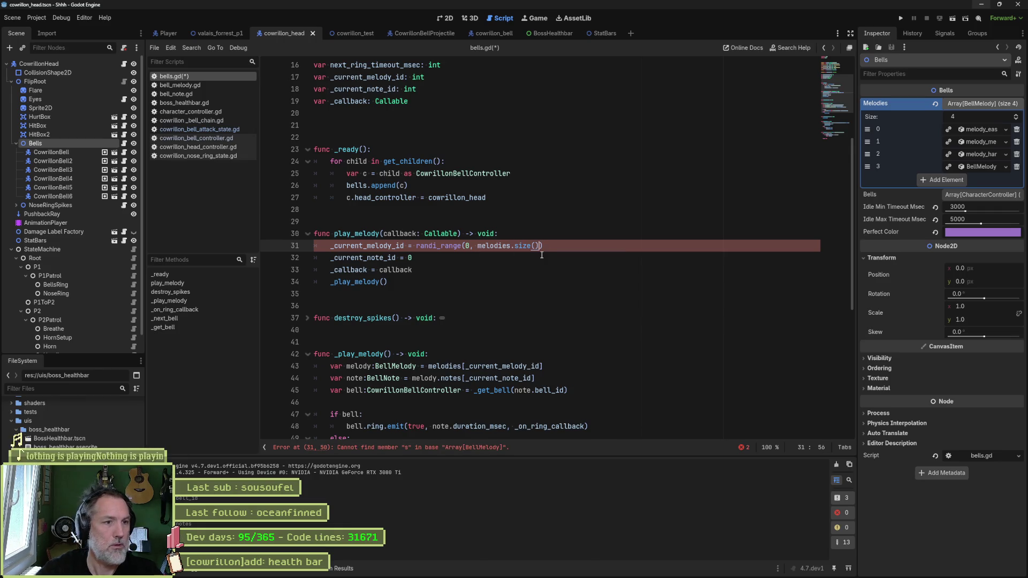
key(ctrl+s)
key(F6)
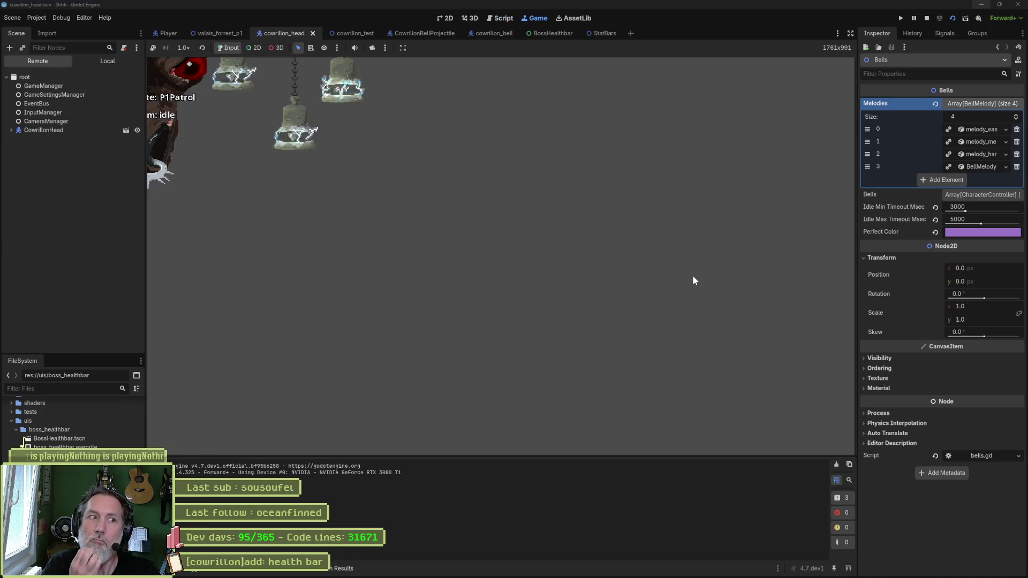
- Stop the running game and relaunch the valais_forrest_p1 level with F6
click(44, 130)
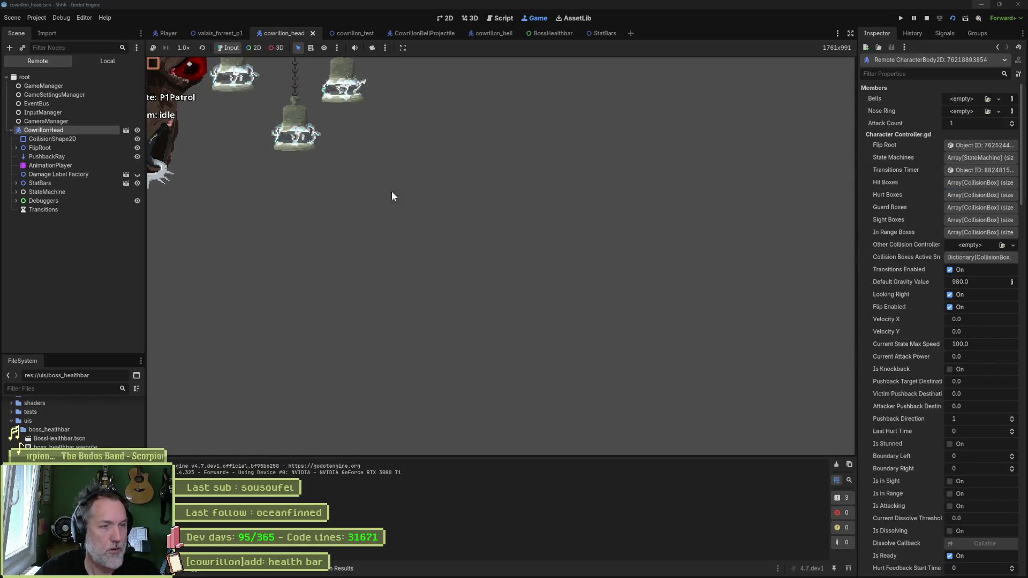
key(F8)
key(F6)
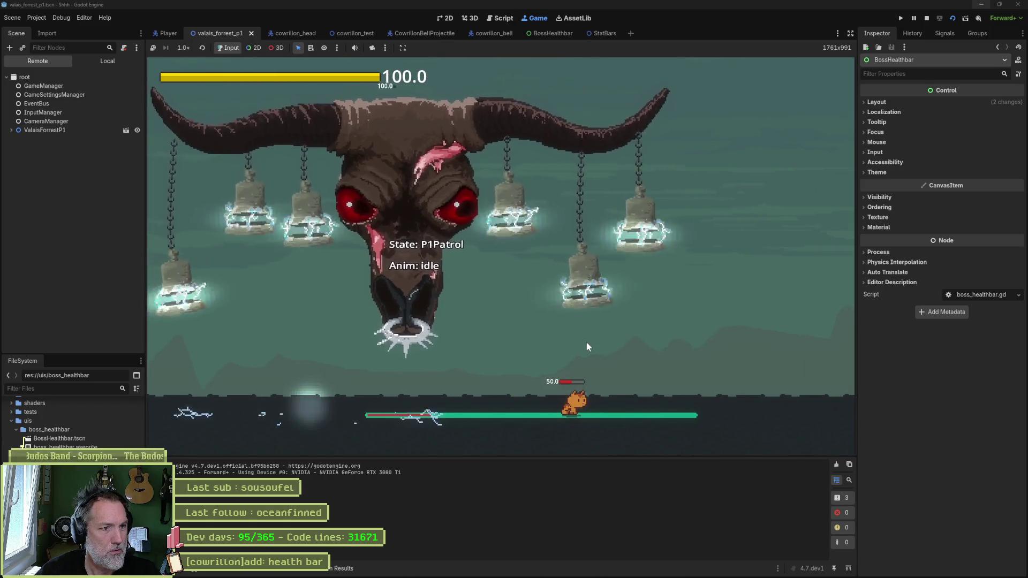
- Run the cat left and right around the arena until bells.gd line 43 errors
key(d)
key(a)
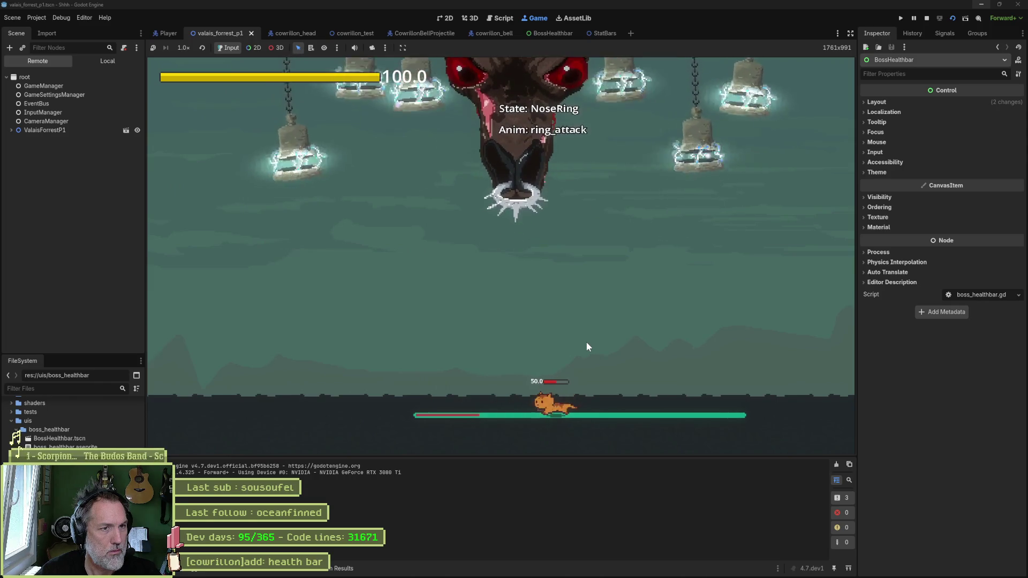
key(a)
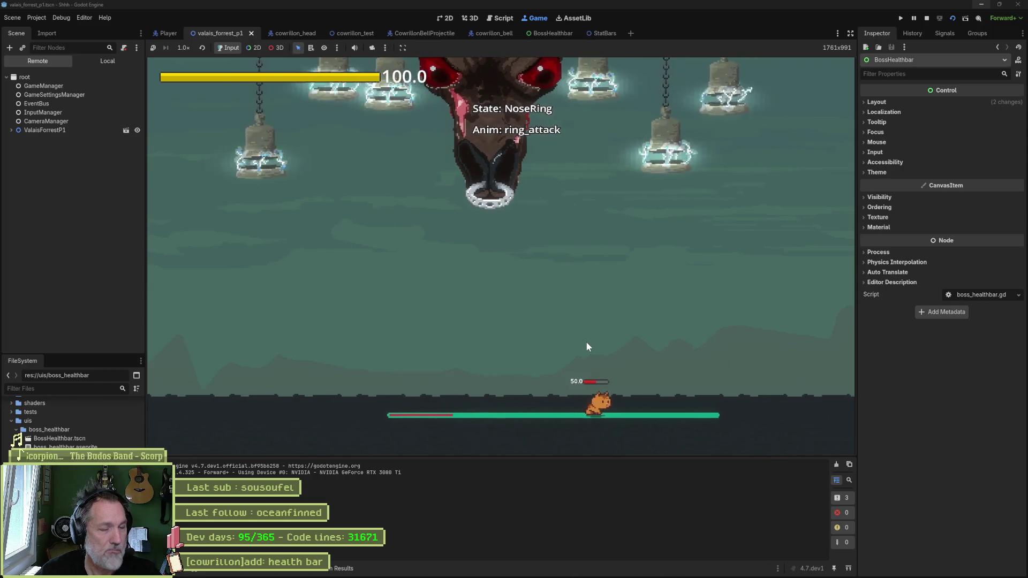
key(a)
key(d)
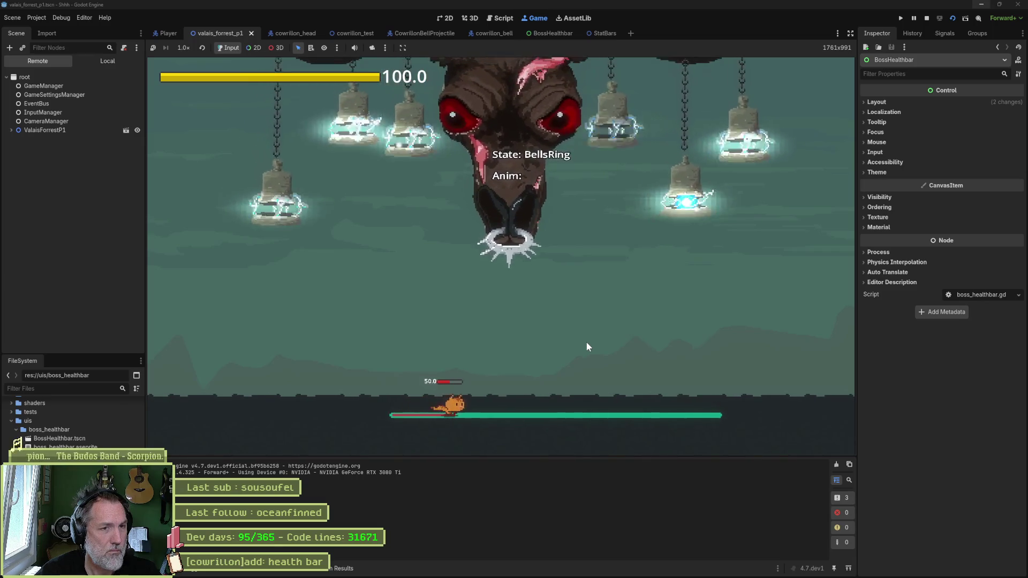
key(a)
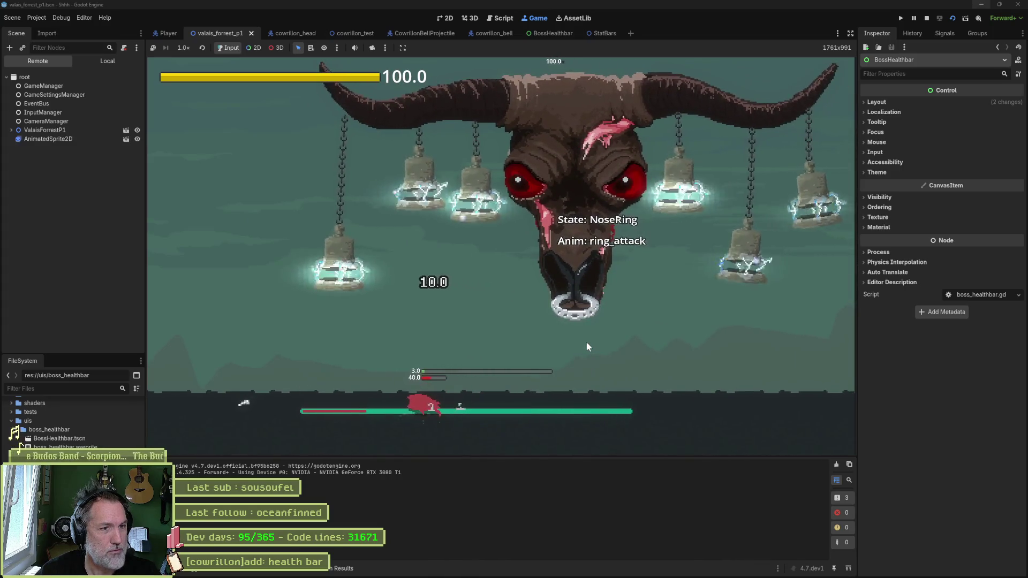
key(shift+Right)
key(shift+Right)
key(shift+Right)
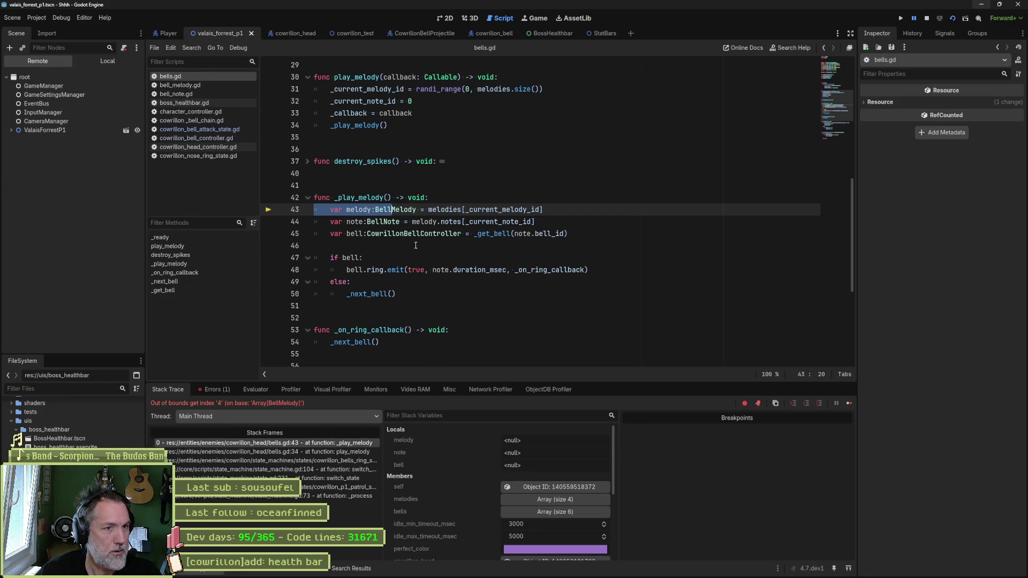
- Inspect the stack trace frames at lines 34 and 43 and the _current_melody_id value
click(330, 451)
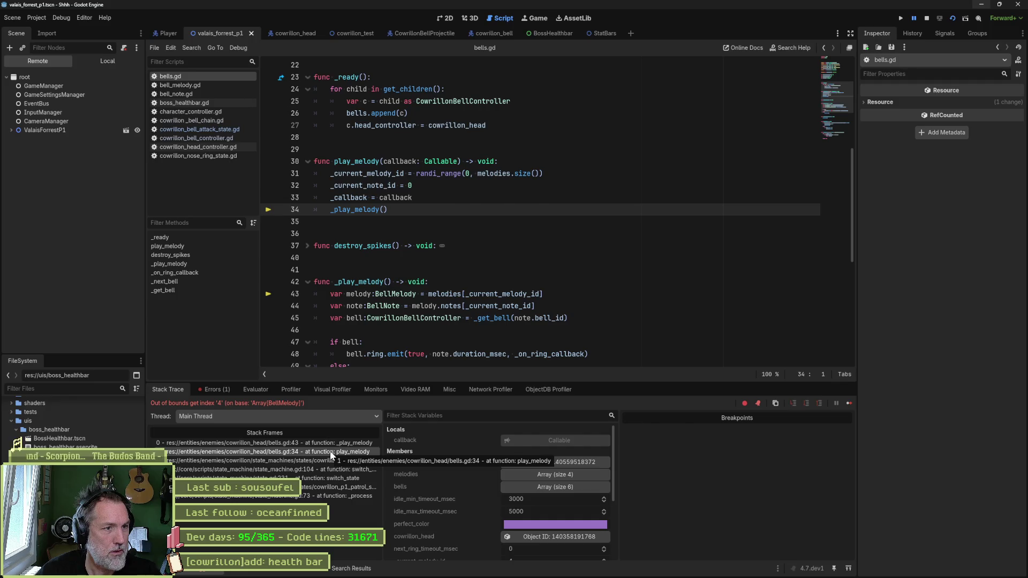
click(335, 442)
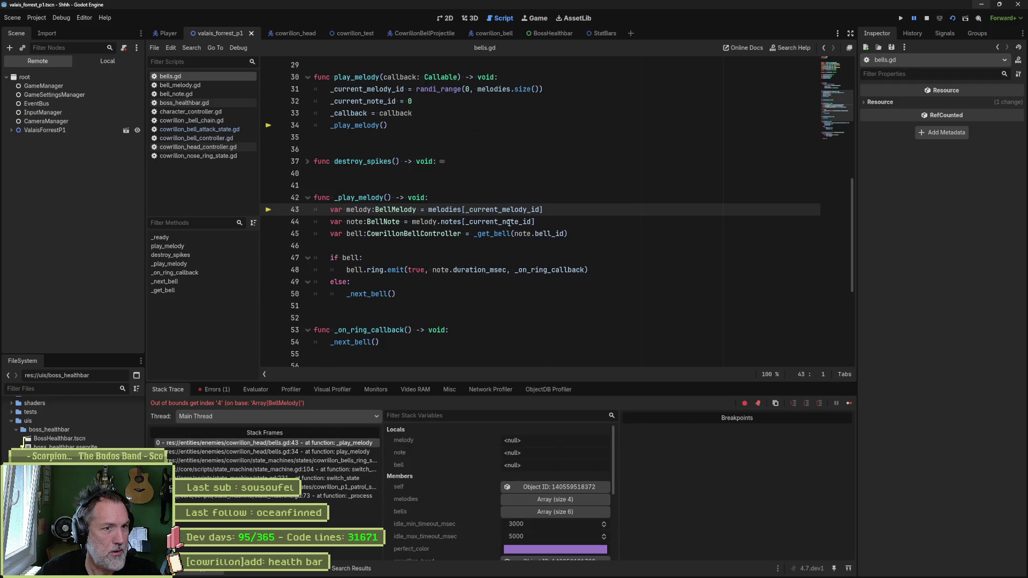
mouse_move(509, 212)
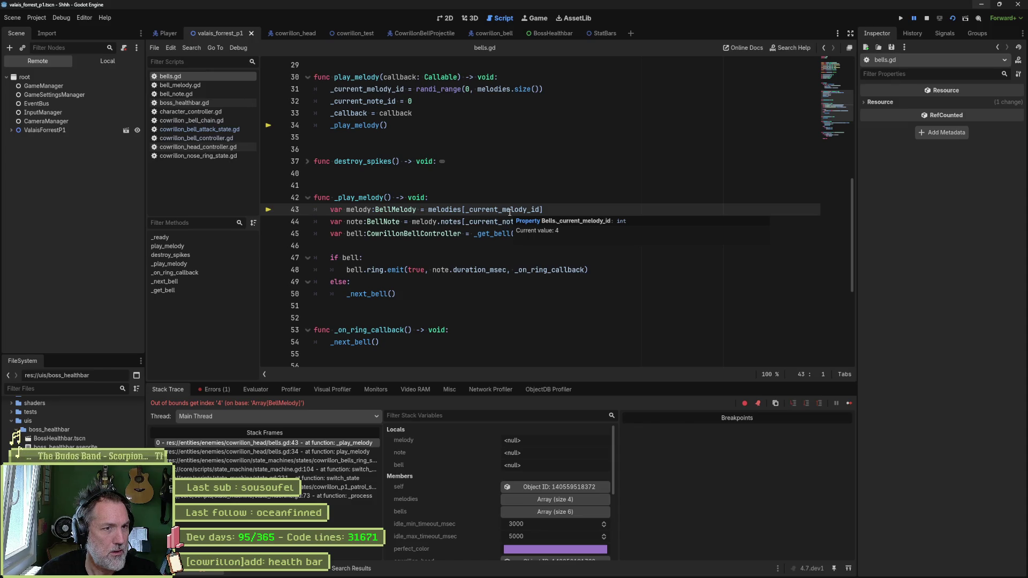
double_click(509, 211)
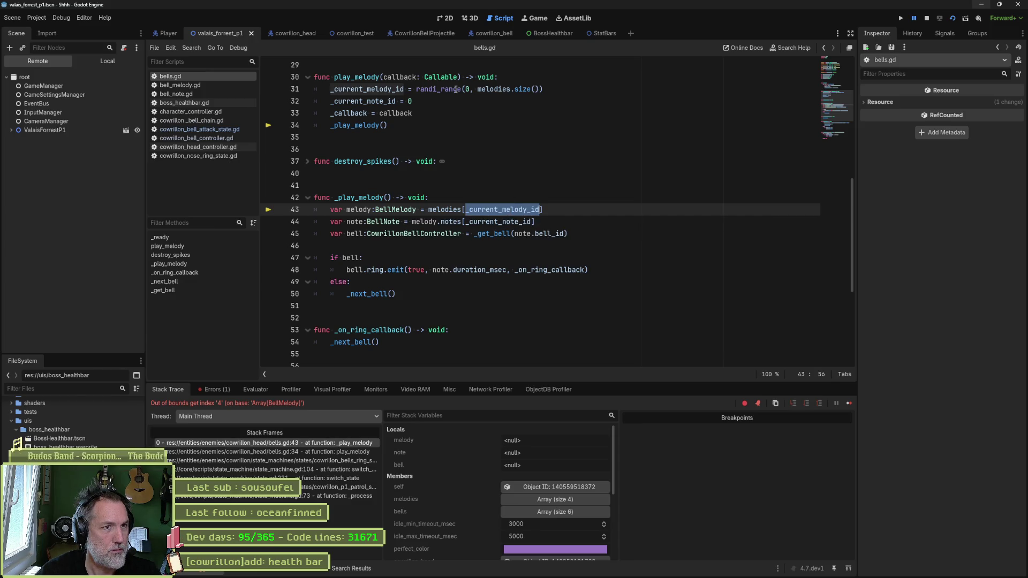
mouse_move(456, 90)
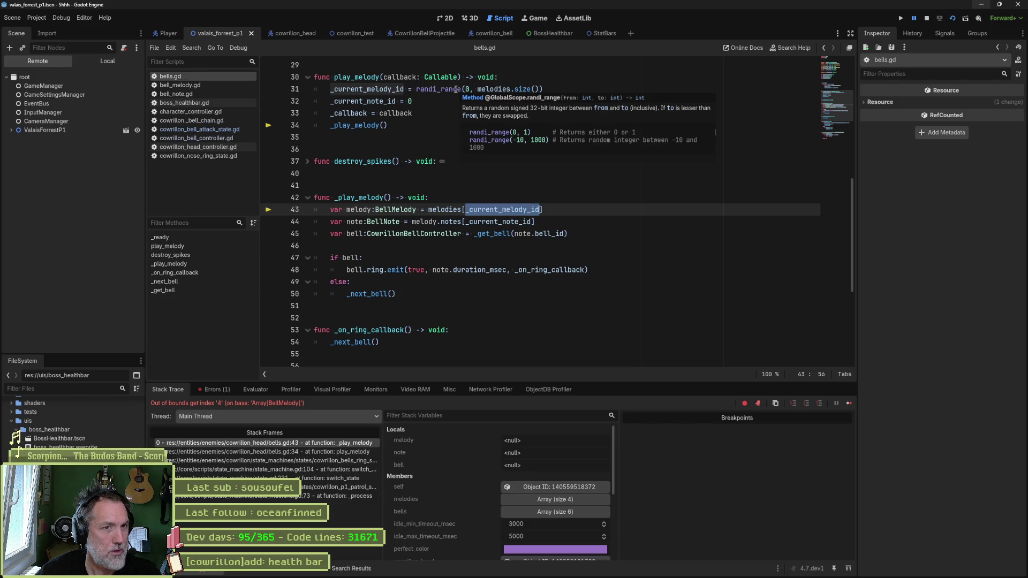
- Stop the debug session, change the range to melodies.size()-1 on line 31, and save bells.gd
click(413, 113)
click(921, 20)
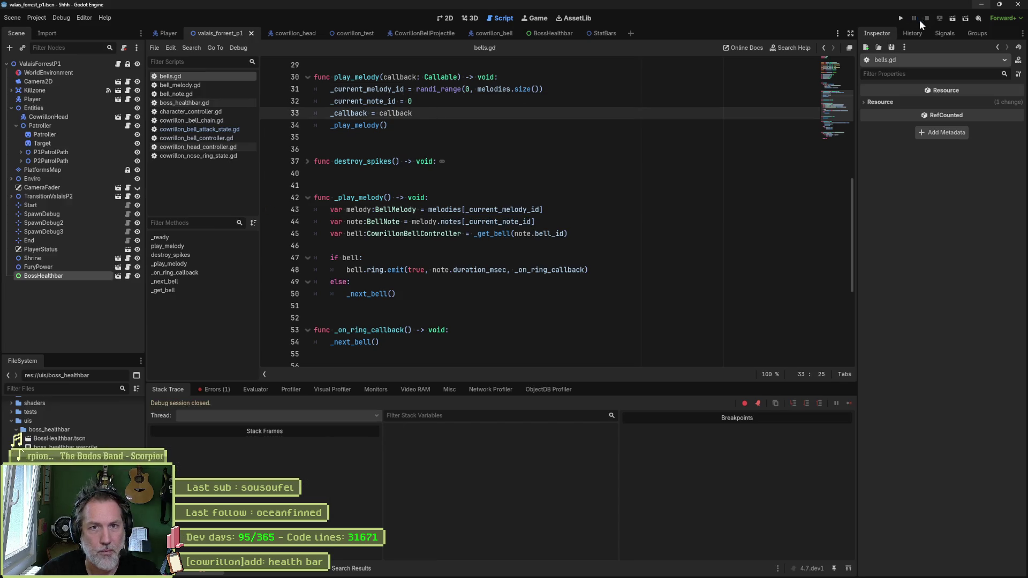
click(539, 89)
text(-1)
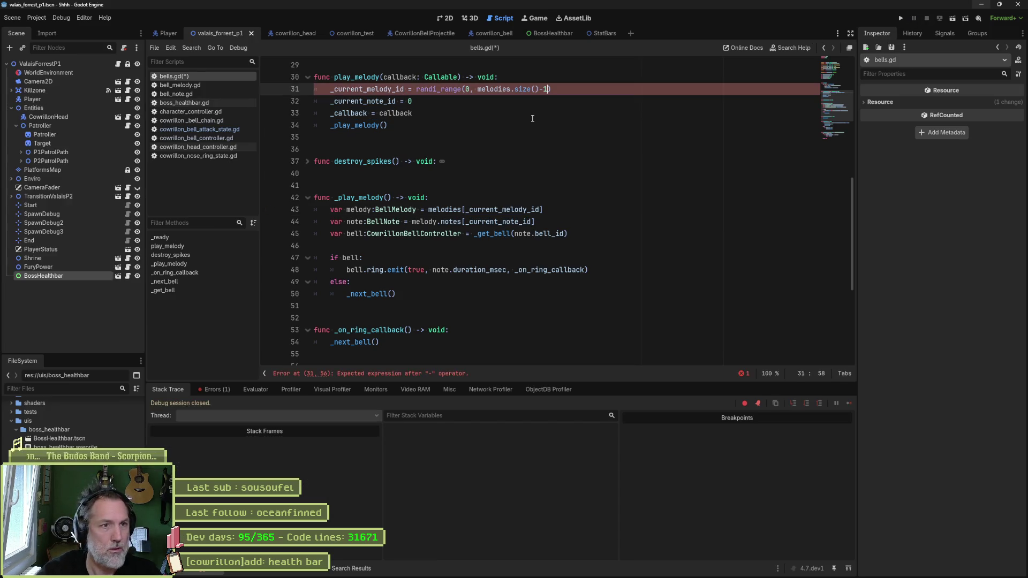
key(ctrl+s)
click(531, 124)
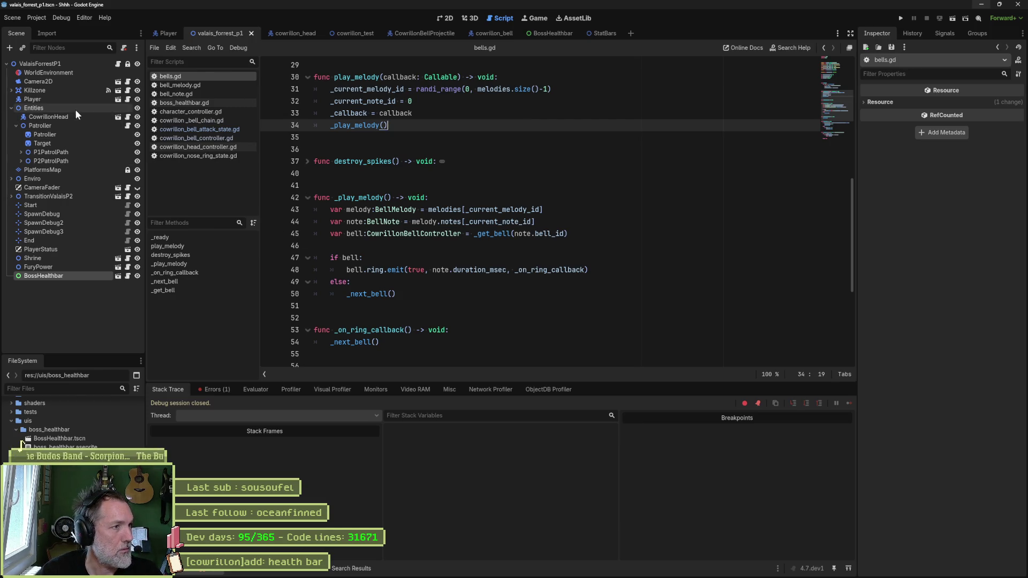
click(295, 34)
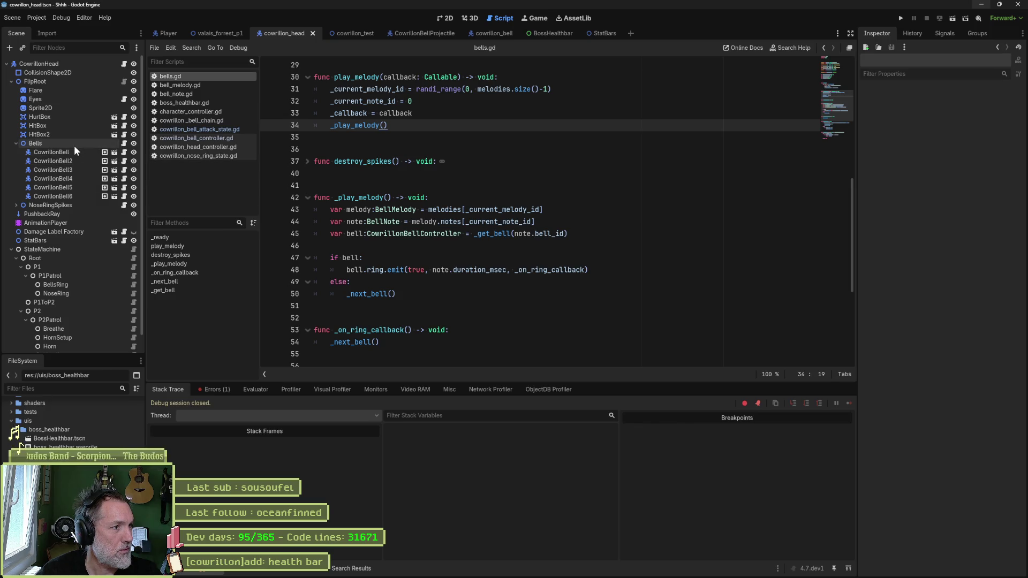
- Add a new BellNote for note 2 and five more note slots to the Bells node's first melody
click(74, 145)
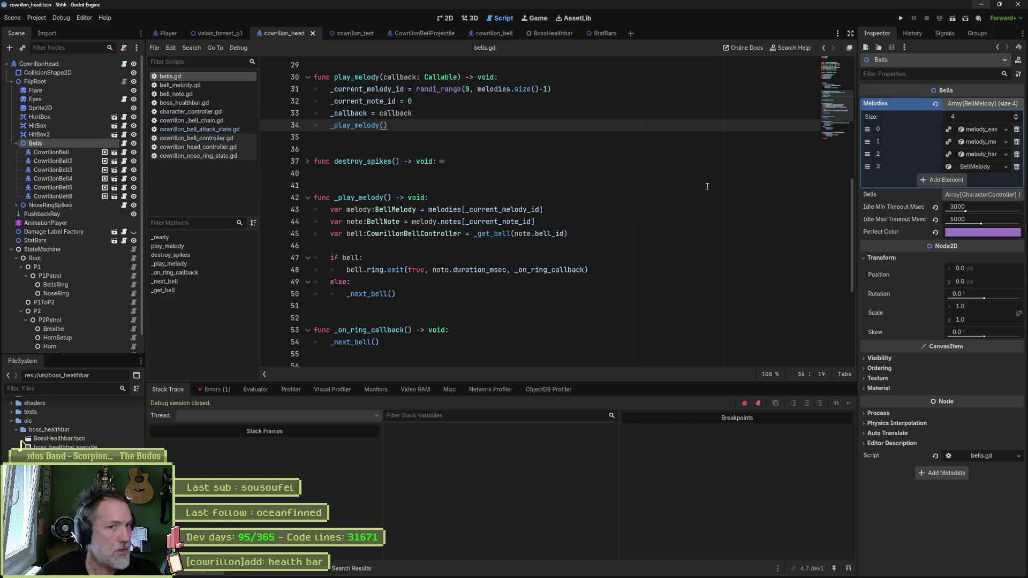
click(979, 130)
click(958, 193)
click(944, 207)
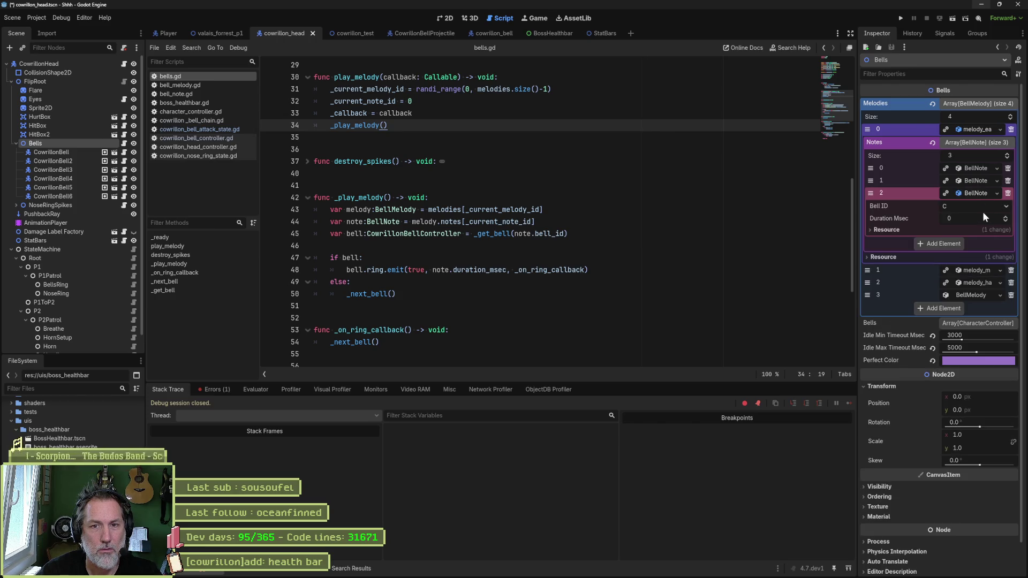
click(947, 245)
click(948, 258)
click(946, 271)
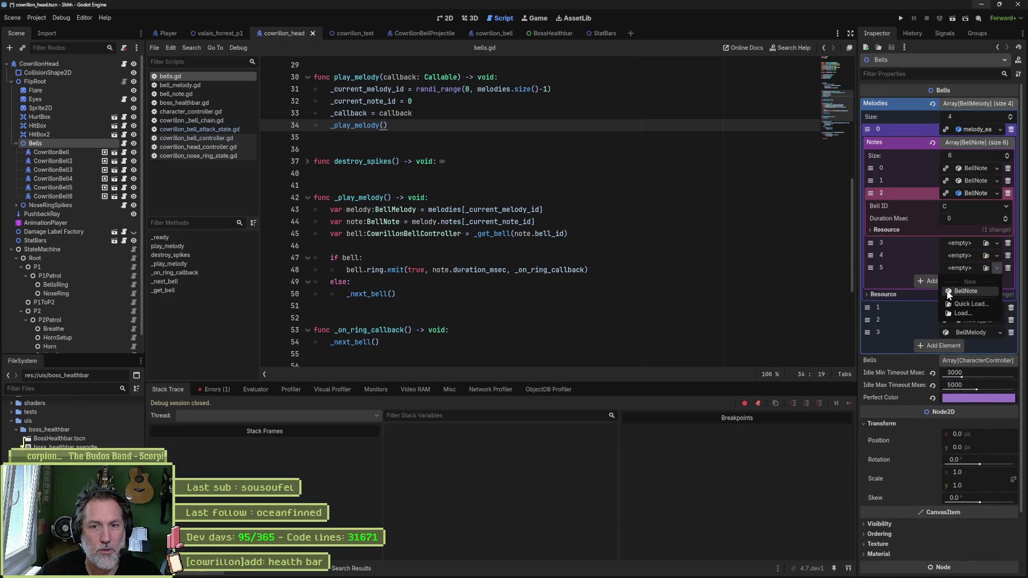
click(936, 284)
click(937, 292)
- Fill notes 3 through 7 of the first melody with new BellNote resources
click(965, 243)
click(968, 255)
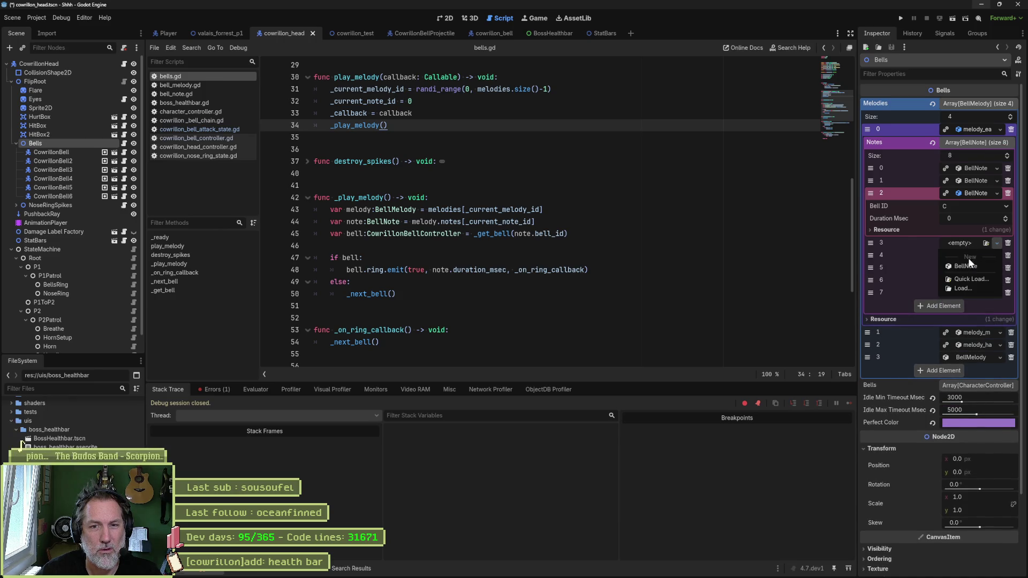
click(965, 255)
click(963, 267)
click(972, 281)
click(966, 280)
click(972, 293)
click(966, 293)
click(973, 310)
- Set note 3's bell to D Sharp with duration 2 and note 4's bell to G
click(972, 244)
click(971, 255)
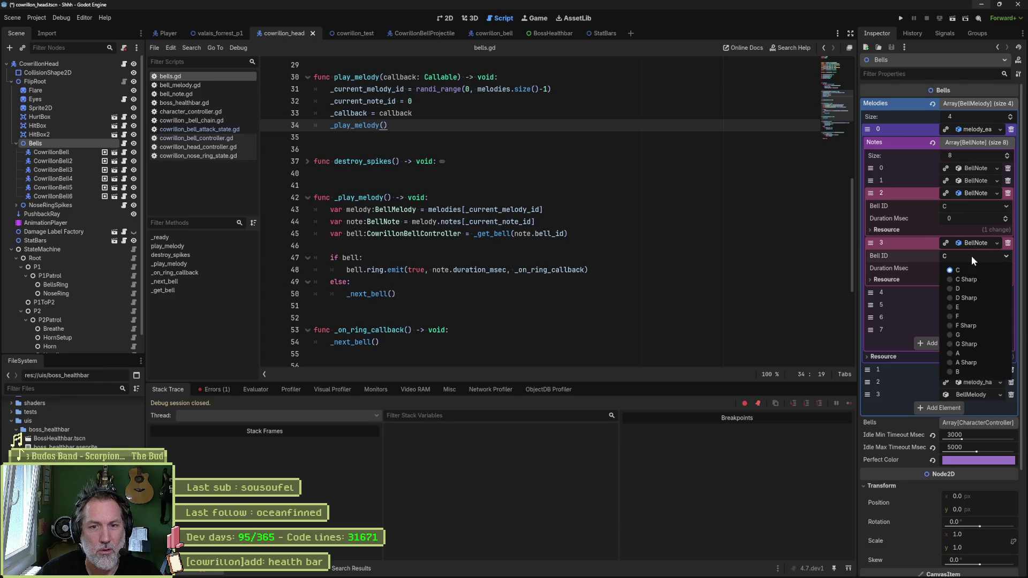
click(968, 293)
click(978, 256)
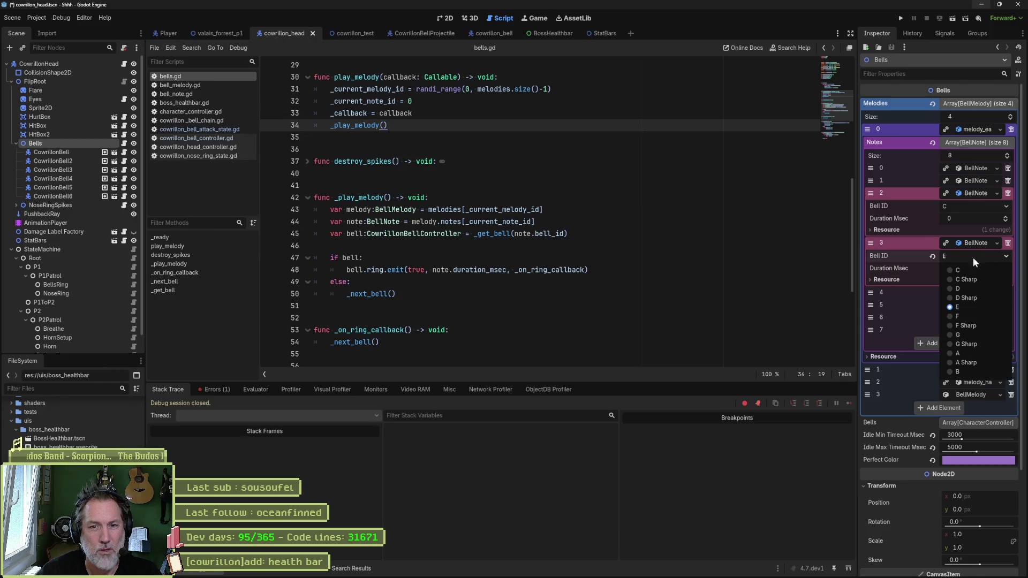
click(978, 298)
click(973, 293)
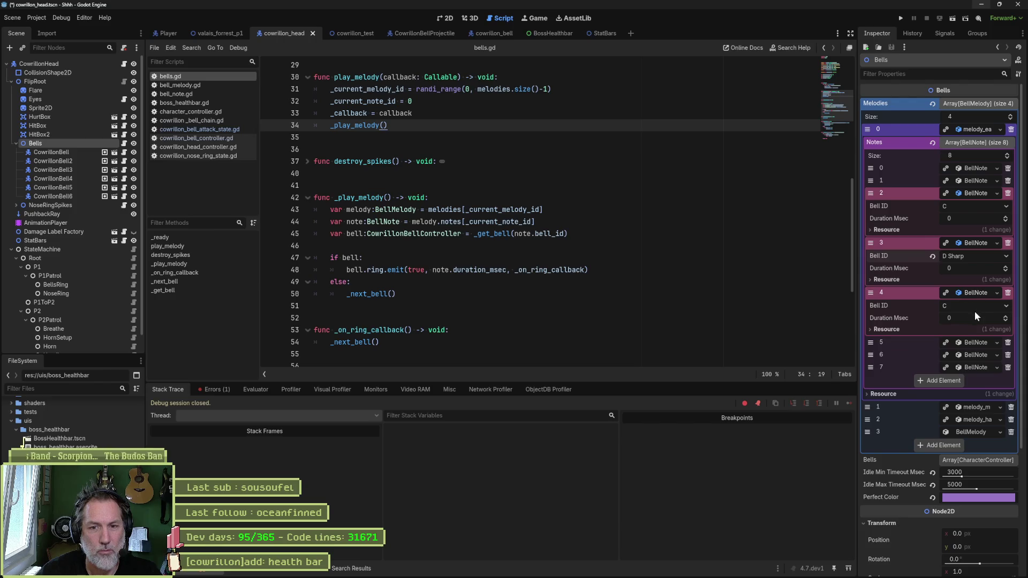
click(980, 343)
click(977, 306)
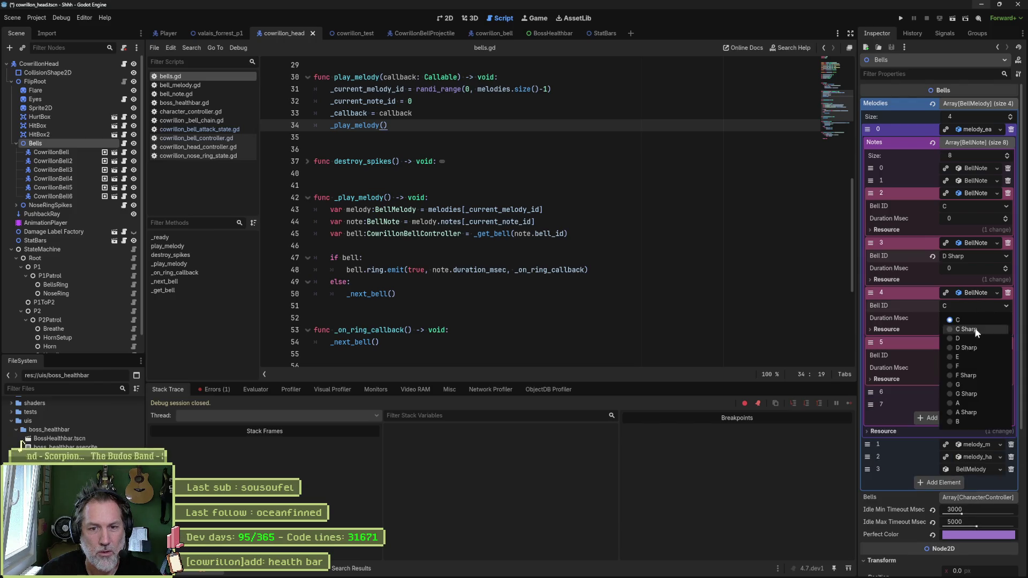
click(969, 385)
drag(977, 268, 981, 268)
- Set note 4's Duration Msec to 500
click(972, 219)
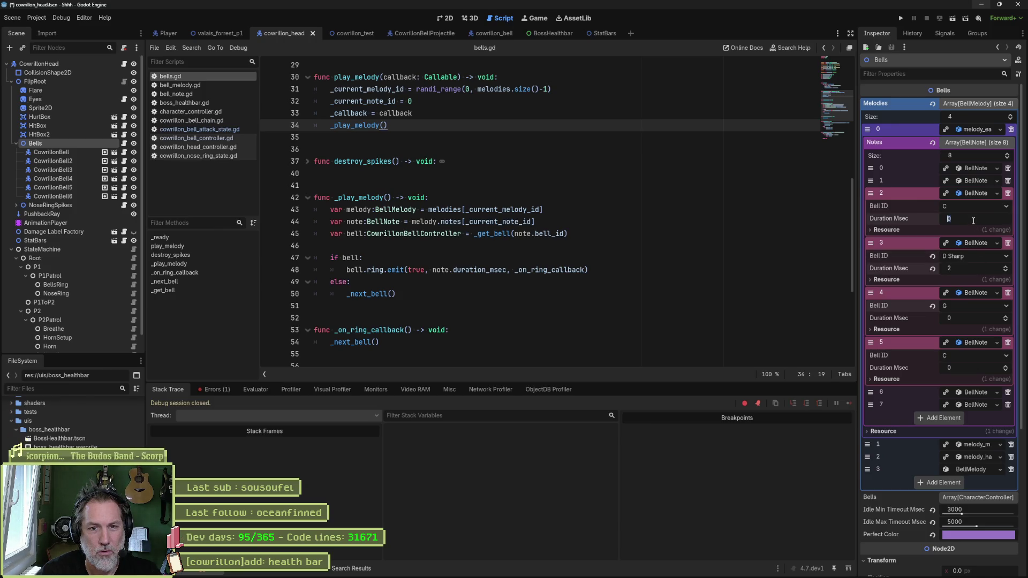
click(962, 322)
text(500)
key(Return)
- Make note 5 A Sharp with duration 3, note 7 F, and save the scene
click(963, 356)
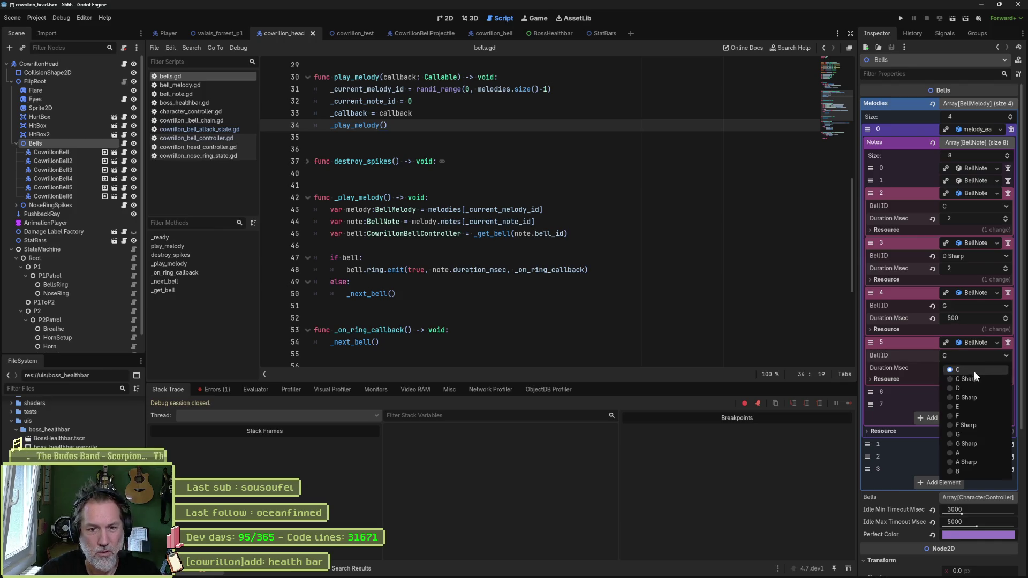
click(968, 462)
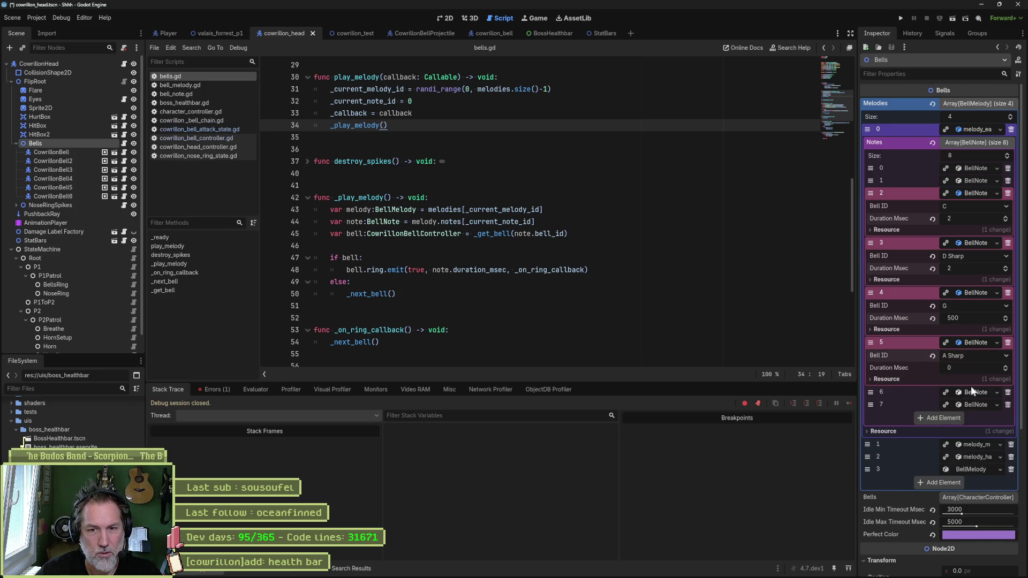
click(974, 393)
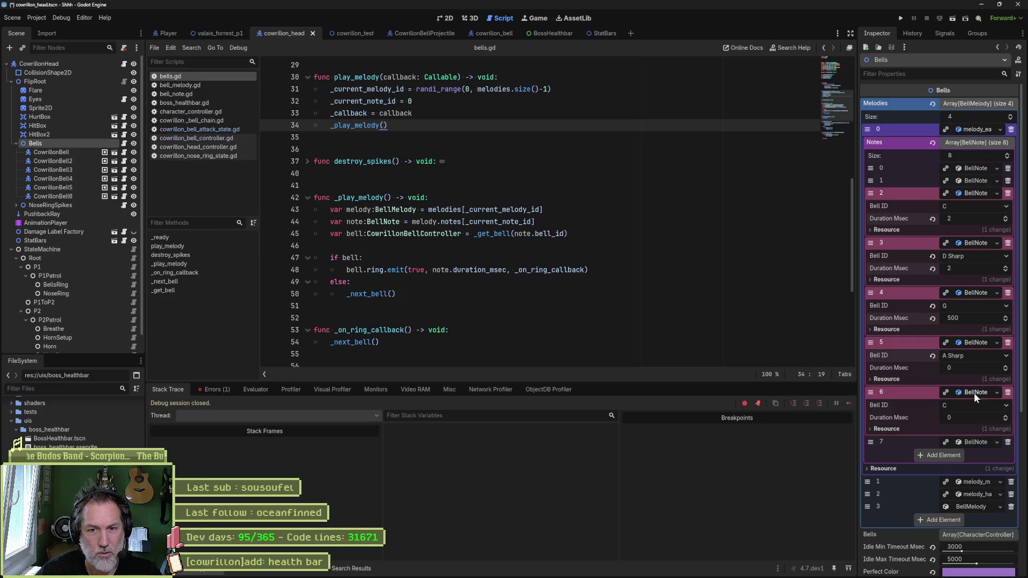
drag(966, 369, 970, 368)
click(972, 444)
click(975, 455)
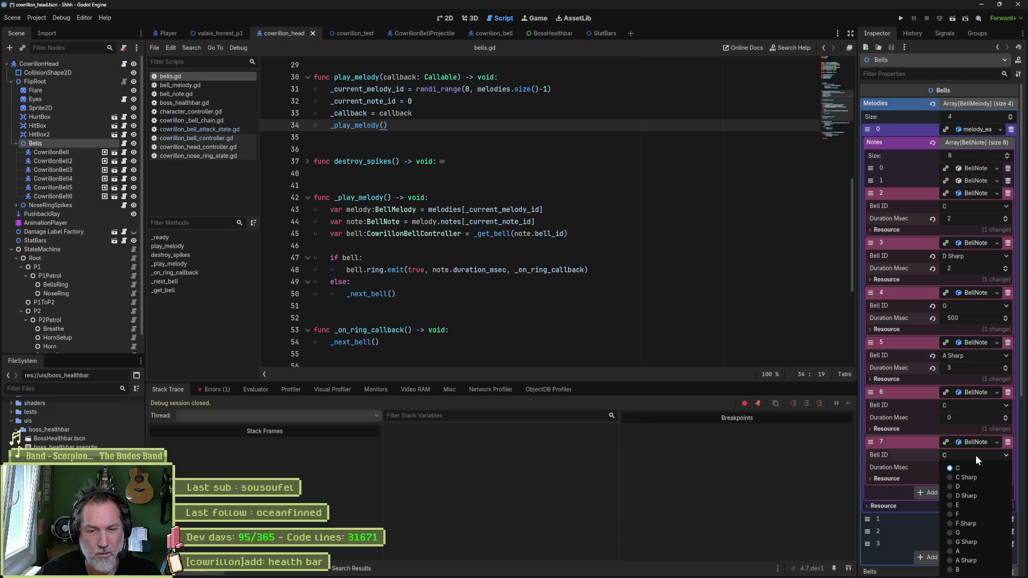
click(964, 515)
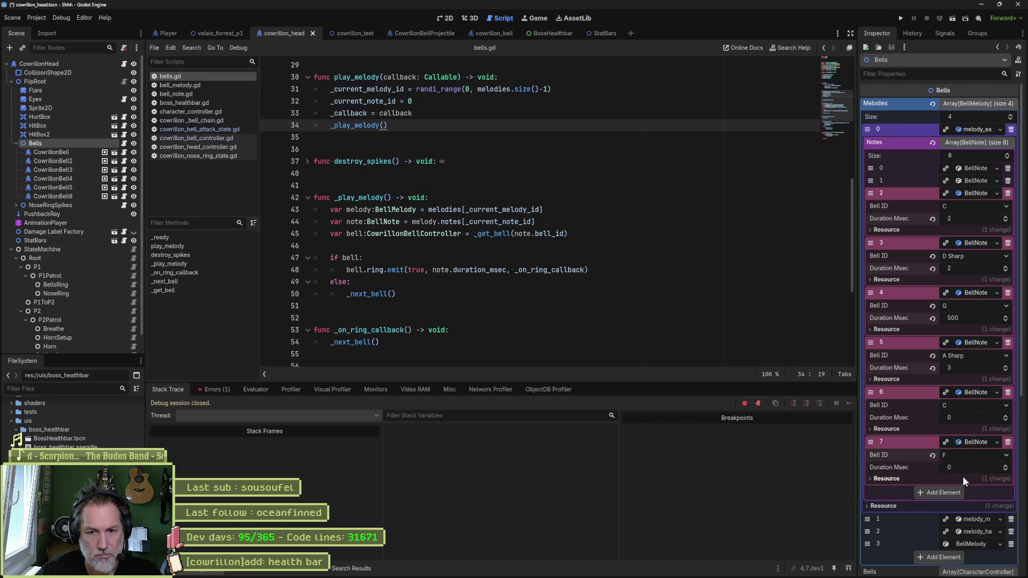
key(ctrl+s)
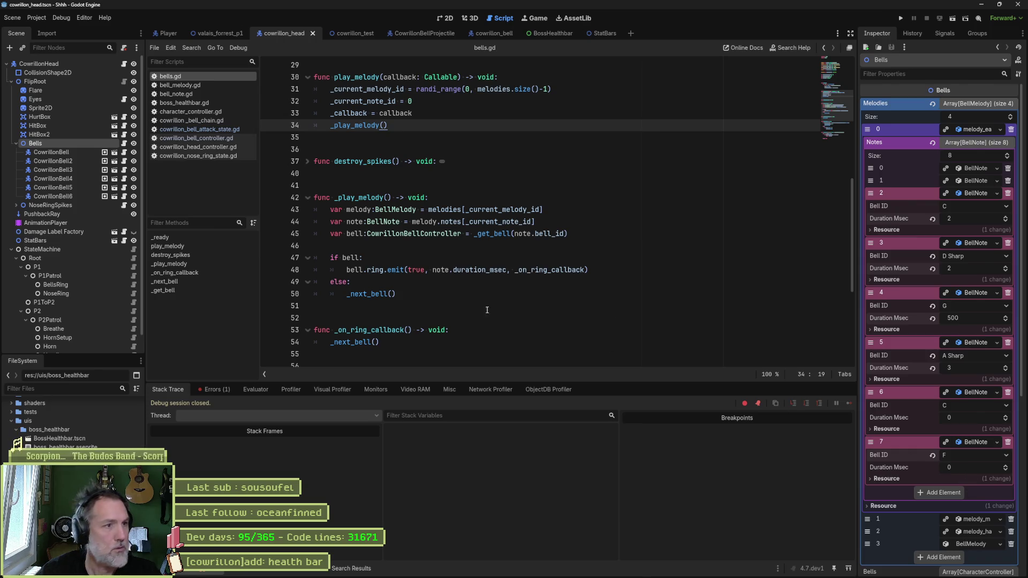
- Add five empty melody slots and fill slot 4 with a new BellMelody
click(971, 130)
click(972, 141)
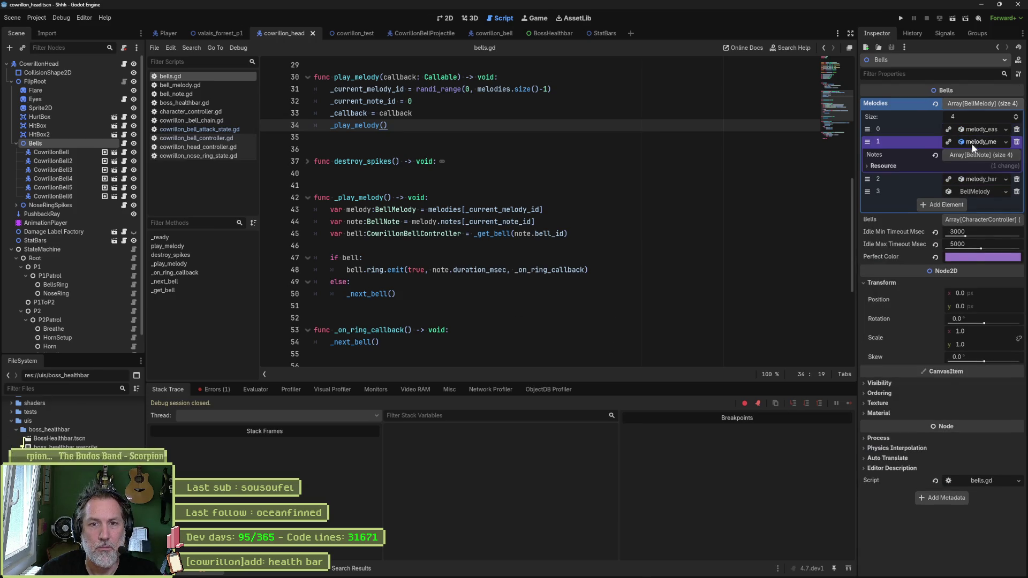
click(956, 205)
click(964, 216)
click(949, 230)
click(949, 242)
click(947, 254)
click(1005, 204)
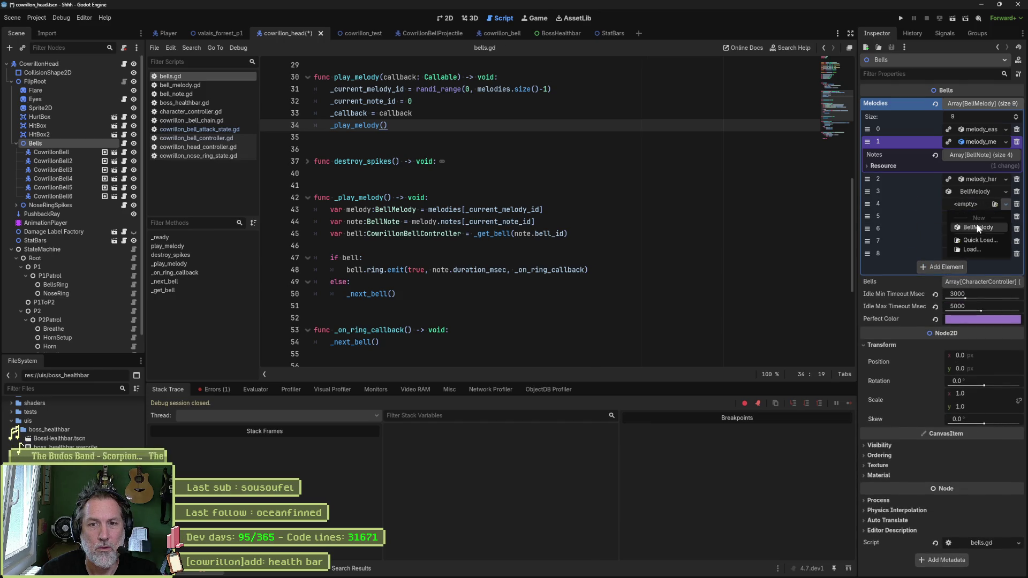
click(1005, 216)
- Fill melody slots 5 through 7 with new BellMelody resources
click(970, 240)
click(1005, 228)
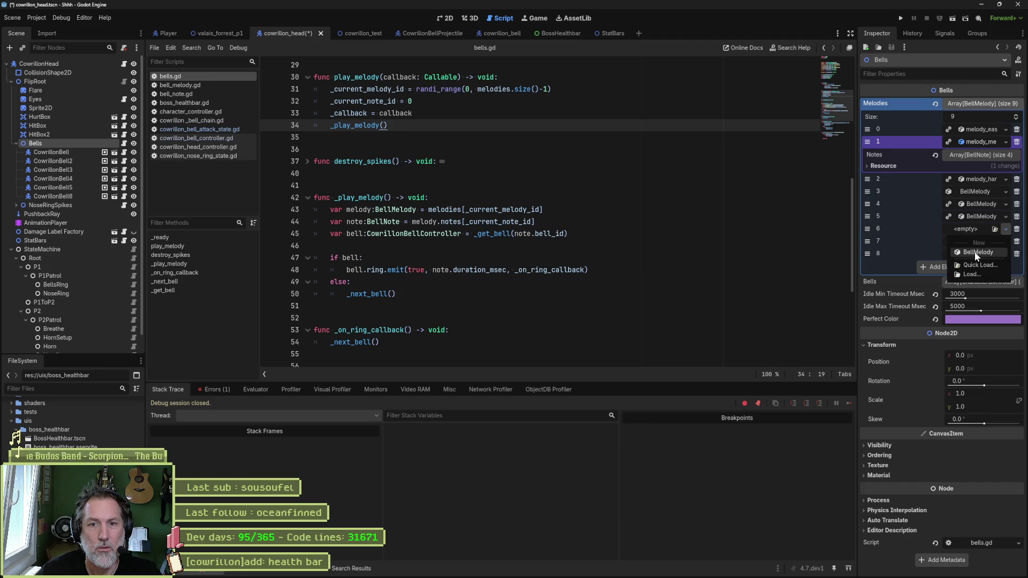
click(977, 252)
click(972, 241)
click(974, 275)
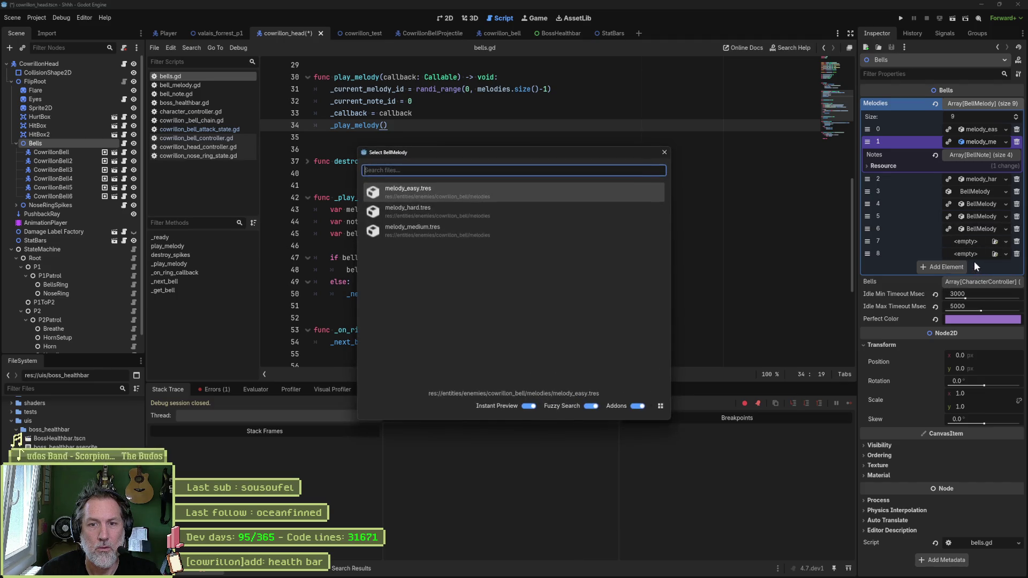
key(Escape)
click(978, 240)
click(978, 264)
click(973, 254)
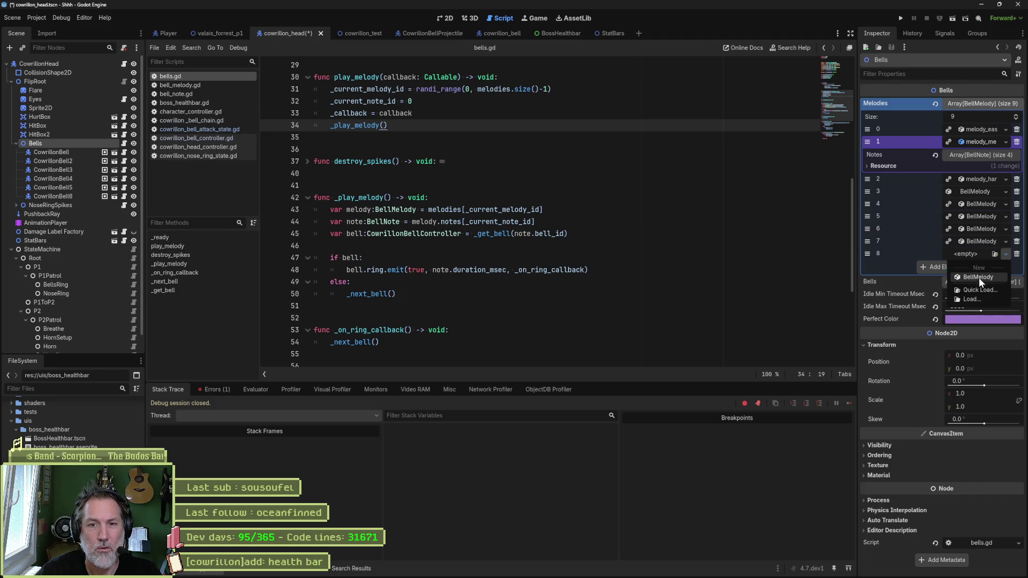
- Expand and collapse melodies 3 through 8 to inspect their notes
click(977, 191)
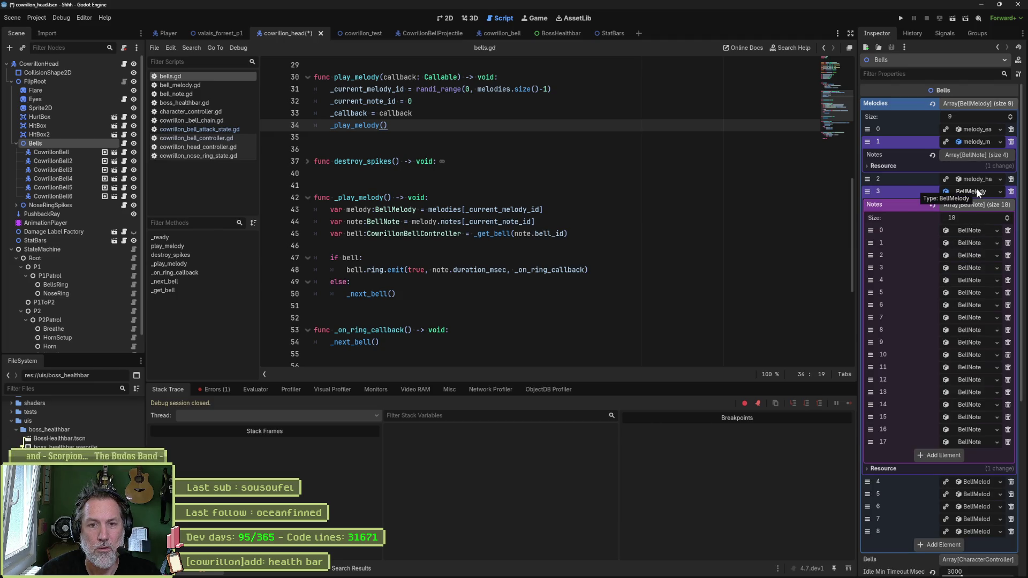
click(977, 190)
click(975, 204)
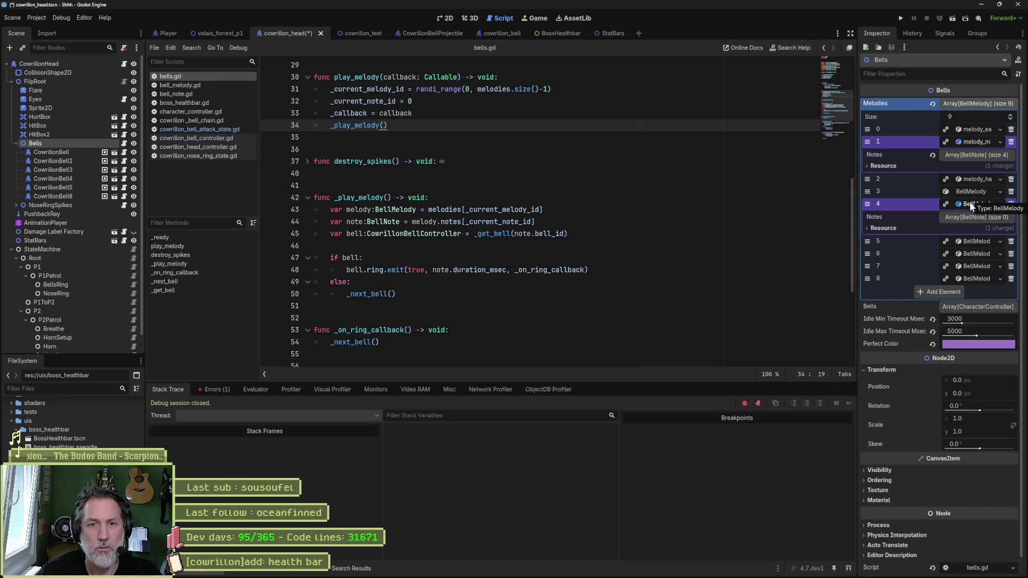
click(969, 201)
click(984, 252)
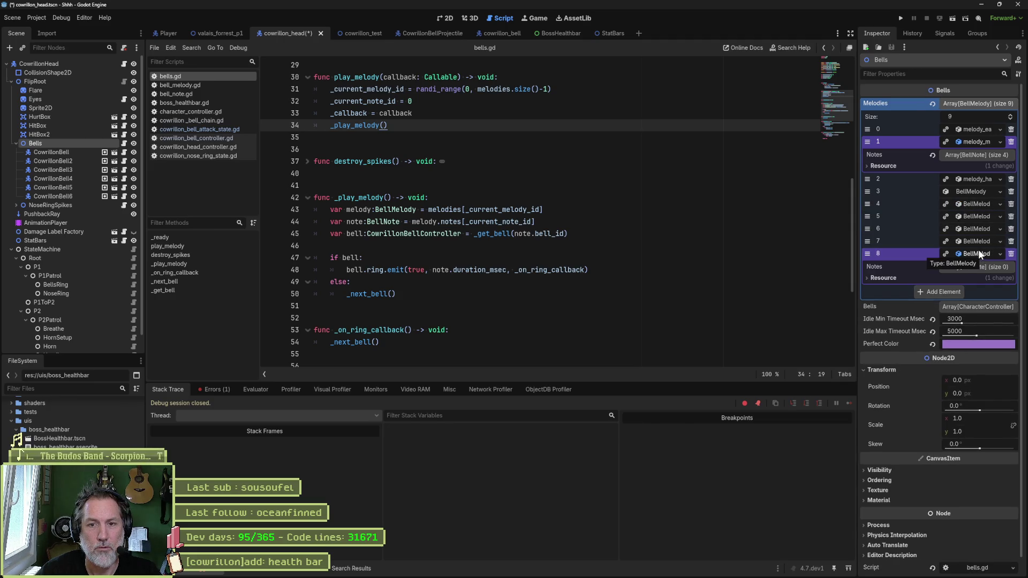
click(975, 241)
click(974, 228)
click(974, 216)
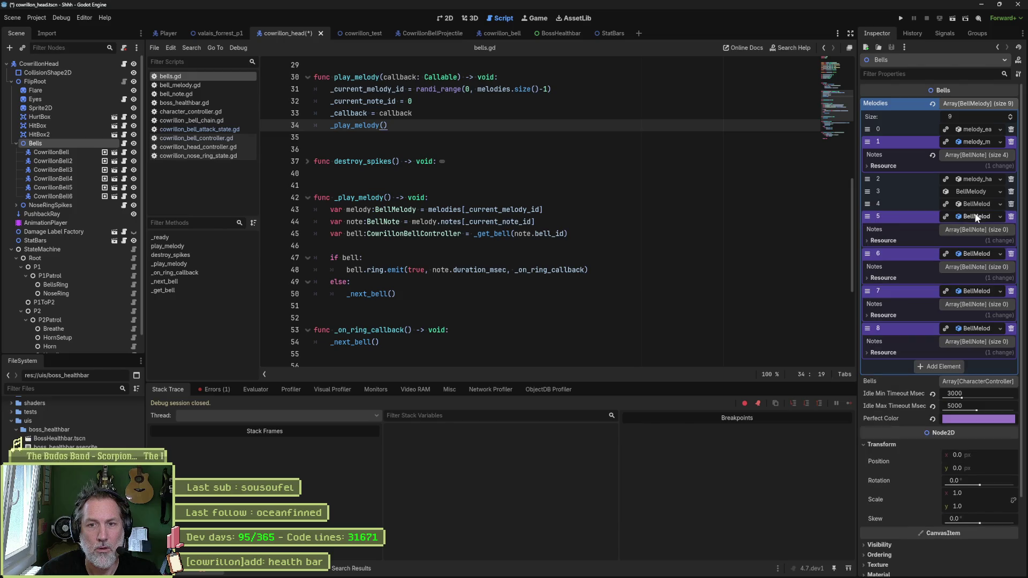
click(974, 204)
click(972, 191)
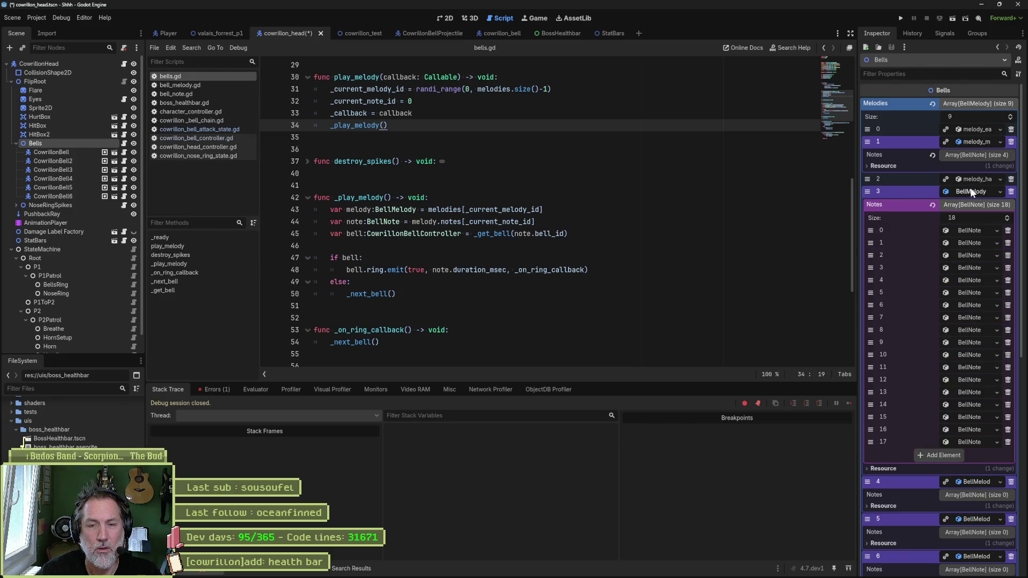
click(972, 191)
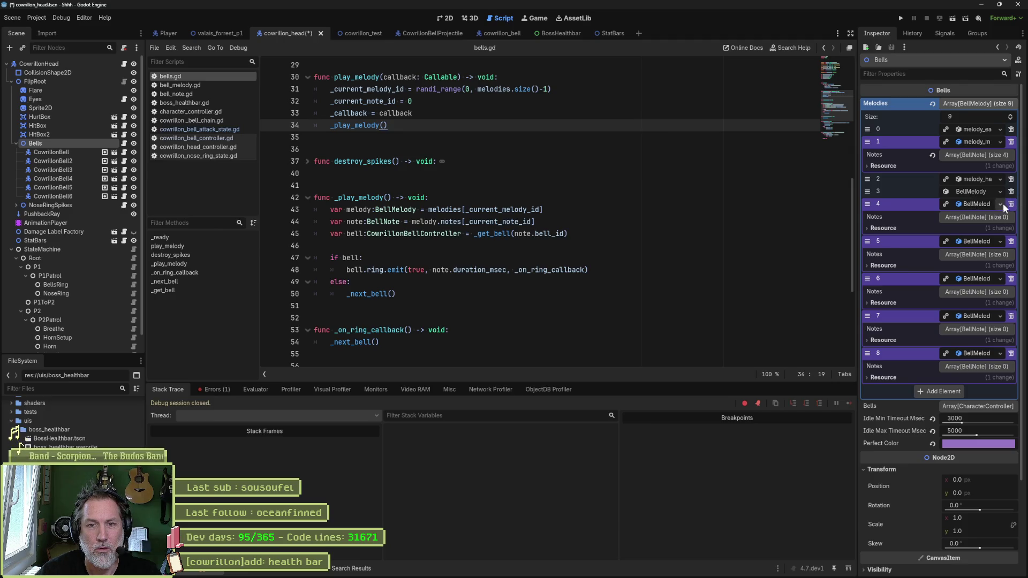
- Remove the extra melody slots, leaving four melodies
click(1010, 204)
click(1010, 204)
click(1011, 204)
click(1011, 204)
click(1007, 205)
click(1015, 205)
click(1017, 204)
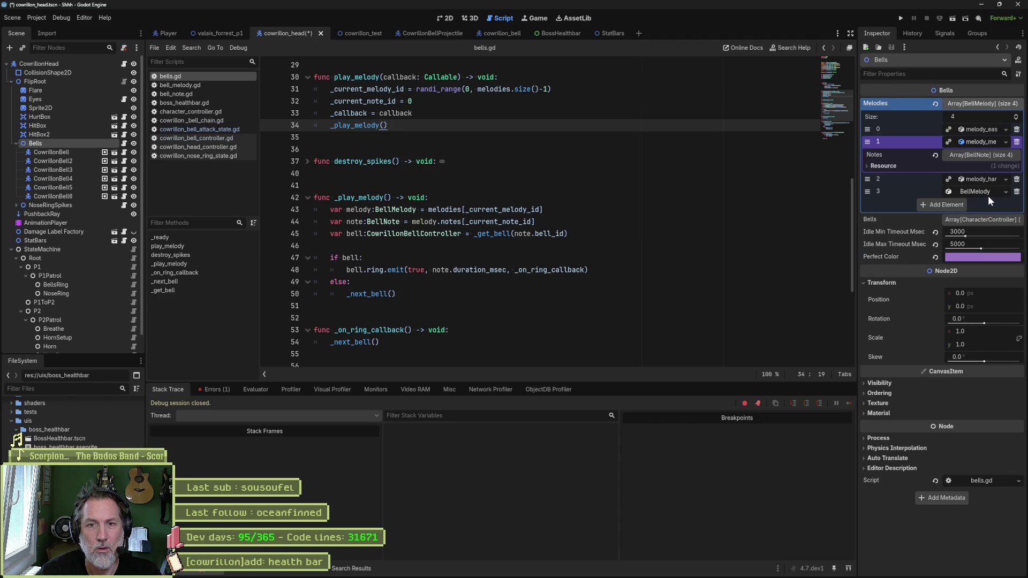
- Review the notes of melodies 0 through 3, including melody 3's 18 notes
click(984, 155)
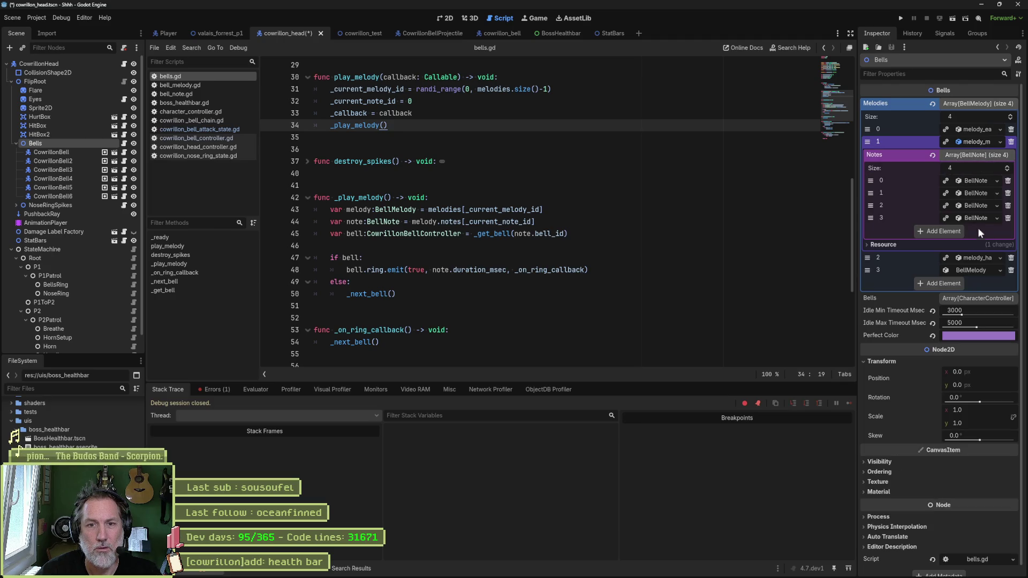
click(974, 130)
click(971, 130)
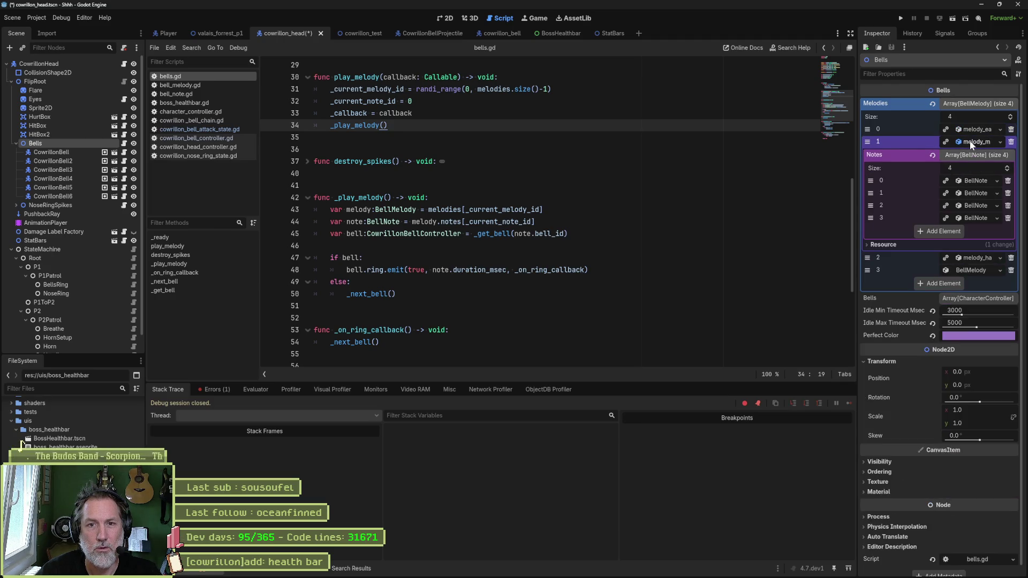
click(975, 258)
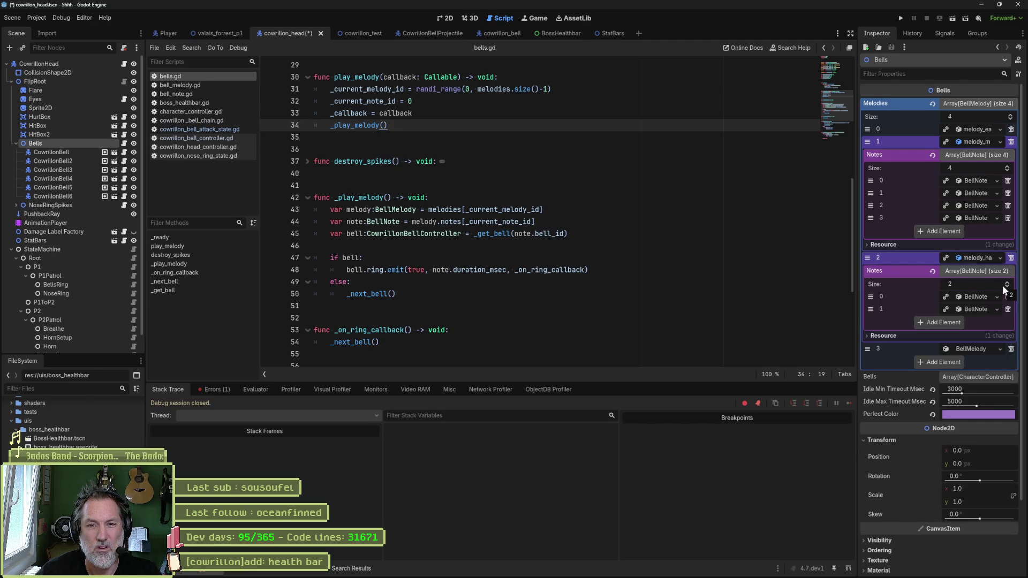
click(974, 348)
- Save the scene and run the valais_forrest_p1 level
key(ctrl+s)
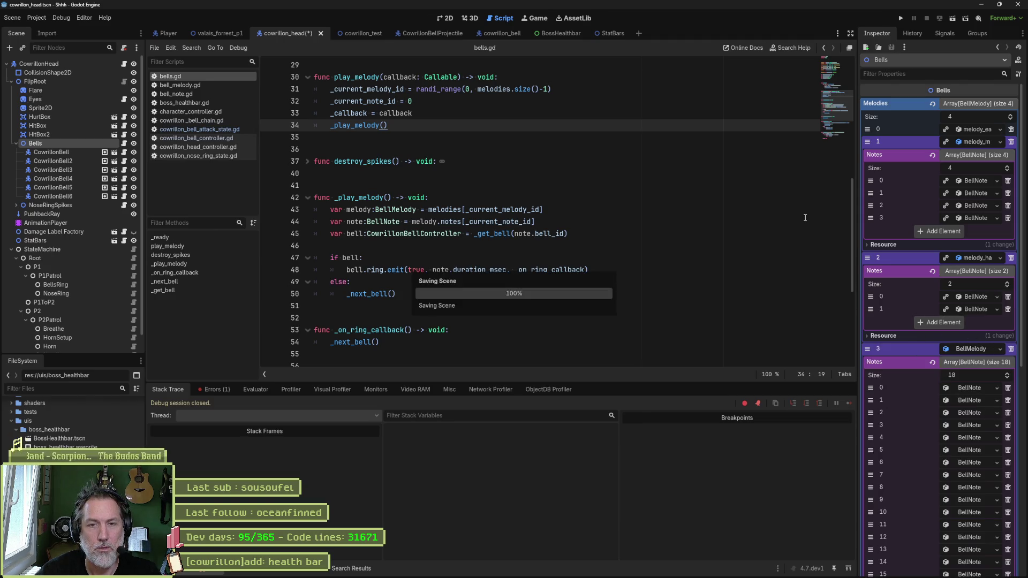
key(F5)
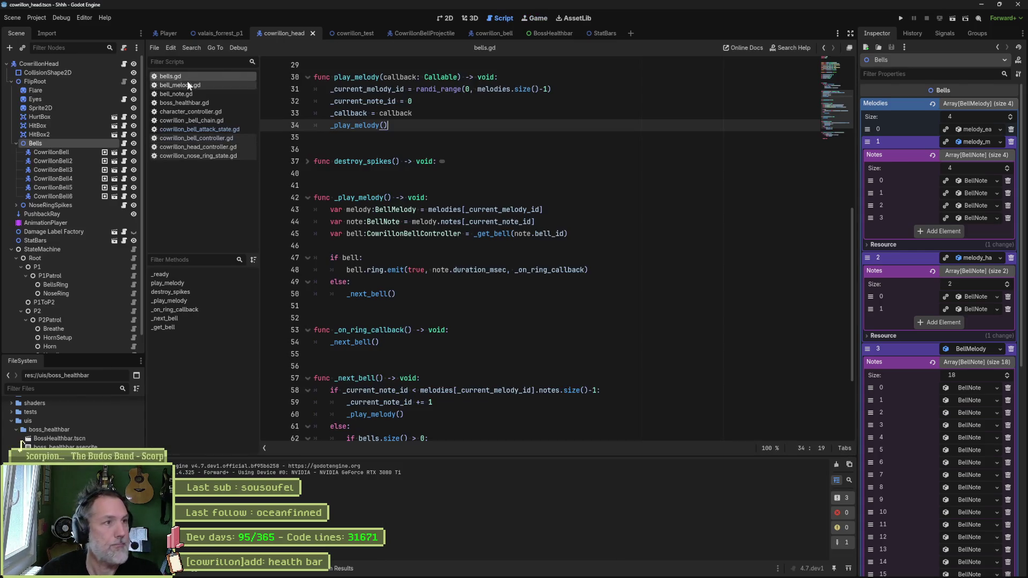
click(220, 33)
key(F5)
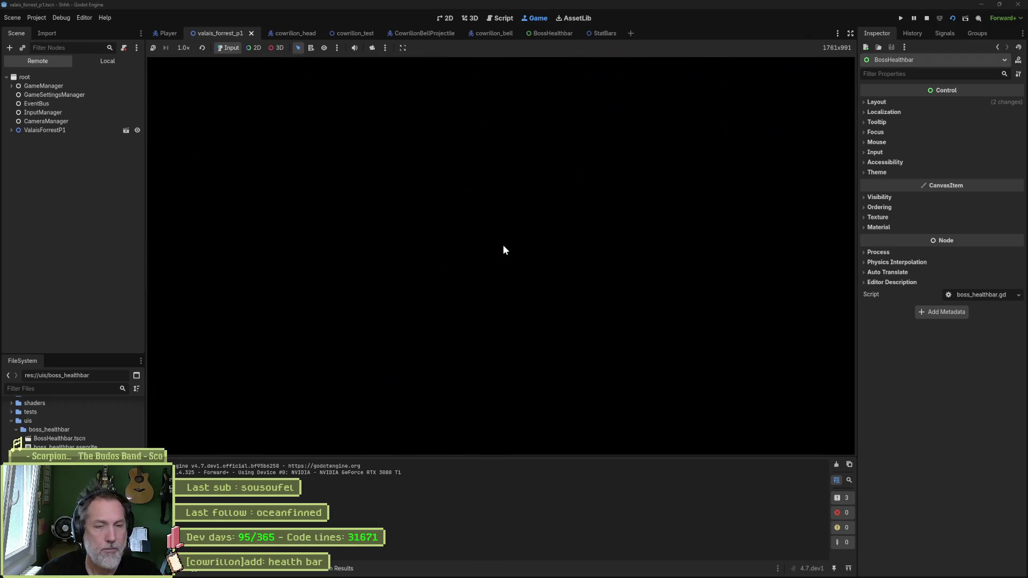
- Stop the valais_forrest_p1 play-test with F8
key(F8)
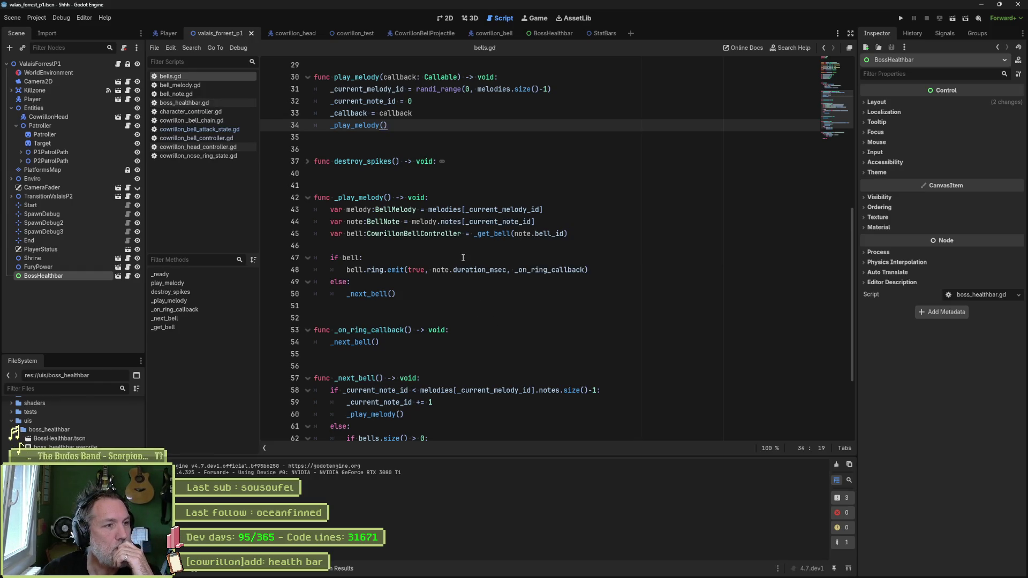
- Check the Asana project board and the master branch commit history in Fork
mouse_move(75, 576)
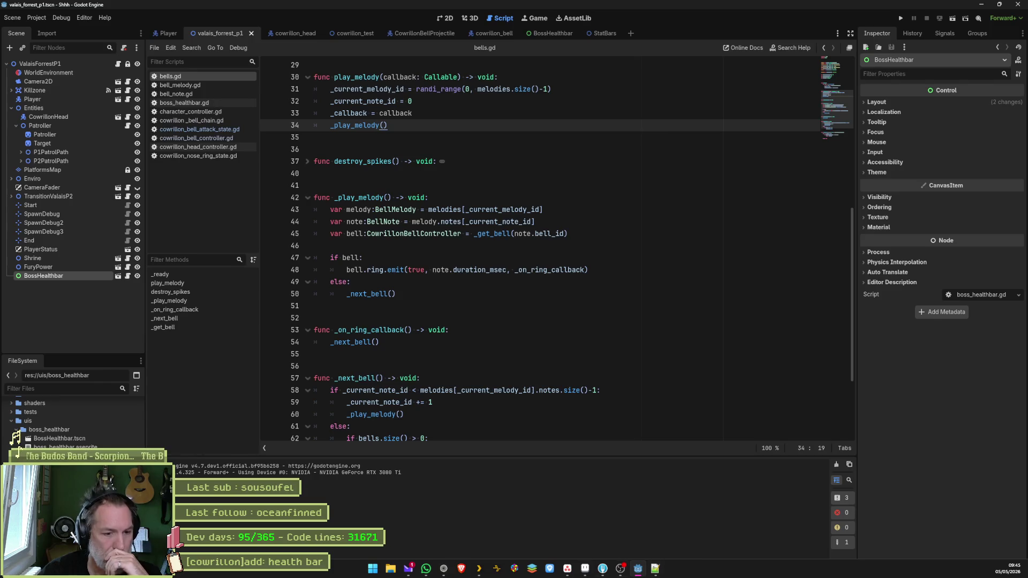
click(569, 571)
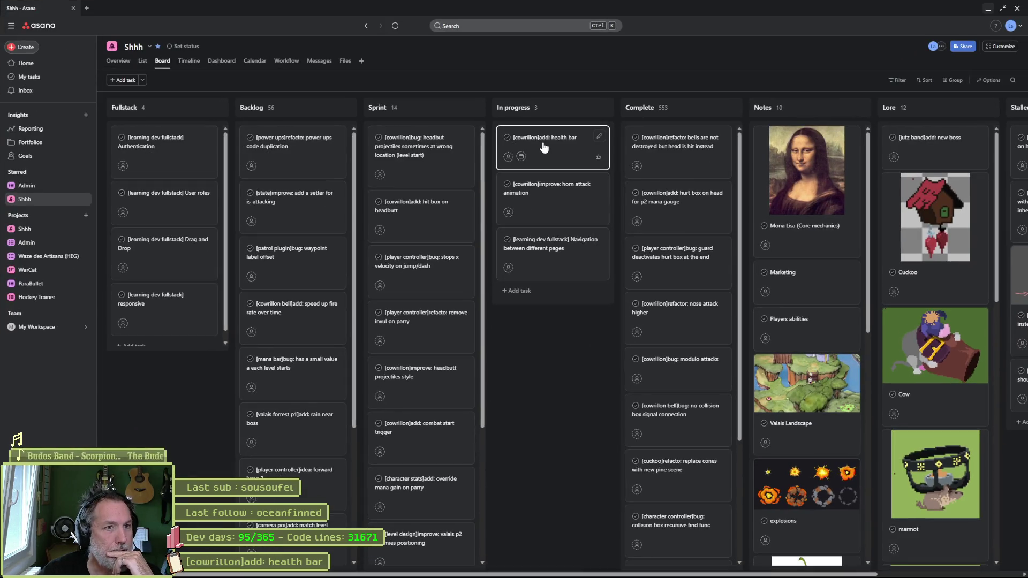
click(988, 8)
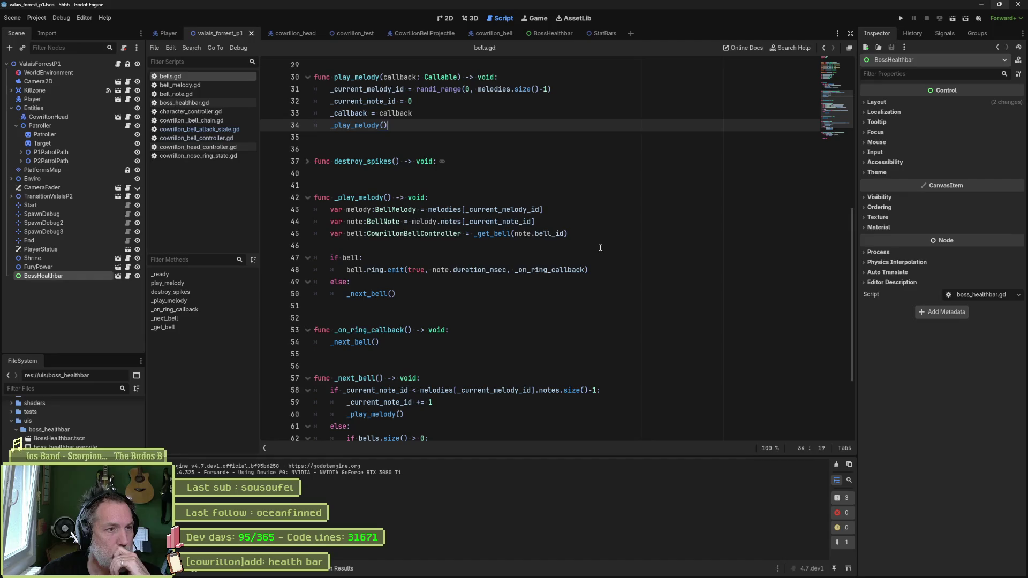
mouse_move(594, 577)
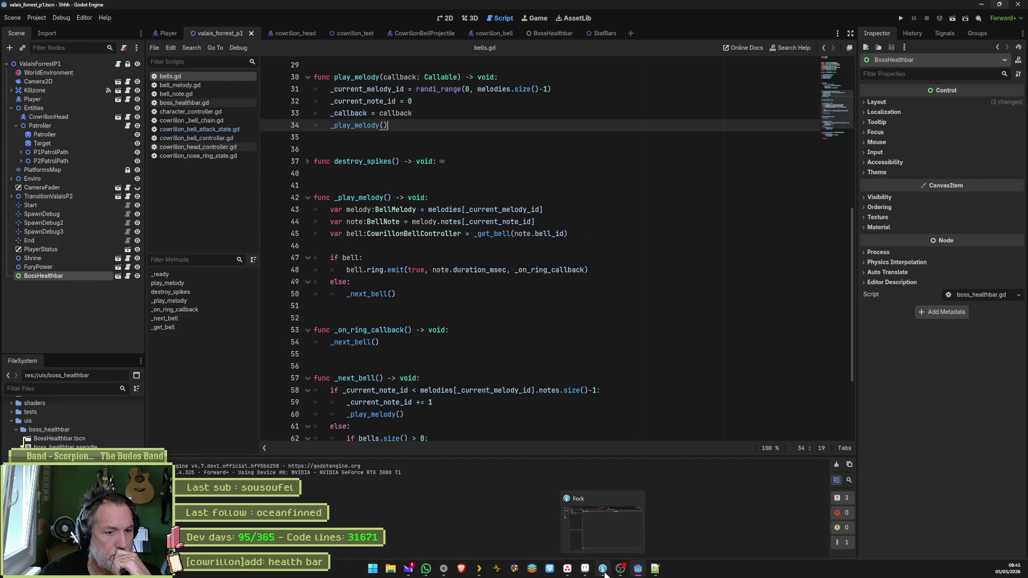
click(603, 571)
click(29, 106)
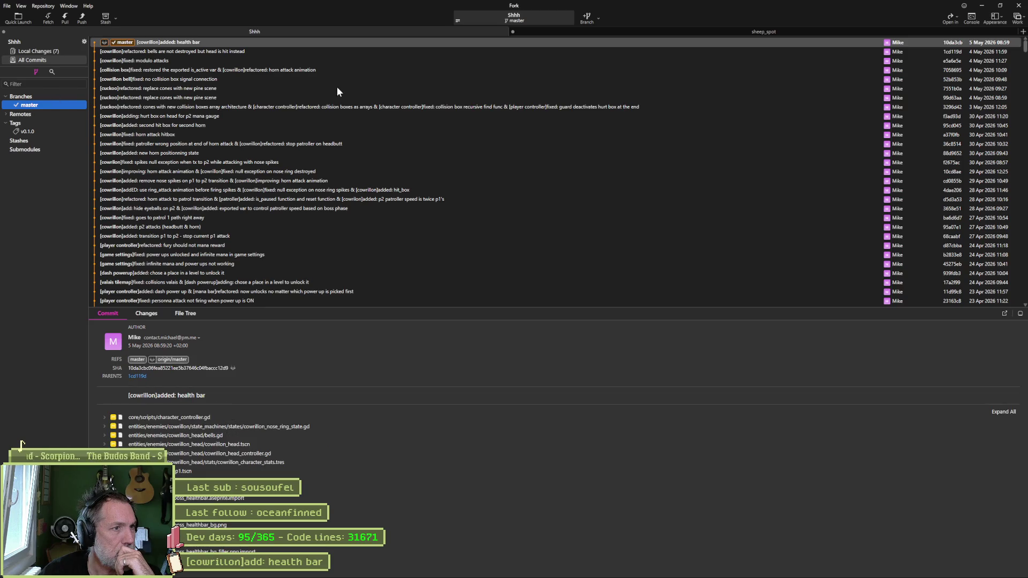
click(981, 6)
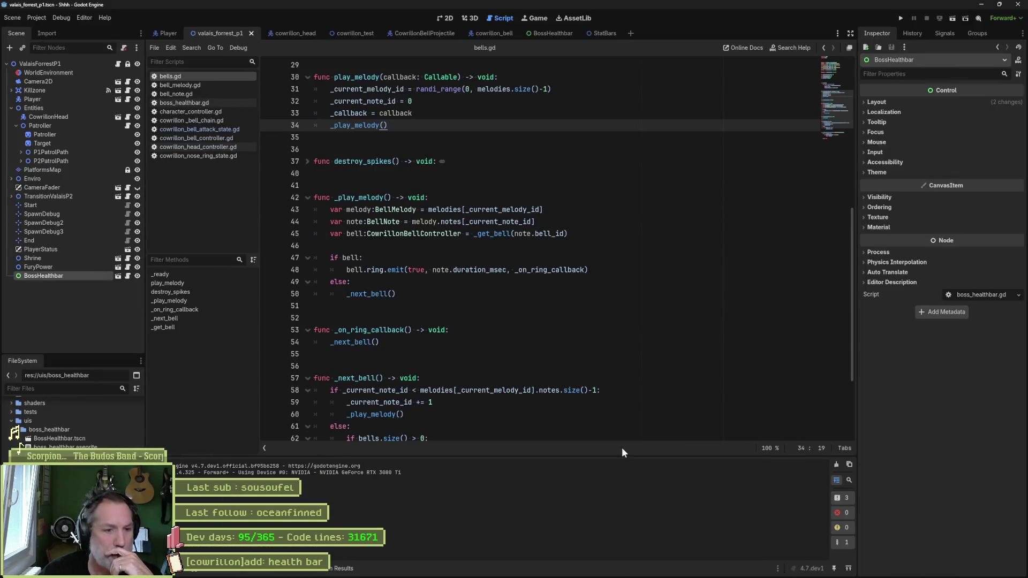
- Move the health bar task toward Complete in Asana, then return to Godot's 2D view
click(585, 568)
drag(518, 153, 660, 156)
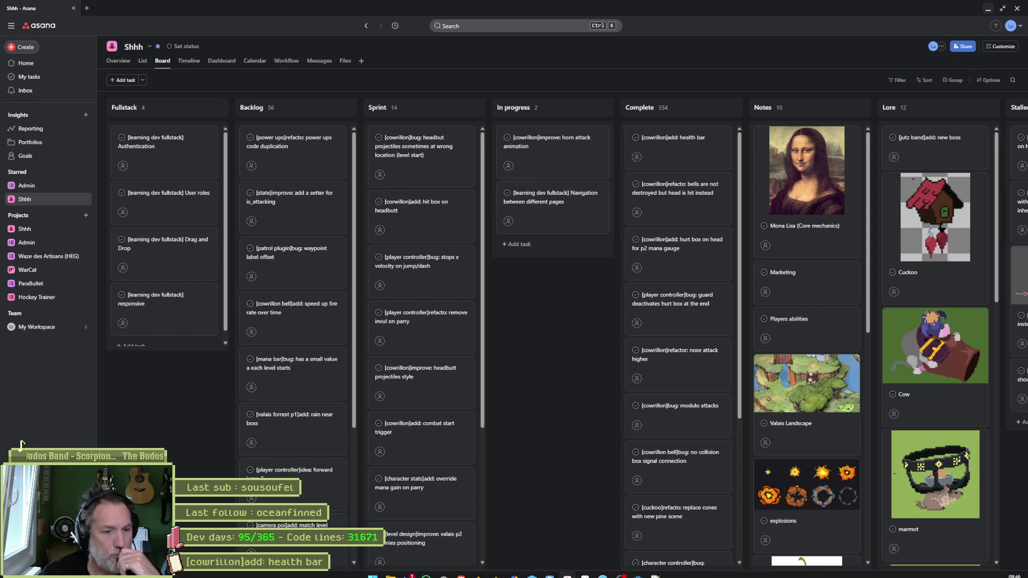
click(637, 573)
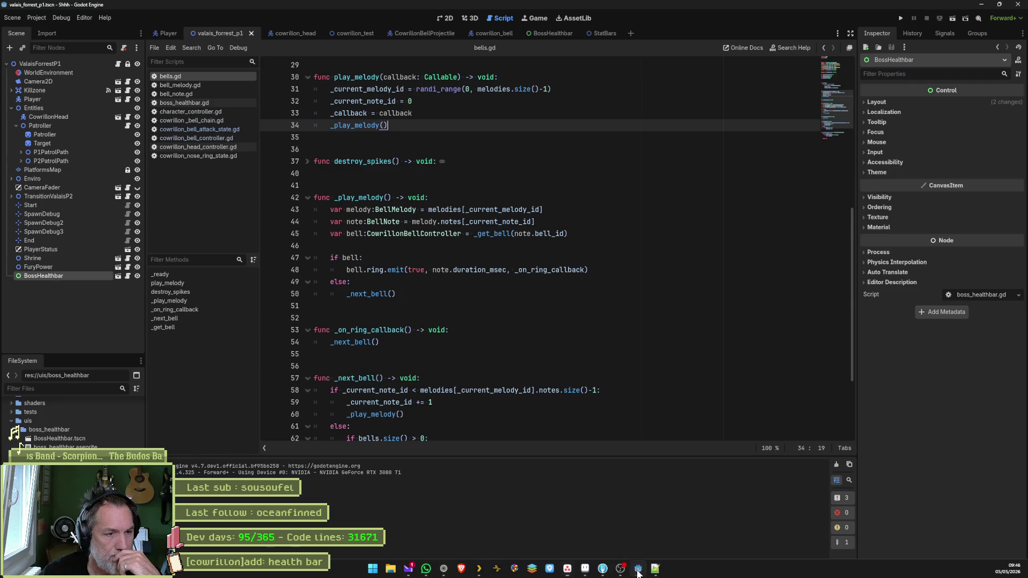
click(445, 17)
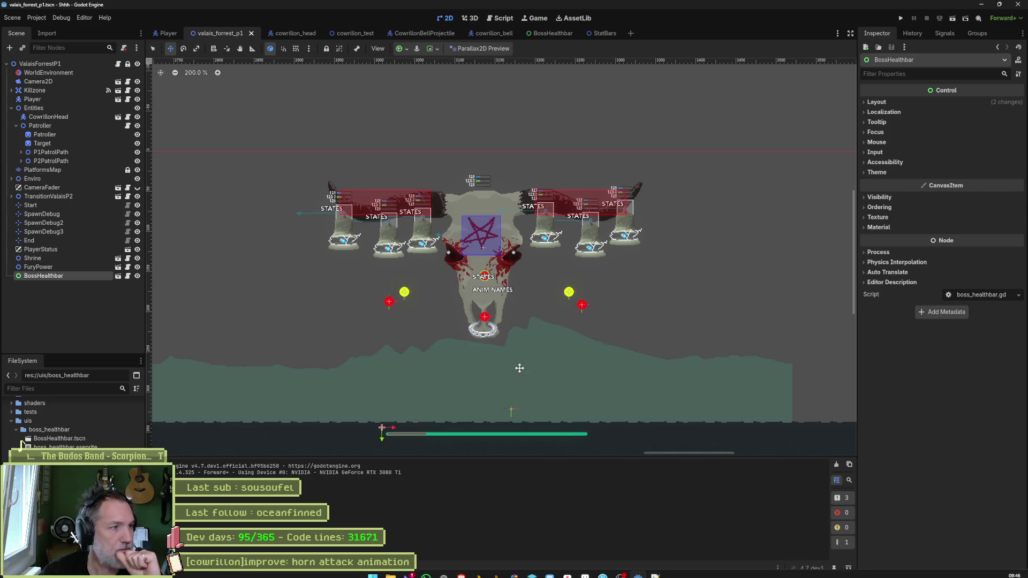
- Open the BossHealthbar scene tab and its boss_healthbar.gd script
click(548, 33)
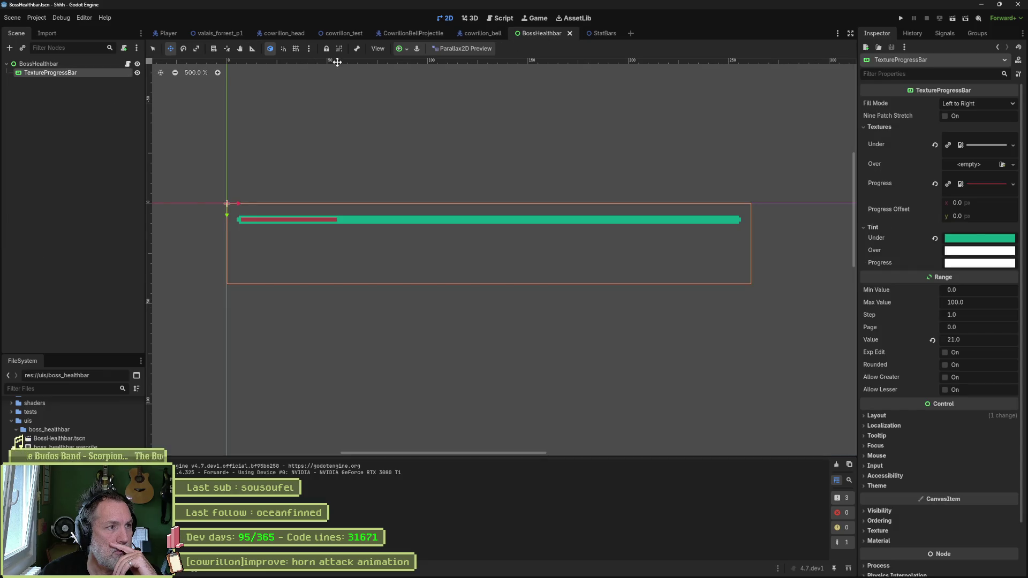
click(128, 63)
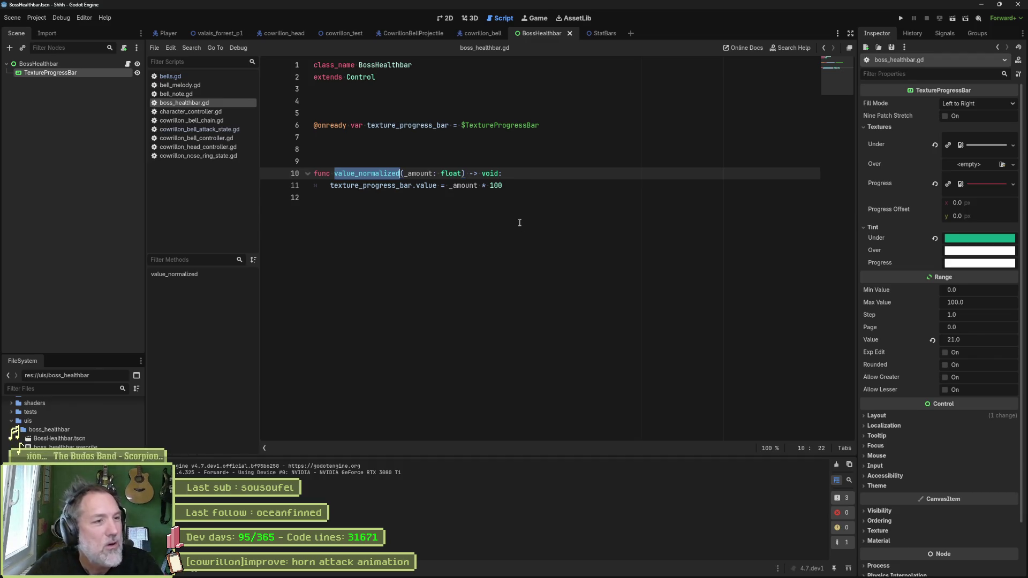
click(433, 211)
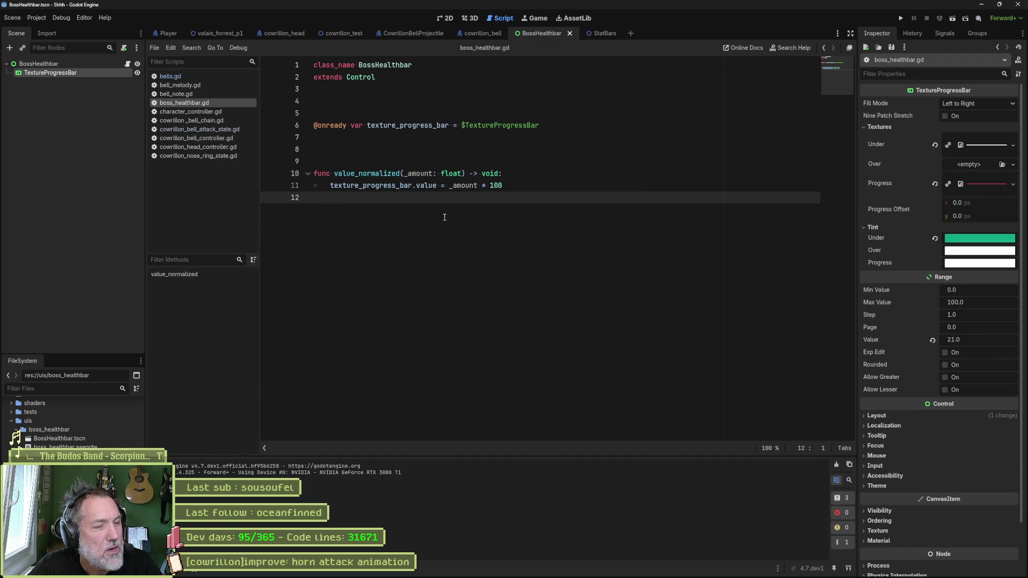
click(529, 179)
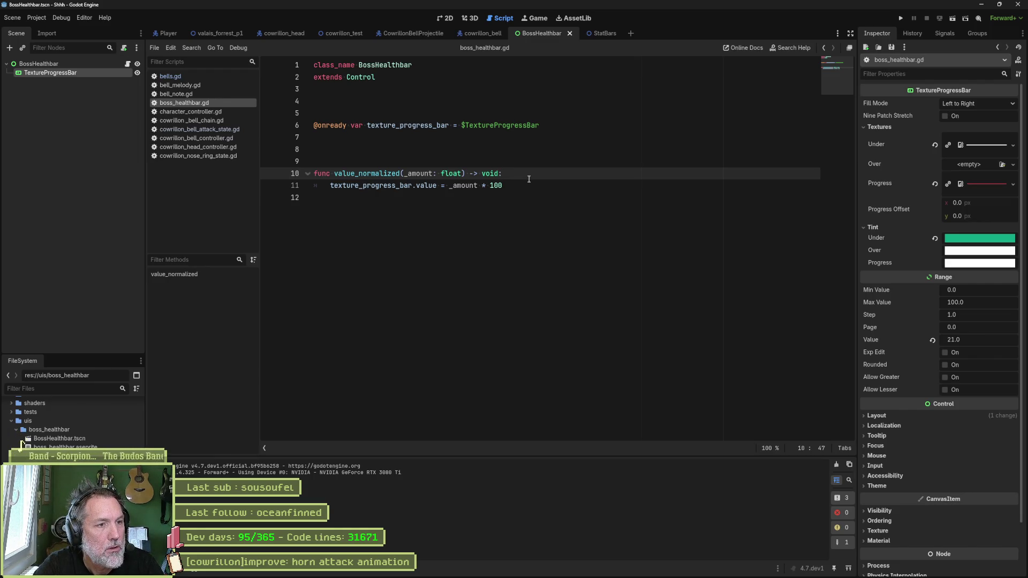
key(Down)
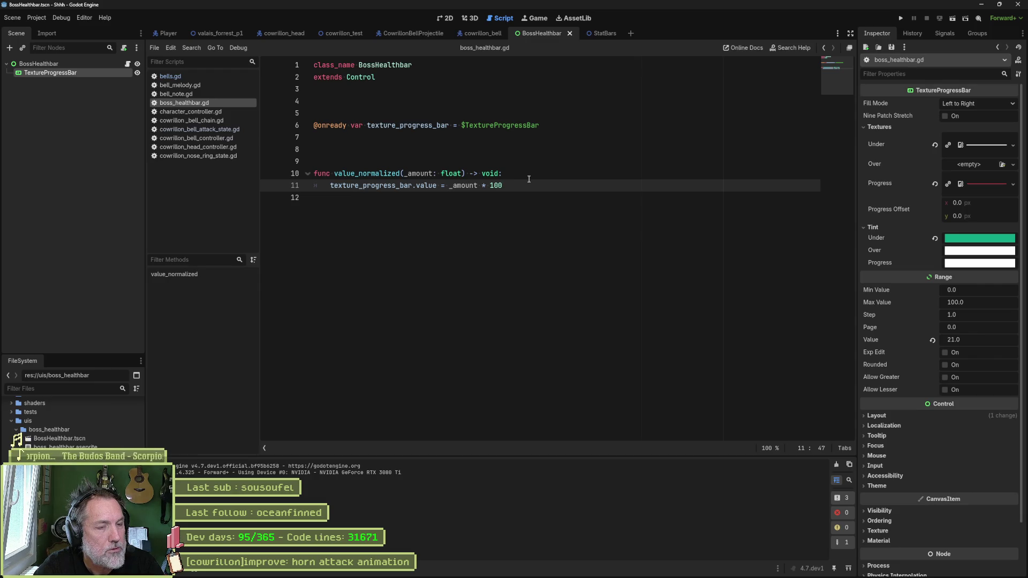
key(Up)
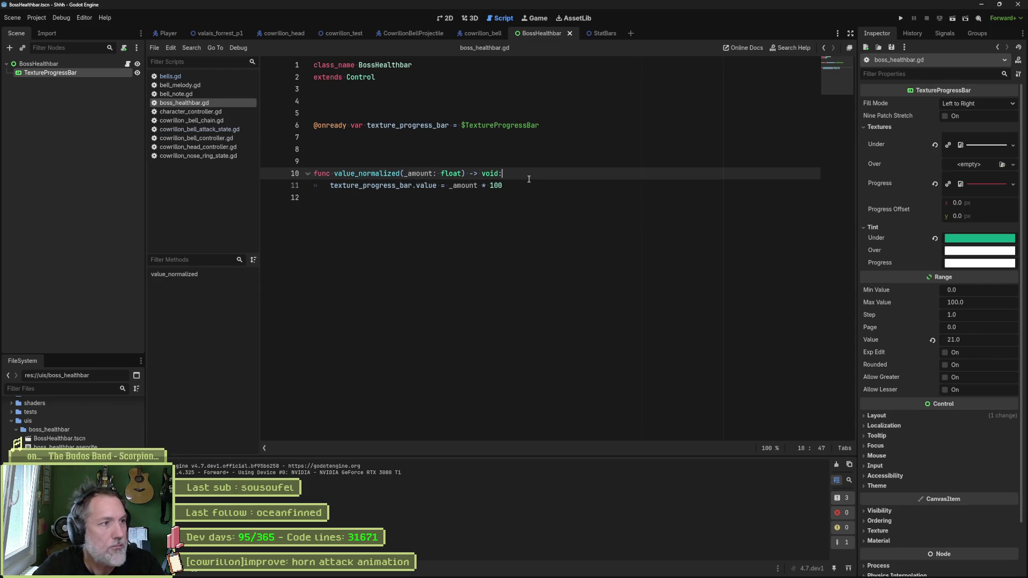
- Add an AnimationPlayer child node to the BossHealthbar root
click(56, 62)
key(ctrl+a)
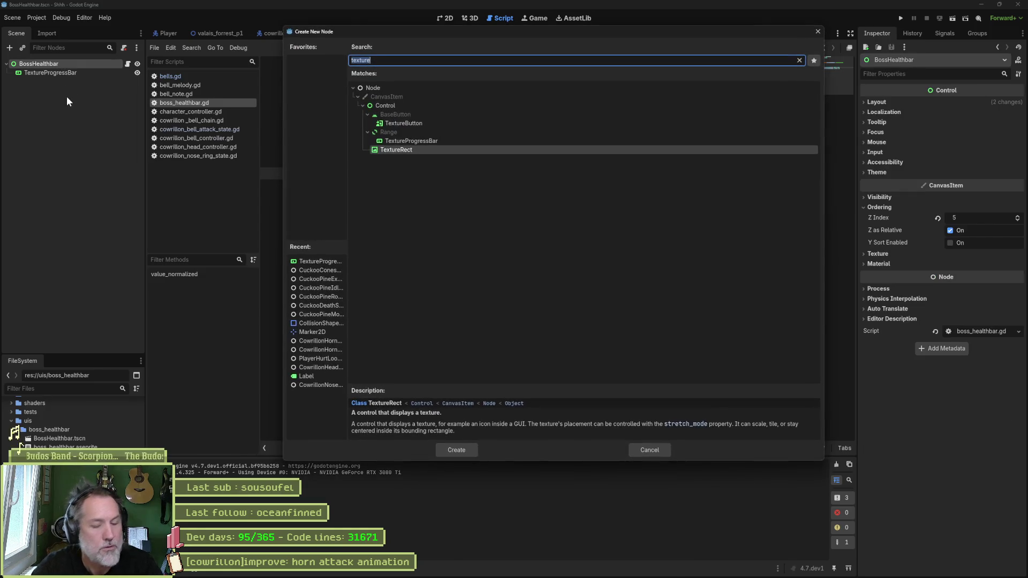
text(animat)
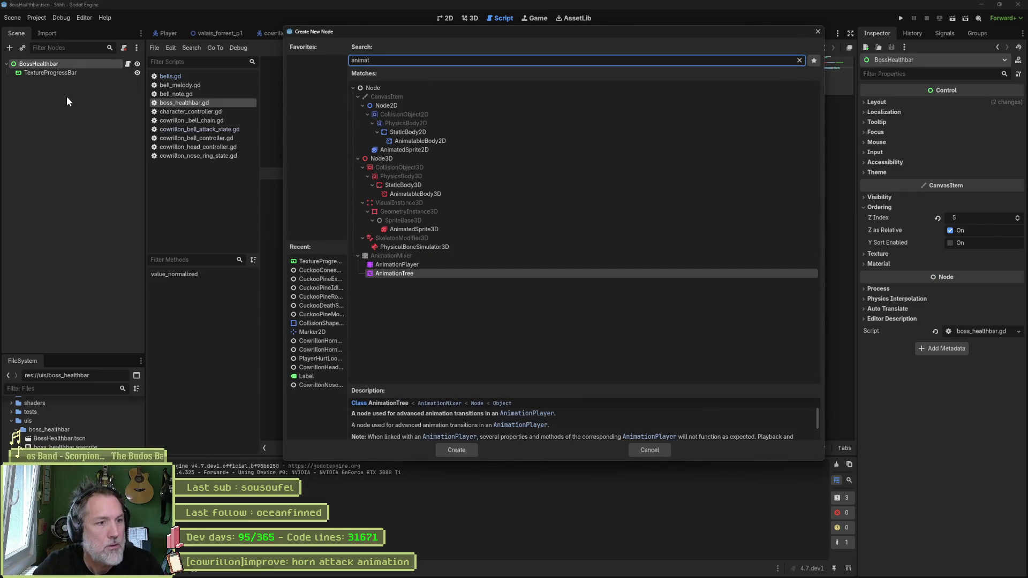
key(Return)
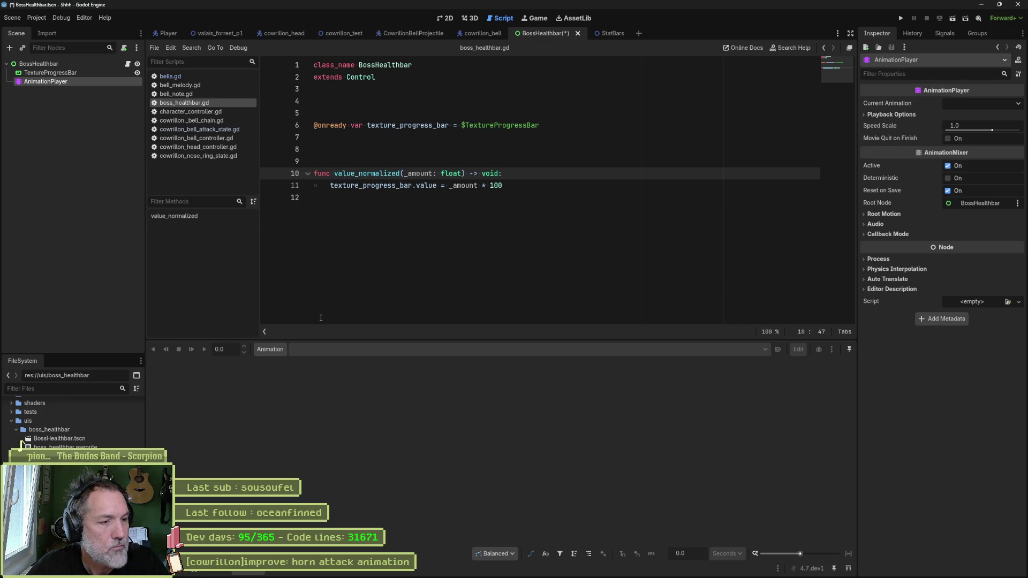
- Create a new animation named boss_healthbar_shake, then select TextureProgressBar in the 2D view
click(278, 352)
click(323, 362)
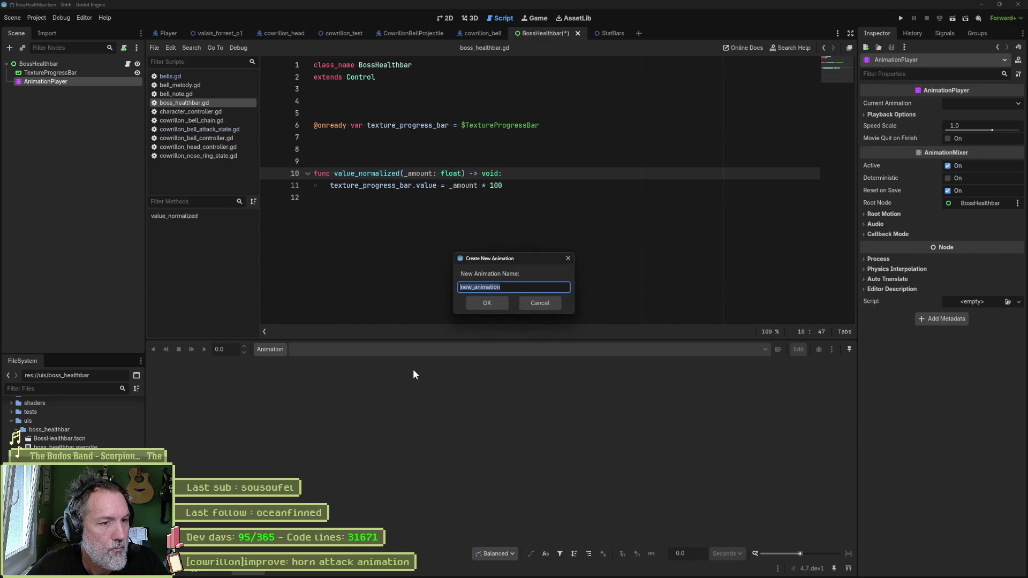
text(boss_healthbar_)
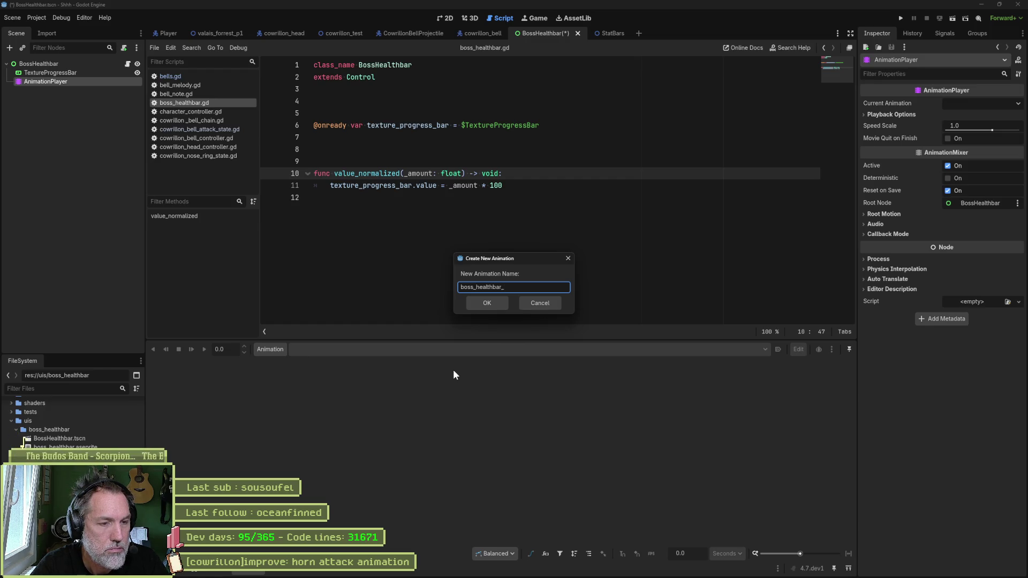
text(shake)
key(Return)
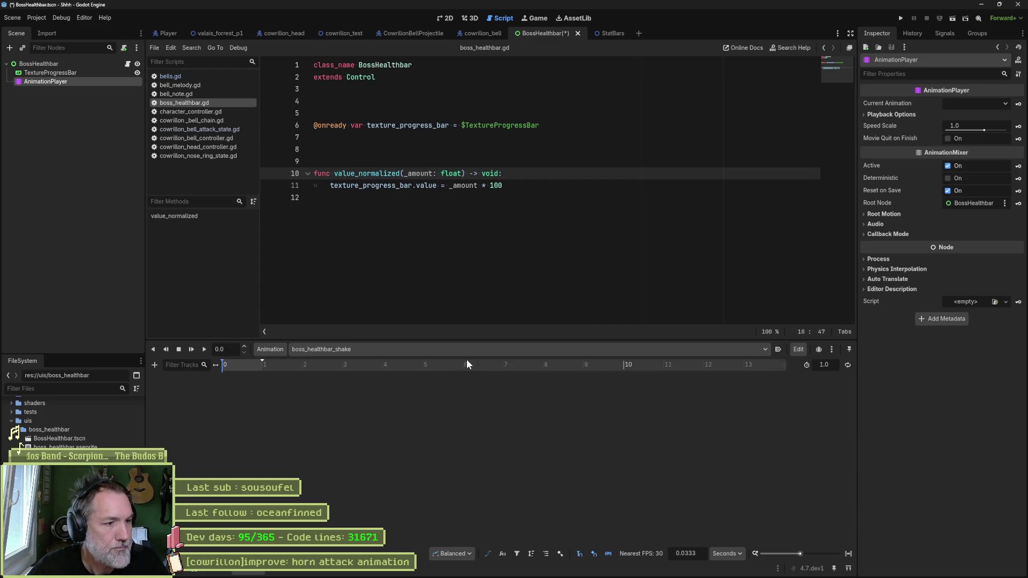
click(447, 21)
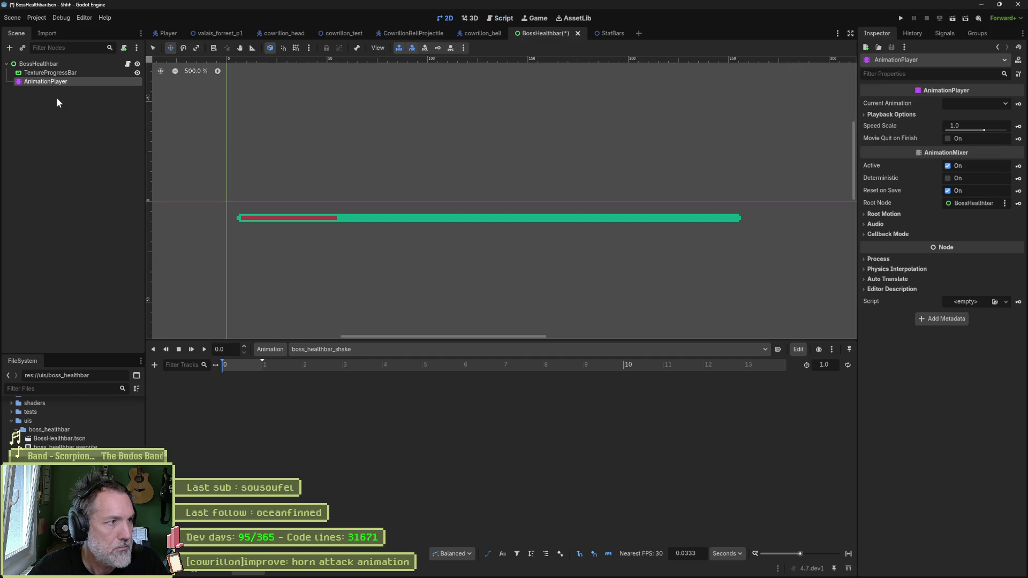
click(62, 72)
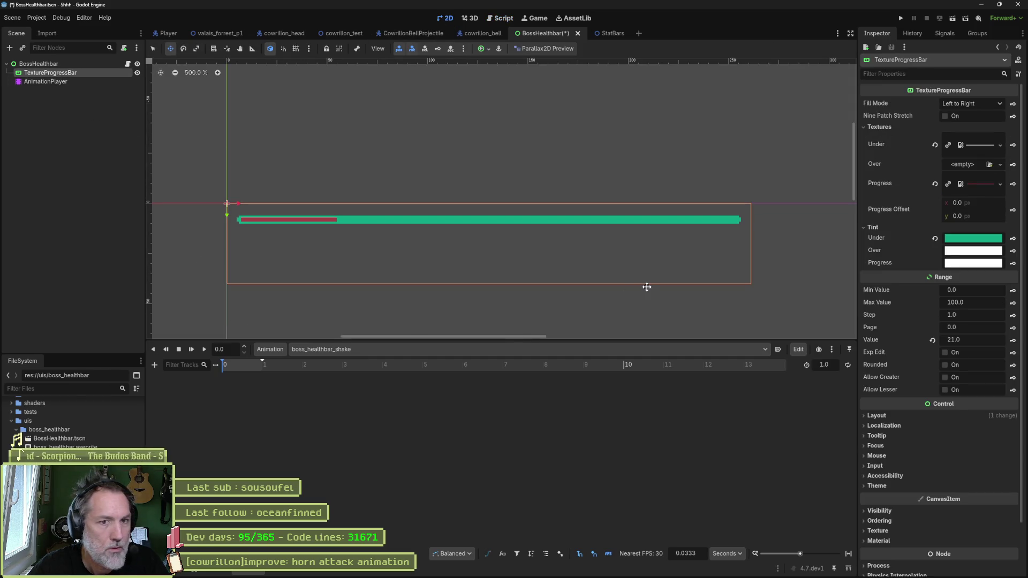
- Shrink the TextureProgressBar's bounding box to hug the bar at 261 by 16 px and save
key(q)
drag(488, 285, 497, 237)
key(ctrl+s)
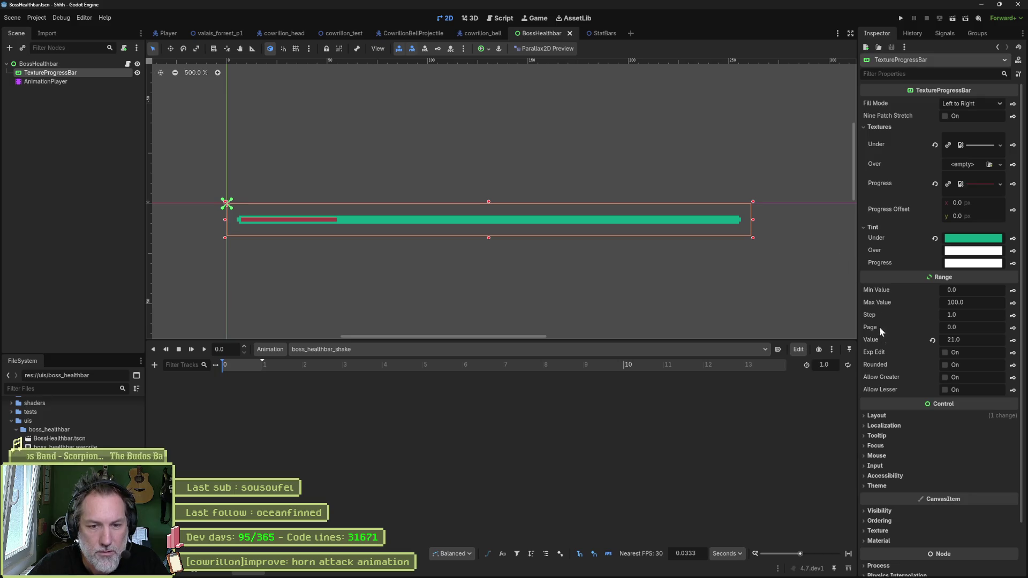
- Inspect the bar's Layout and Transform properties, keeping Fill Mode at Left to Right
click(884, 416)
click(886, 504)
scroll(900, 498, down, 3)
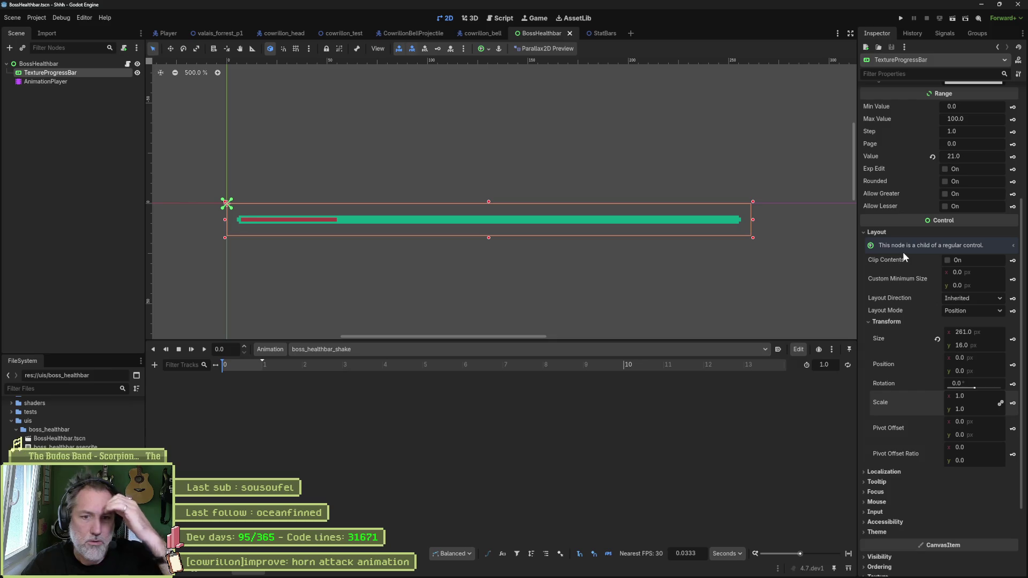
scroll(902, 257, up, 3)
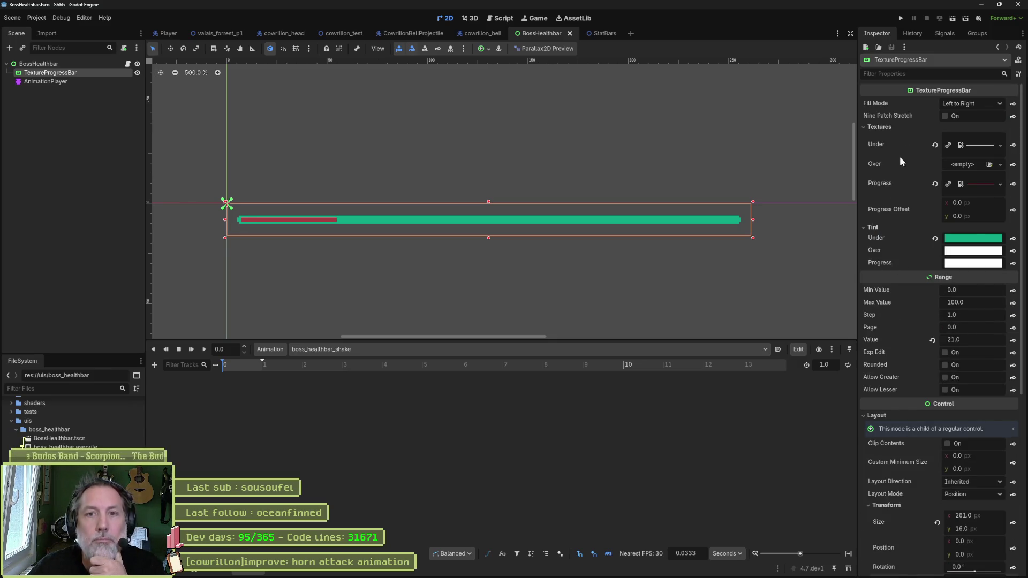
click(951, 105)
click(948, 104)
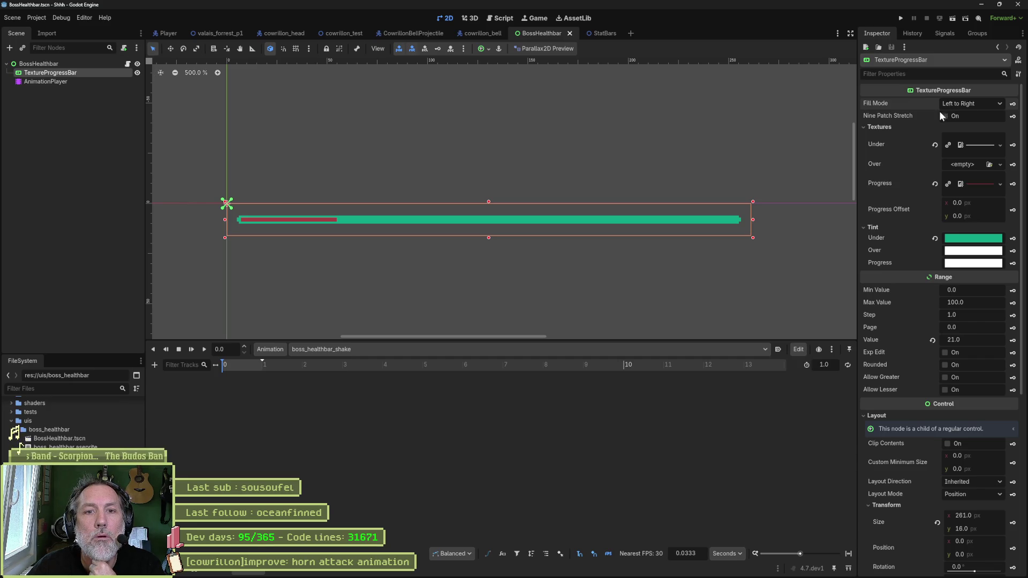
- Toggle content clipping in the BossHealthbar root's Layout properties
click(75, 64)
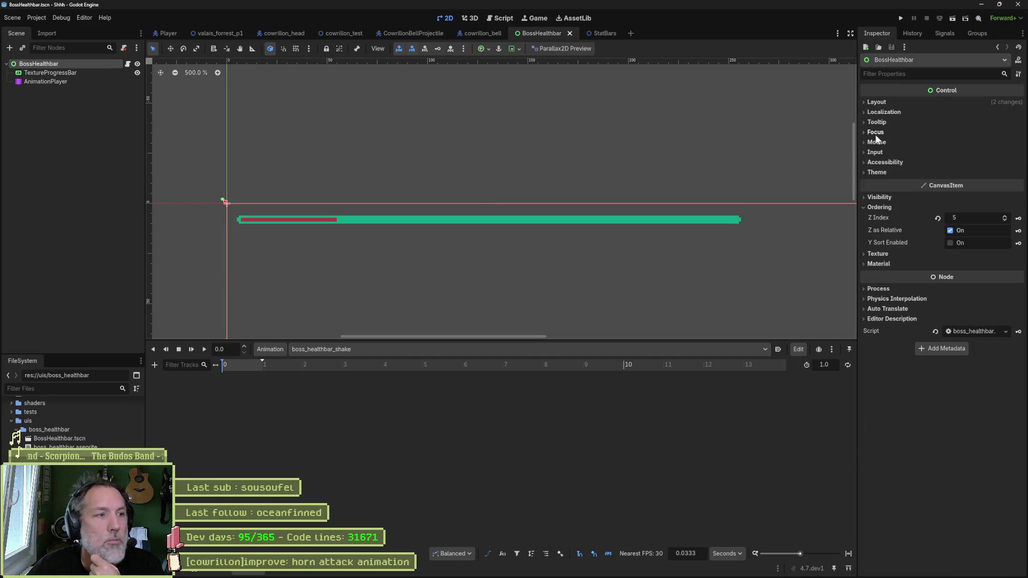
click(875, 102)
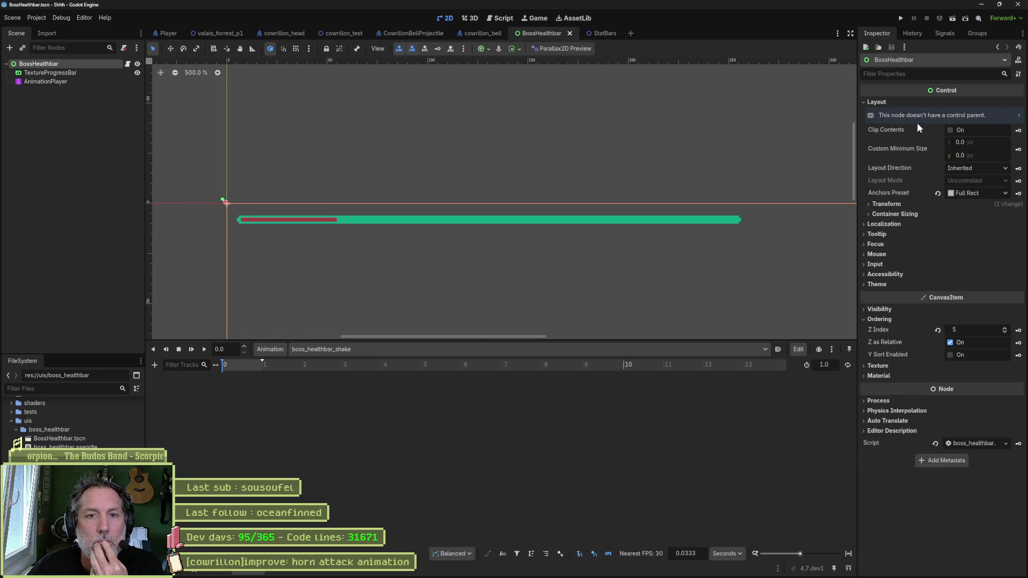
click(952, 130)
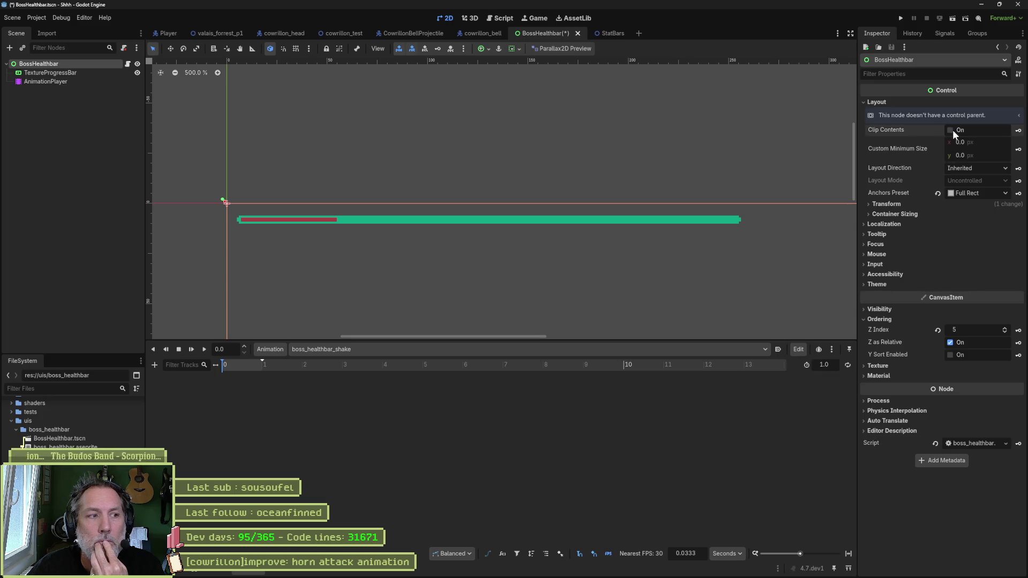
scroll(788, 140, down, 4)
drag(761, 182, 491, 79)
scroll(456, 140, down, 3)
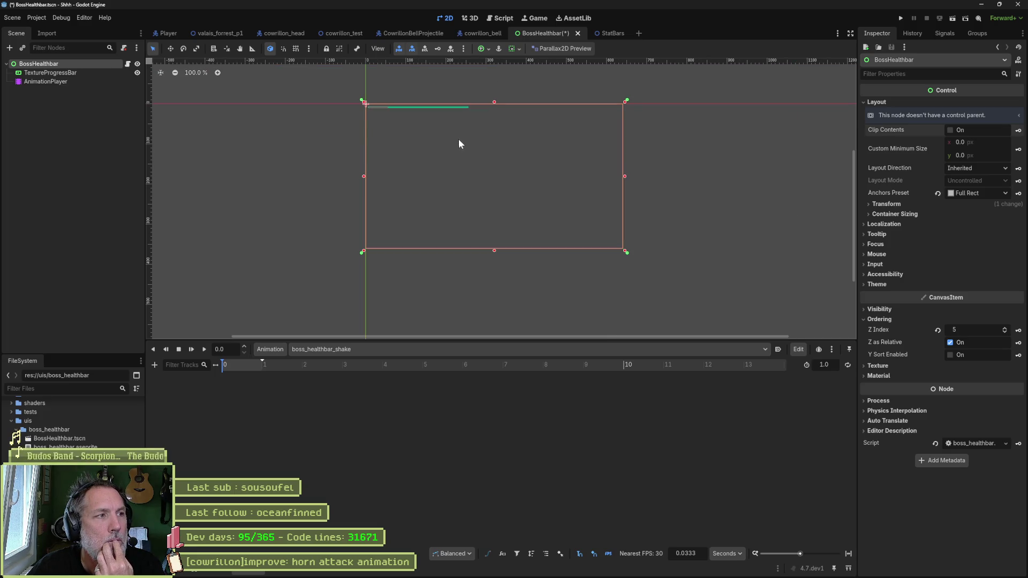
- Keep the TextureProgressBar's layout direction Inherited and spread its anchors to its rectangle corners
click(89, 72)
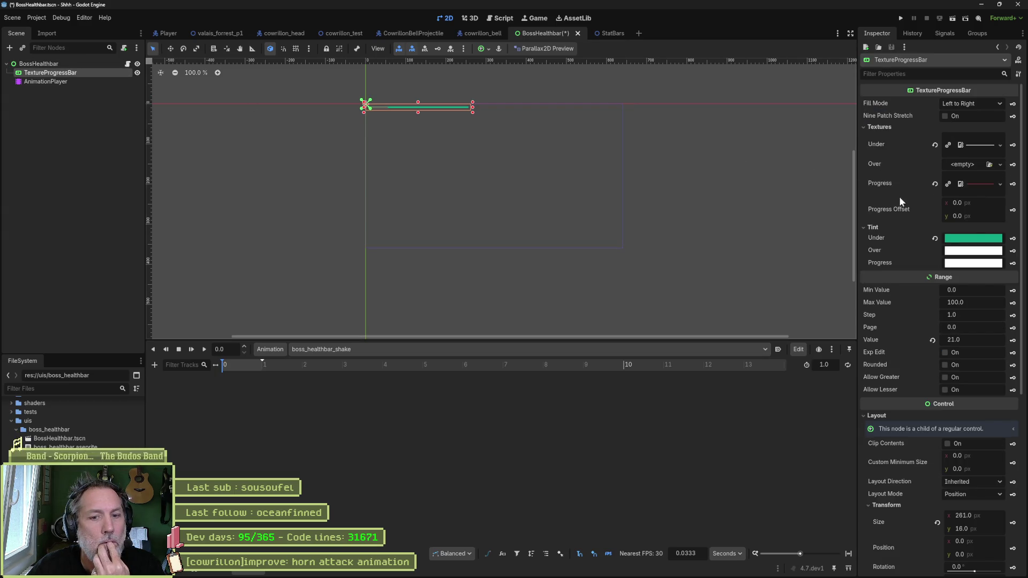
scroll(915, 290, down, 4)
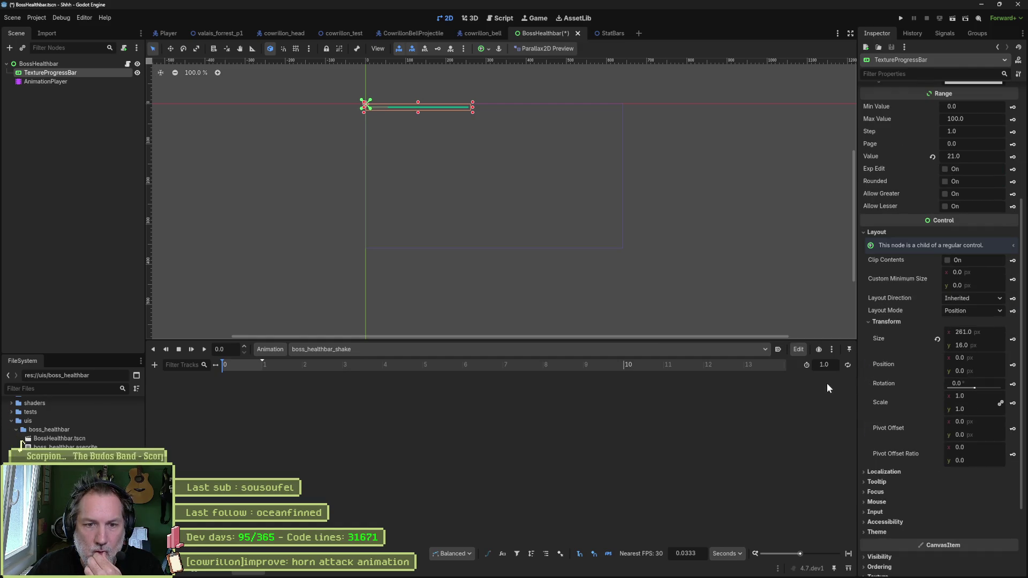
click(955, 310)
click(966, 304)
click(968, 300)
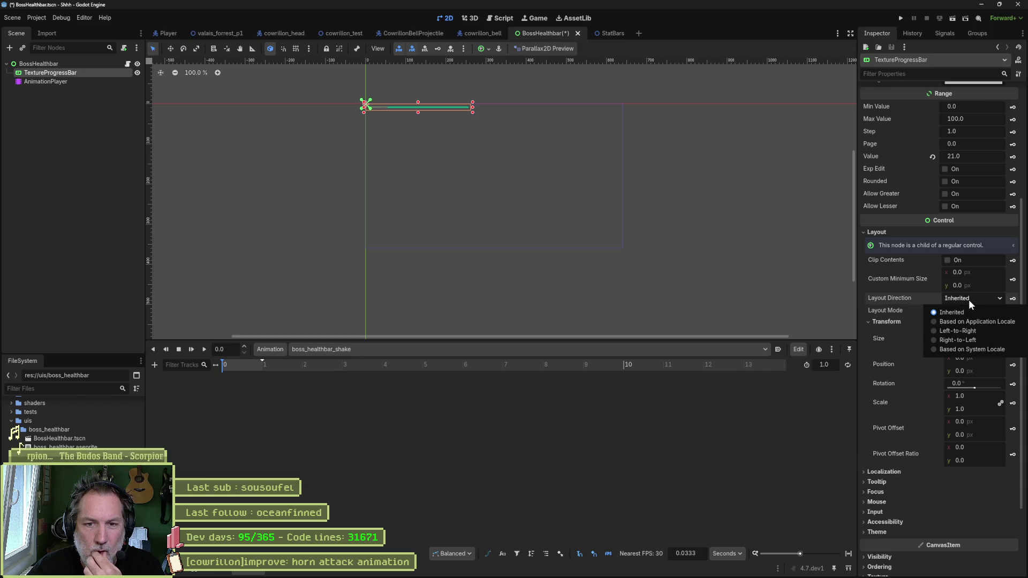
click(968, 300)
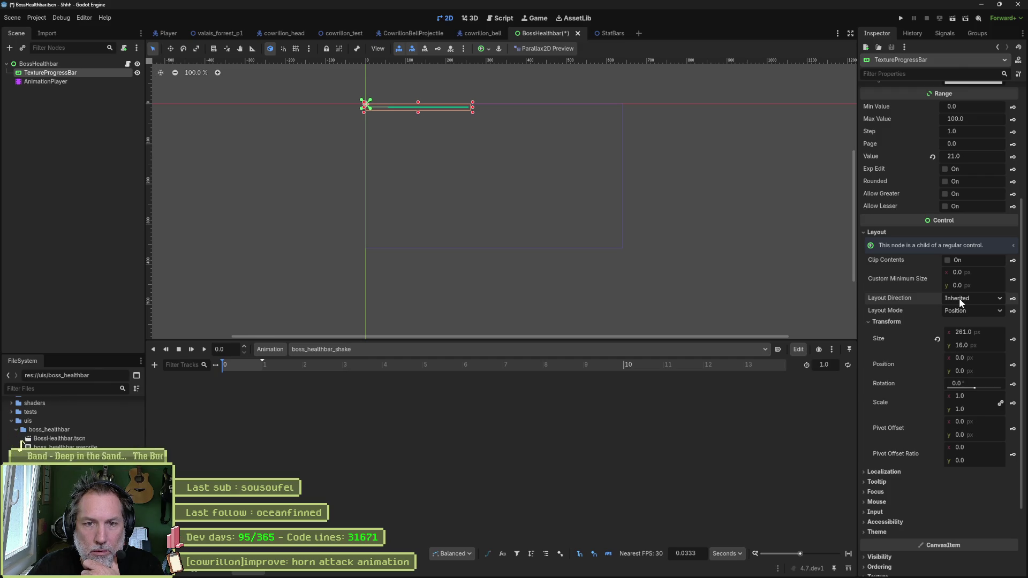
click(959, 298)
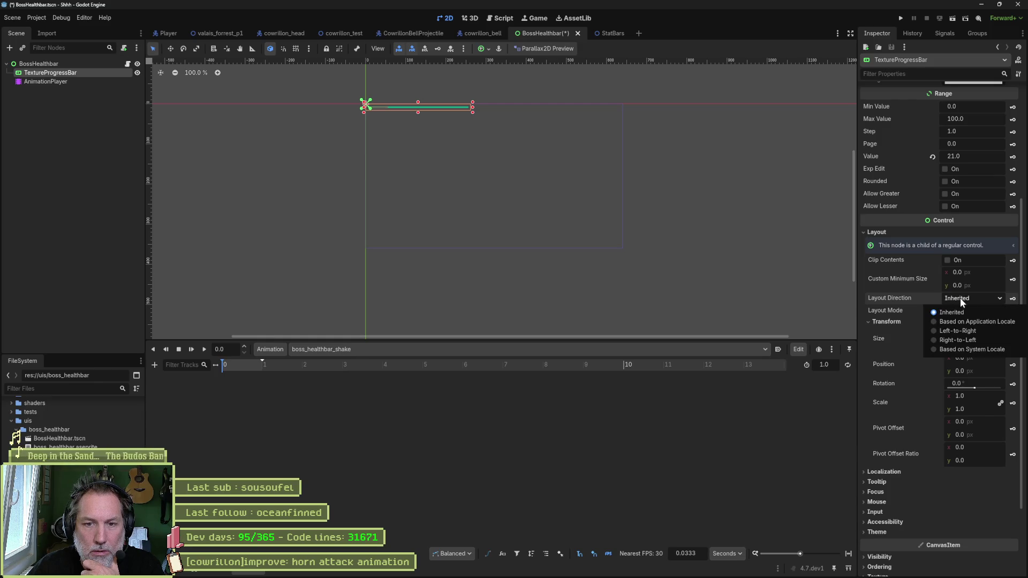
click(959, 298)
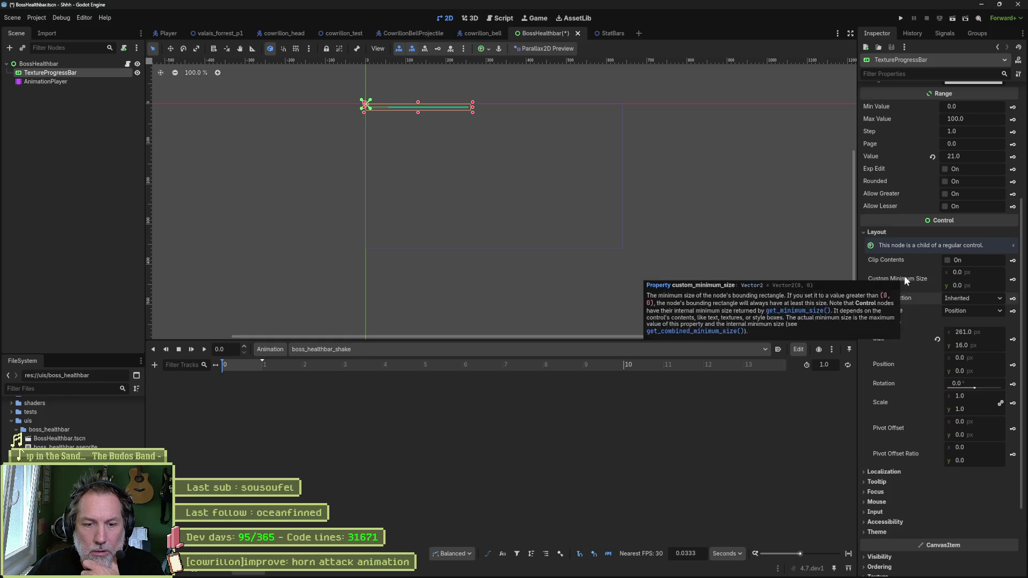
scroll(904, 275, down, 3)
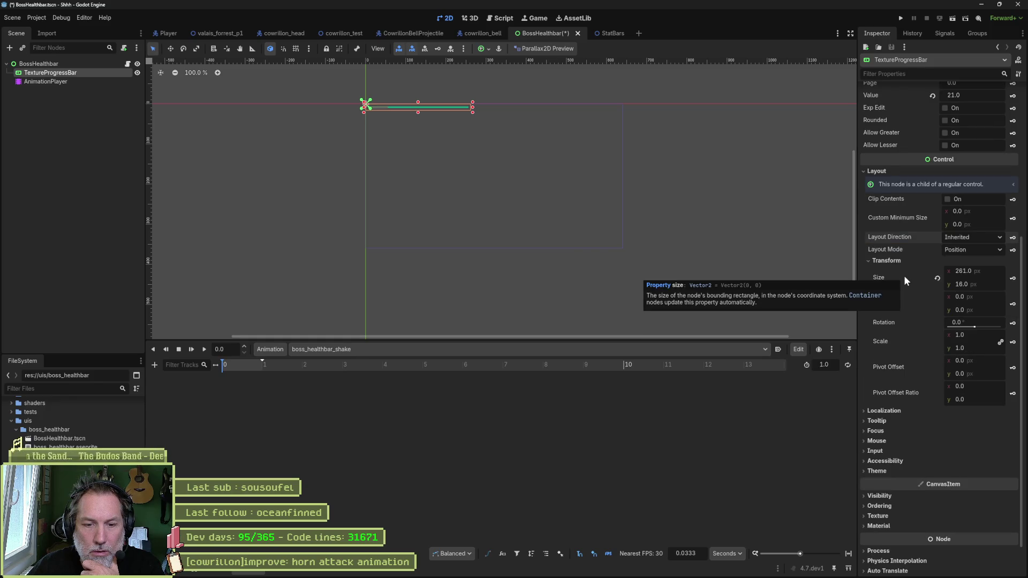
scroll(904, 275, down, 2)
scroll(905, 277, up, 10)
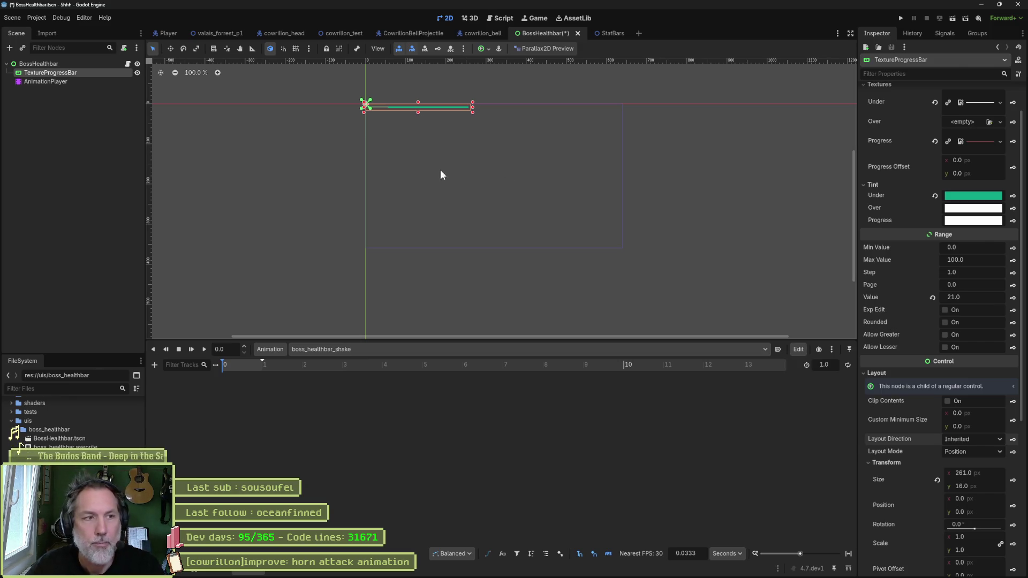
scroll(378, 112, up, 8)
mouse_move(320, 81)
mouse_down()
mouse_move(455, 117)
mouse_move(476, 142)
mouse_move(562, 146)
mouse_move(728, 120)
mouse_up()
- Set the progress bar's anchors preset to Center
scroll(897, 173, down, 5)
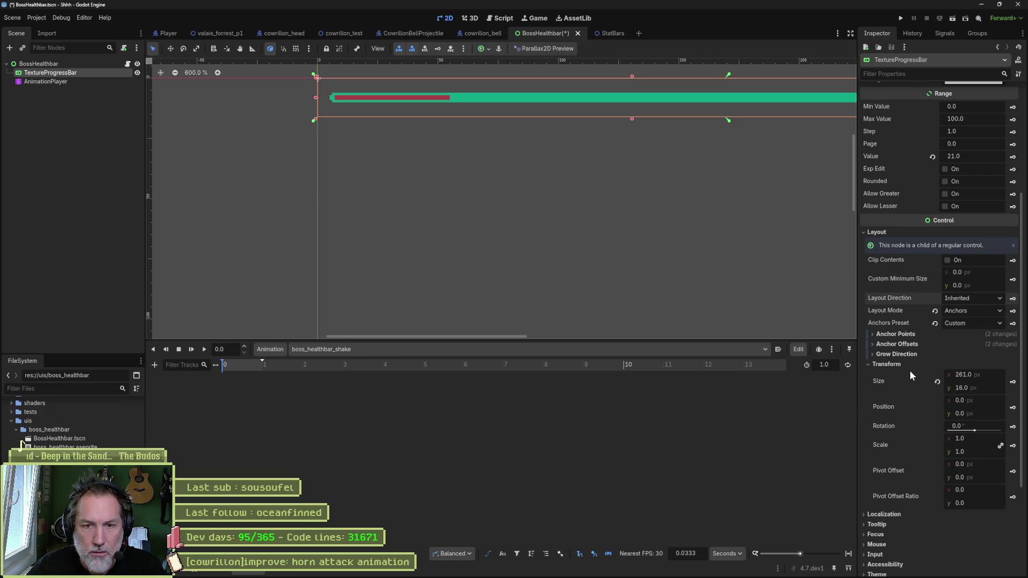
click(972, 321)
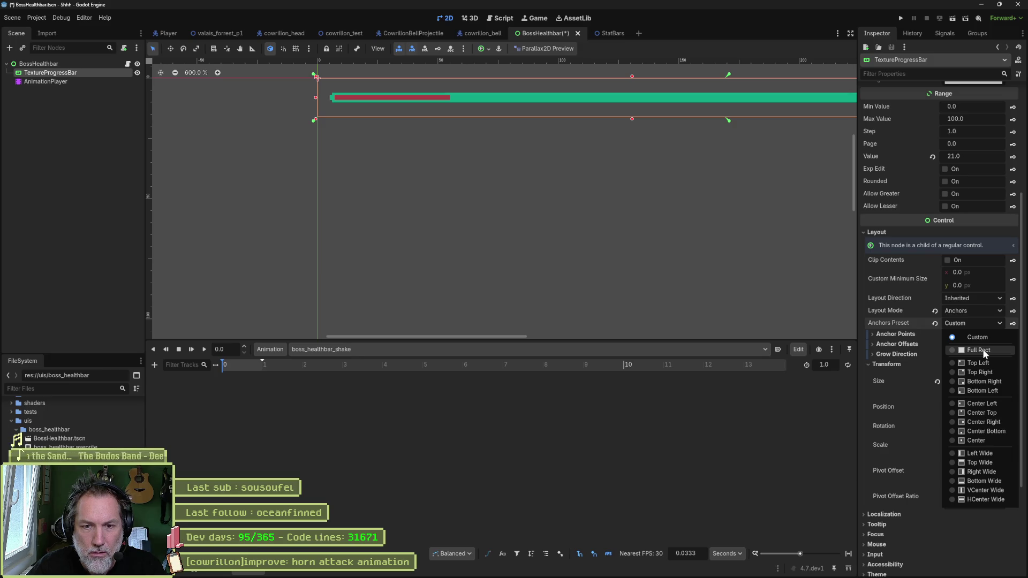
click(983, 440)
scroll(713, 233, down, 3)
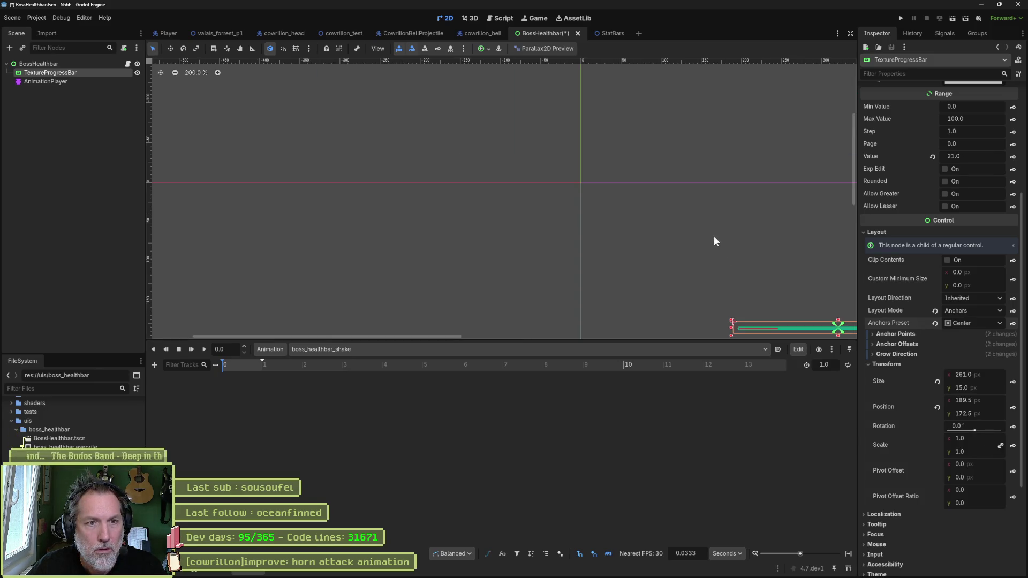
drag(770, 255, 652, 198)
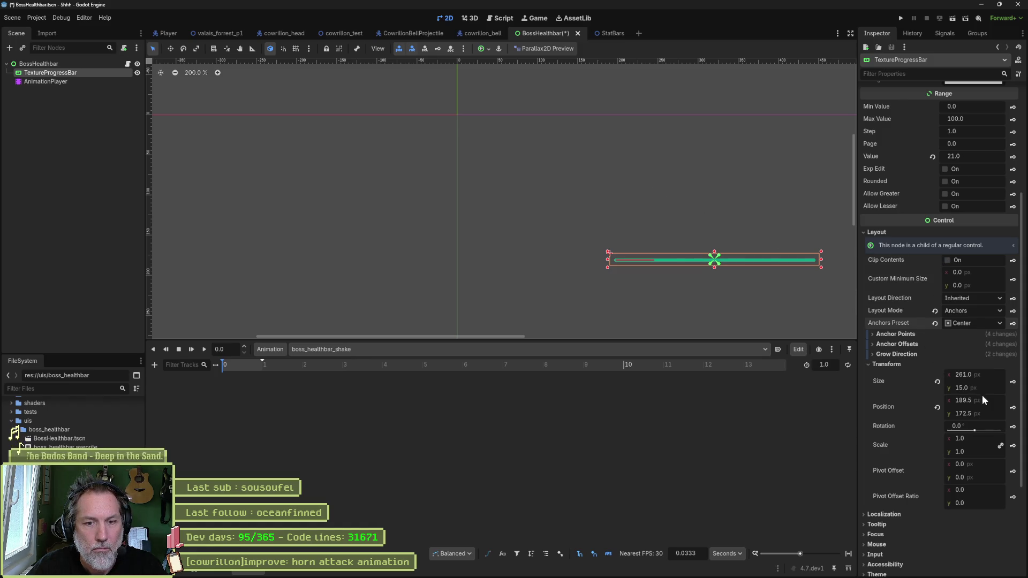
- Move the health bar toward the canvas origin
click(937, 408)
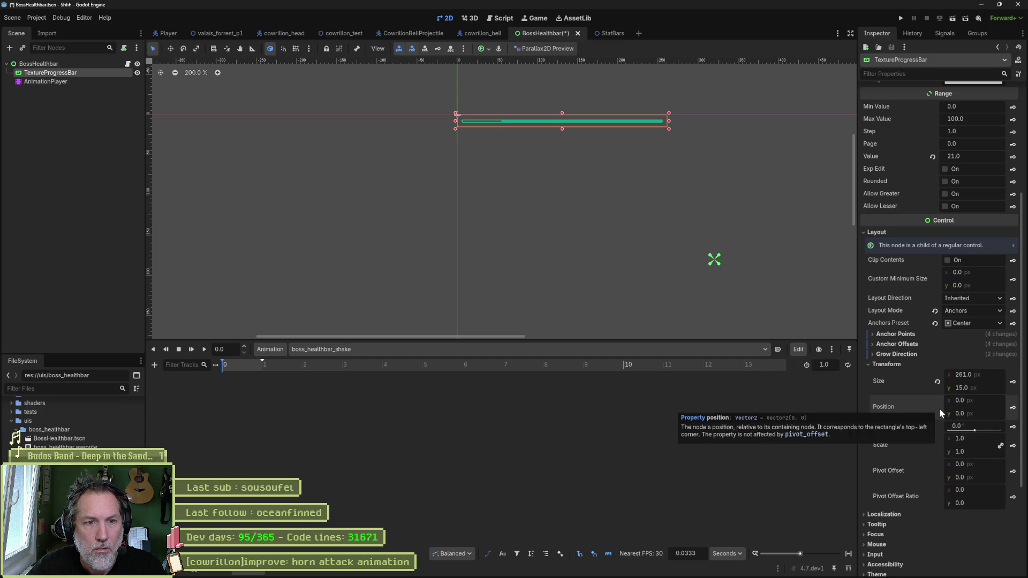
key(ctrl+z)
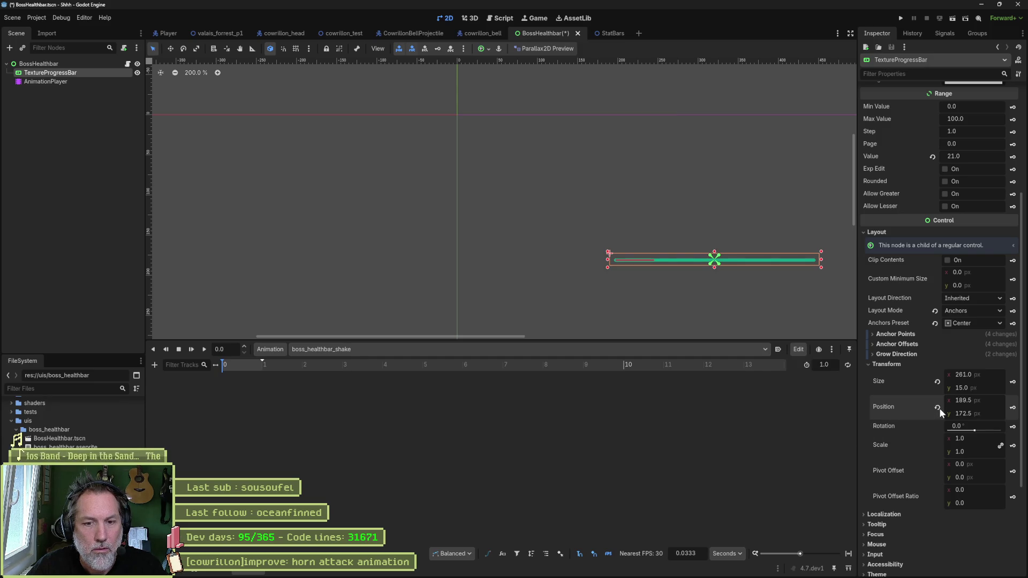
drag(780, 262, 761, 248)
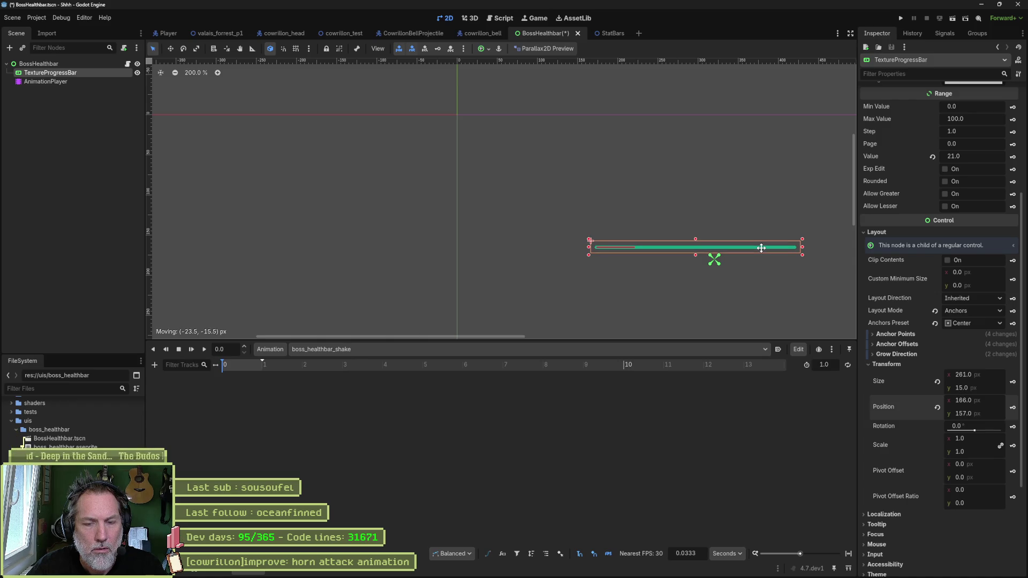
key(Escape)
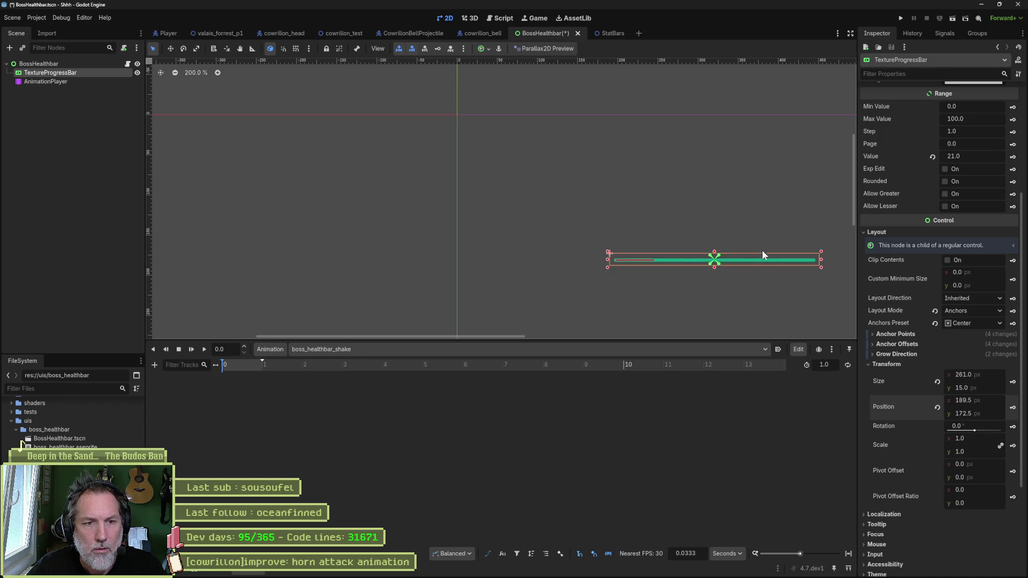
mouse_move(765, 260)
mouse_down()
mouse_move(555, 132)
mouse_move(509, 116)
mouse_up()
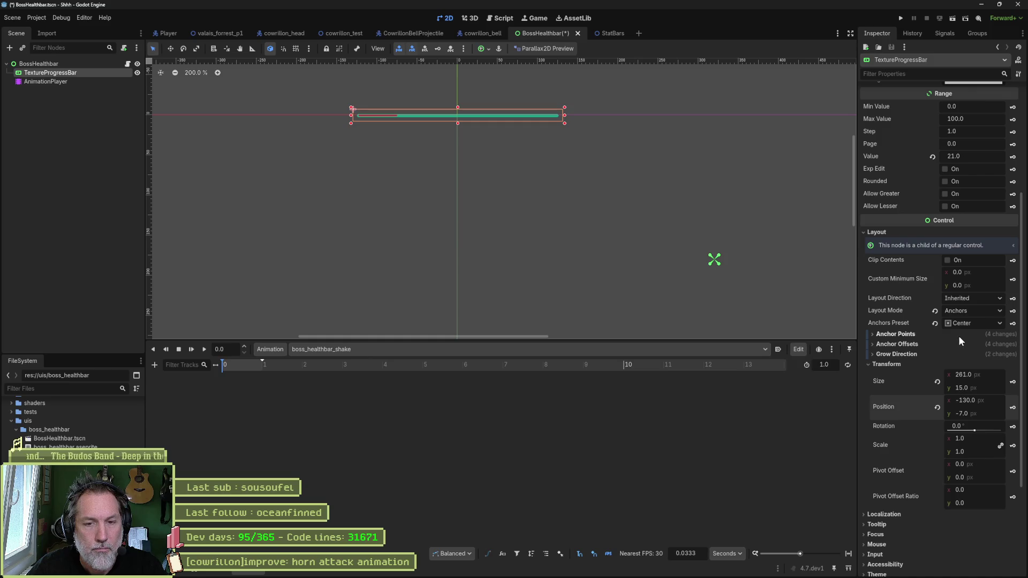
- Change the anchors preset to Center Bottom, placing the bar at 189.5, 345 px
click(968, 323)
click(985, 430)
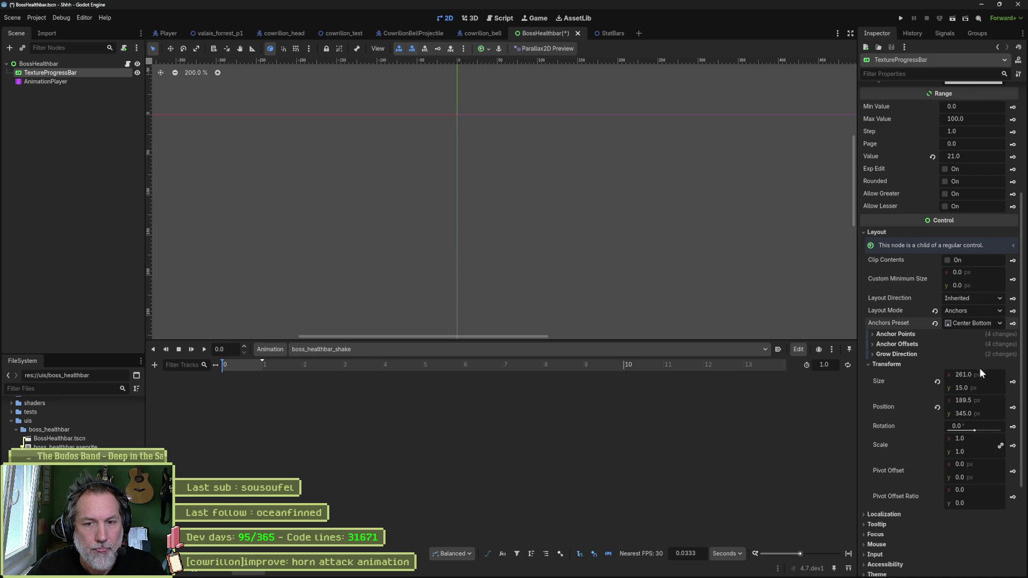
scroll(789, 265, down, 5)
drag(789, 265, 744, 245)
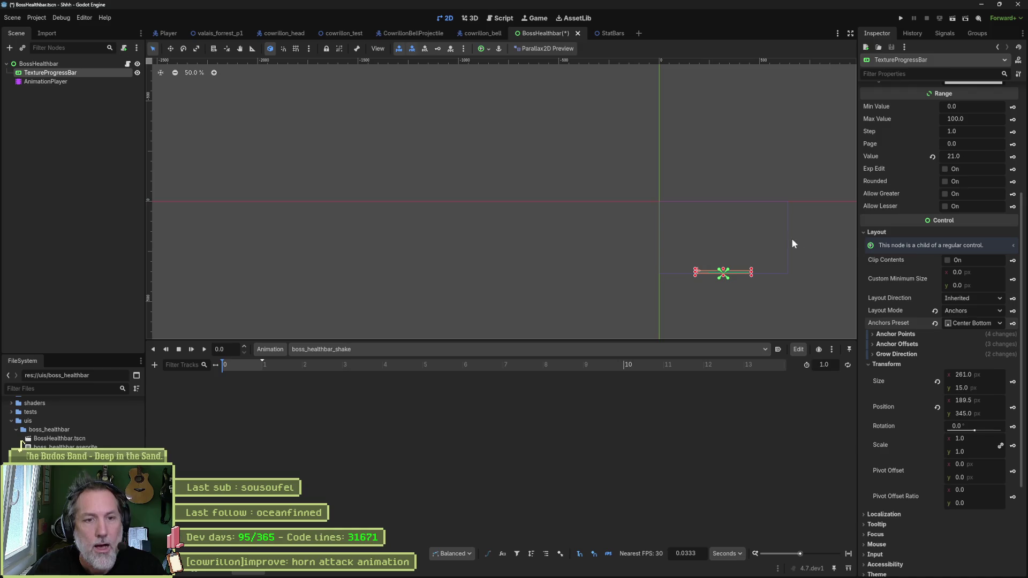
click(43, 64)
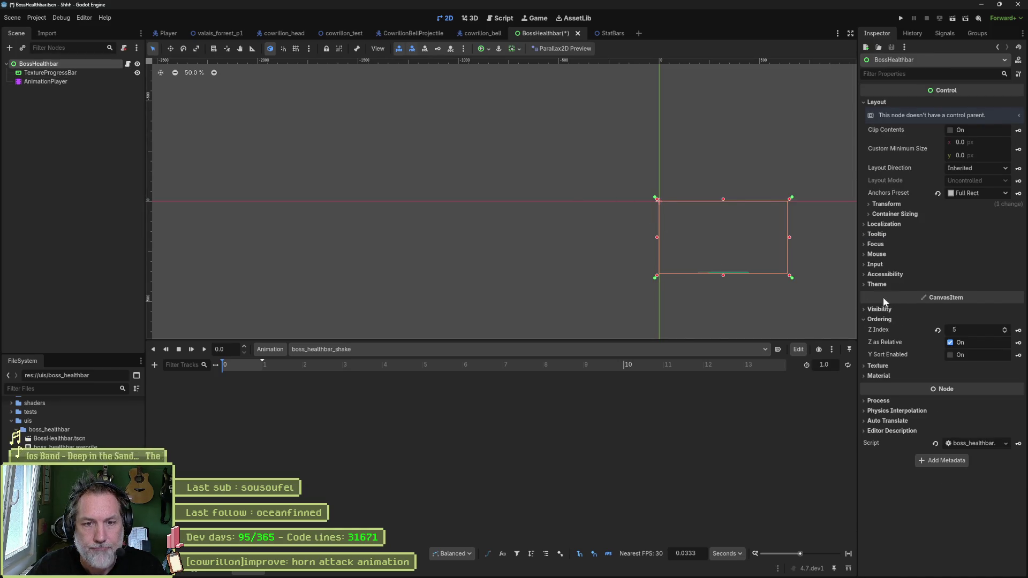
- Resize the BossHealthbar root's rectangle to hug the health bar
click(905, 213)
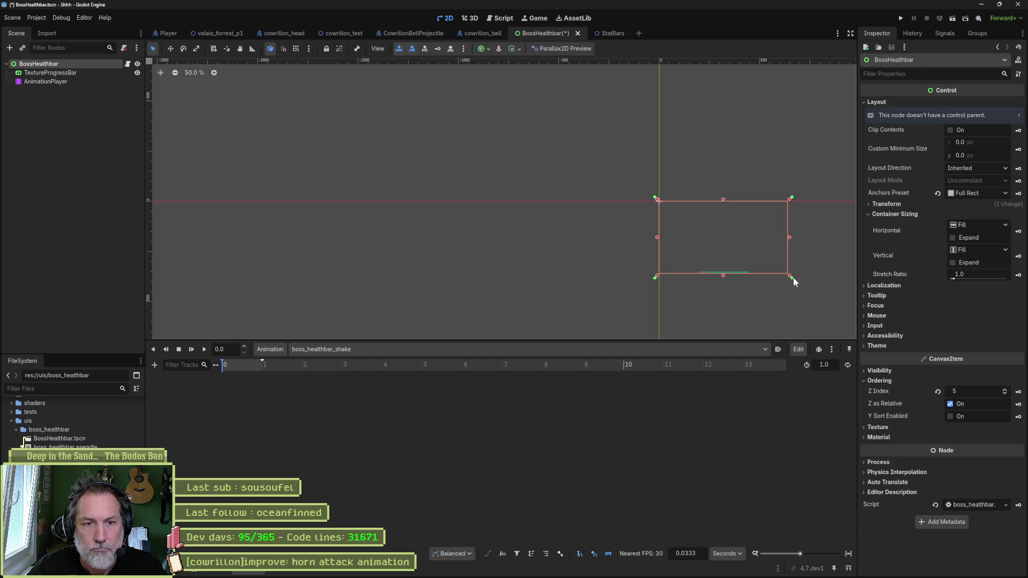
drag(790, 277, 764, 220)
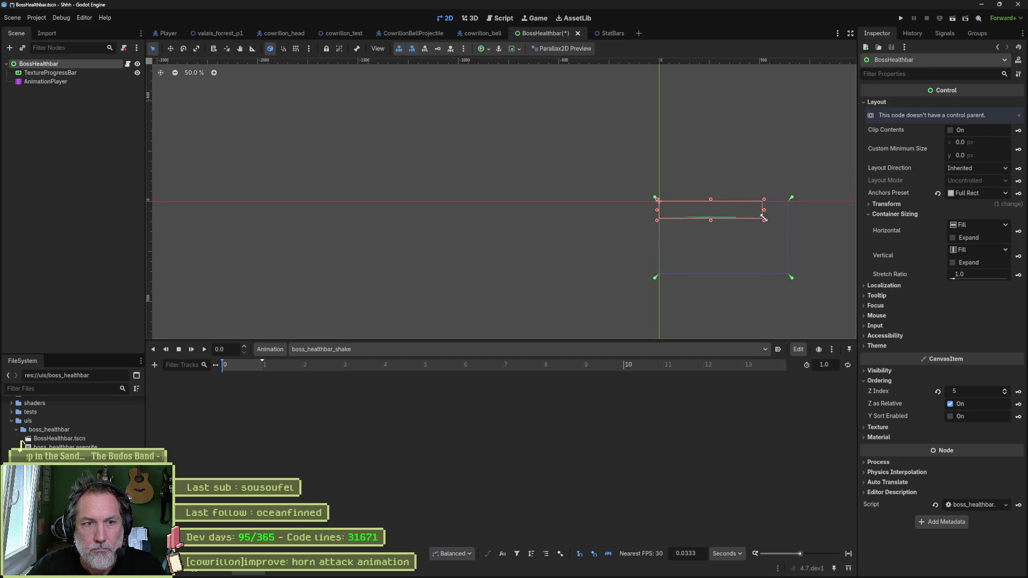
click(763, 253)
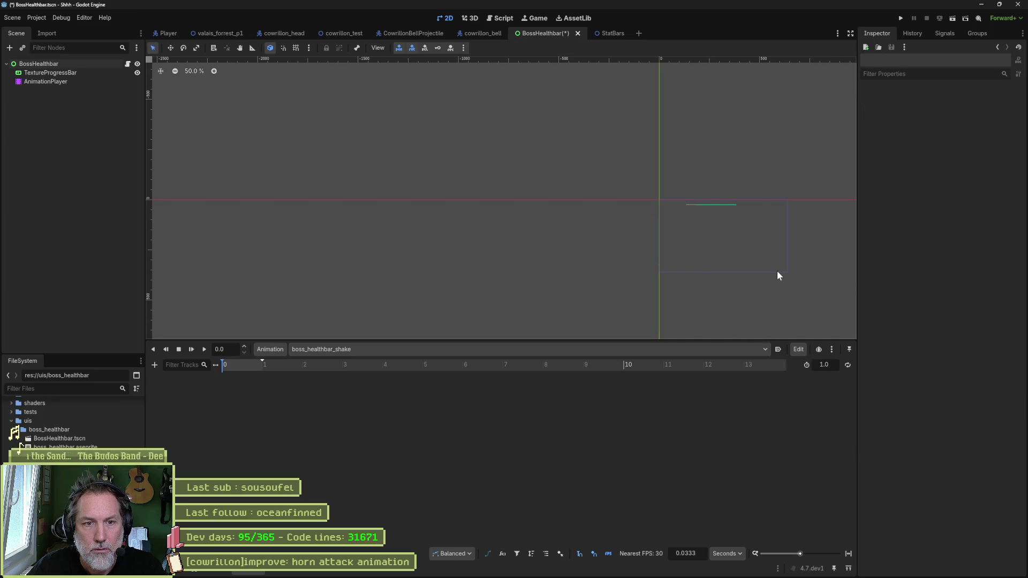
click(78, 63)
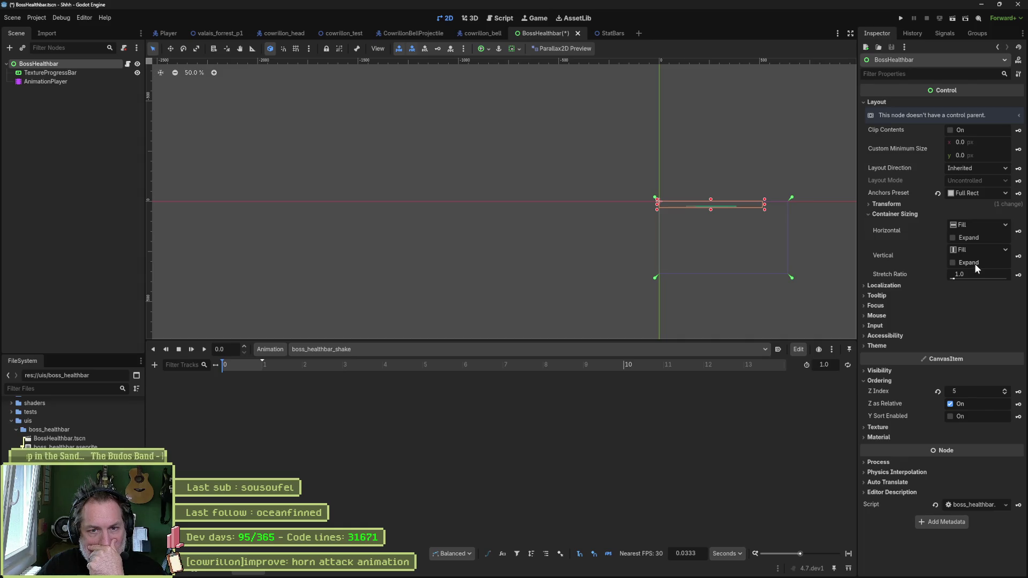
scroll(756, 195, up, 4)
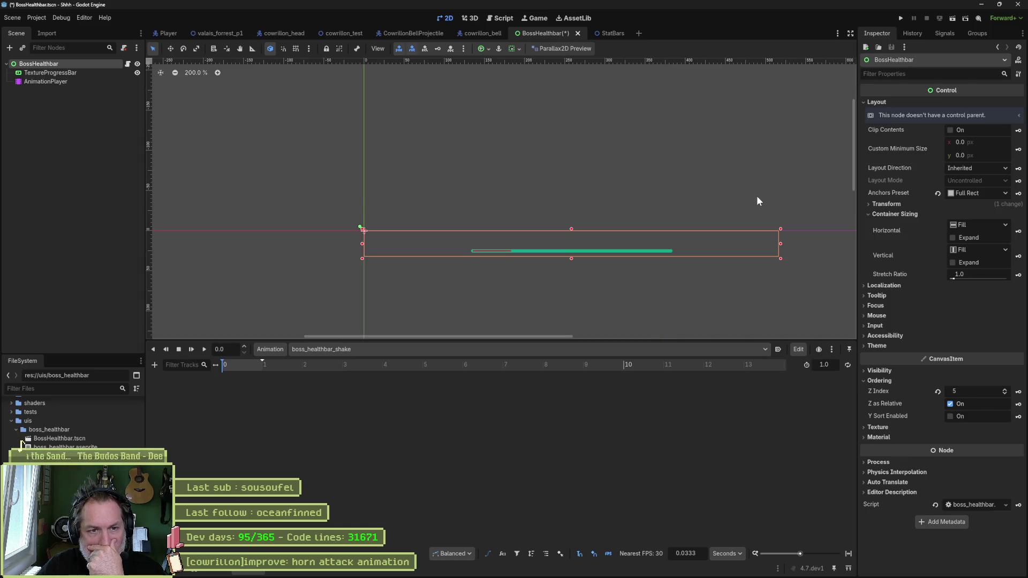
scroll(708, 218, up, 1)
mouse_move(793, 217)
mouse_down()
mouse_move(792, 259)
mouse_move(728, 213)
mouse_move(617, 225)
mouse_move(585, 209)
mouse_move(443, 209)
mouse_move(440, 187)
mouse_up()
scroll(541, 181, left, 5)
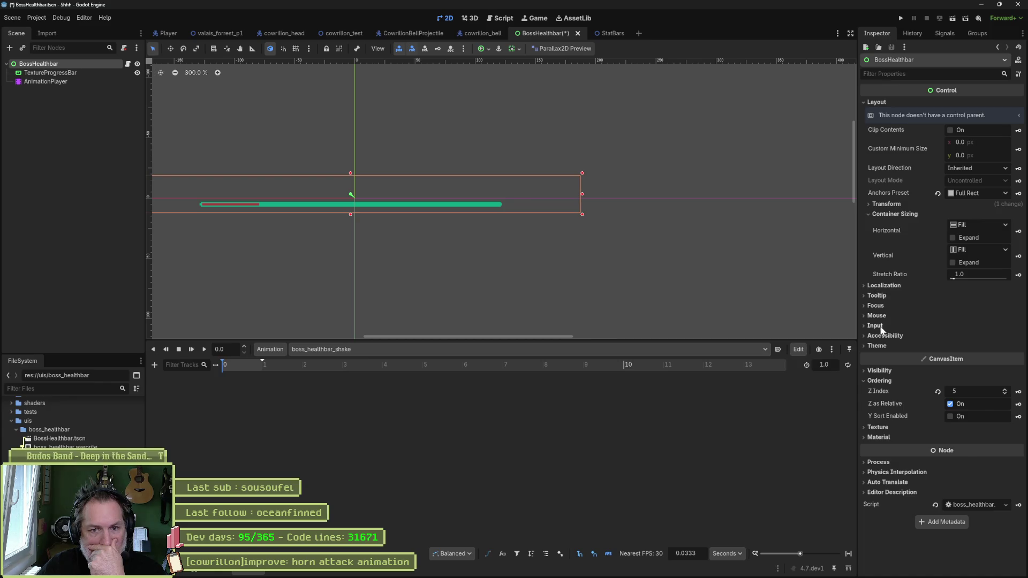
- Switch the root's anchors preset from Full Rect to Center, at 320, 180 px
click(899, 204)
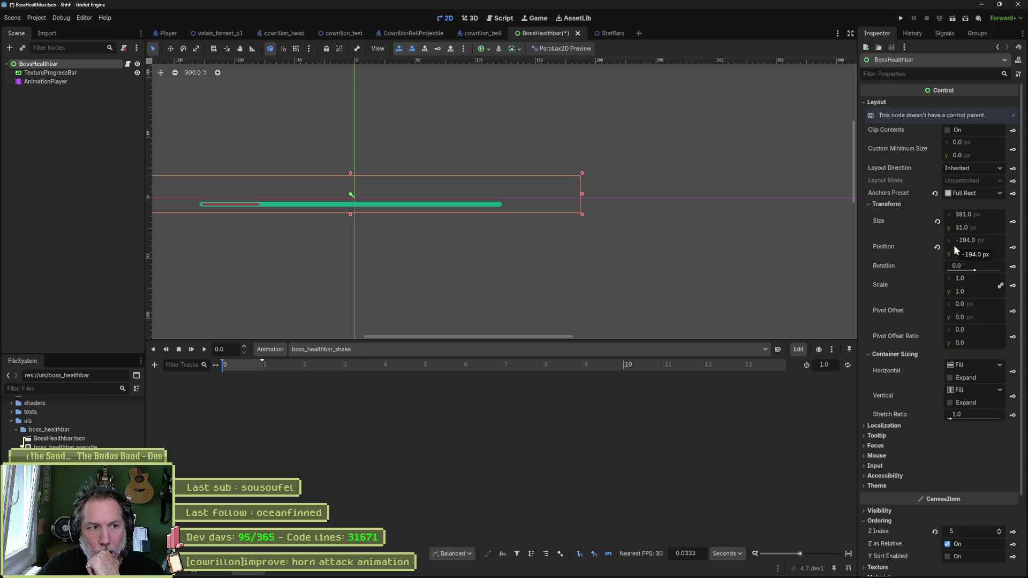
click(970, 194)
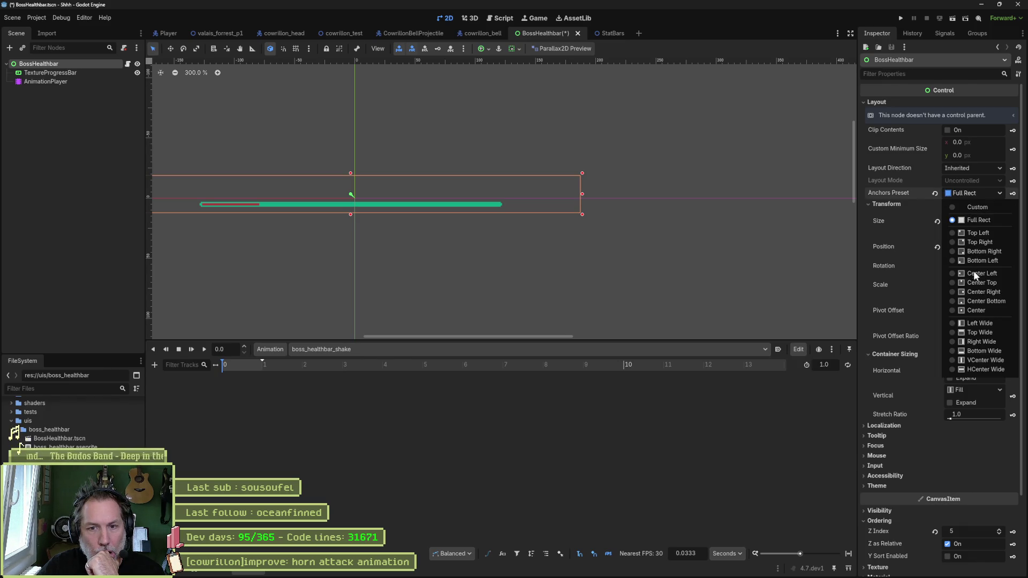
click(975, 311)
scroll(629, 246, down, 4)
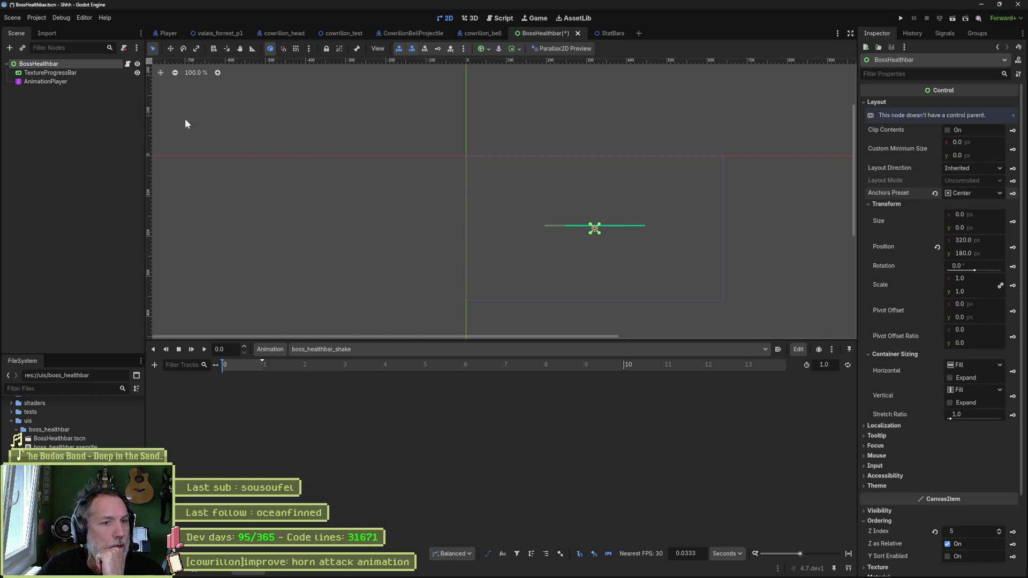
click(91, 74)
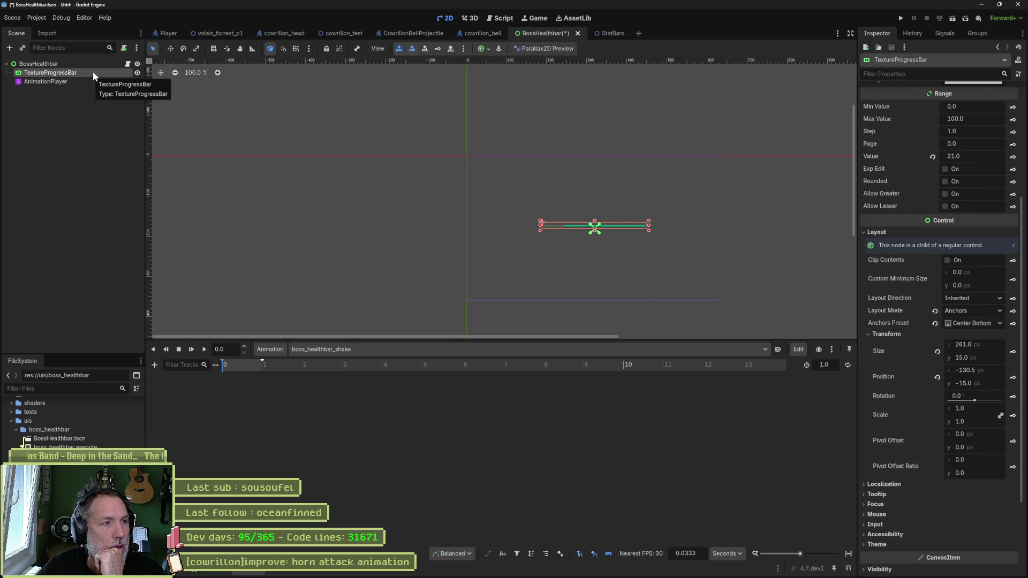
- Move the BossHealthbar root onto the canvas origin and save the scene
click(98, 62)
click(97, 72)
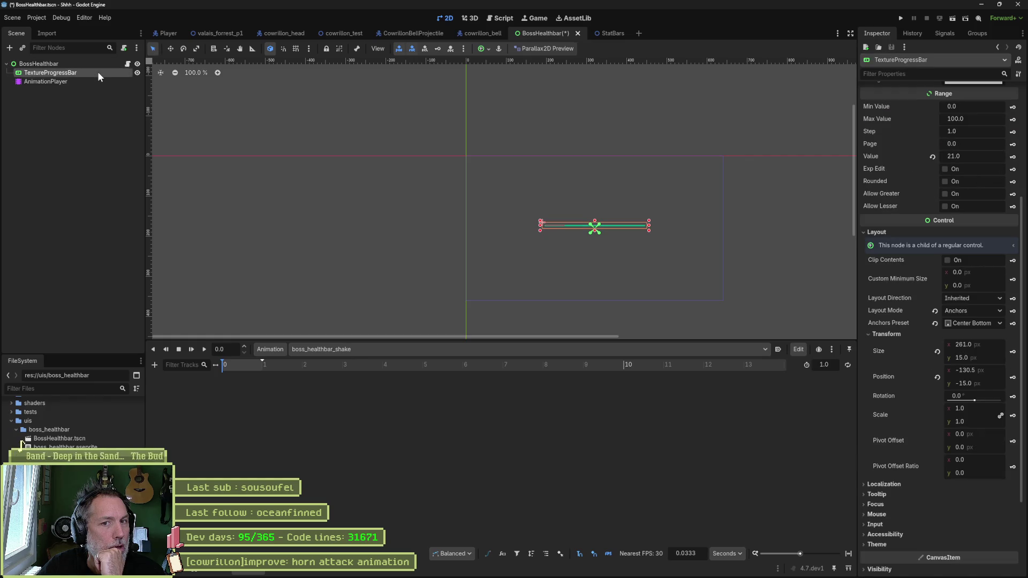
click(96, 63)
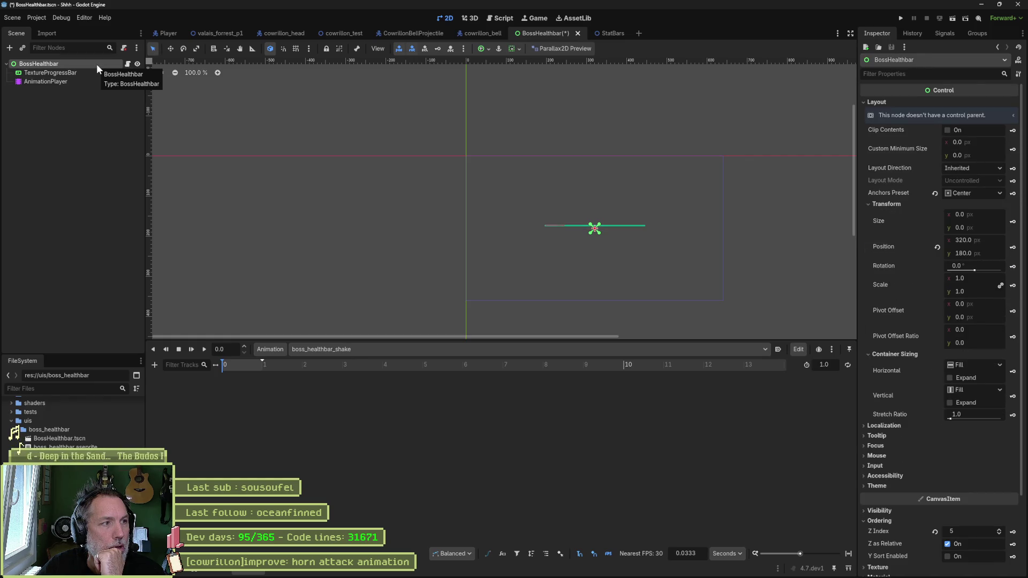
key(w)
mouse_move(640, 245)
mouse_down()
mouse_move(580, 232)
mouse_move(494, 185)
mouse_up()
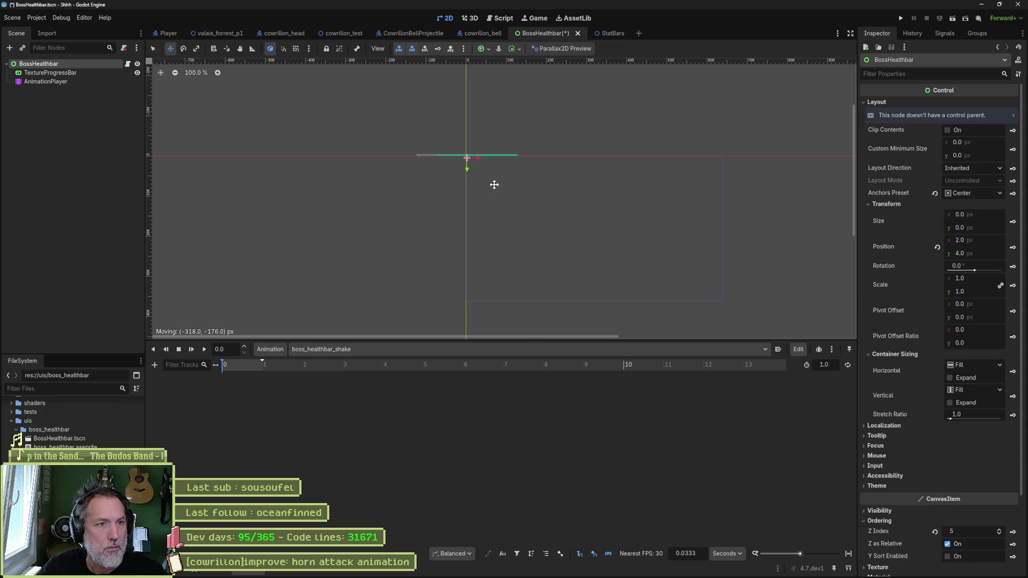
scroll(491, 190, up, 10)
drag(627, 274, 620, 265)
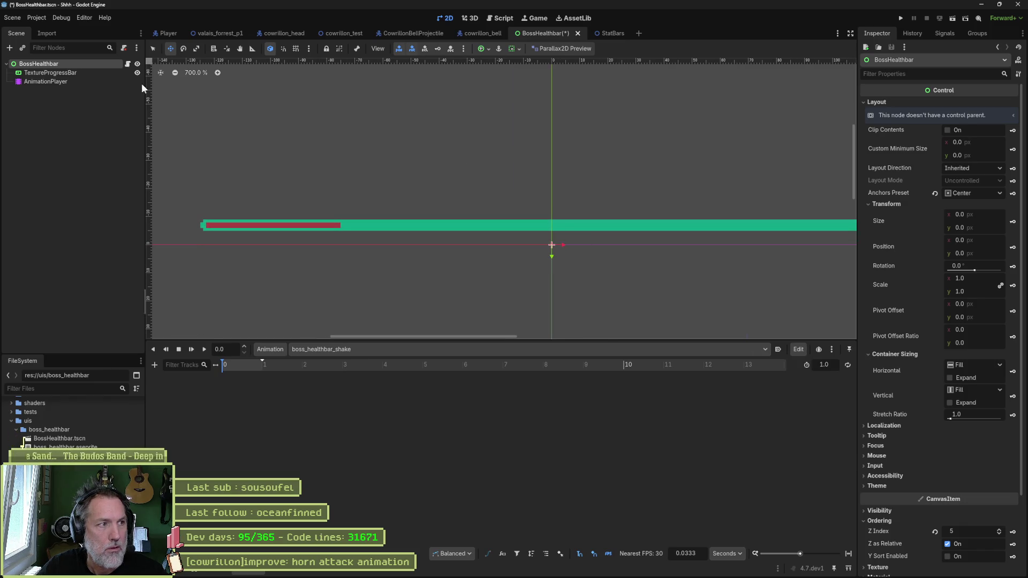
key(ctrl+s)
- Reset the progress bar's position and anchor it with the Center preset
click(96, 74)
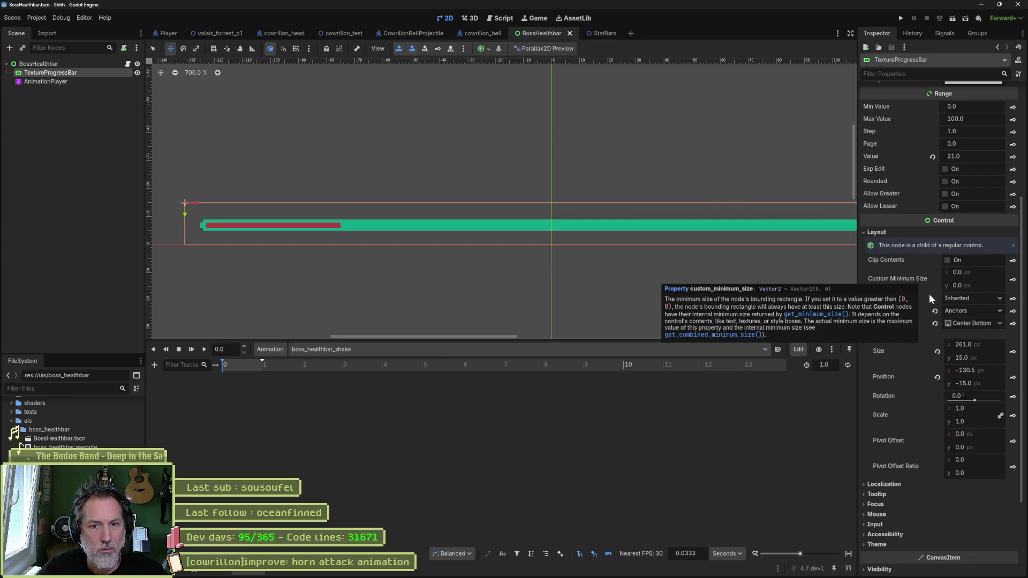
click(938, 352)
click(938, 378)
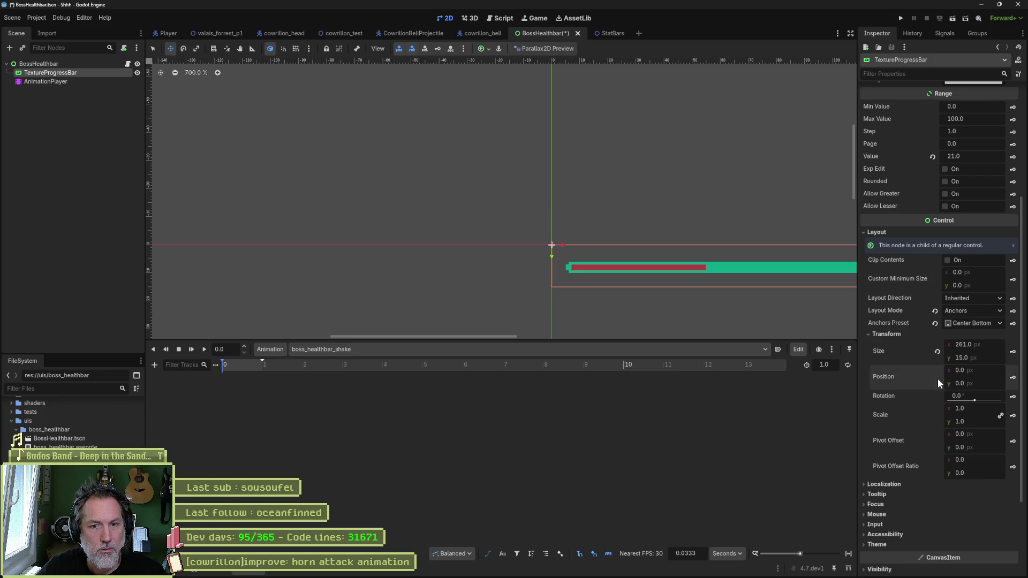
scroll(779, 270, down, 8)
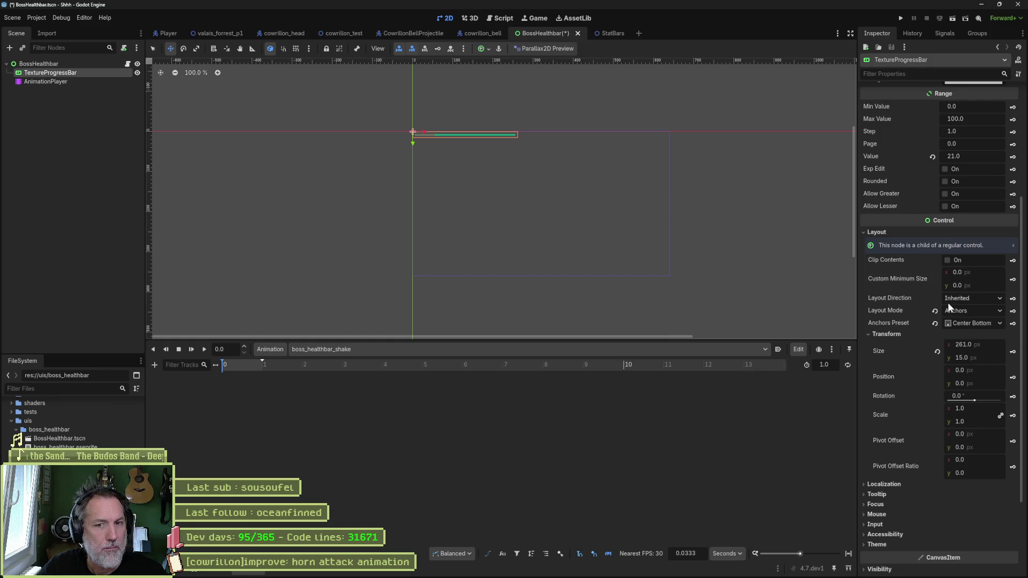
click(958, 312)
click(966, 324)
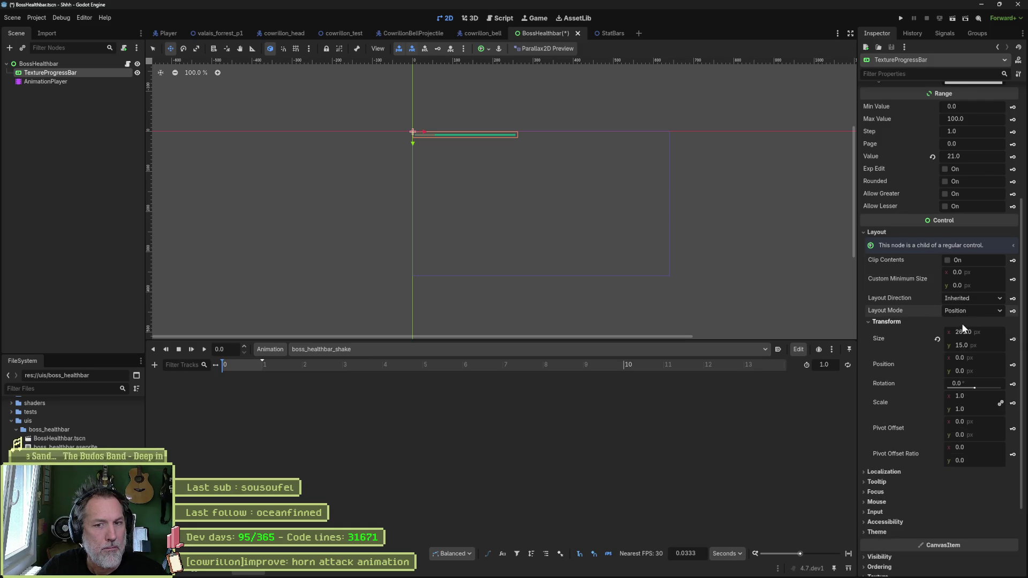
click(968, 309)
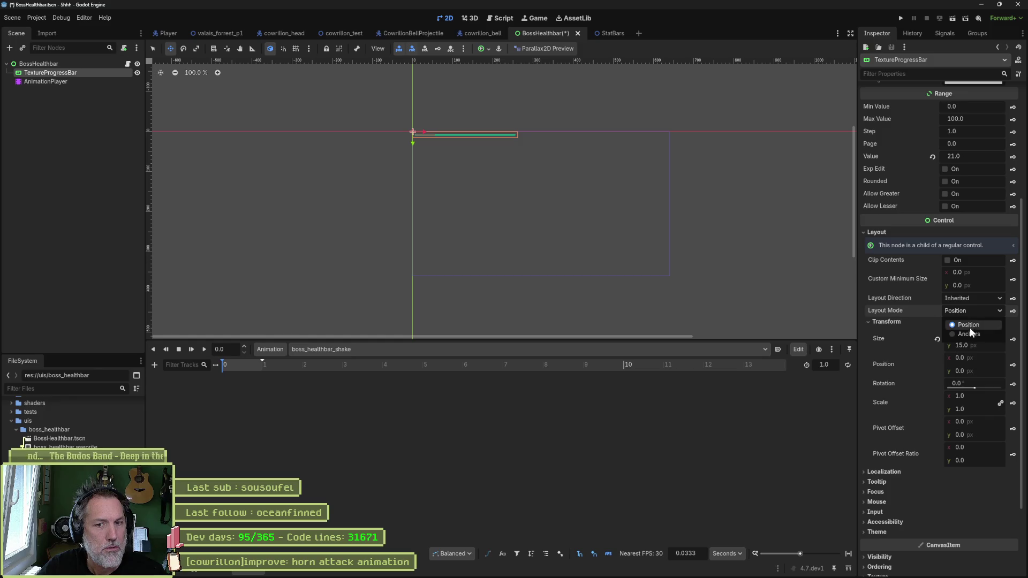
click(971, 333)
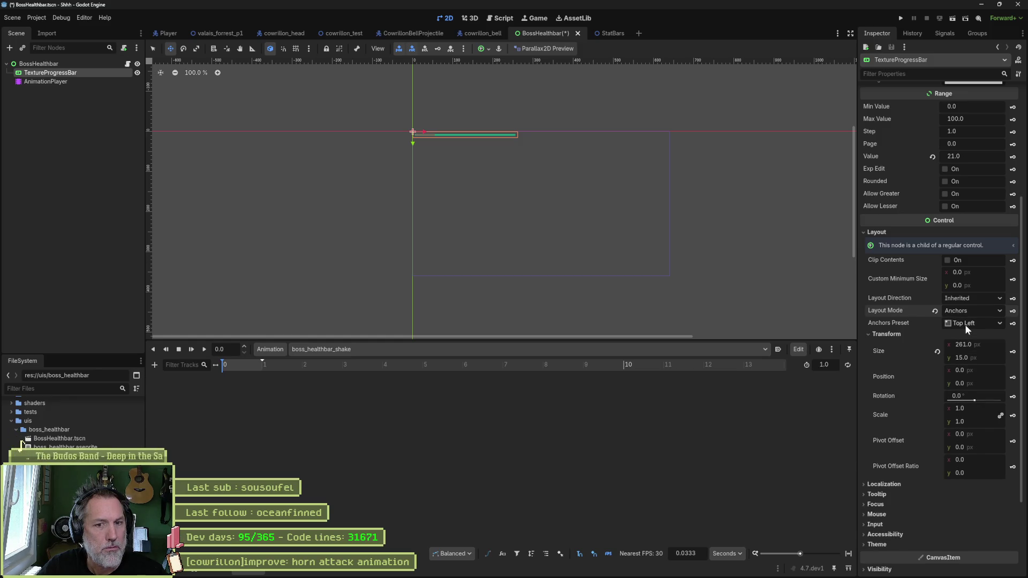
click(961, 324)
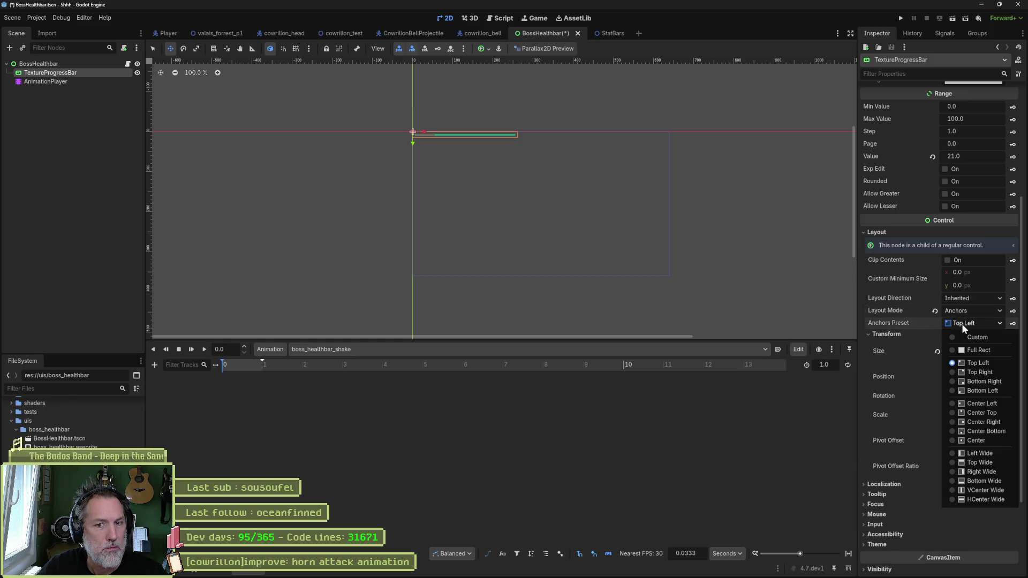
click(994, 371)
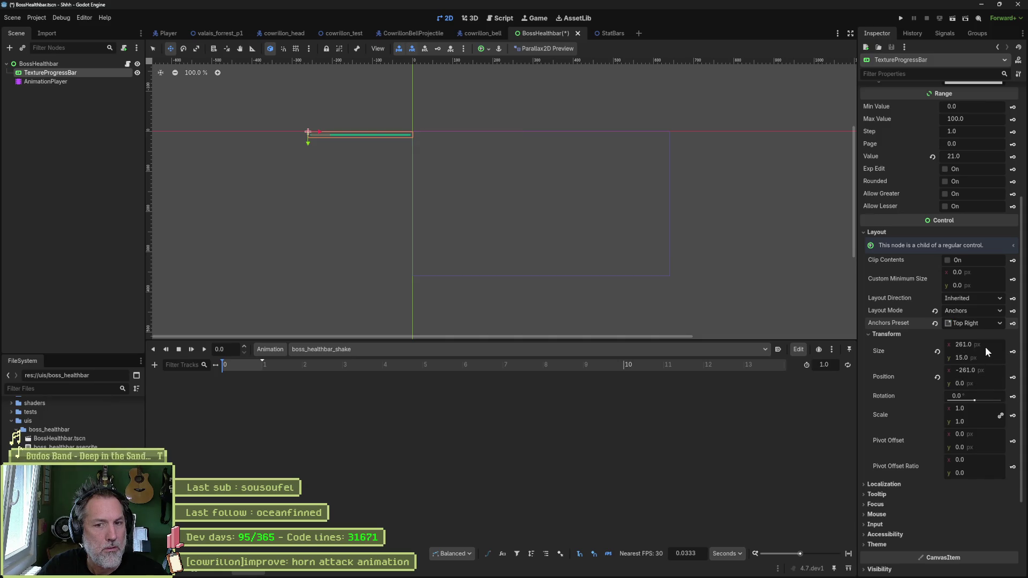
click(977, 321)
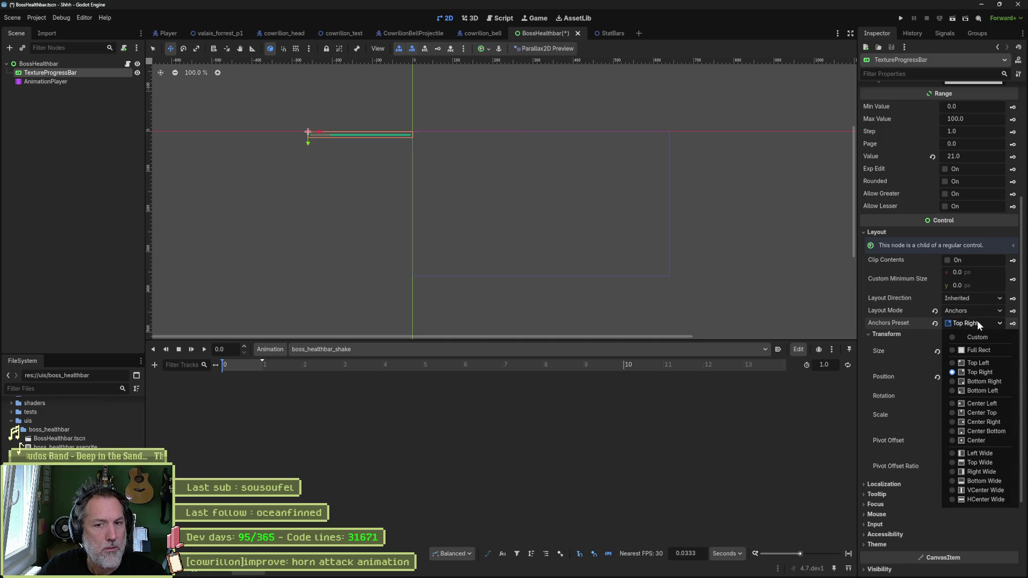
click(976, 439)
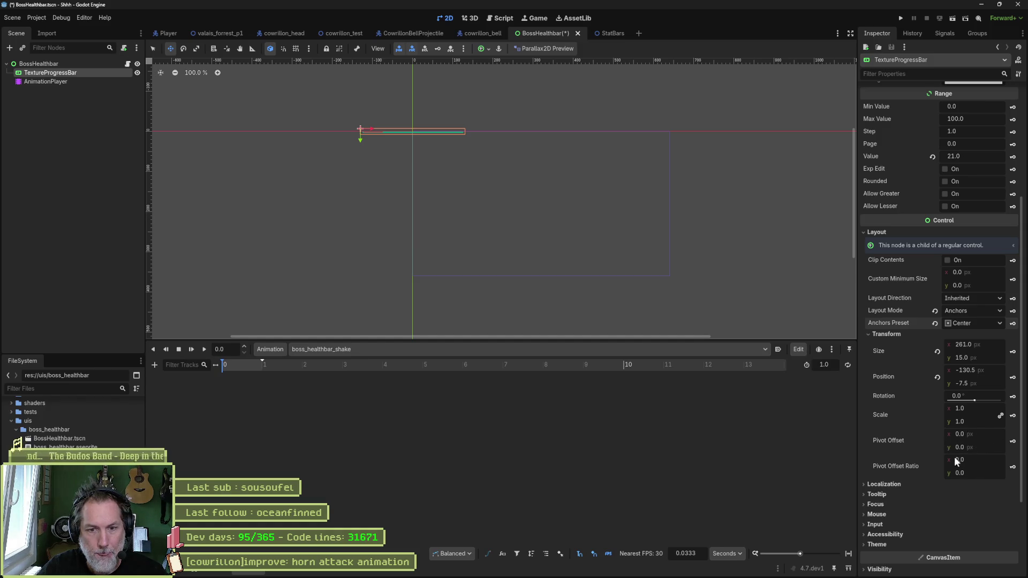
- Set the bar's pivot offset ratio to 0.5, 0.5, test scaling around it, and save
click(979, 459)
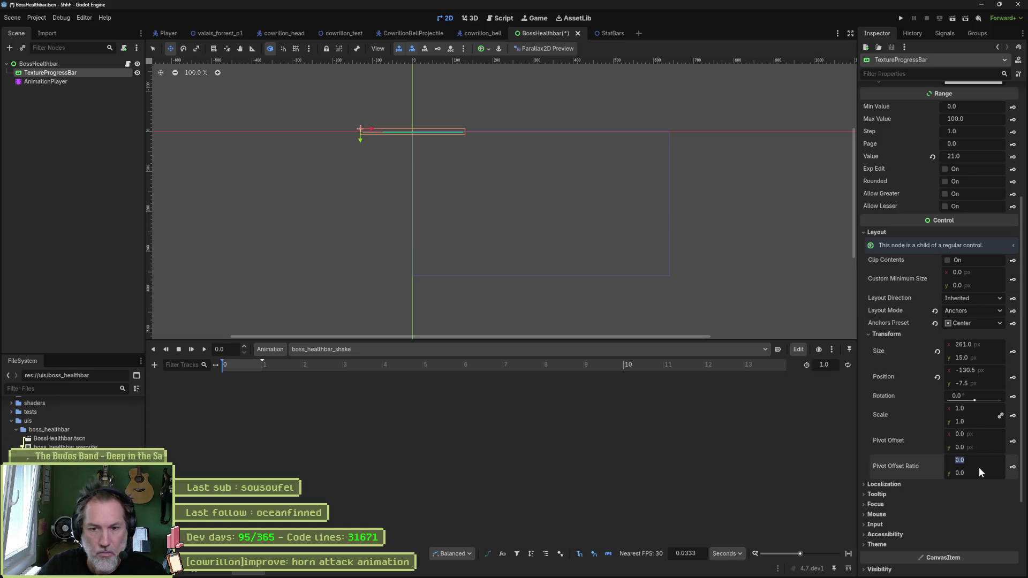
text(50)
key(Return)
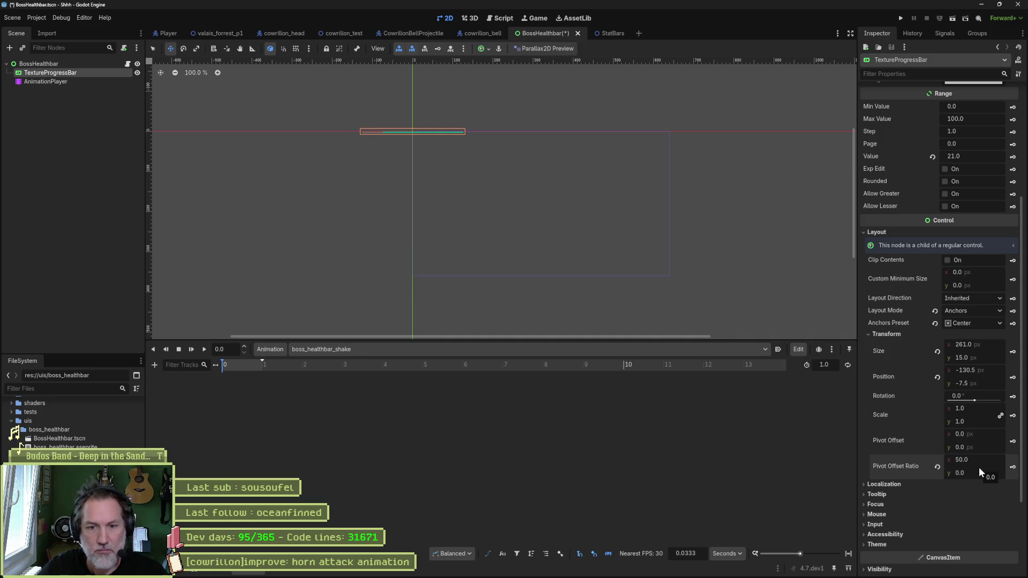
text(0.5)
key(Return)
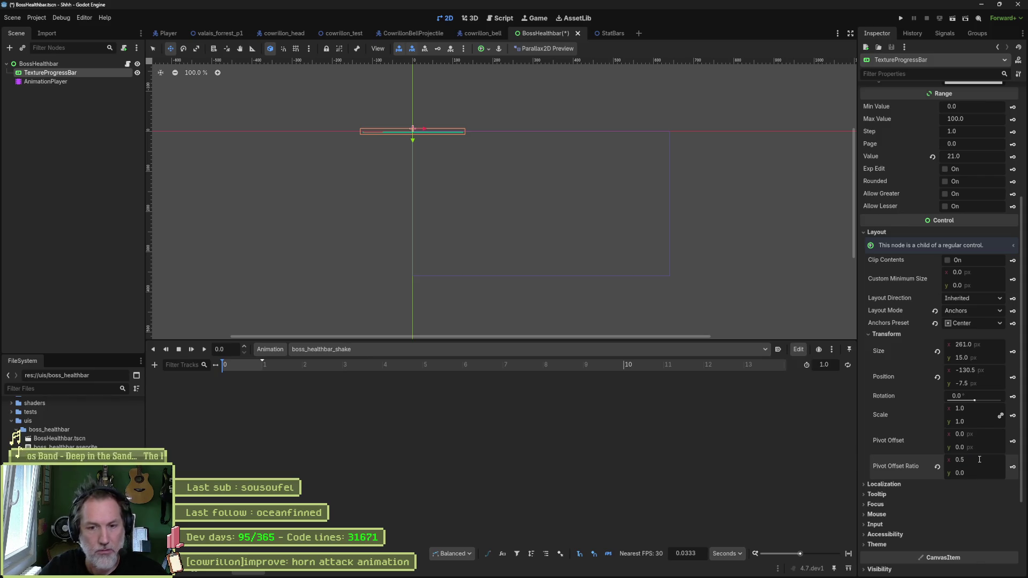
text(0.5)
key(Return)
key(s)
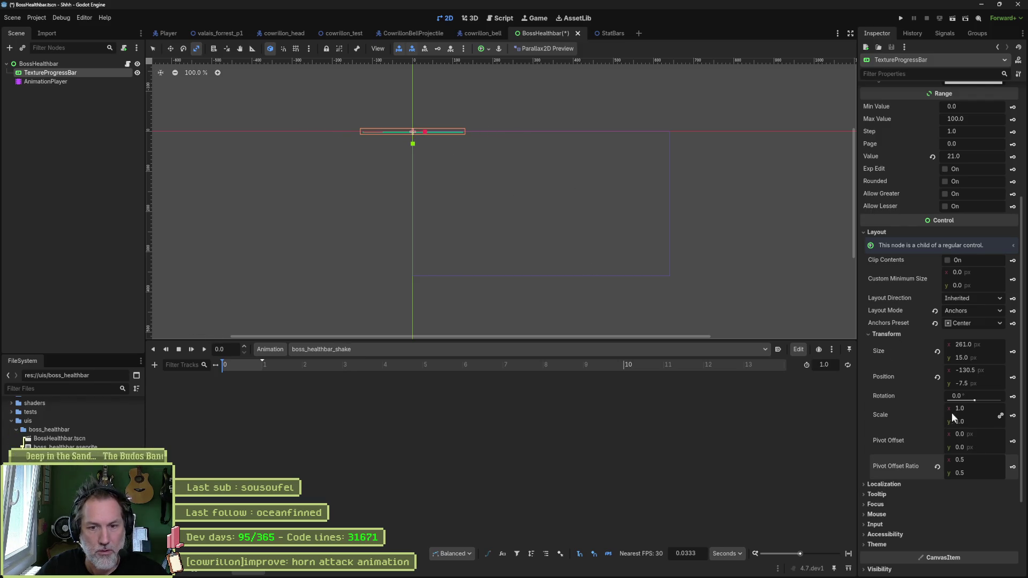
drag(981, 408, 984, 406)
key(ctrl+s)
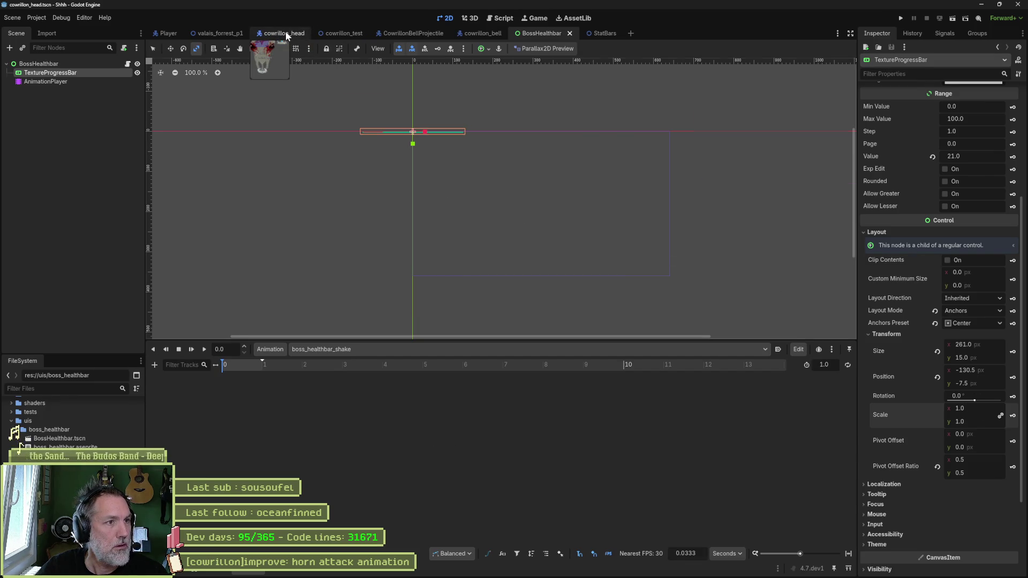
- Move the boss health bar to the right in the valais_forrest_p1 level scene
click(285, 31)
scroll(412, 233, down, 3)
click(219, 34)
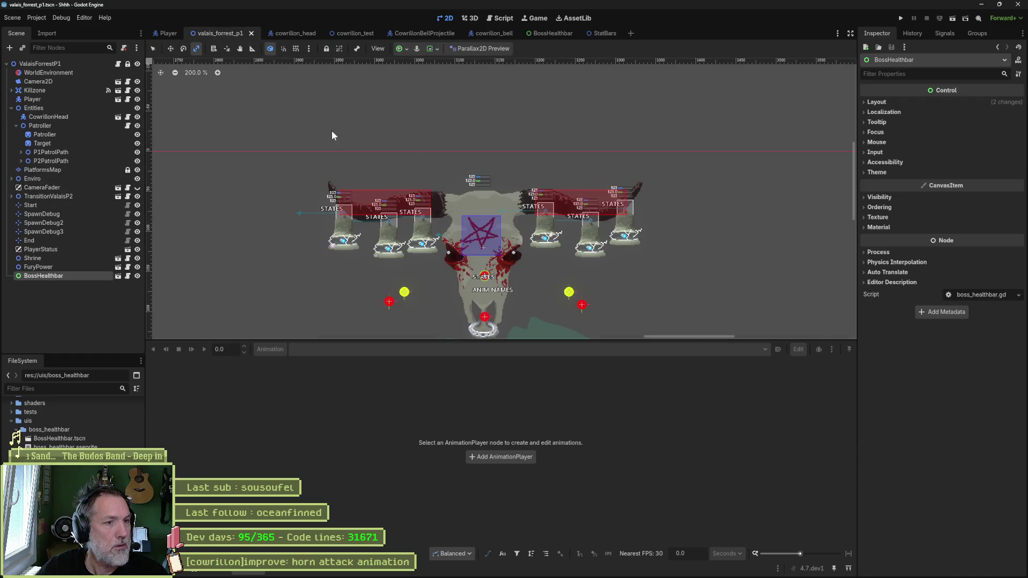
scroll(348, 160, down, 3)
key(w)
mouse_move(408, 281)
mouse_down()
mouse_move(526, 280)
mouse_move(522, 289)
mouse_up()
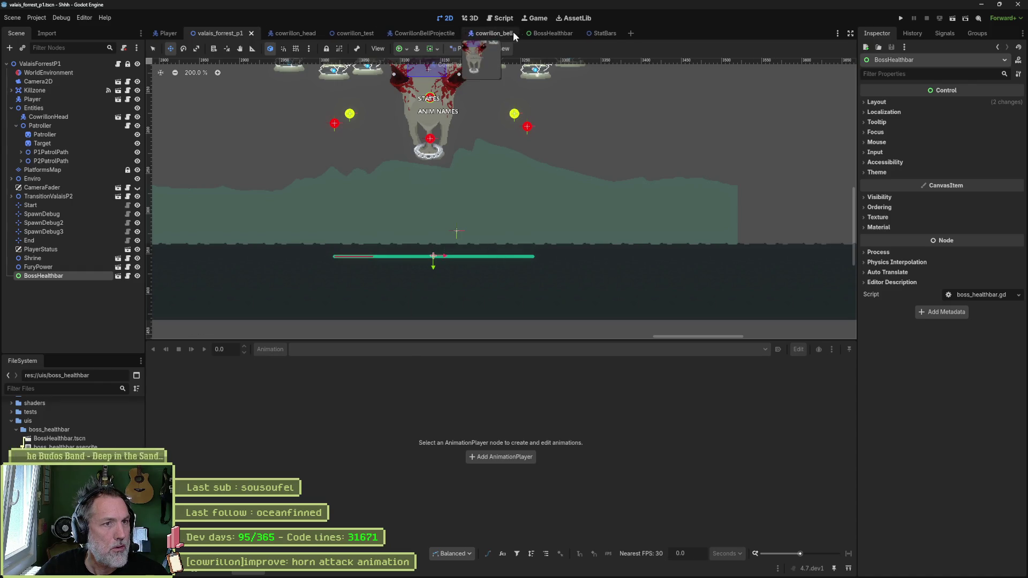
- Back in BossHealthbar, revert the Under tint to white and save
click(550, 33)
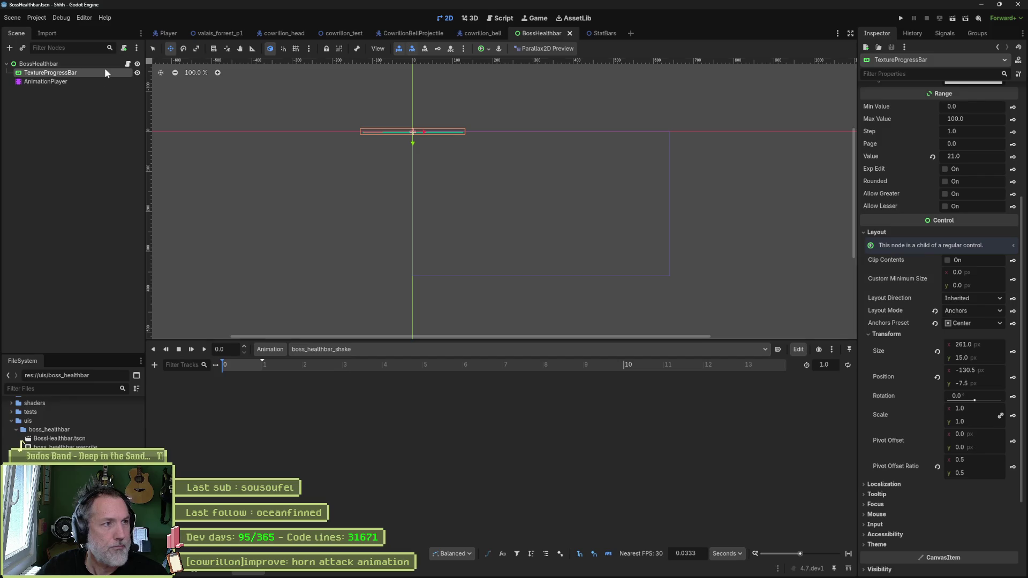
scroll(937, 214, up, 5)
click(935, 237)
key(ctrl+s)
scroll(422, 140, up, 5)
drag(770, 249, 838, 333)
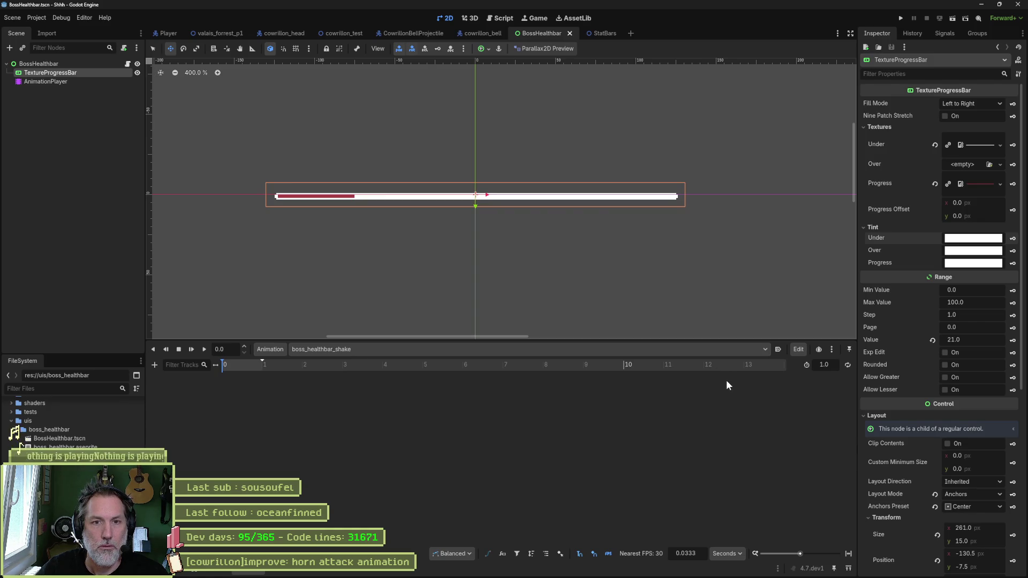
scroll(893, 348, down, 3)
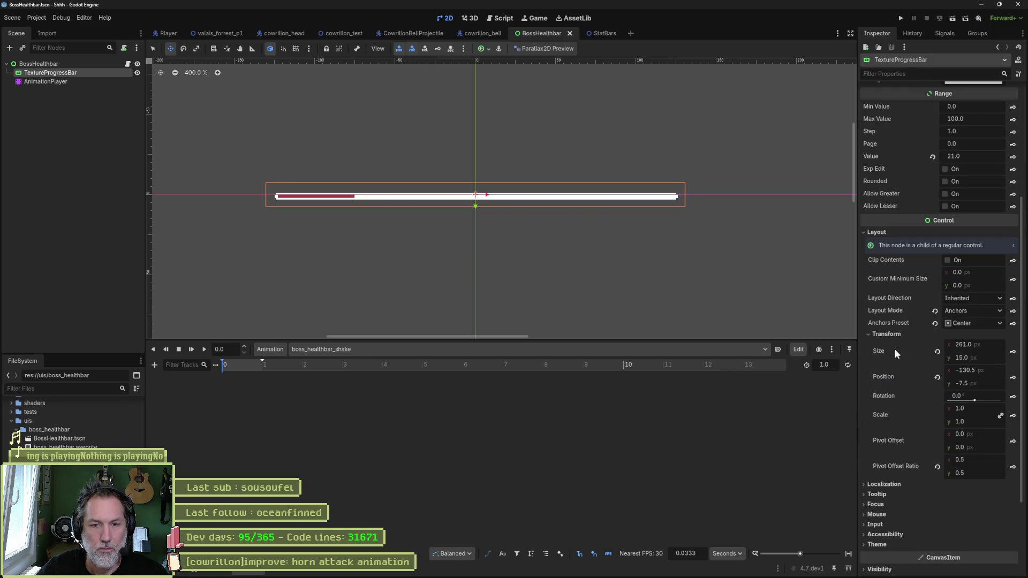
- Create scale tracks on boss_healthbar_shake and key the bar's scale at 1.06
click(1013, 416)
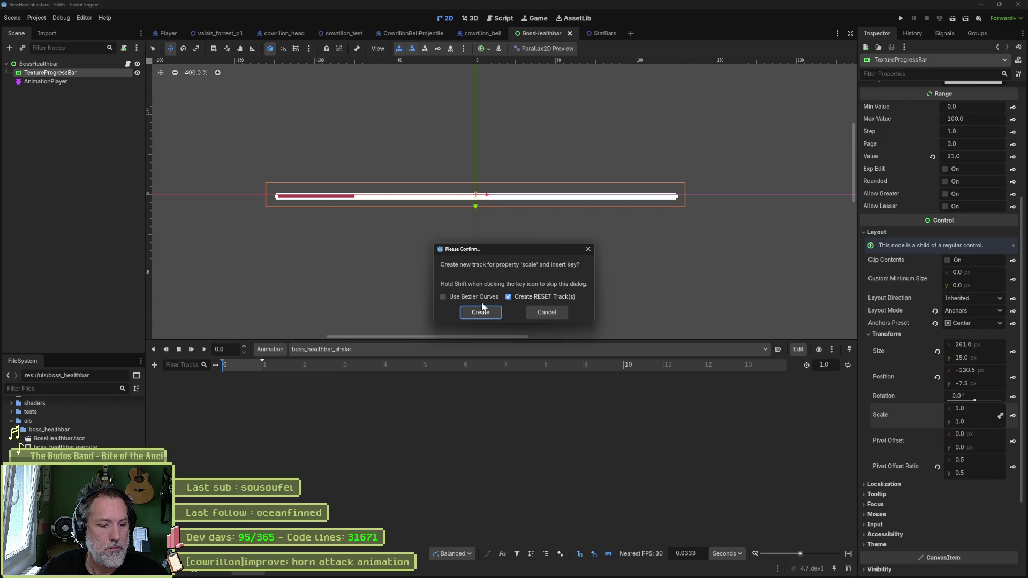
click(481, 313)
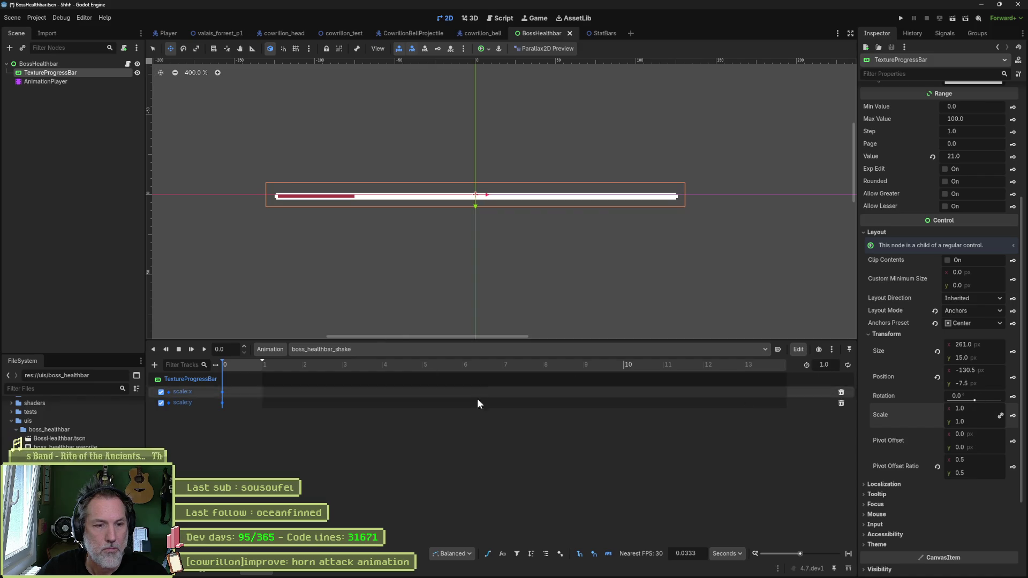
click(848, 553)
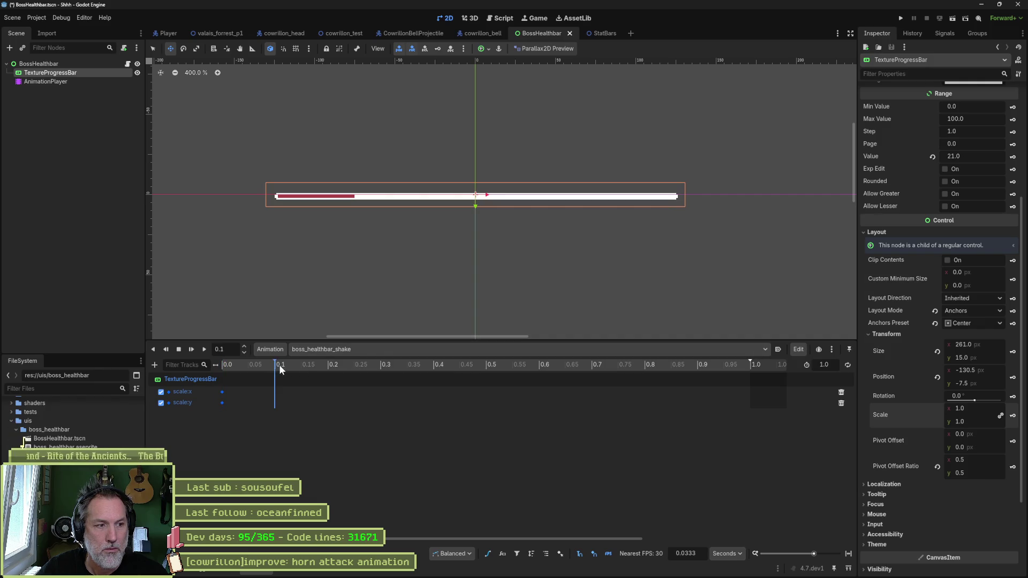
drag(988, 408, 991, 408)
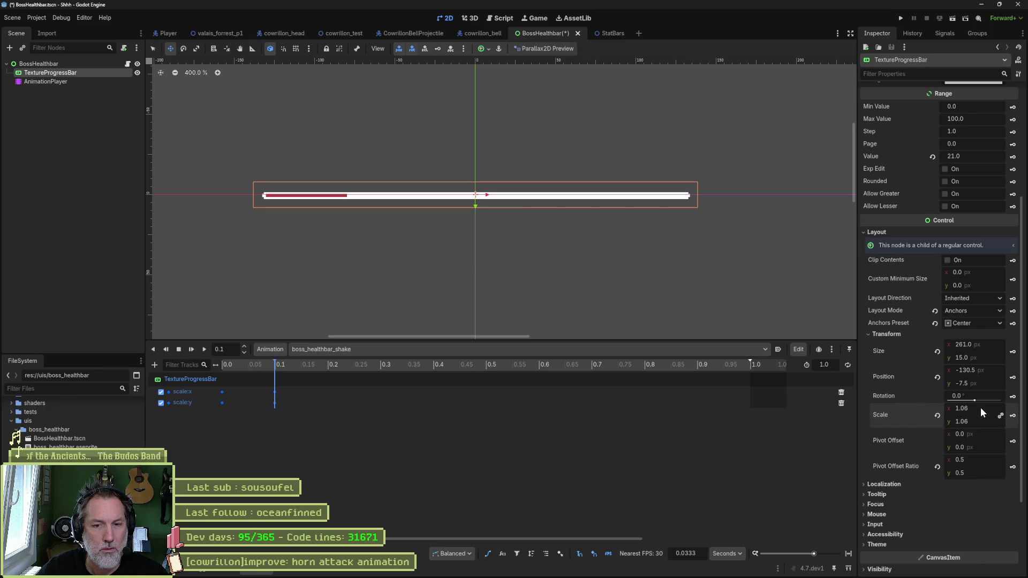
drag(979, 408, 959, 408)
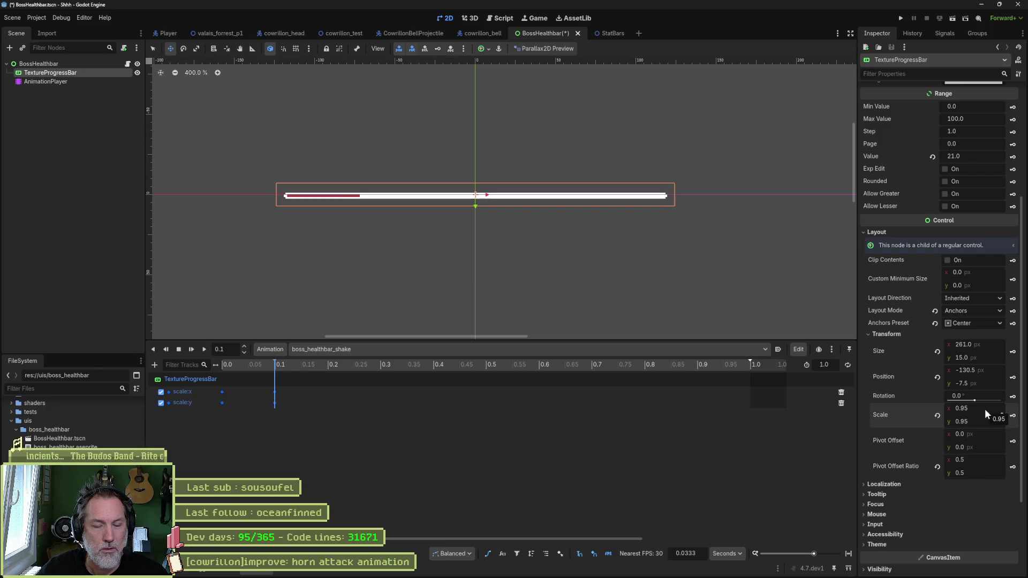
key(ctrl+z)
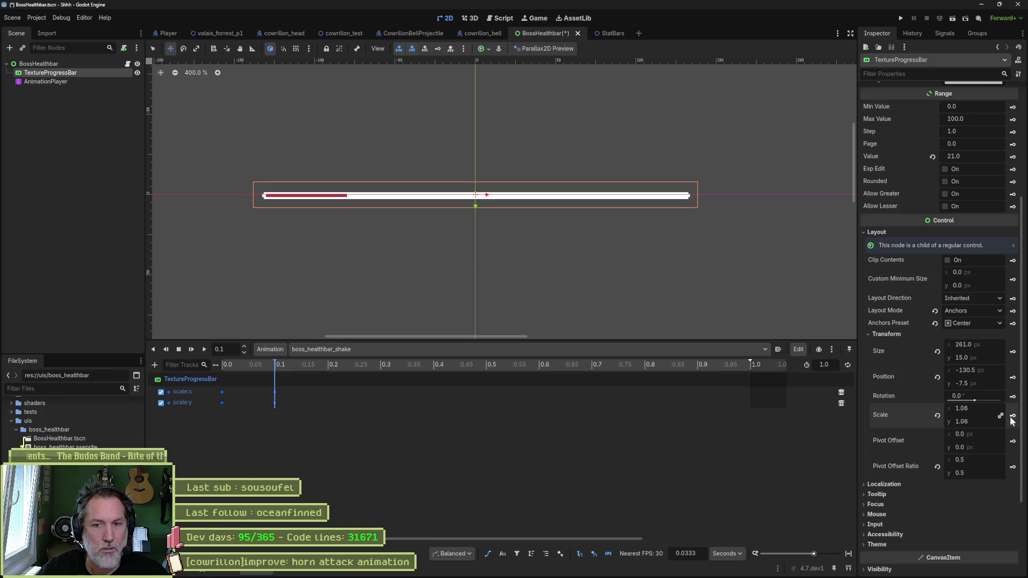
- Key scale 0.91 at 0.1667 s and 1.0 at 0.2333 s
click(292, 365)
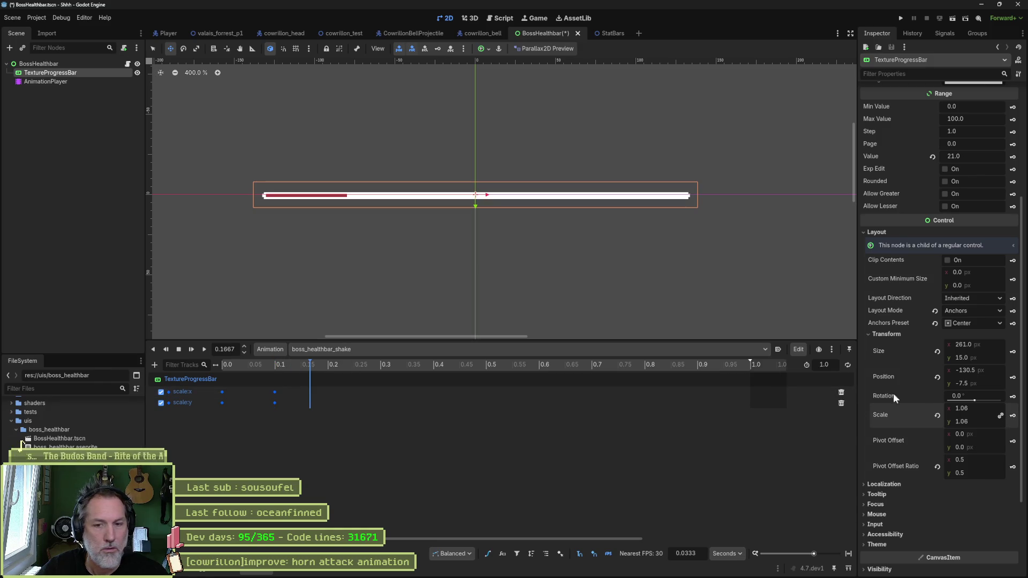
drag(982, 409, 958, 409)
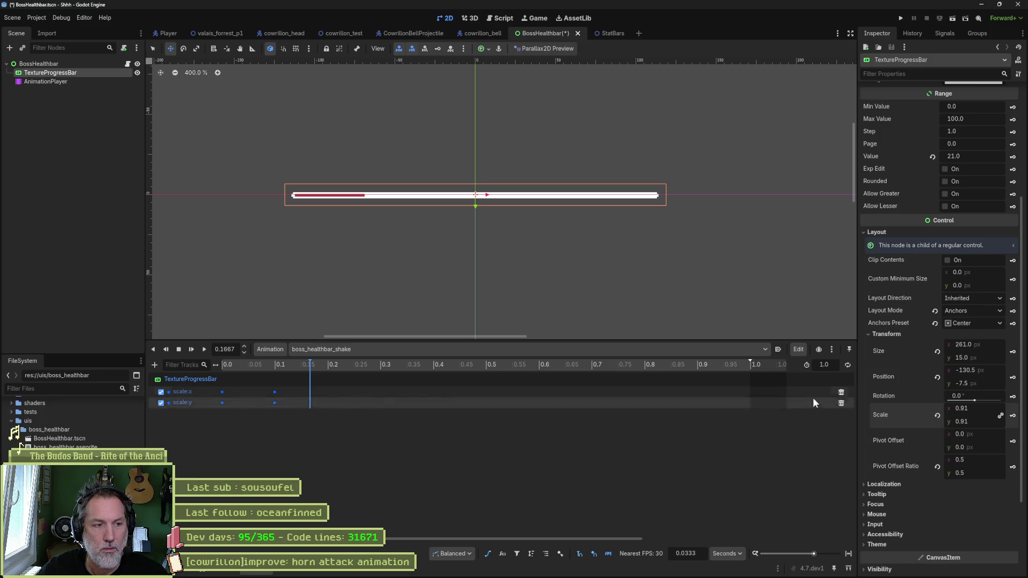
click(1012, 415)
click(333, 365)
click(335, 364)
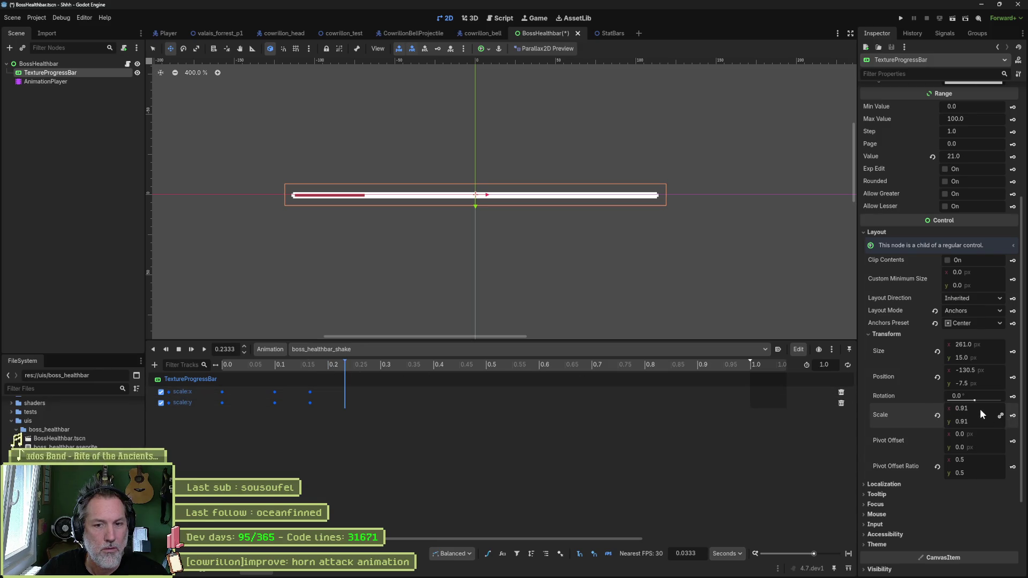
click(937, 415)
click(1012, 415)
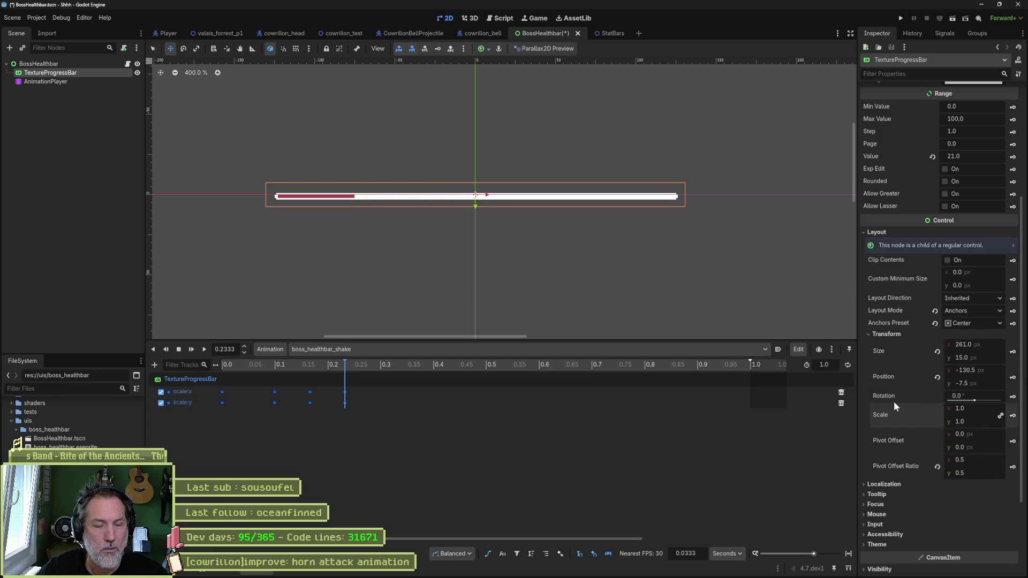
- Shorten the animation to 0.3 seconds and play it
click(204, 349)
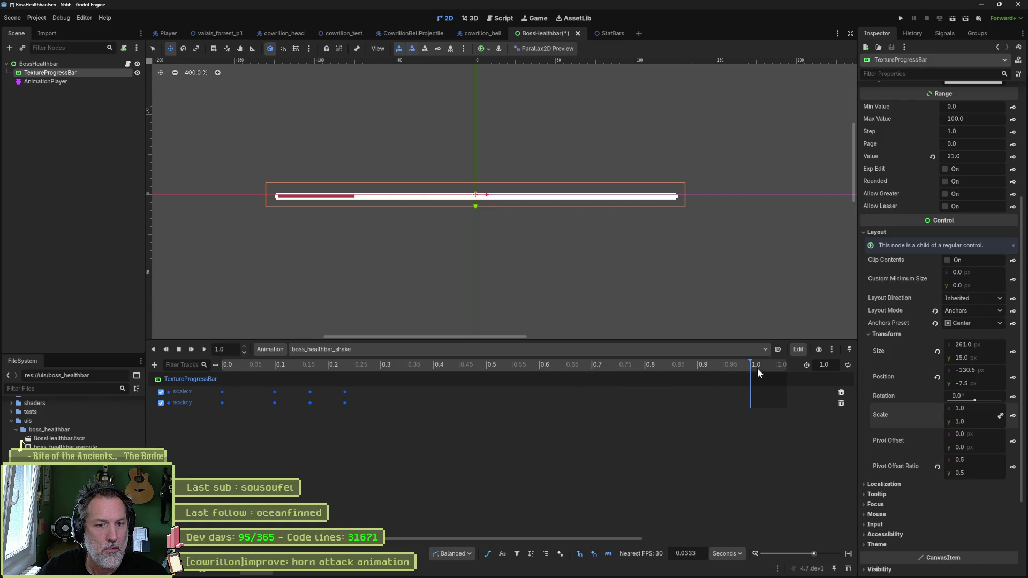
drag(749, 366, 379, 369)
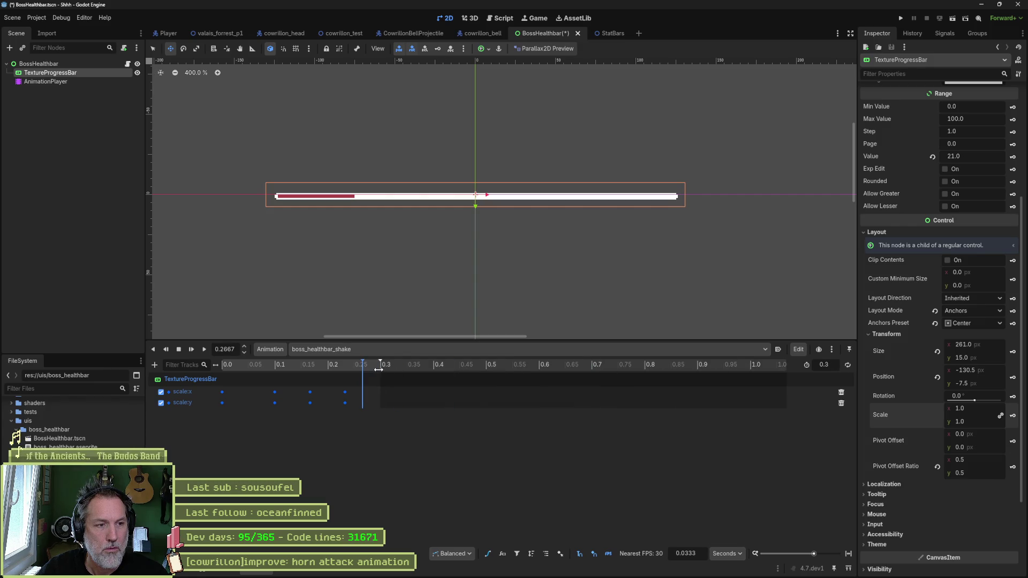
click(205, 349)
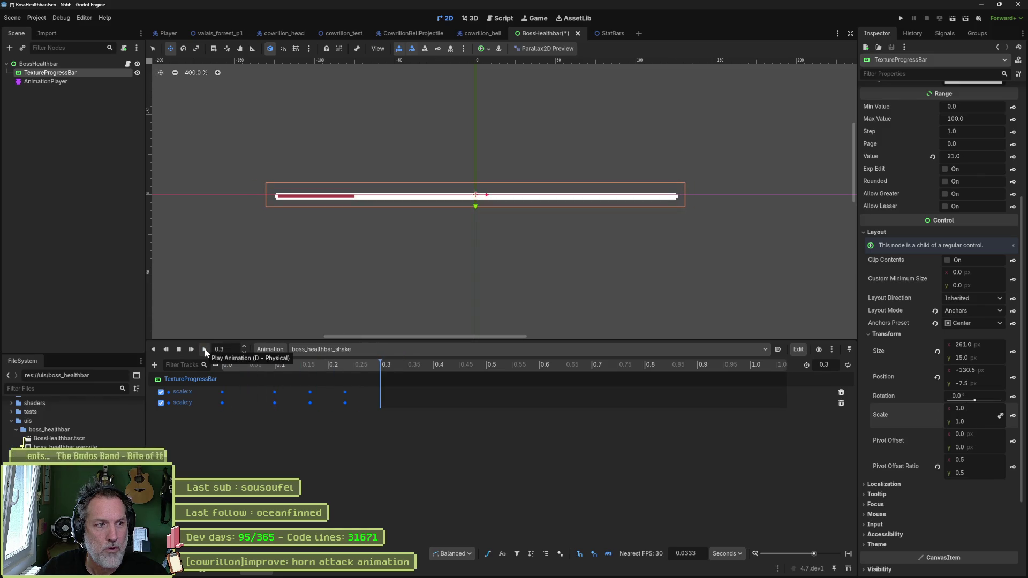
- Give all scale keys balanced handles in the bezier curve editor
mouse_move(224, 369)
mouse_down()
mouse_move(247, 366)
mouse_move(216, 371)
mouse_move(279, 372)
mouse_move(206, 368)
mouse_move(307, 370)
mouse_move(221, 370)
mouse_up()
drag(364, 387, 275, 409)
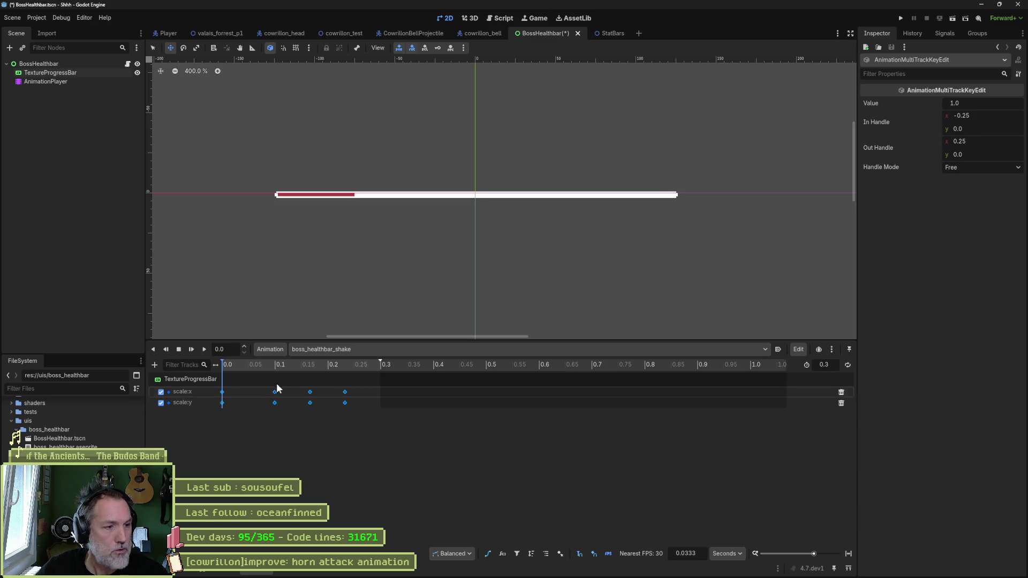
click(487, 552)
drag(380, 431, 220, 479)
key(f)
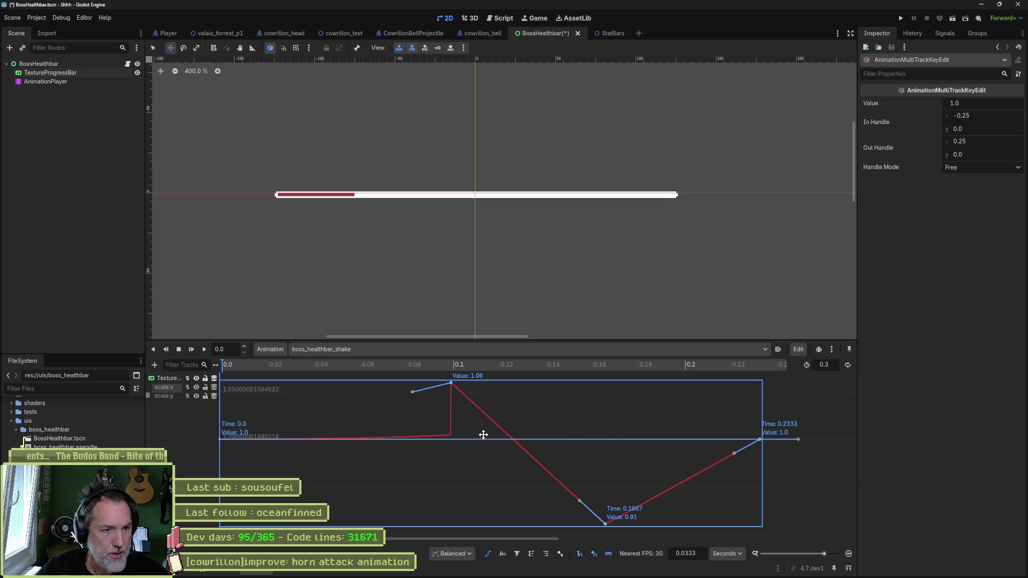
right_click(451, 383)
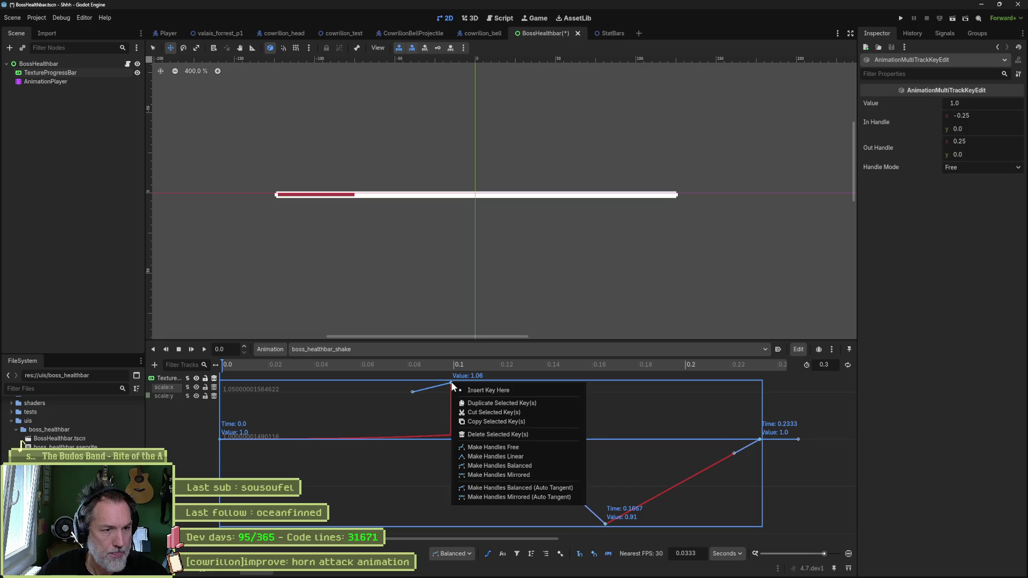
click(520, 464)
- Compress the keys to finish at 0.1333 s, save, and play the shake
drag(762, 483, 552, 482)
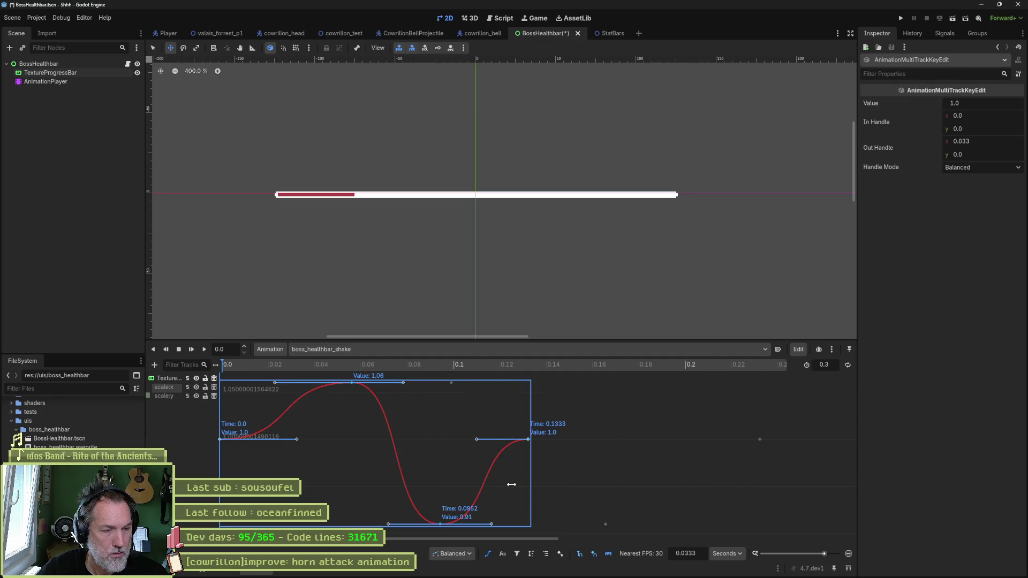
key(ctrl+s)
click(204, 350)
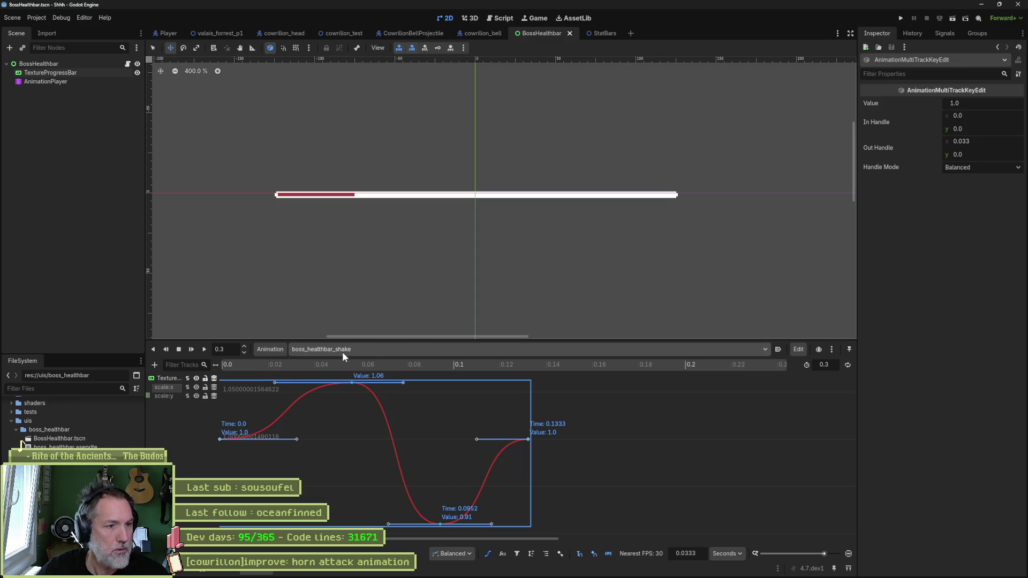
click(270, 349)
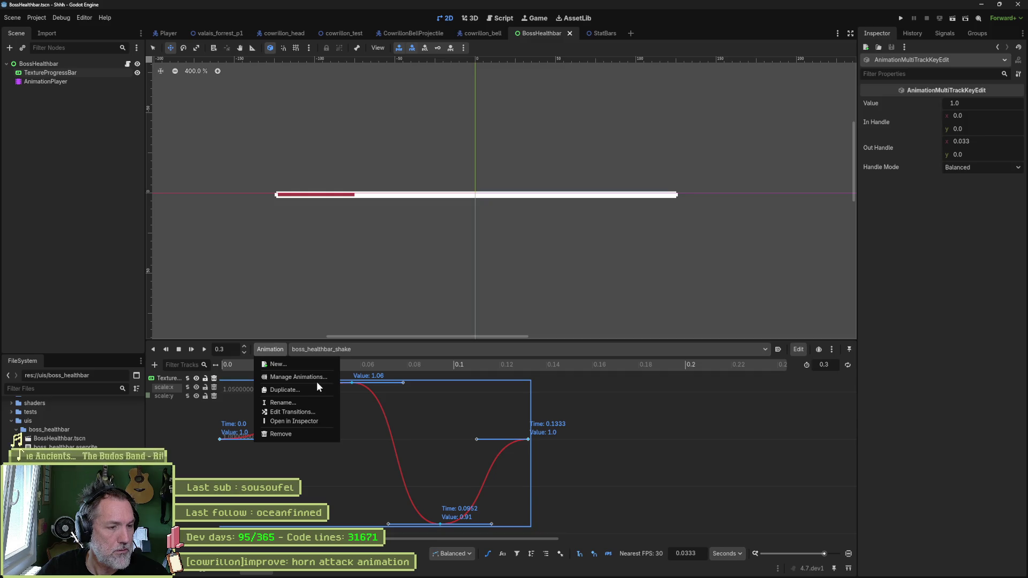
- Rename the boss_healthbar_shake animation to 'shake' and return to the boss_healthbar.gd script
click(300, 402)
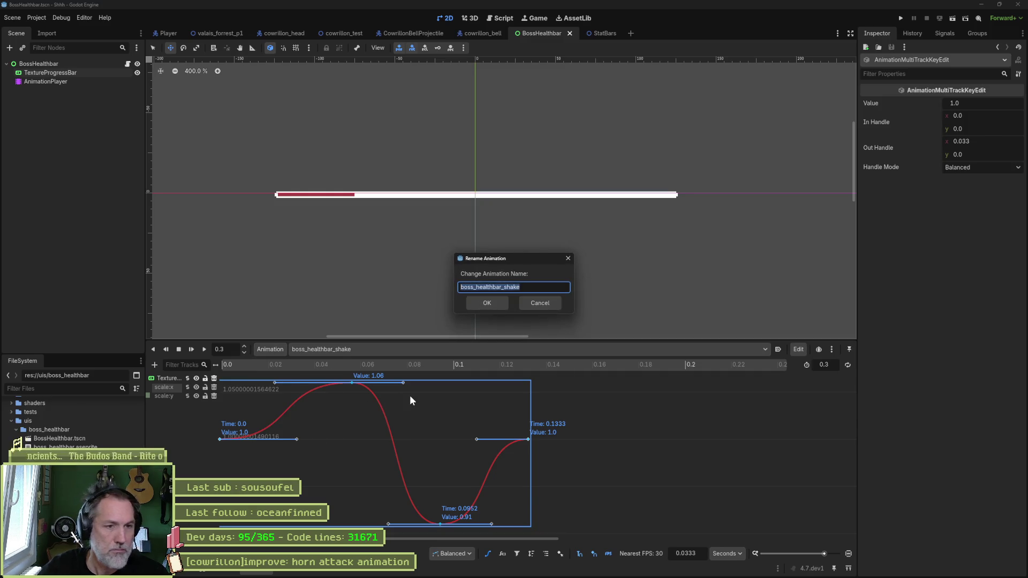
text(shake)
key(Return)
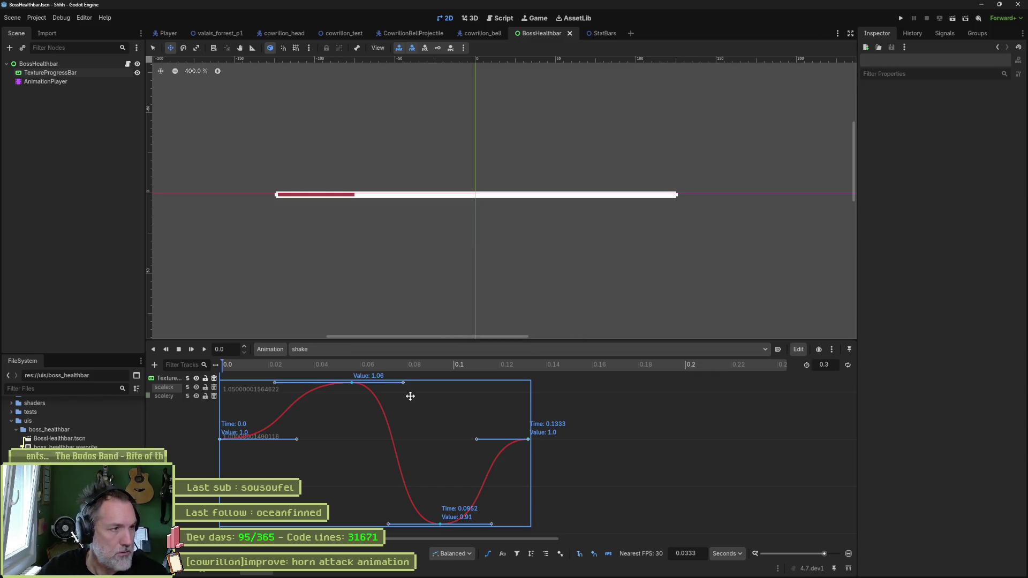
click(501, 18)
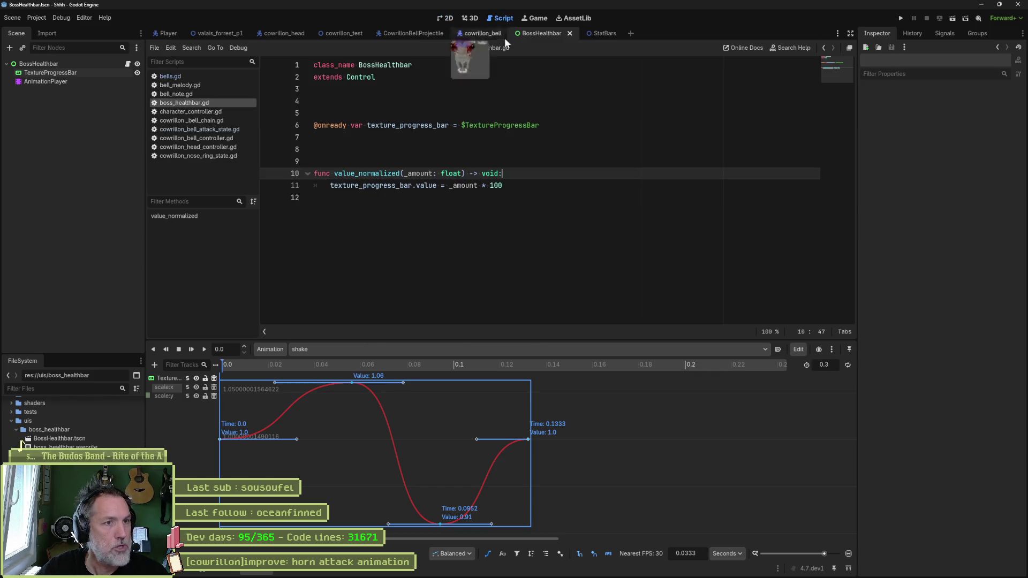
click(530, 191)
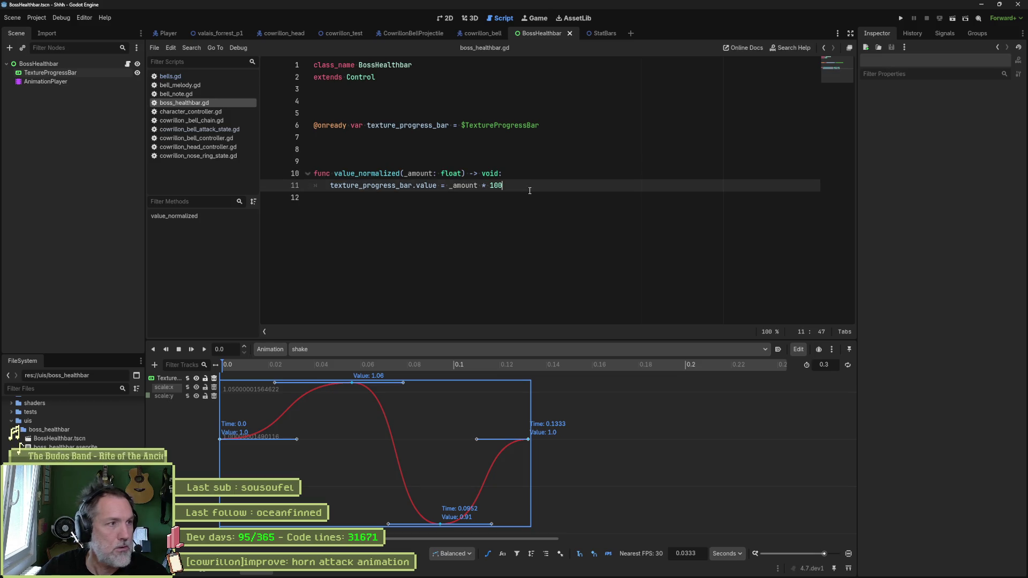
drag(46, 82, 467, 130)
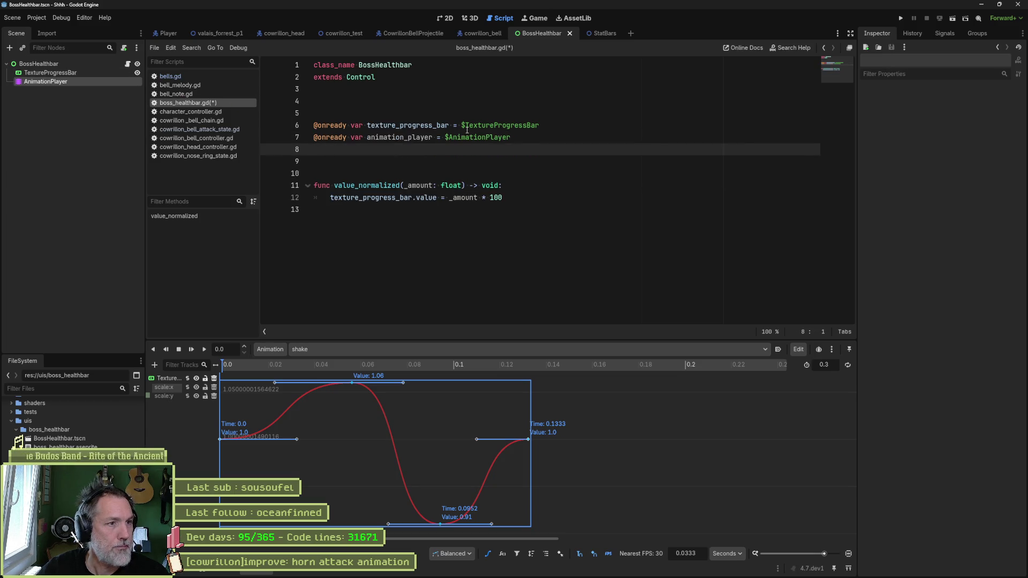
click(497, 137)
click(535, 200)
key(Return)
text(animation_player.play)
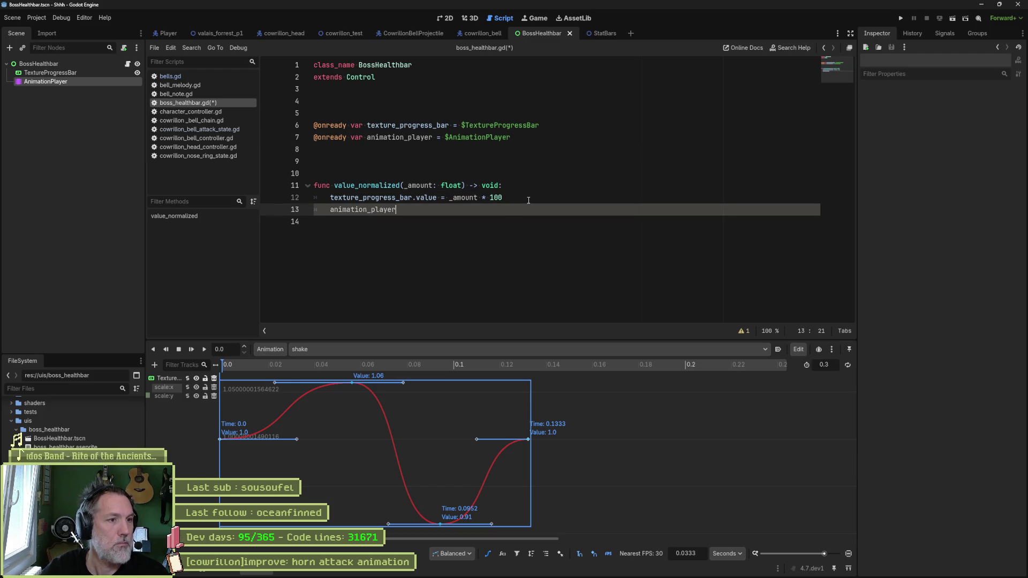
text(("shake)
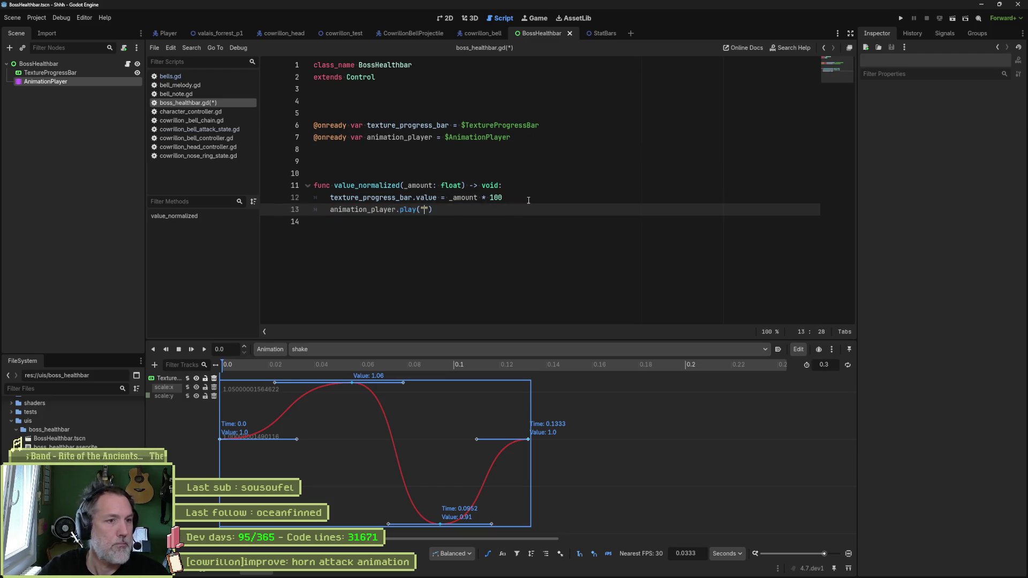
key(ctrl+s)
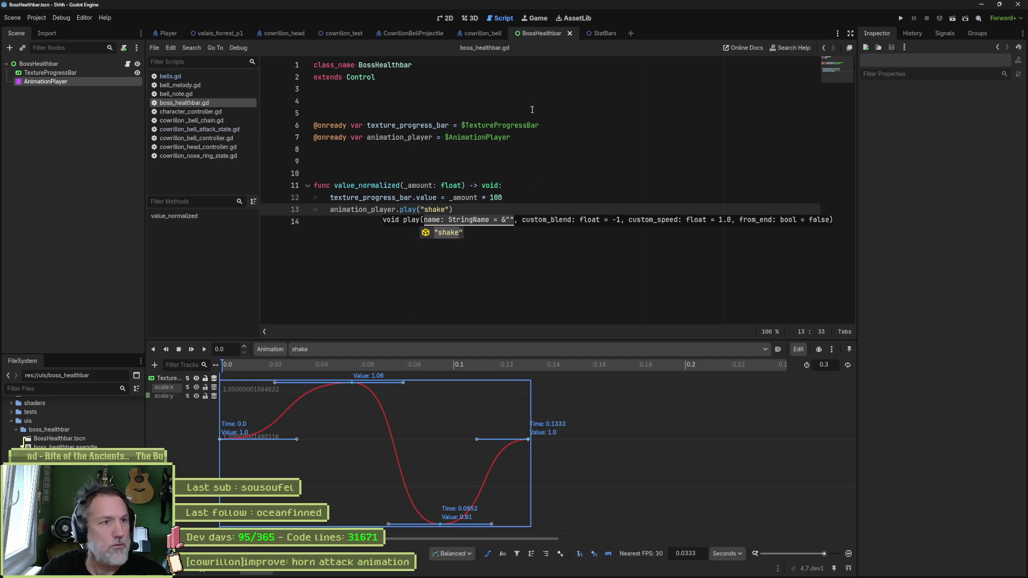
- Play-test the valais_forrest_p1 level to check the shake, then stop the game
click(214, 33)
key(F6)
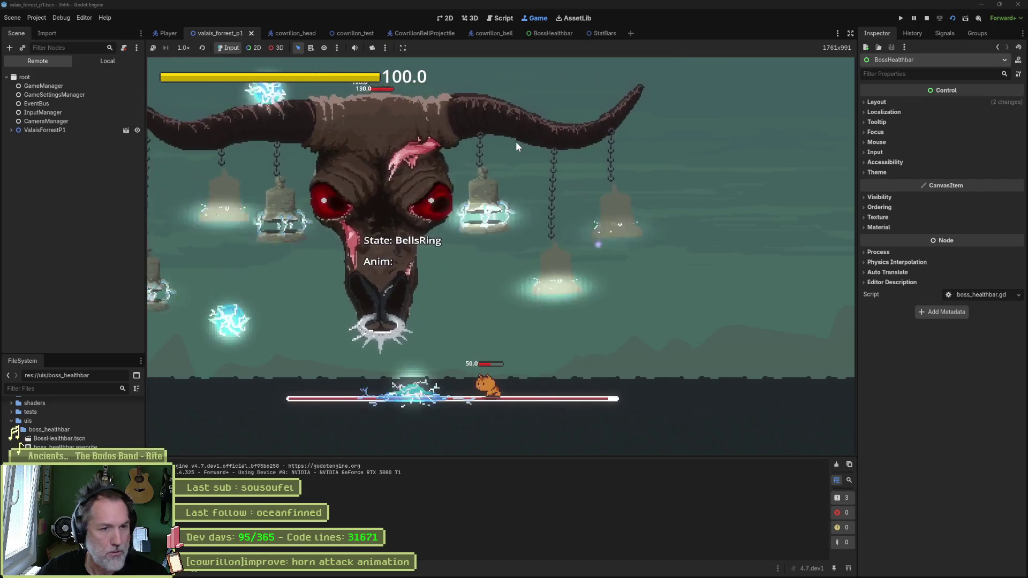
key(ctrl+F3)
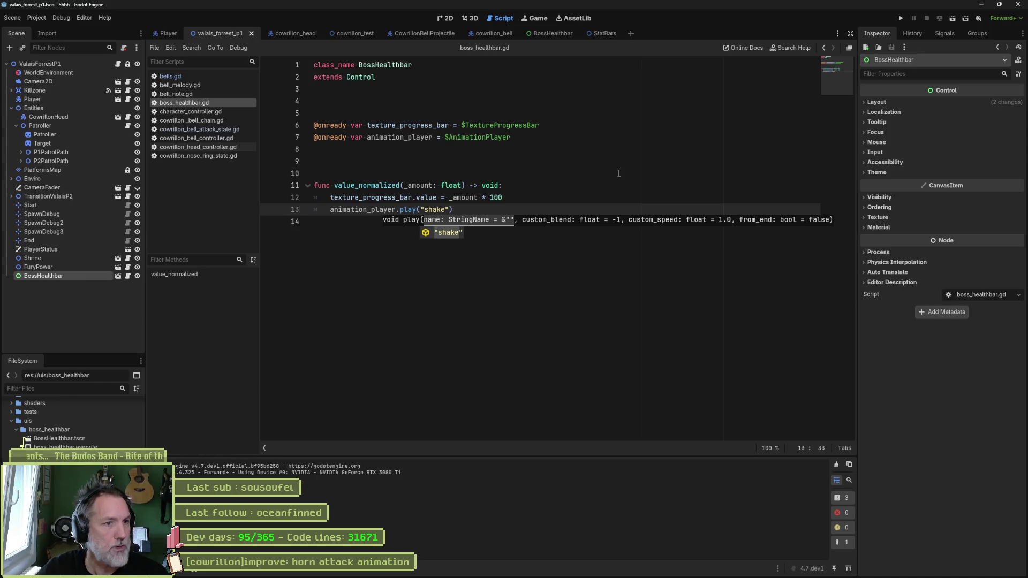
click(538, 141)
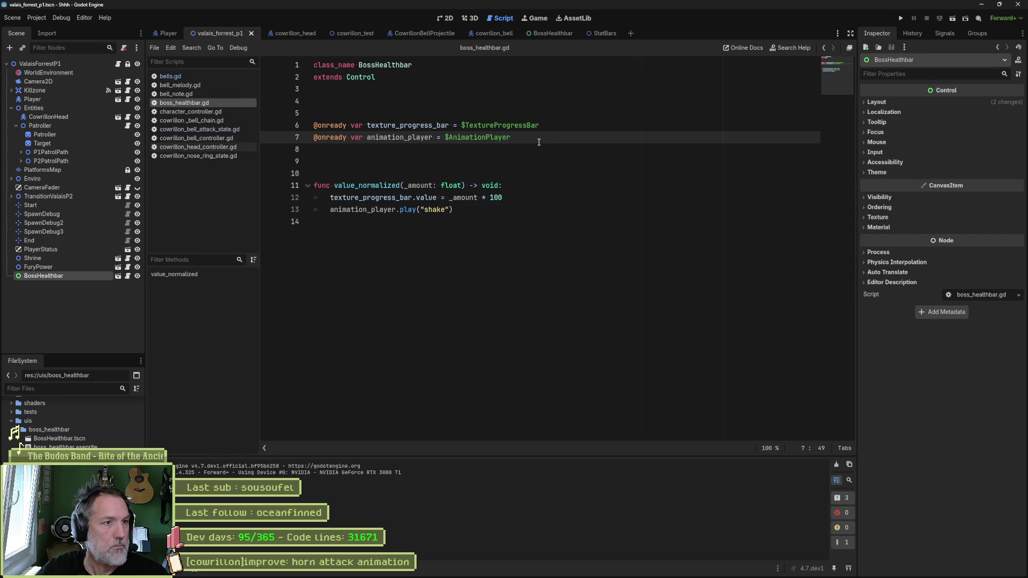
key(Up)
key(Up)
key(Up)
key(Return)
key(Return)
text(@export)
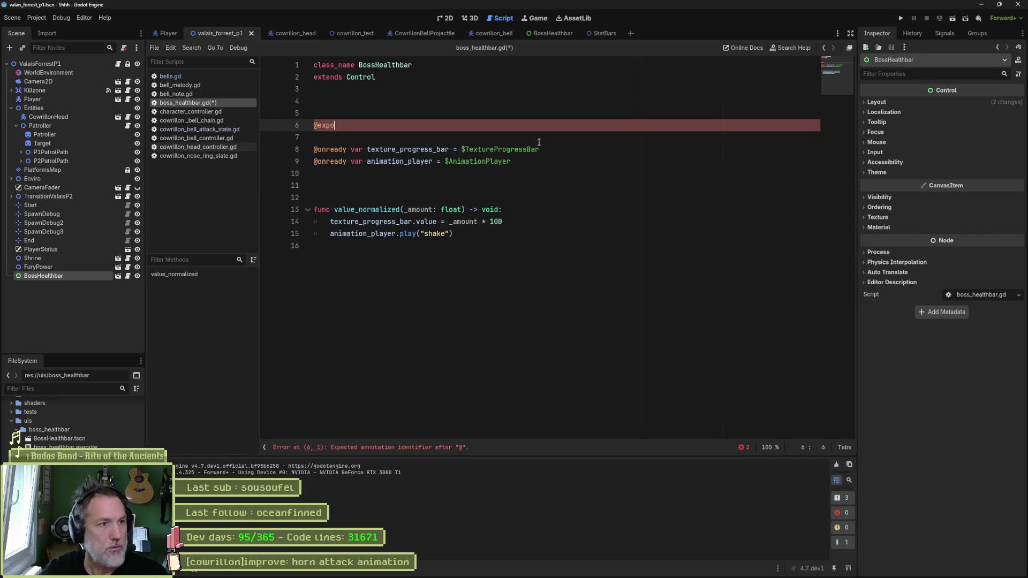
text( var shake_animation_name := " shake)
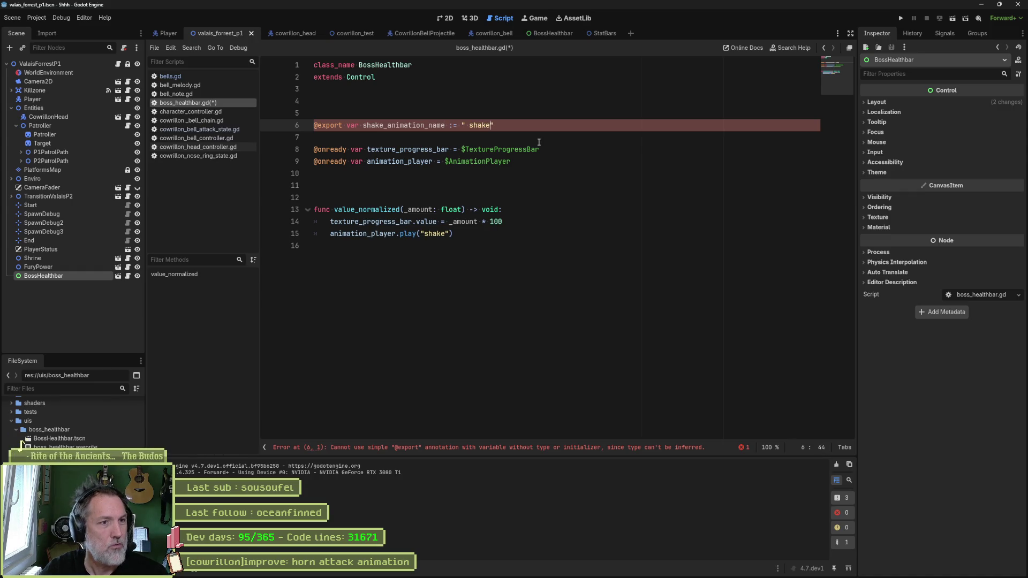
key(ctrl+Left)
key(BackSpace)
key(ctrl+s)
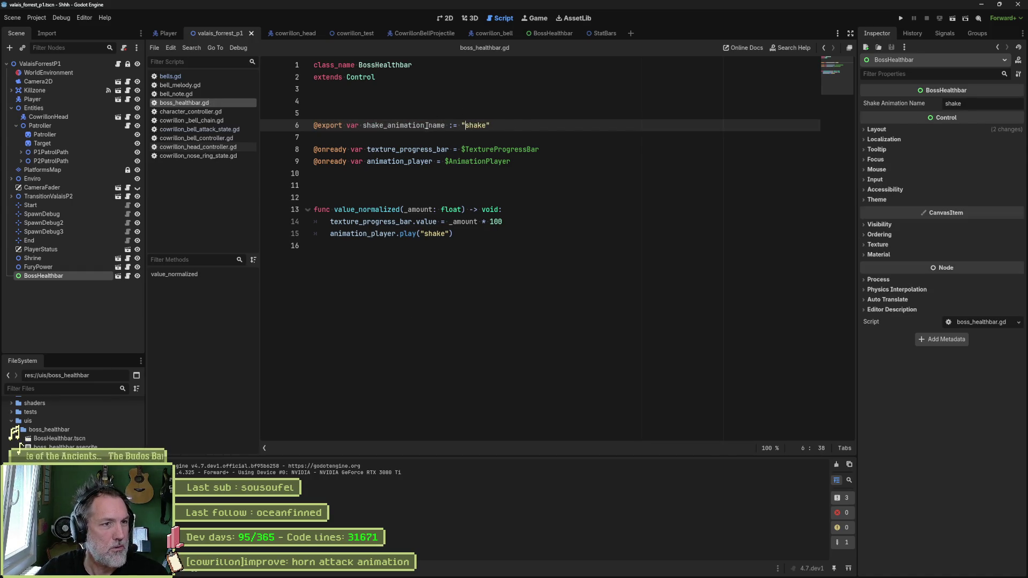
- Replace the hardcoded "shake" in the play call with shake_animation_name and save
double_click(426, 125)
key(ctrl+c)
mouse_move(451, 233)
mouse_down()
mouse_move(436, 234)
mouse_move(451, 234)
mouse_up()
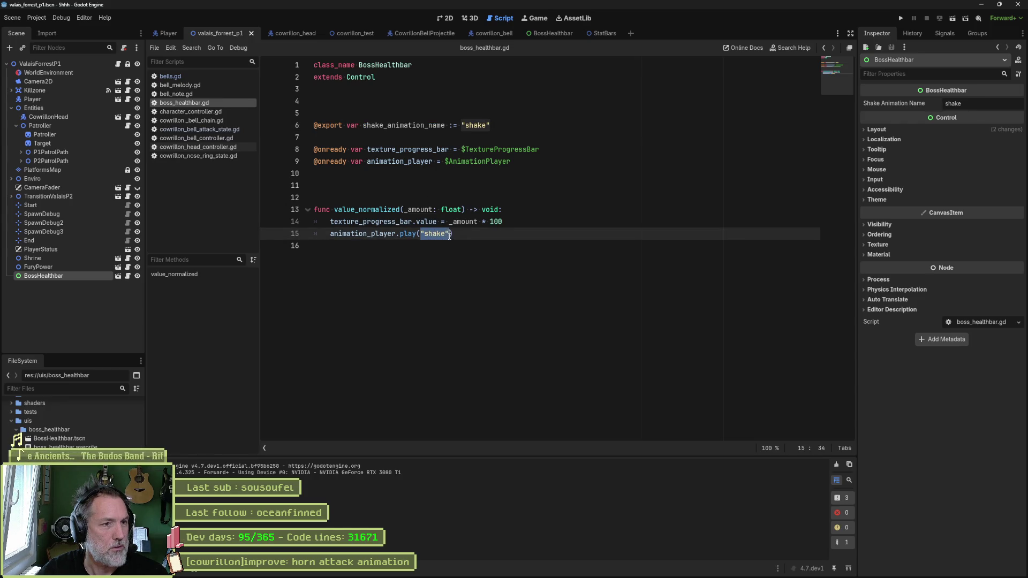
key(ctrl+v)
key(ctrl+s)
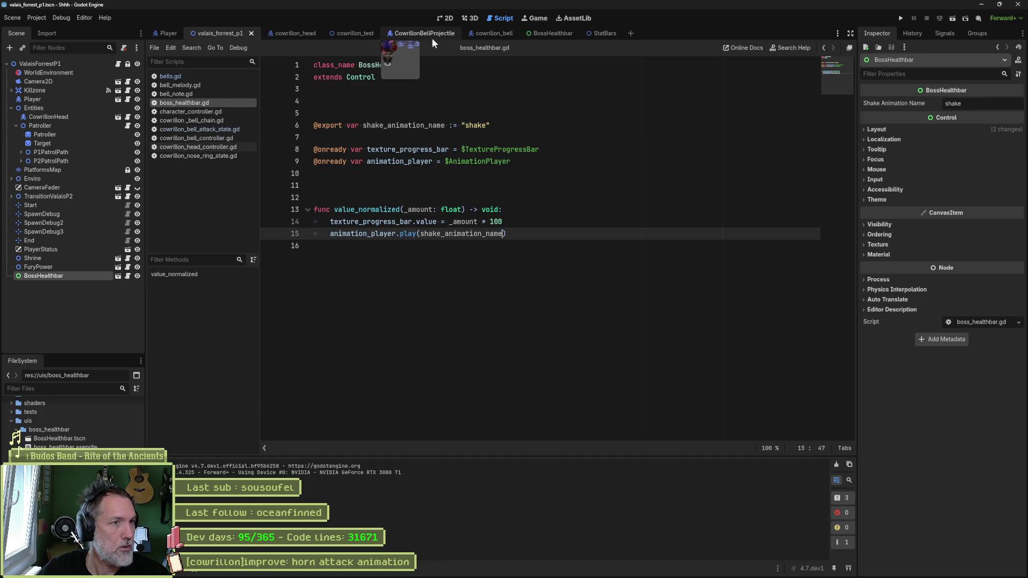
click(297, 33)
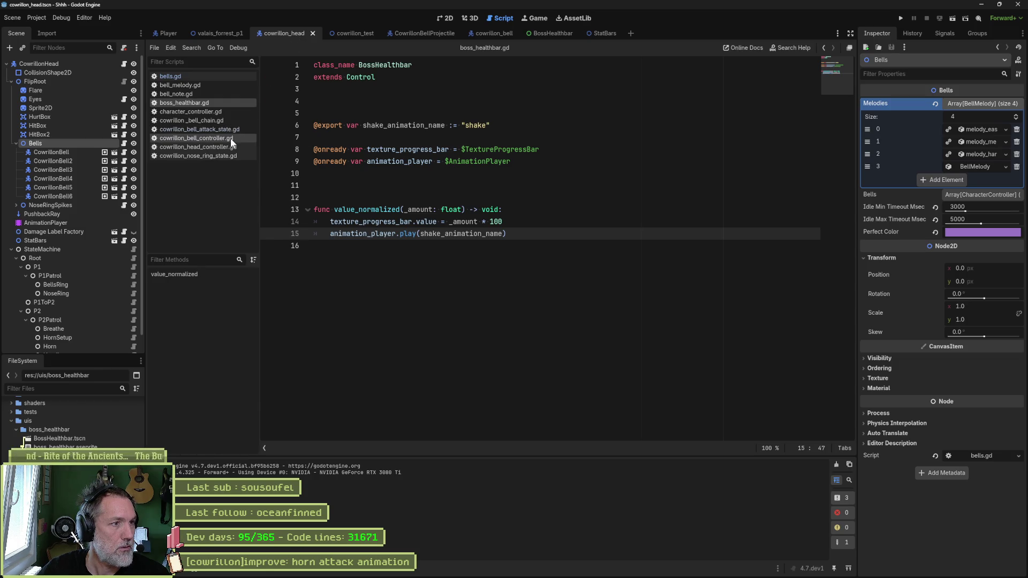
- Review the health bar code in cowrillon_head_controller.gd and character_controller.gd, then select BossHealthbar's TextureProgressBar
click(214, 147)
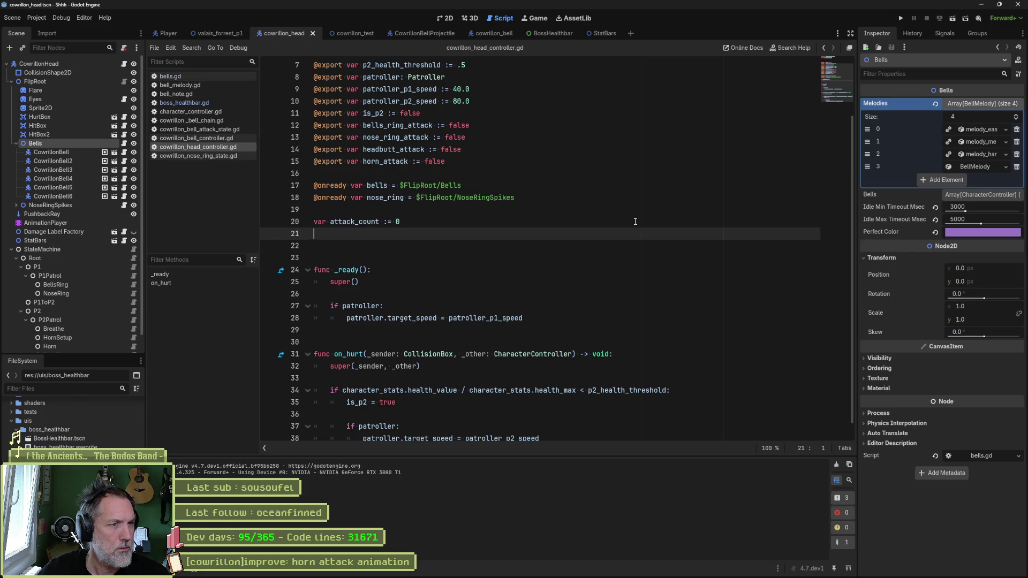
scroll(584, 220, up, 2)
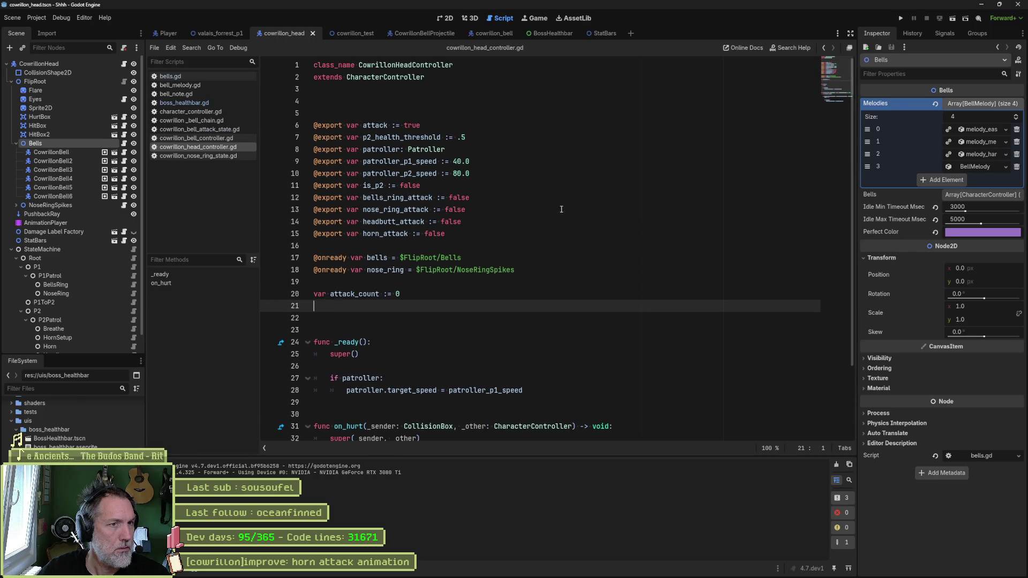
click(209, 111)
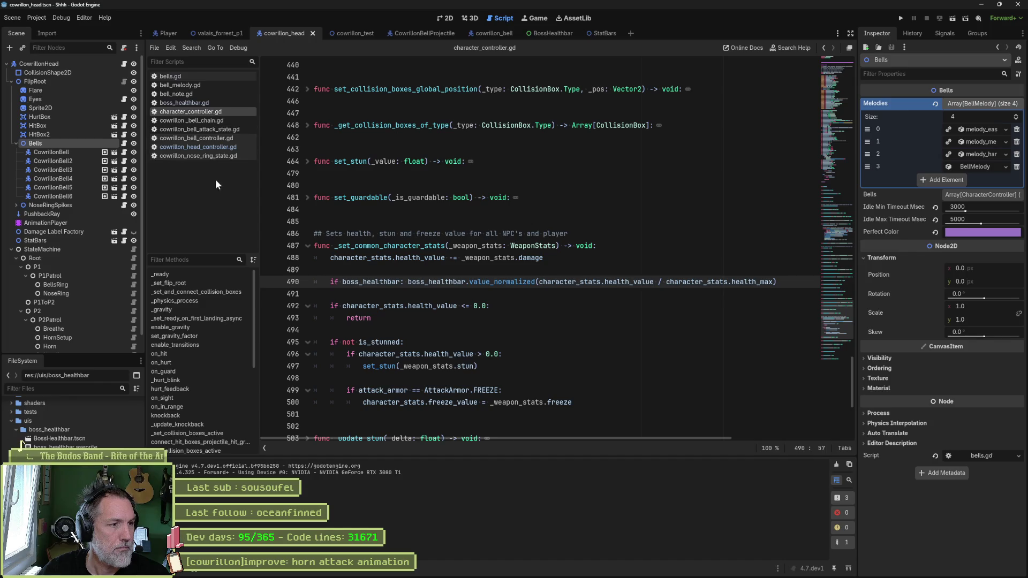
drag(834, 316, 824, 91)
click(386, 257)
scroll(553, 271, down, 13)
scroll(553, 271, up, 5)
scroll(557, 276, down, 11)
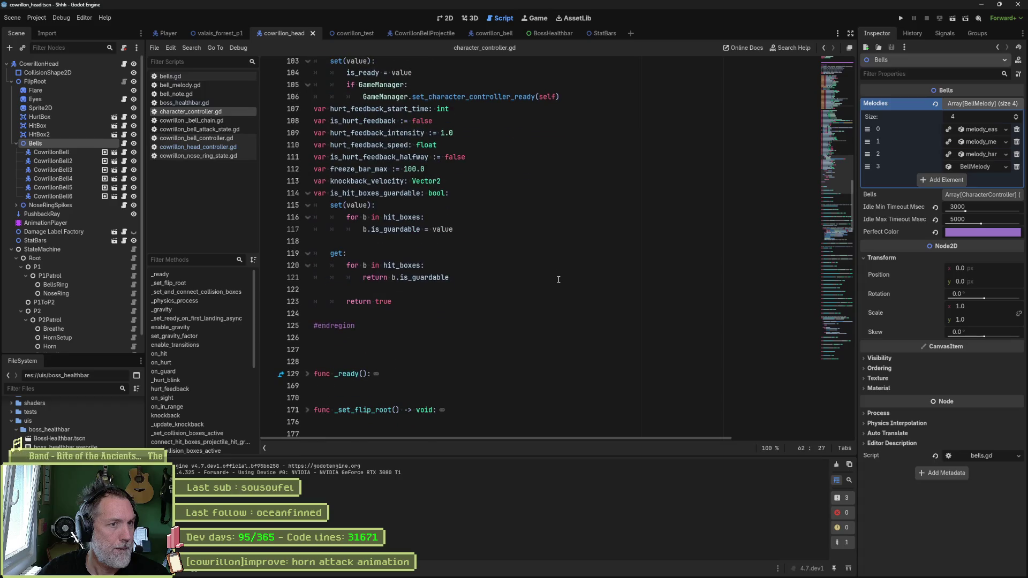
scroll(558, 279, down, 5)
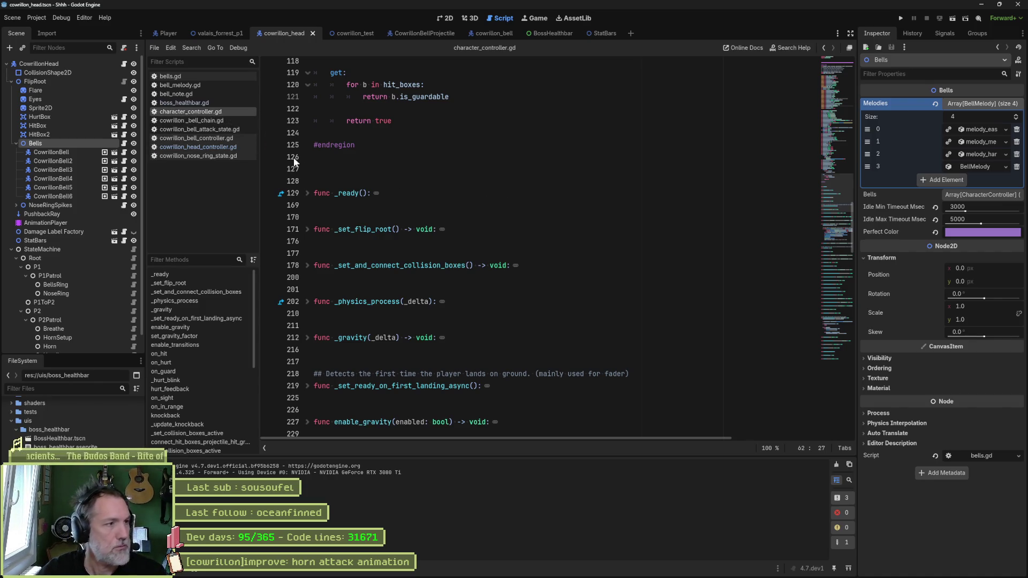
click(540, 33)
click(94, 72)
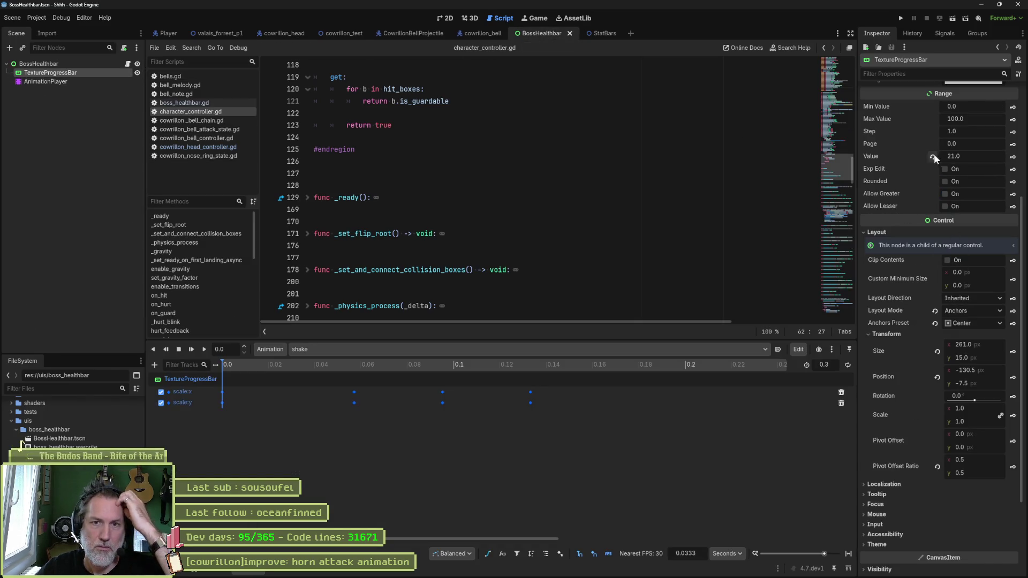
- Set the TextureProgressBar Value to 100 and play-test the valais_forrest_p1 level
click(971, 156)
key(Return)
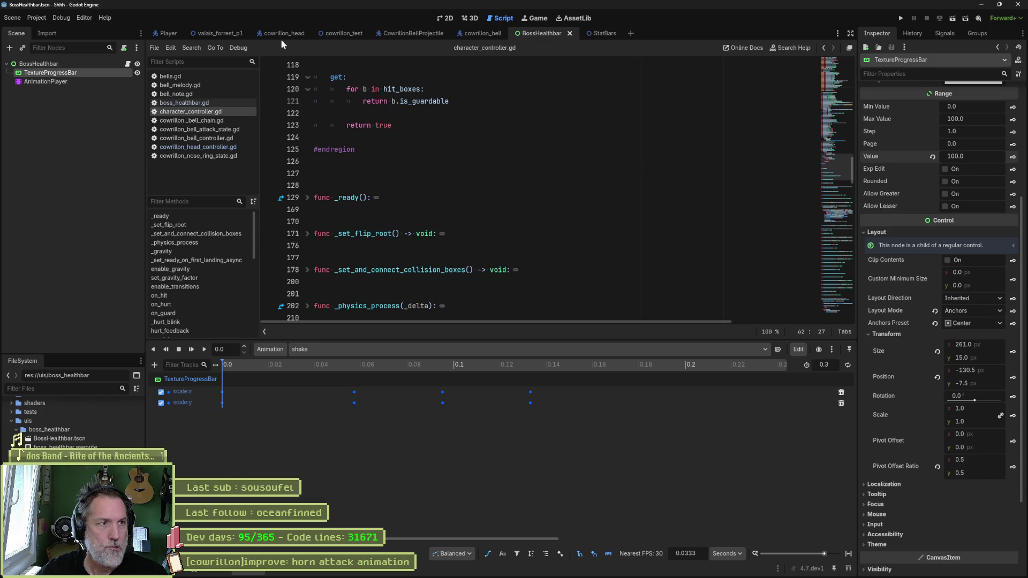
click(229, 33)
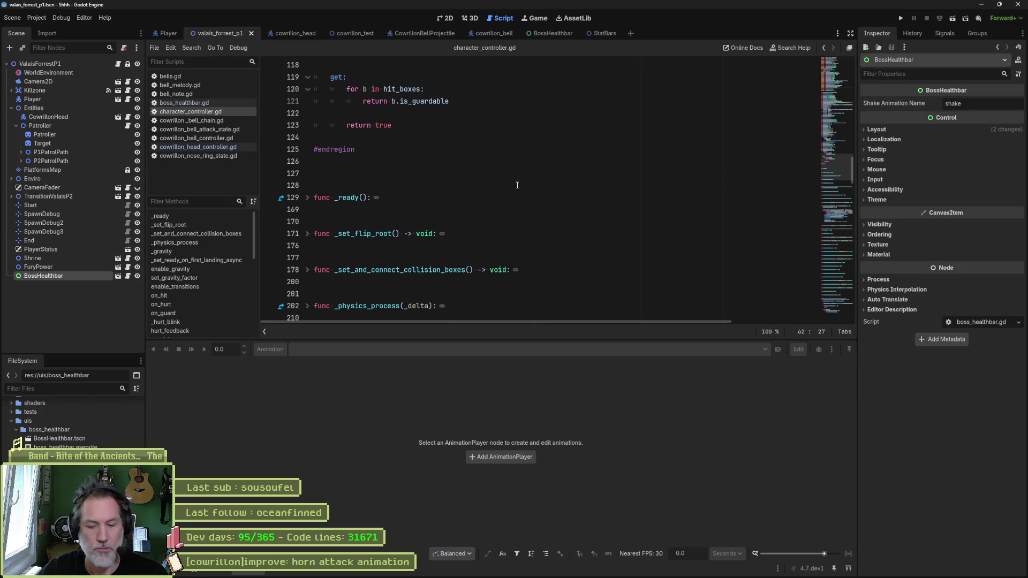
key(F6)
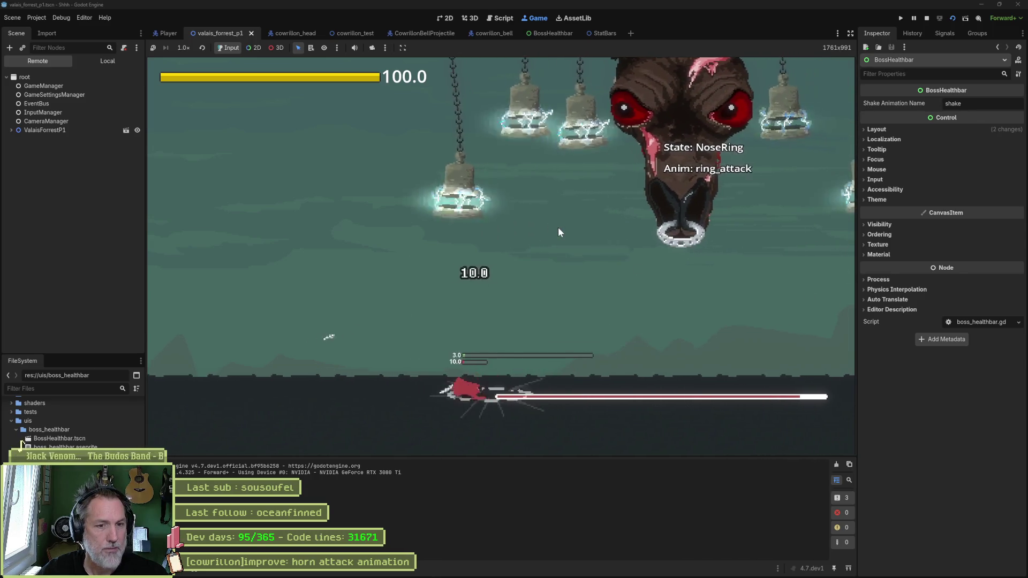
key(F8)
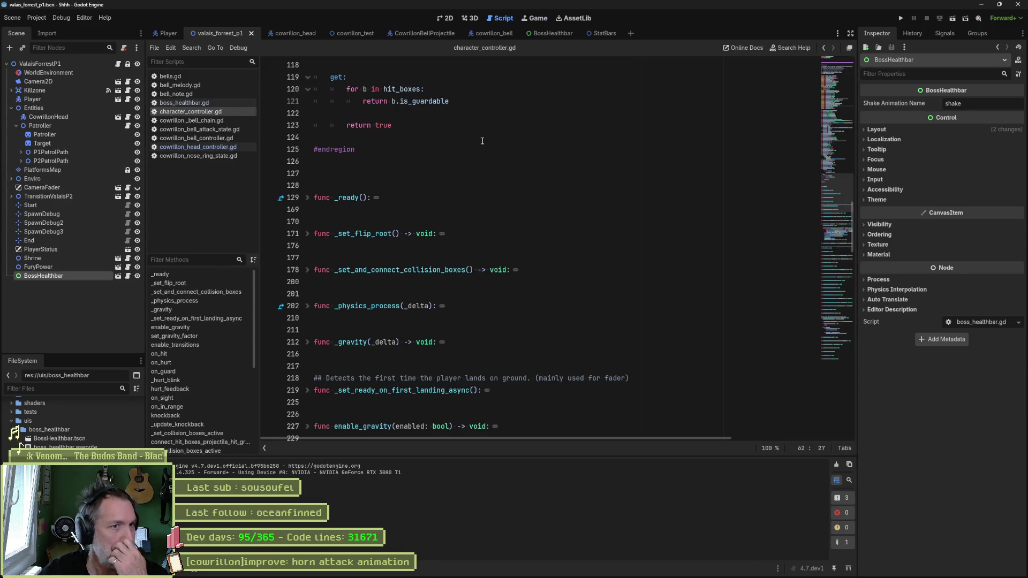
- Show the BossHealthbar scene's AnimationPlayer shake animation in the 2D view
click(551, 34)
click(69, 82)
click(443, 17)
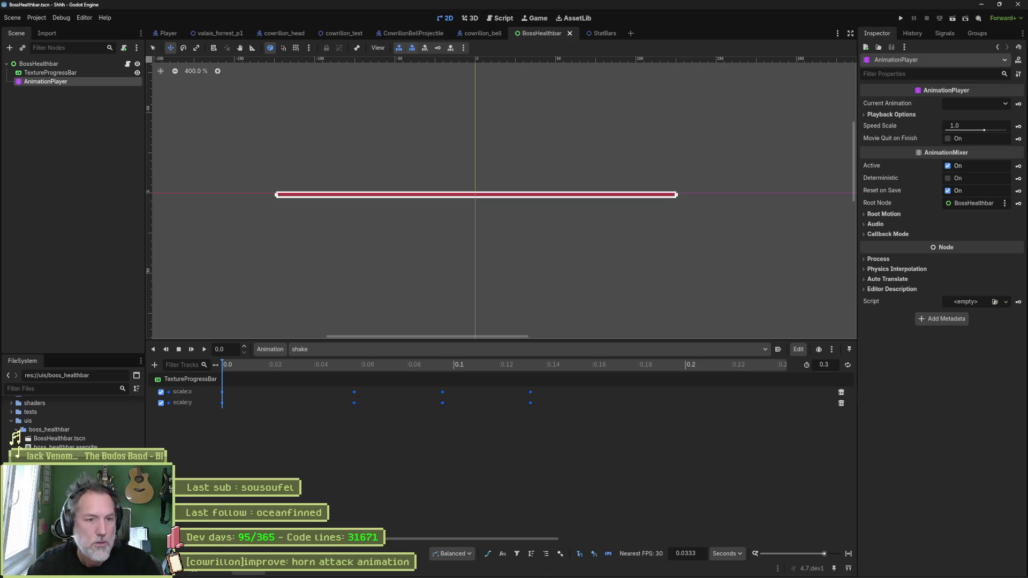
- Switch from Godot to the Asana project board in the browser
click(550, 571)
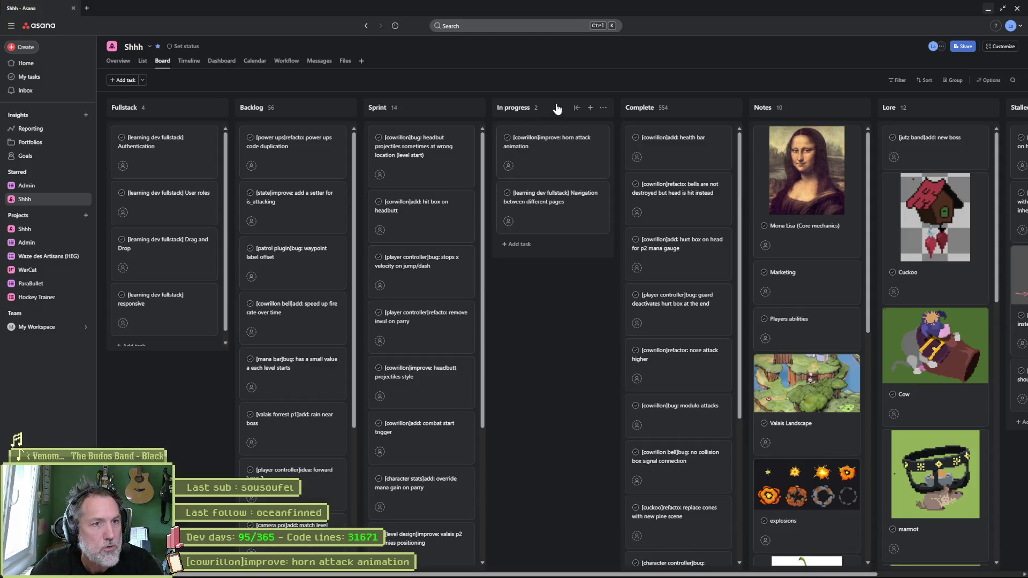
- Add an In progress Asana task '[boss healthbar]add: feedbacks', then minimize the browser
click(593, 107)
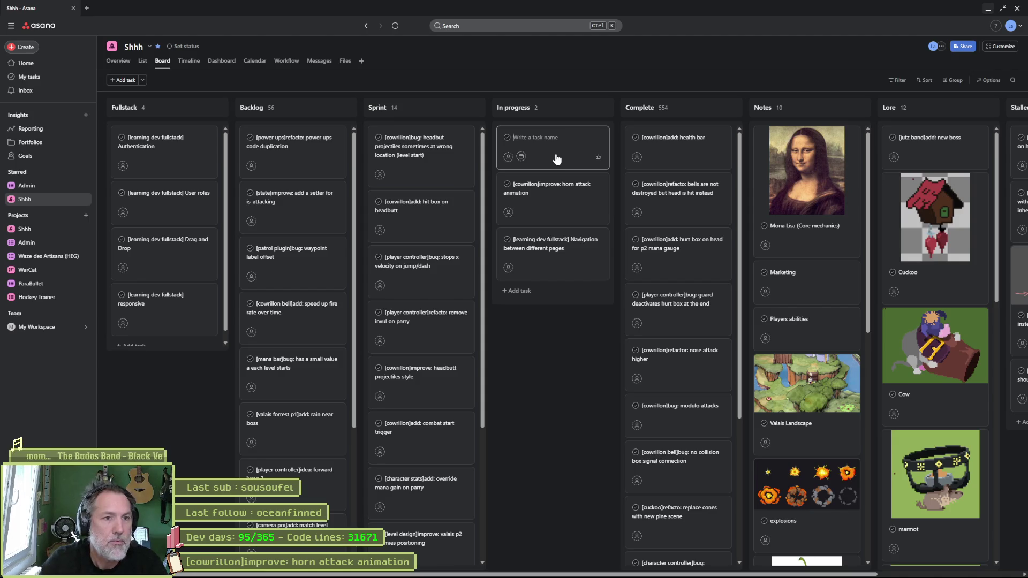
text([cowril)
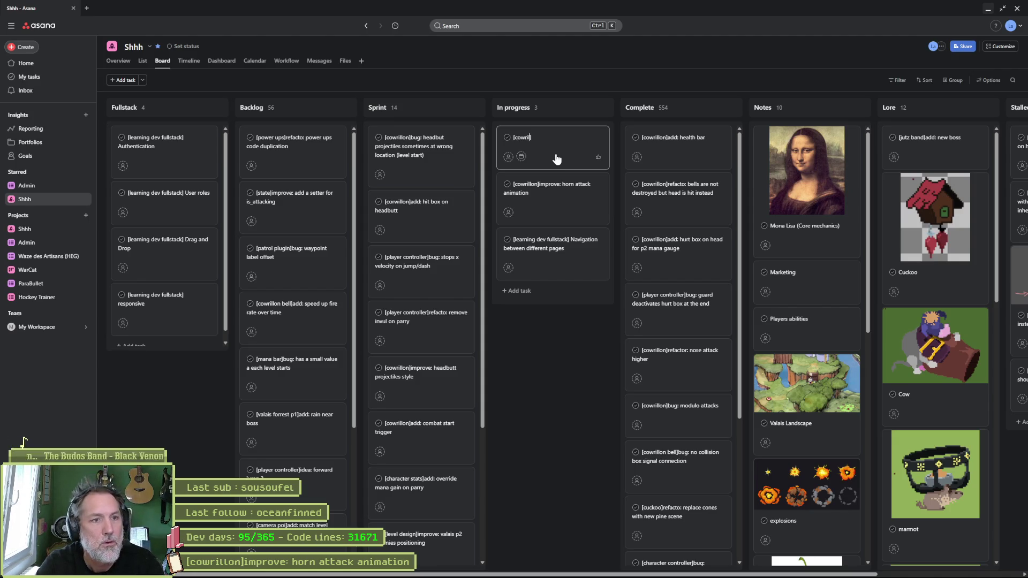
key(BackSpace)
key(BackSpace)
key(BackSpace)
text(boss healthbar])
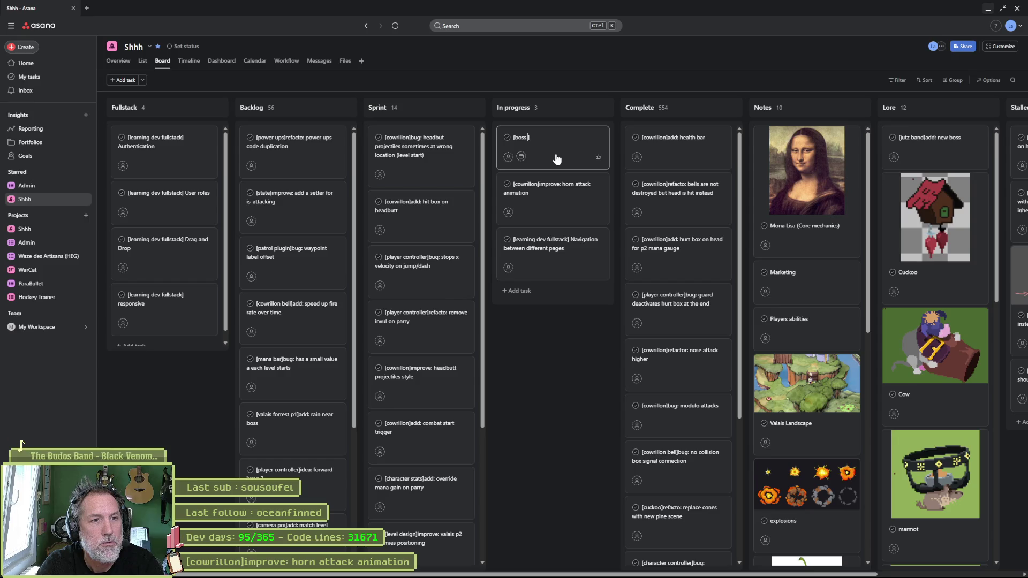
text(add)
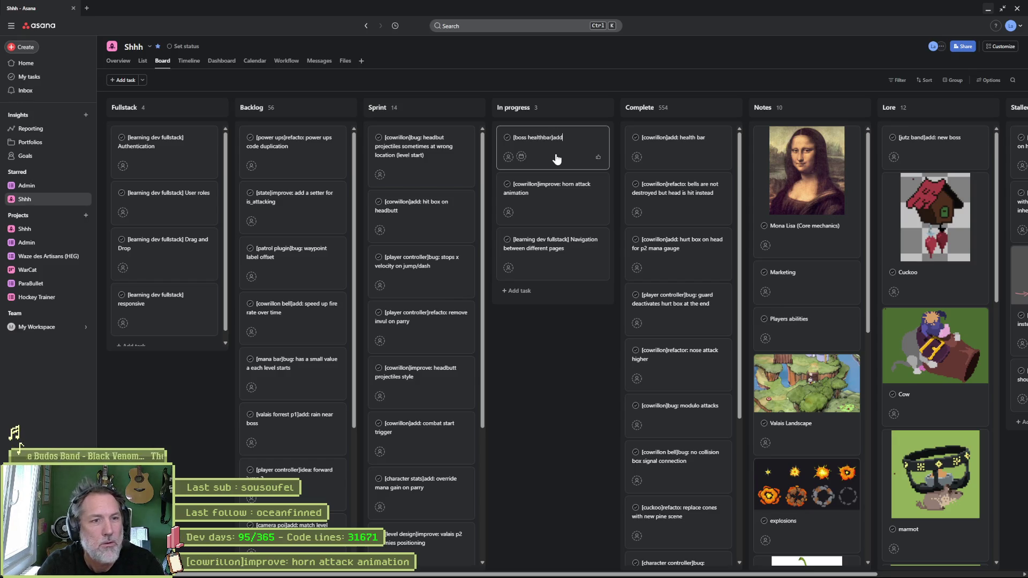
key(BackSpace)
key(BackSpace)
text(feedback)
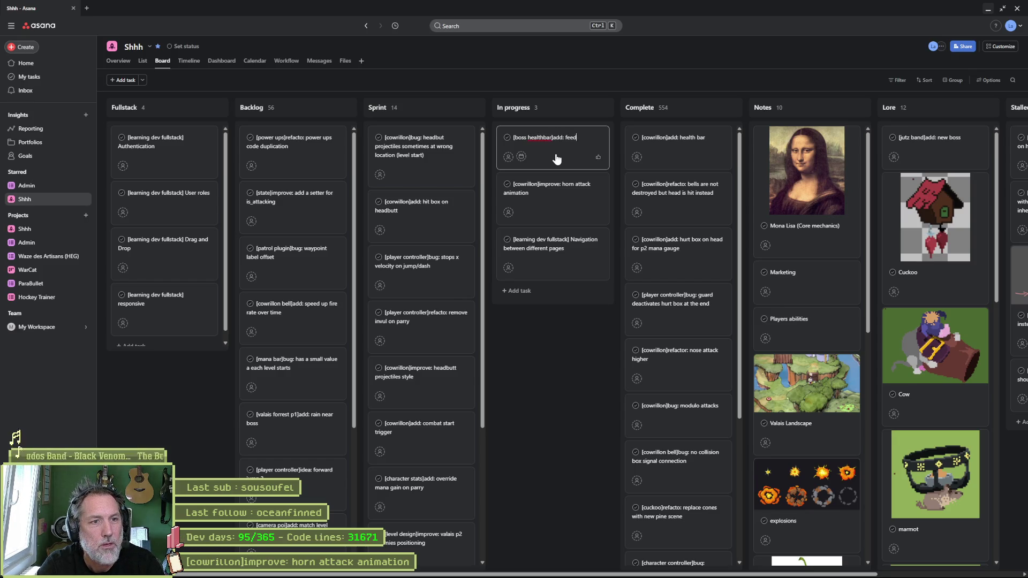
text(s)
click(539, 306)
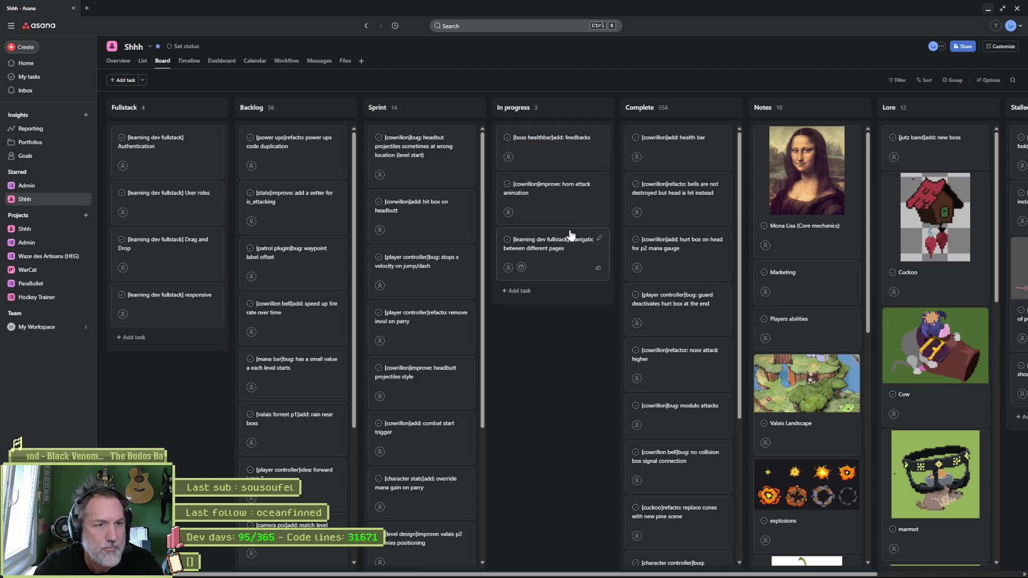
click(988, 8)
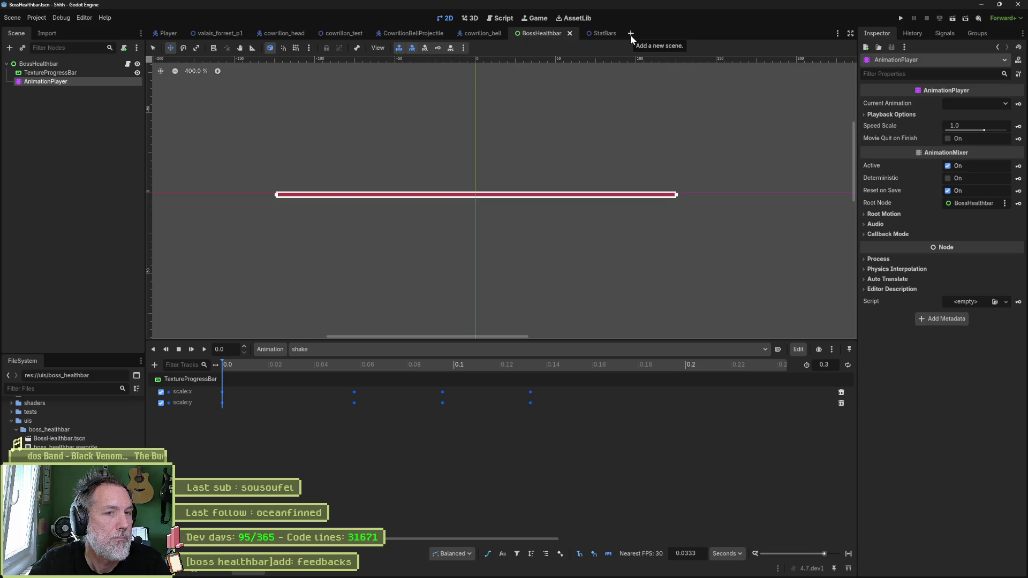
click(631, 35)
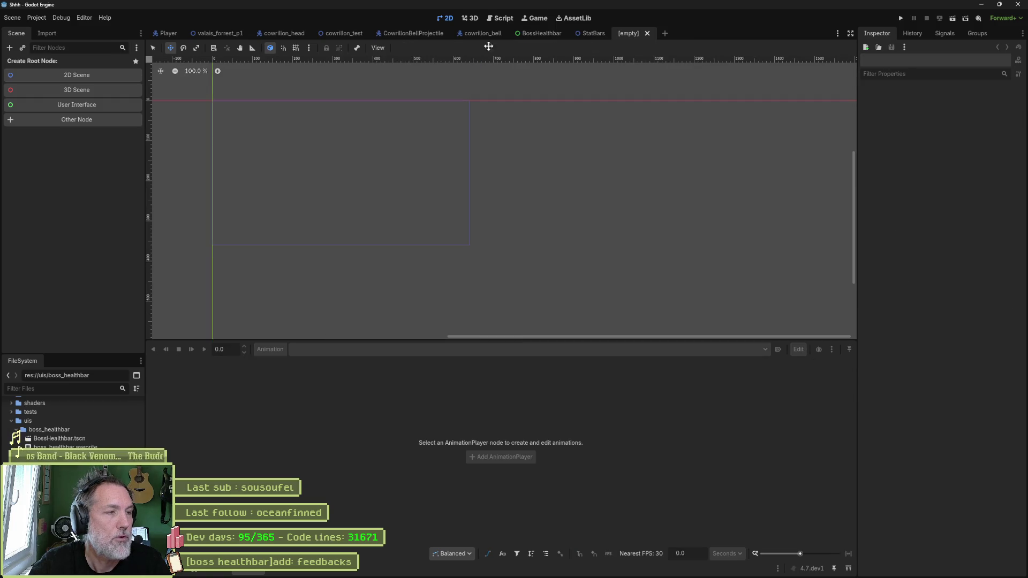
- Create a User Interface scene saved as boss_healthbar/BossHealthbarPortion.tscn, with its root renamed BossHealthbarPortion
click(64, 109)
key(ctrl+s)
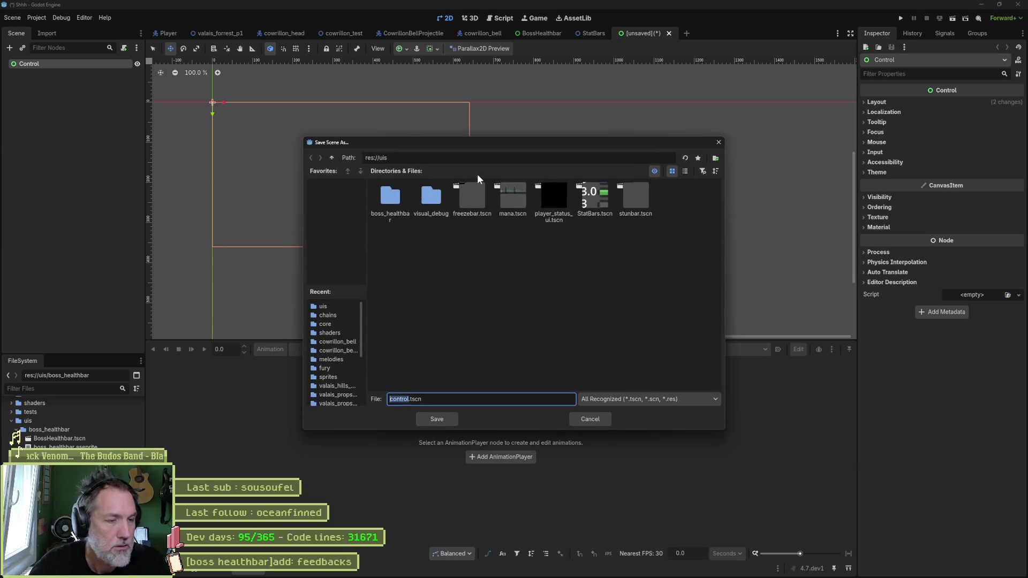
double_click(389, 199)
click(382, 224)
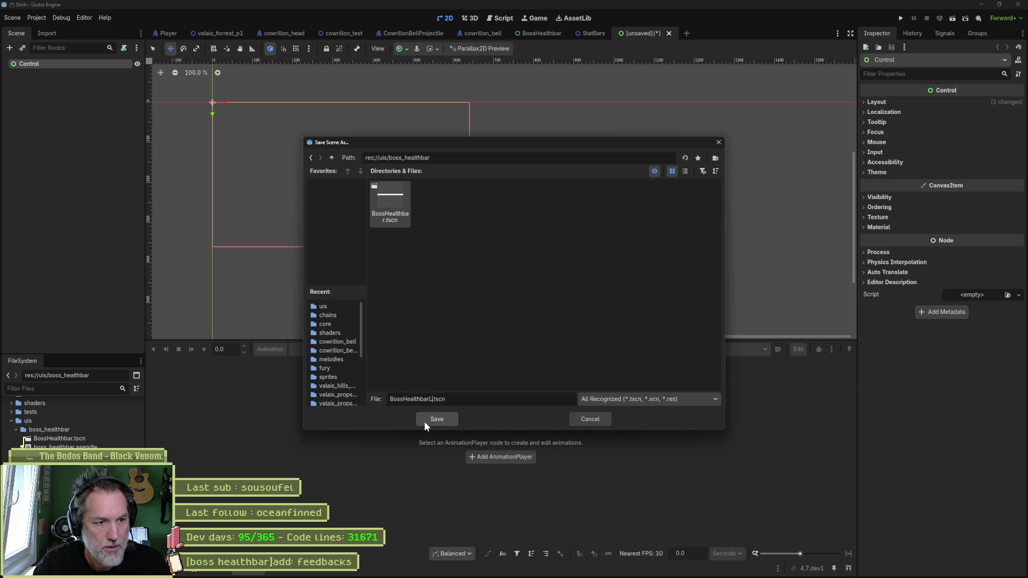
text(fe)
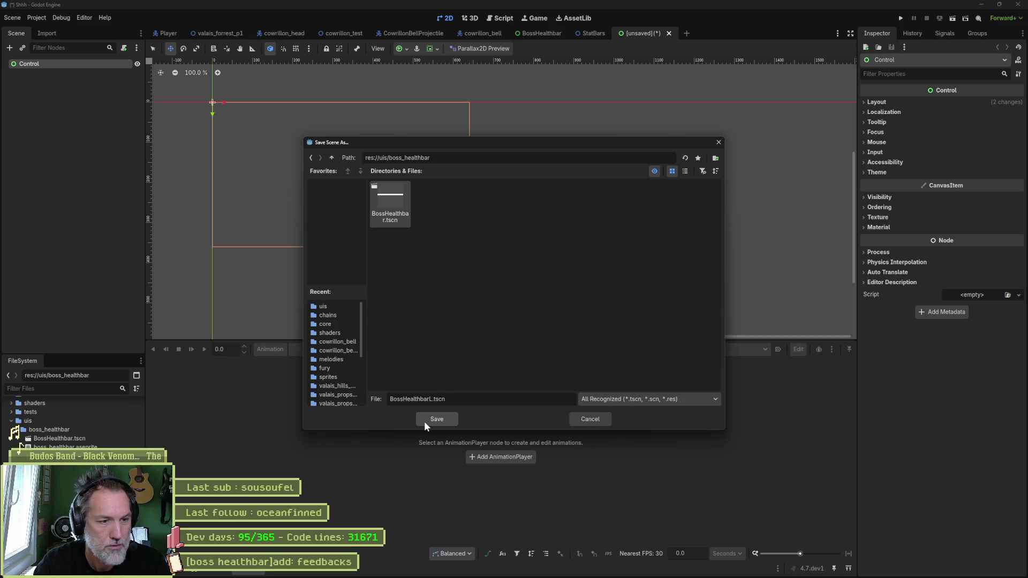
text(tion)
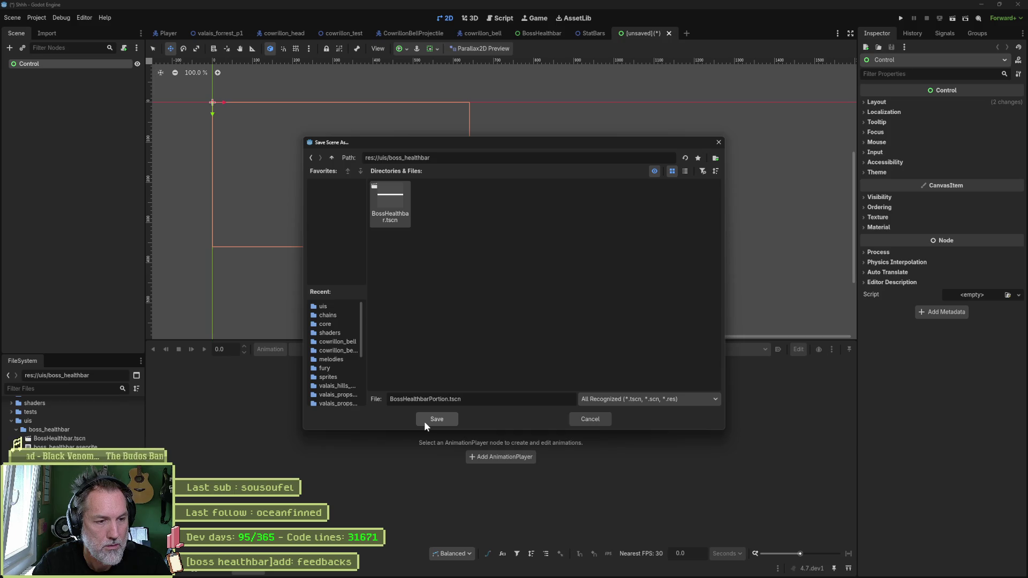
click(424, 422)
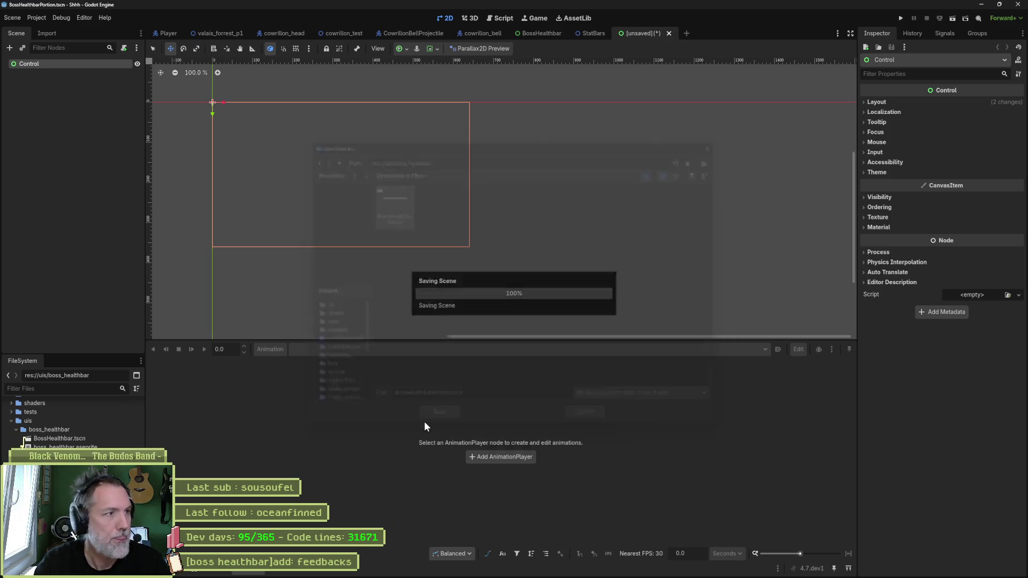
text(BossHealthbarPortion)
key(Return)
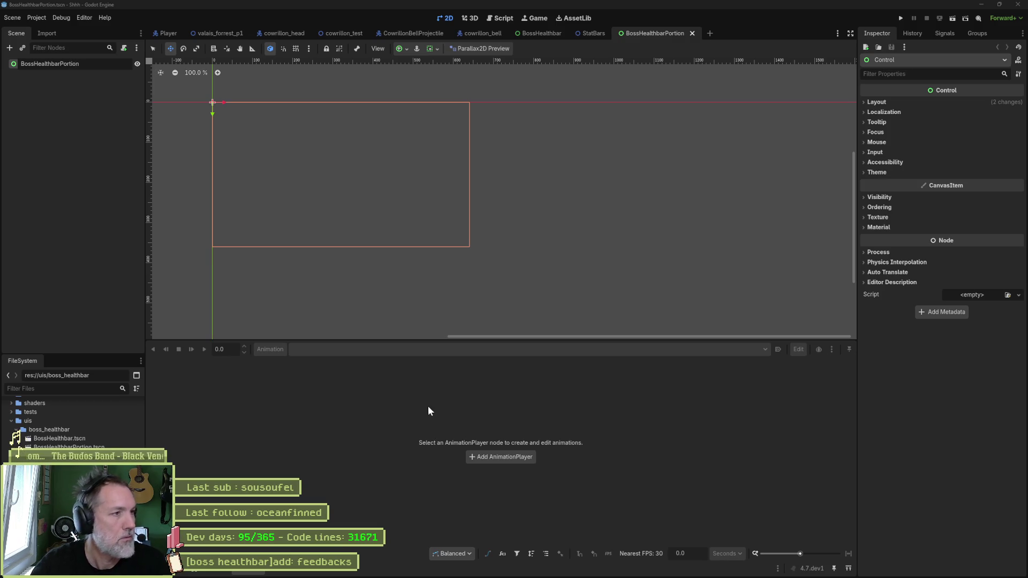
- Search the Create New Node dialog for 'tex' and add a TextureRect under BossHealthbarPortion
key(ctrl+a)
text(prog)
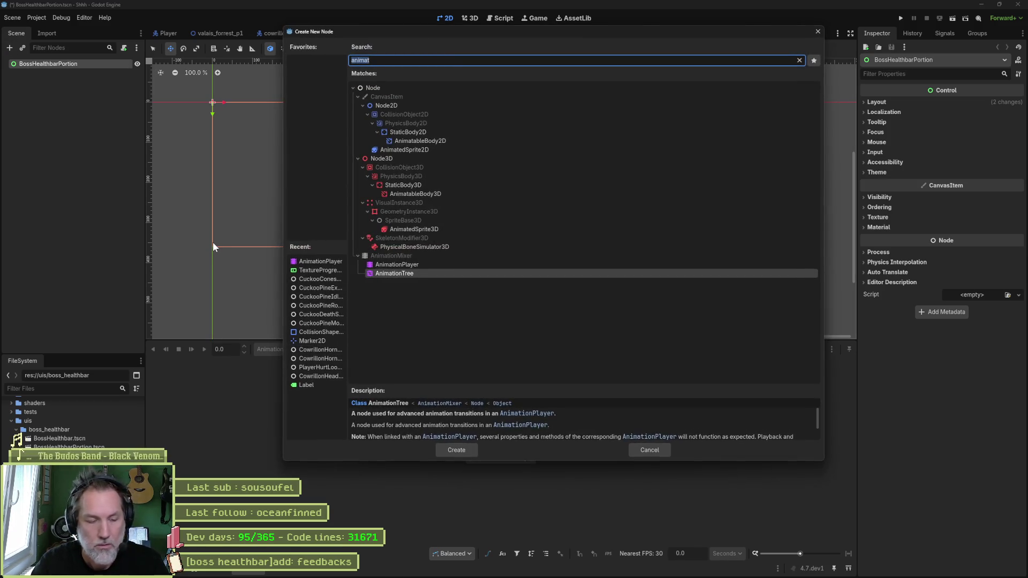
text(res)
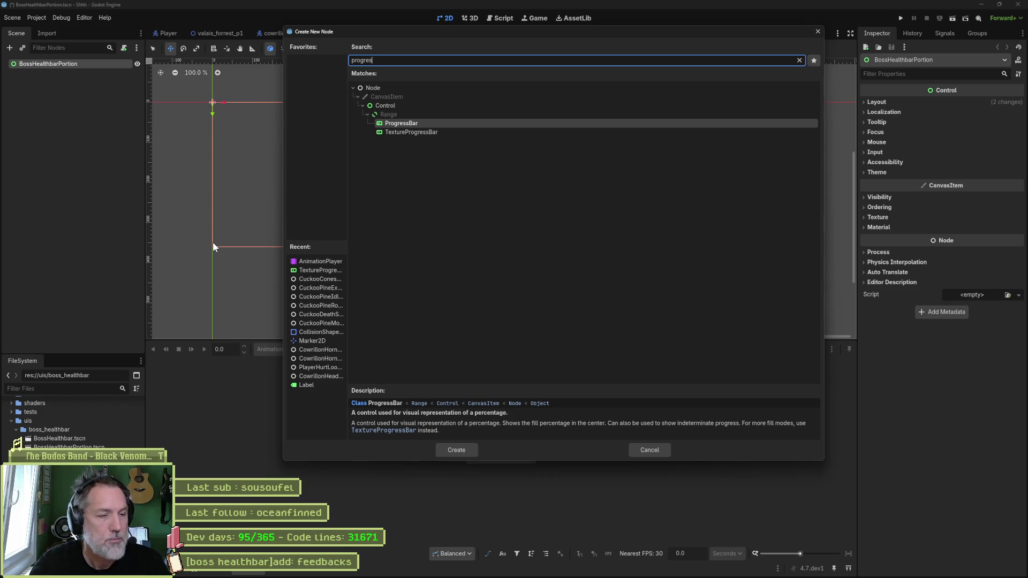
key(ctrl+a)
key(BackSpace)
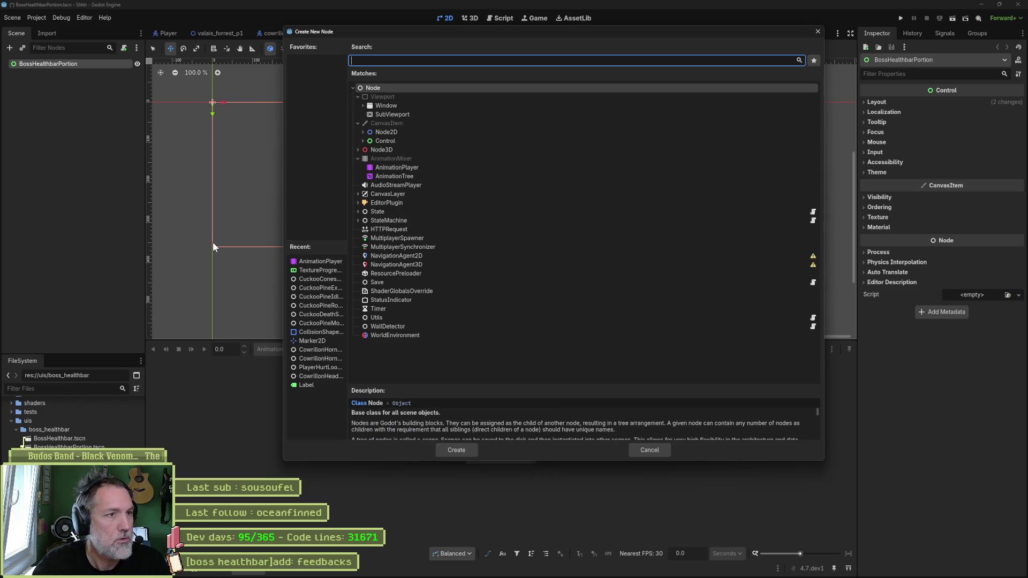
text(image)
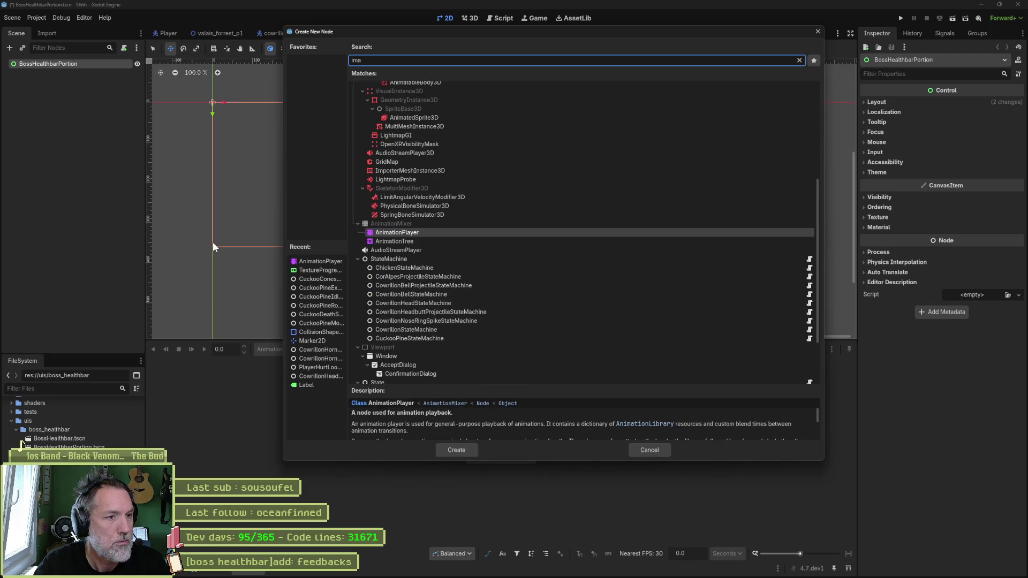
key(ctrl+a)
key(BackSpace)
text(tex)
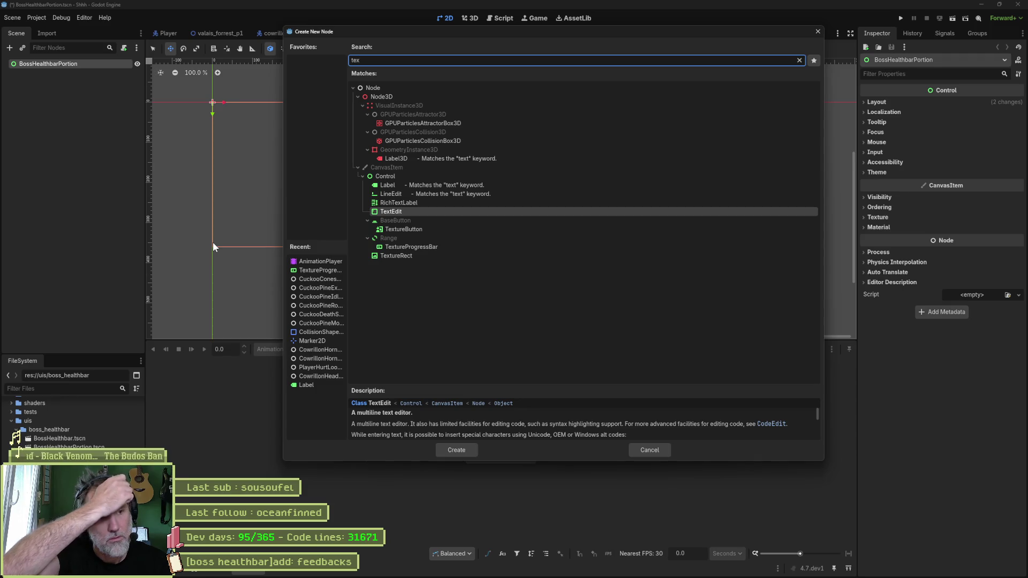
key(Down)
key(Down)
key(Down)
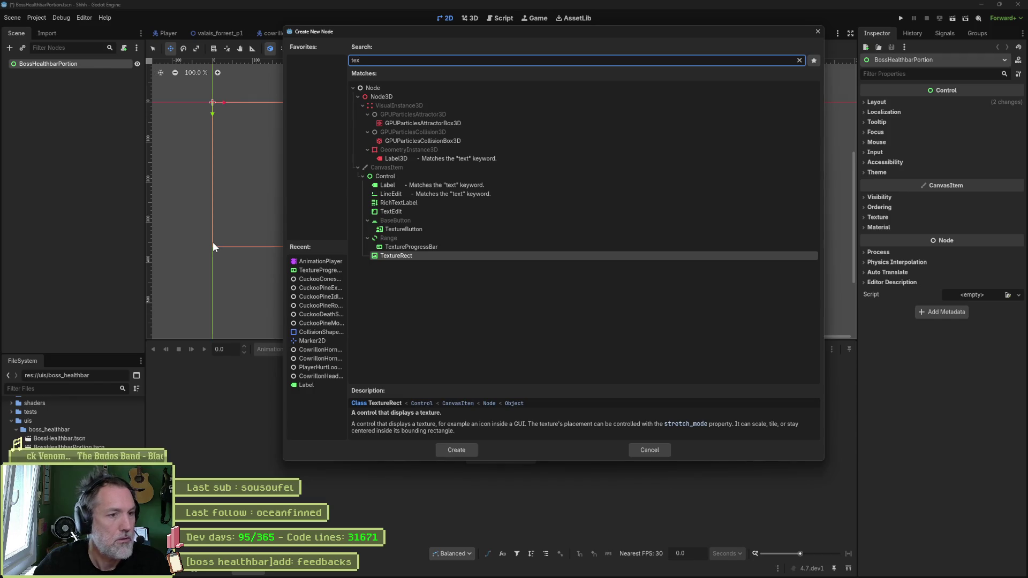
key(Return)
key(f)
scroll(496, 214, up, 3)
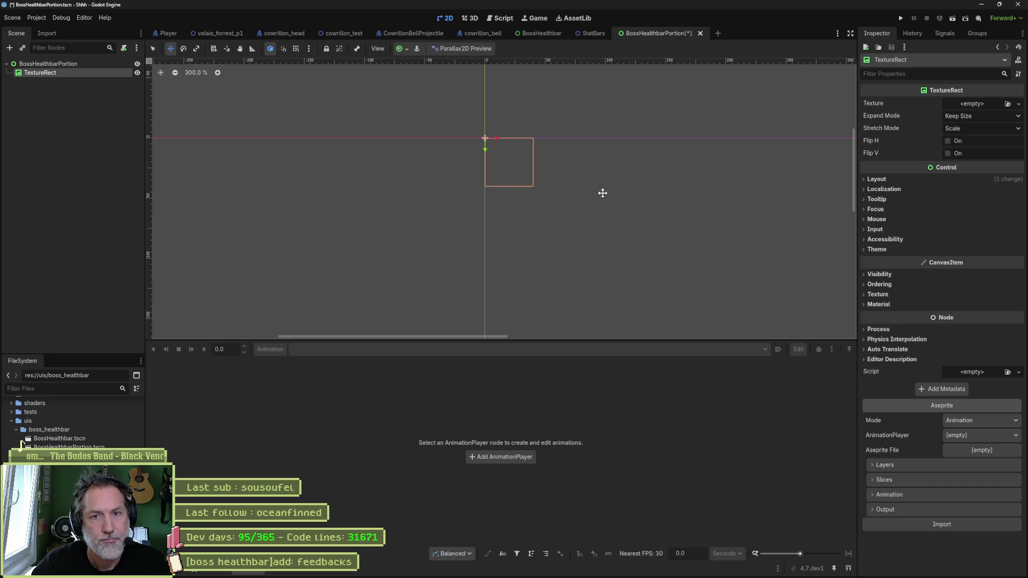
- Assign a new GradientTexture2D to the TextureRect's Texture property
click(972, 105)
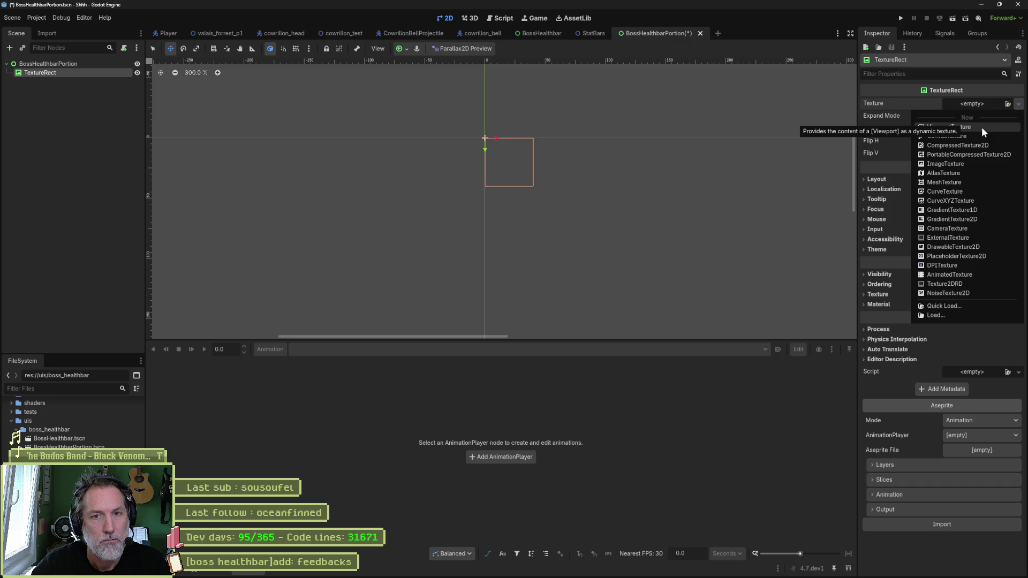
click(982, 127)
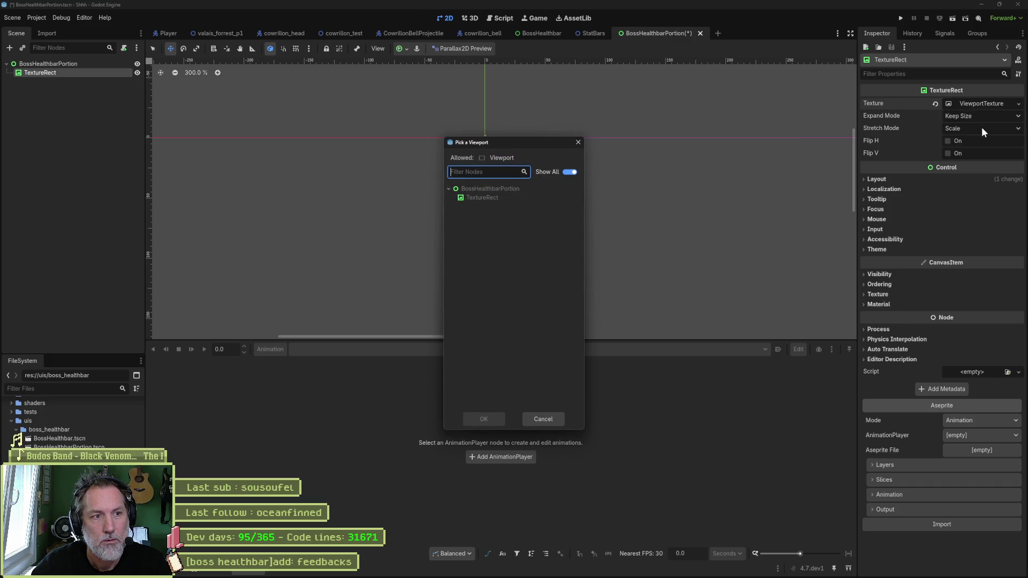
click(543, 419)
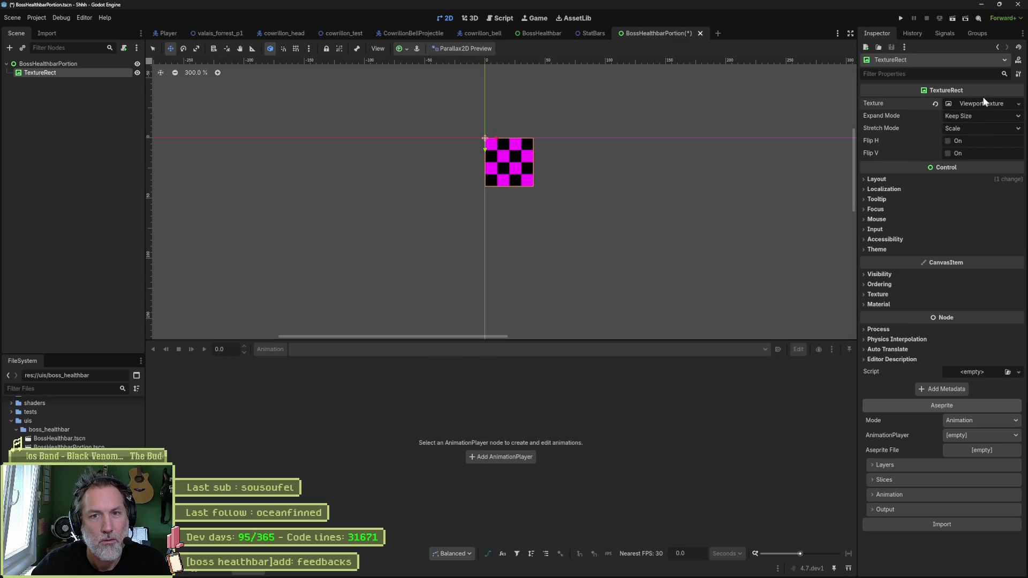
click(935, 103)
click(968, 103)
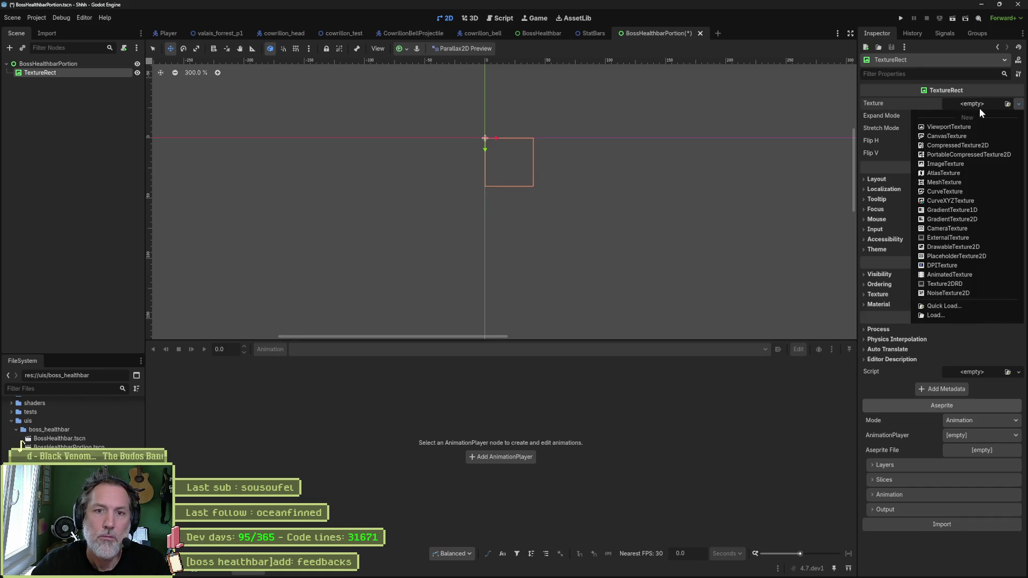
click(954, 219)
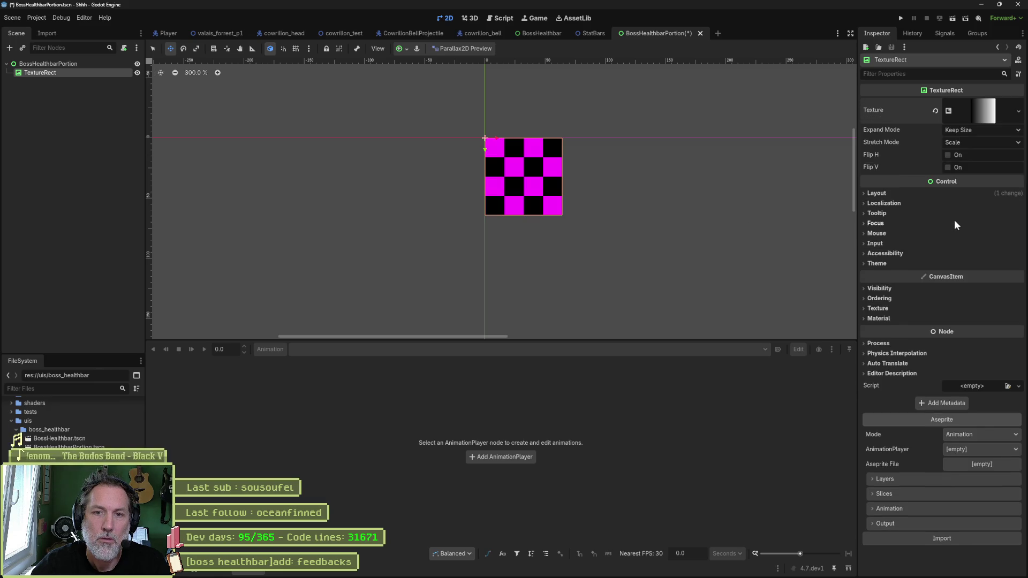
- Shrink the gradient texture's width to 1 px and expand its Gradient resource
click(983, 114)
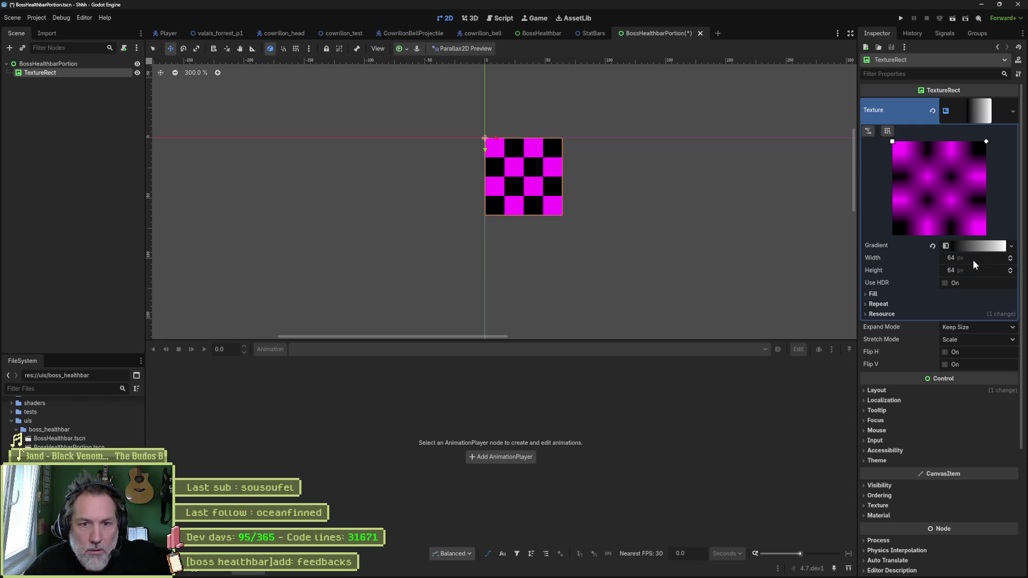
drag(975, 258, 910, 258)
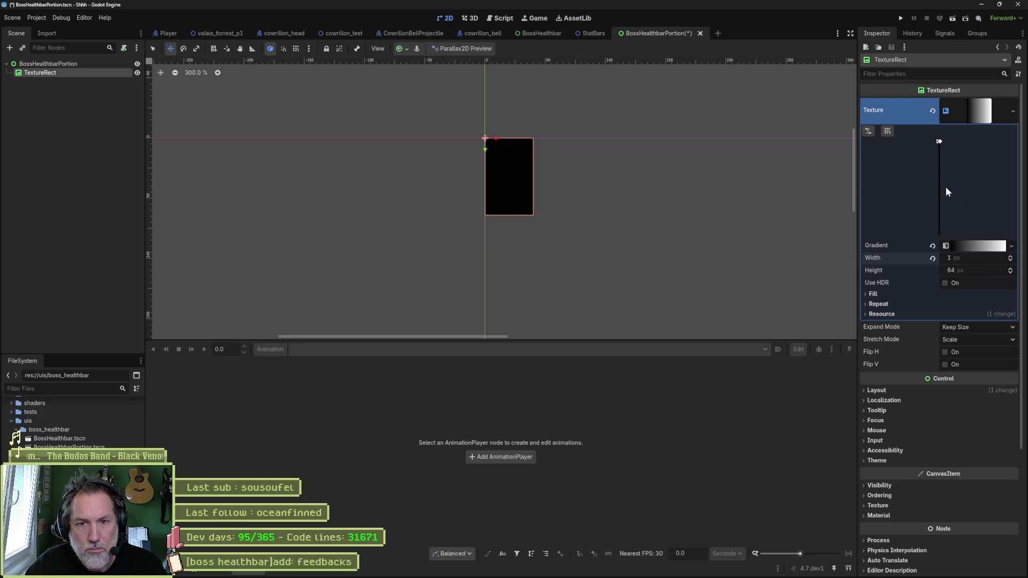
click(962, 246)
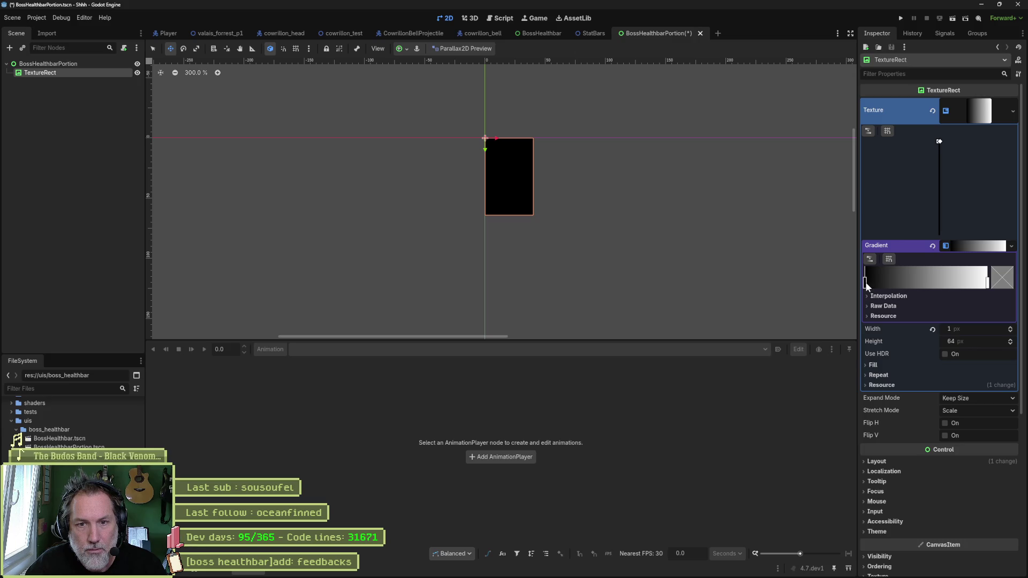
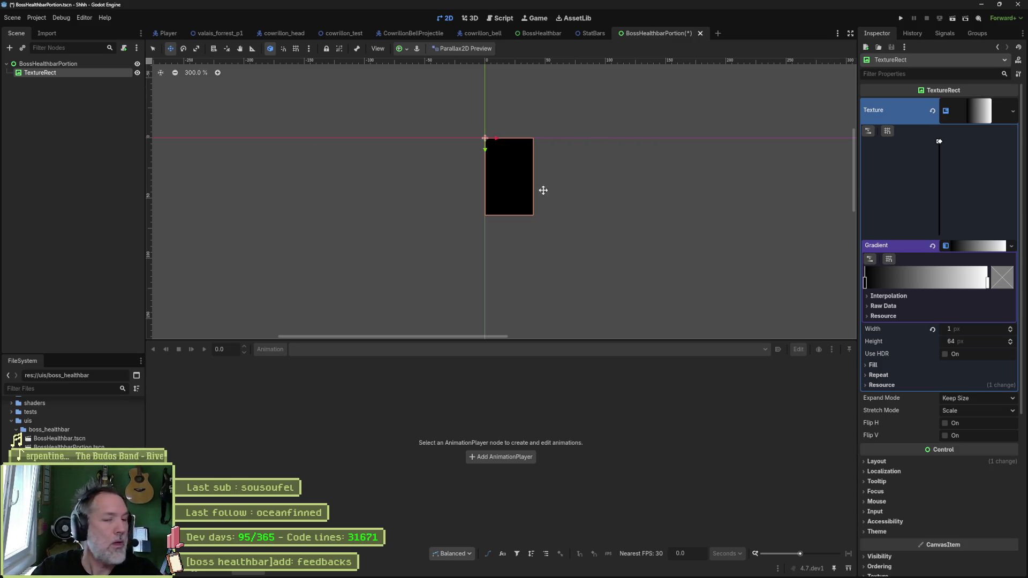
- Resize the gradient texture to 1 × 1 px, trying width 10 before settling on 1
click(975, 330)
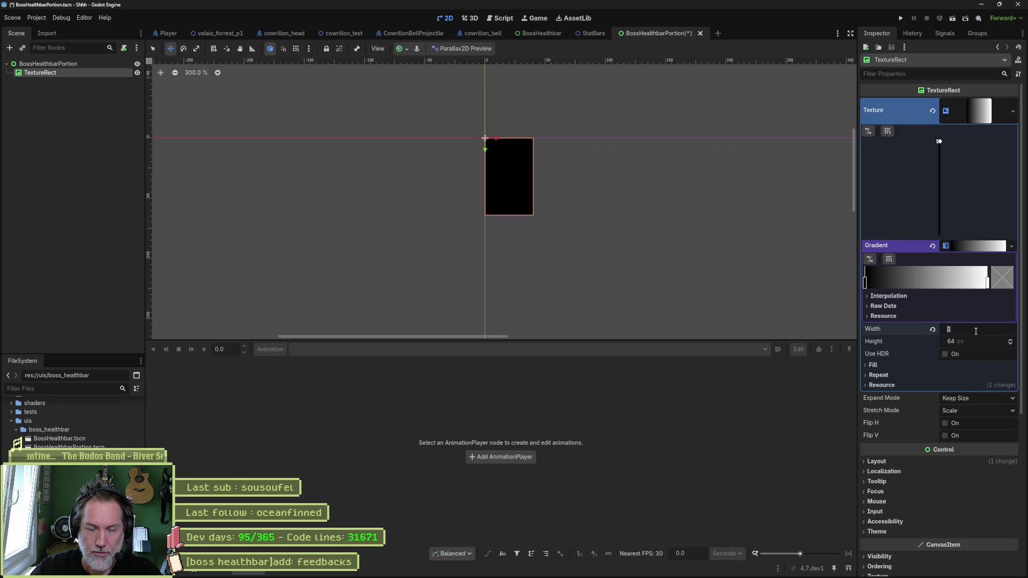
text(10)
key(Return)
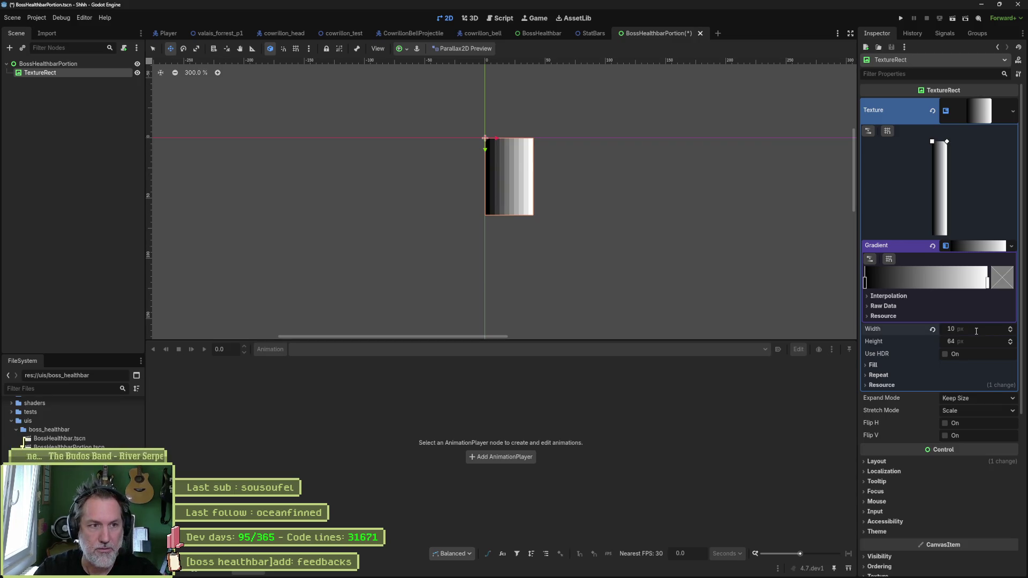
click(976, 330)
text(1)
key(Return)
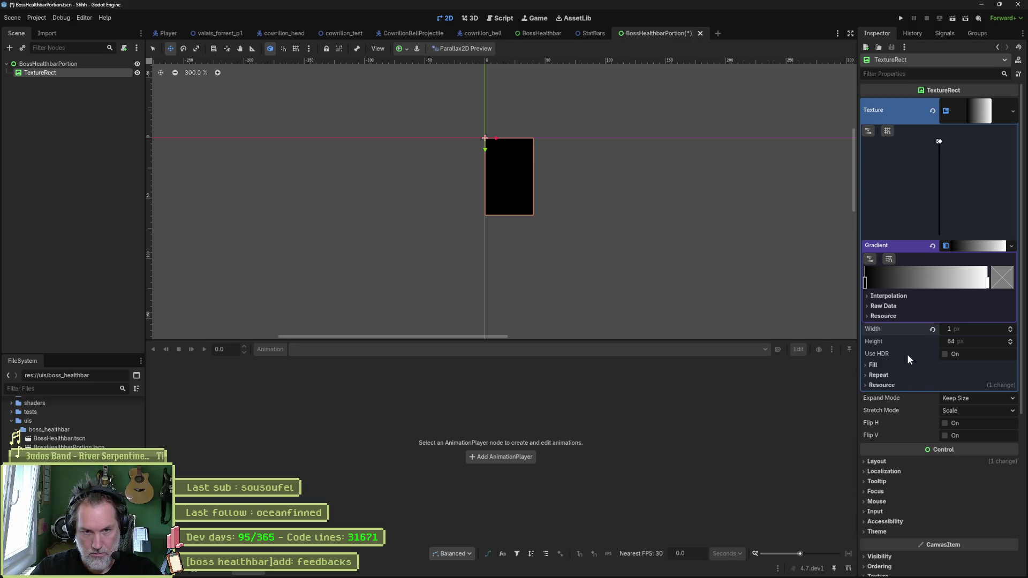
click(978, 339)
text(1)
key(Return)
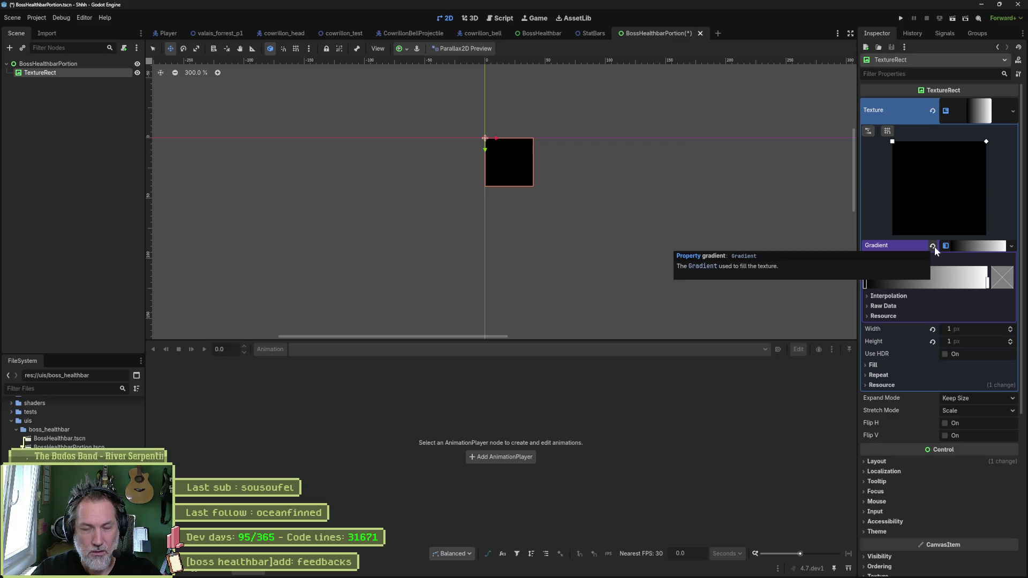
- Select BossHealthbarPortion and bring up the Create New Node list
mouse_move(478, 573)
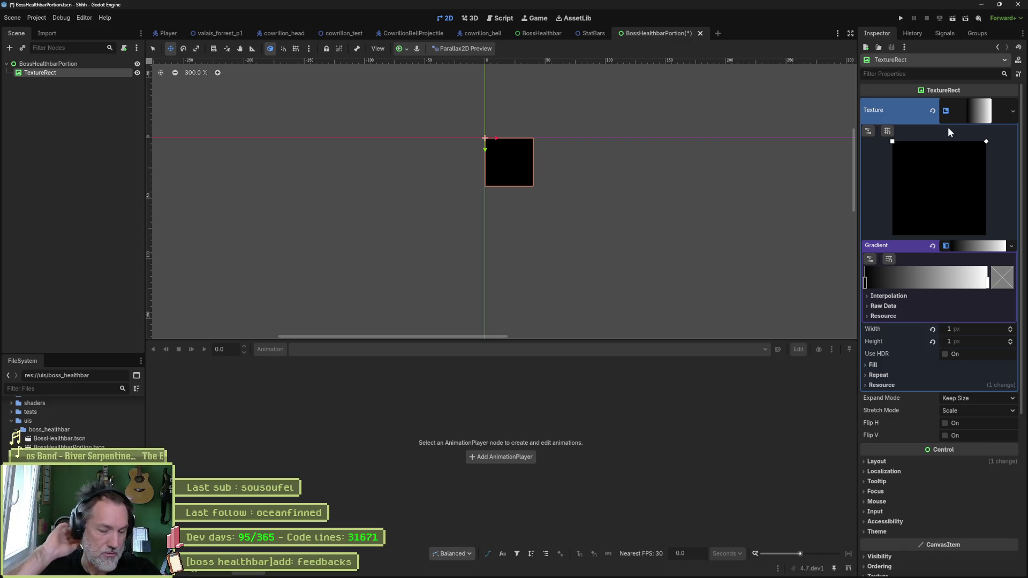
click(61, 65)
key(ctrl+a)
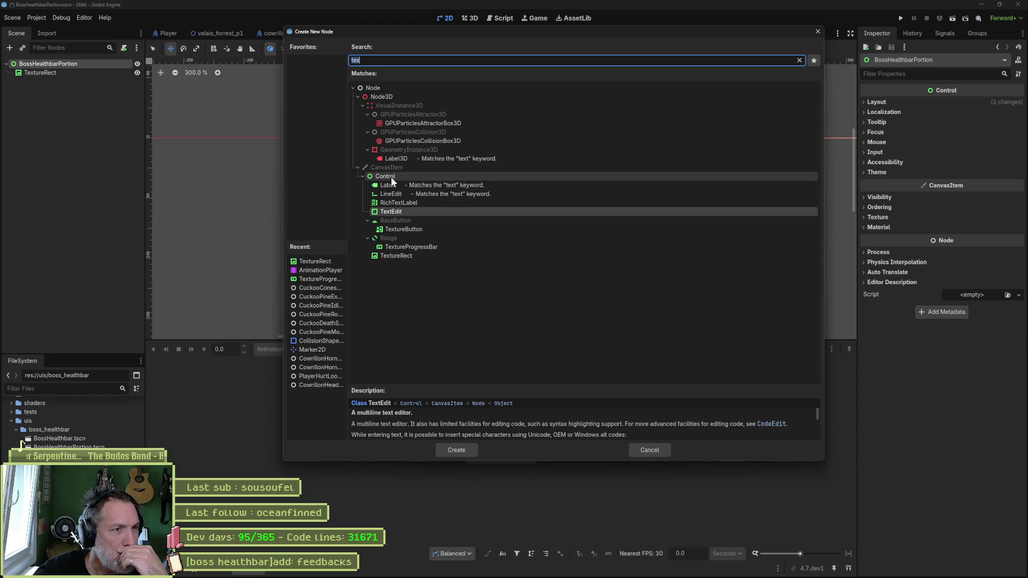
- Close the node list without adding anything and delete the TextureRect
click(799, 60)
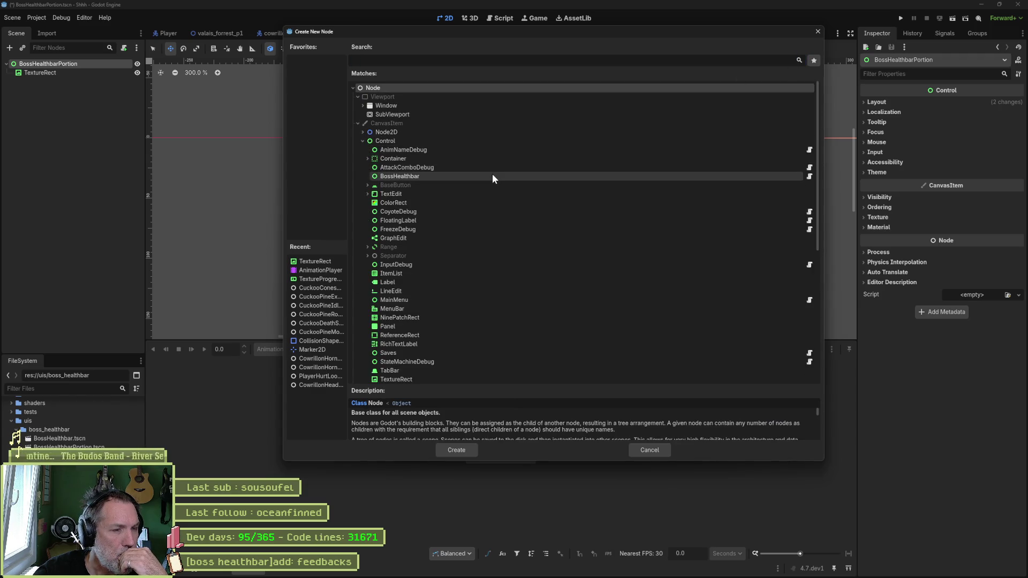
click(419, 202)
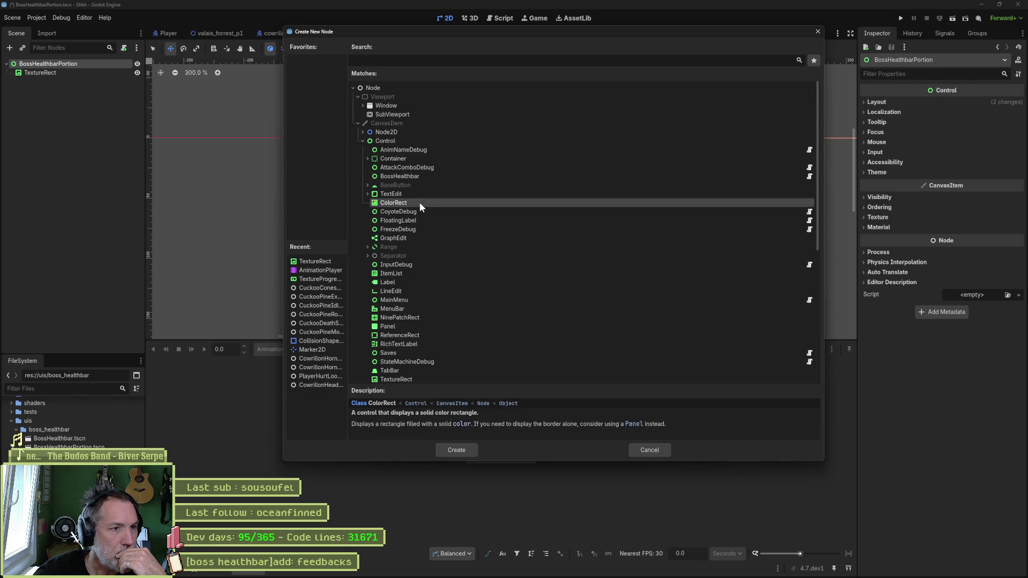
click(647, 450)
click(105, 74)
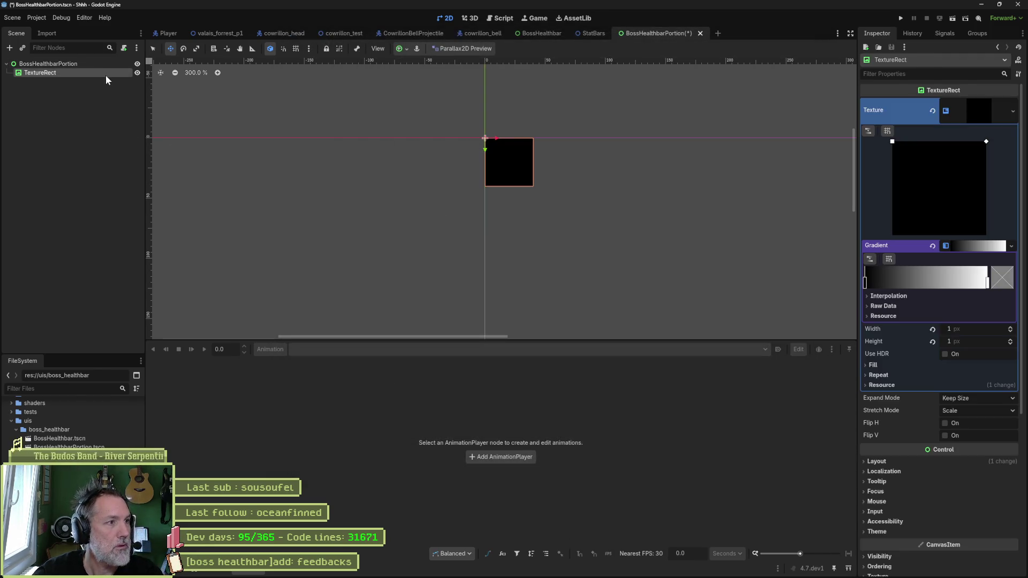
key(Delete)
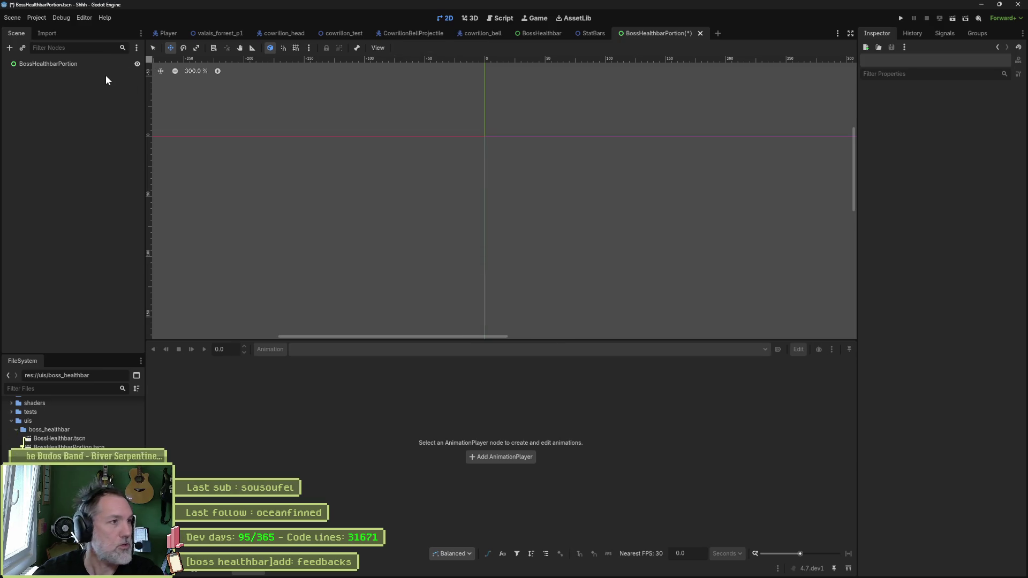
- Add a ColorRect under BossHealthbarPortion, leaving its colour white
click(110, 66)
key(ctrl+a)
text(colorr)
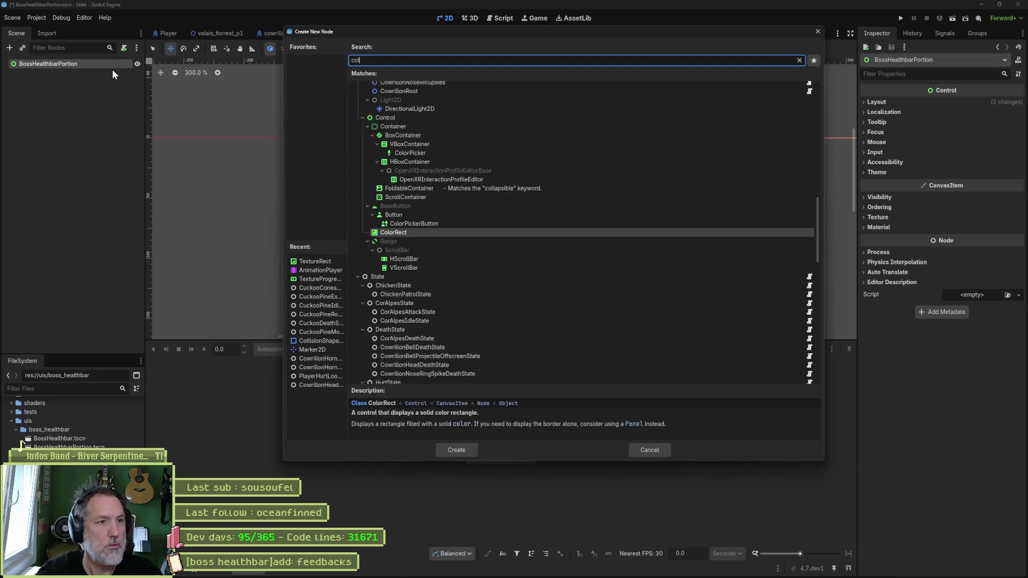
key(Return)
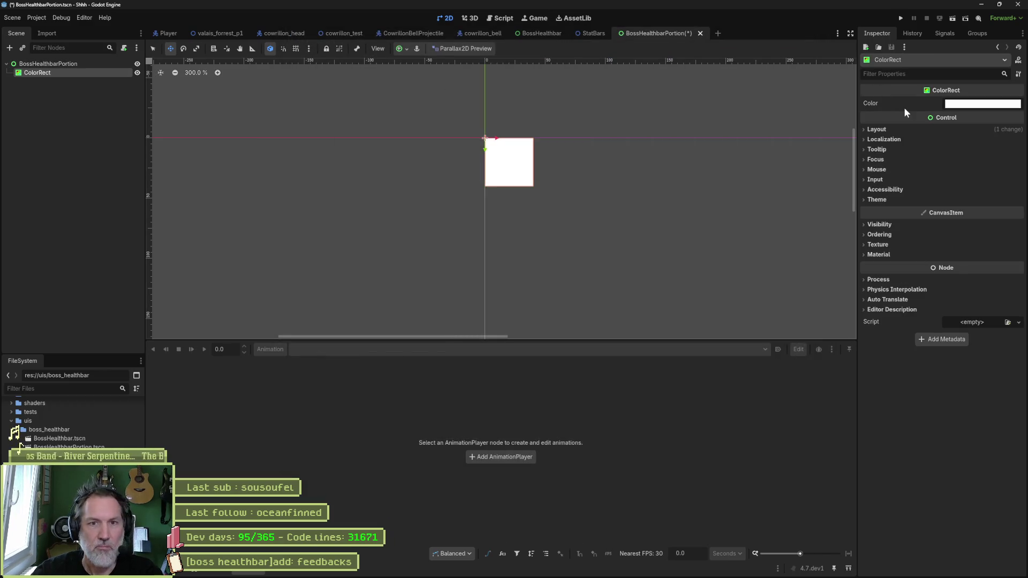
click(987, 106)
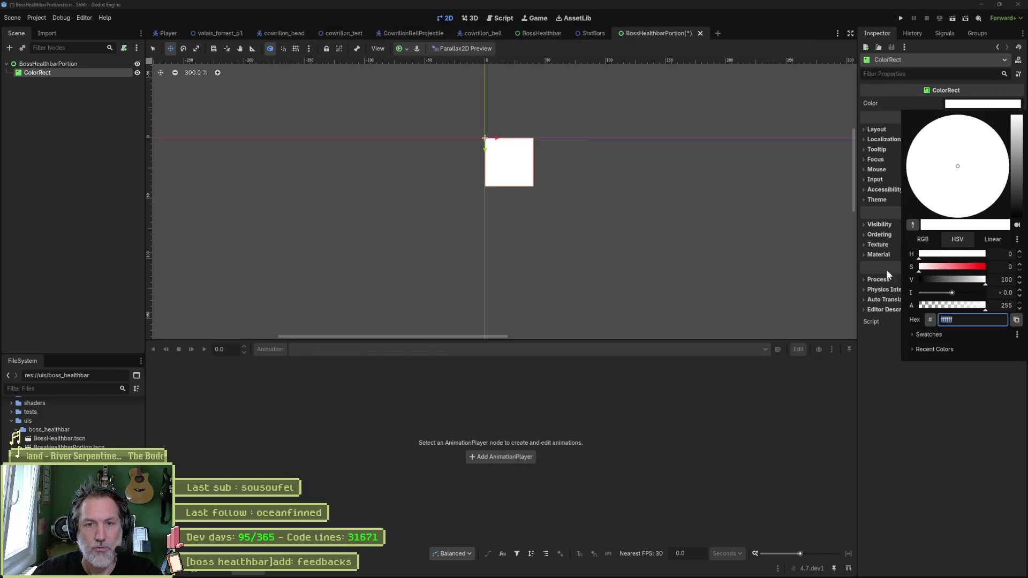
click(920, 451)
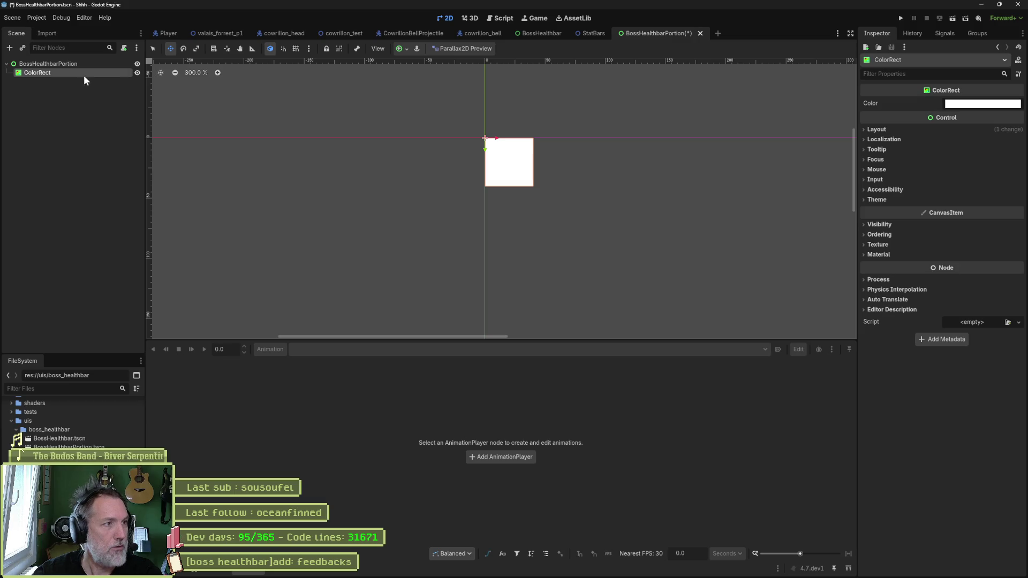
click(106, 63)
- Attach a new boss_healthbar_portion.gd script and declare class_name BossHealthbarPortion
key(ctrl+alt+a)
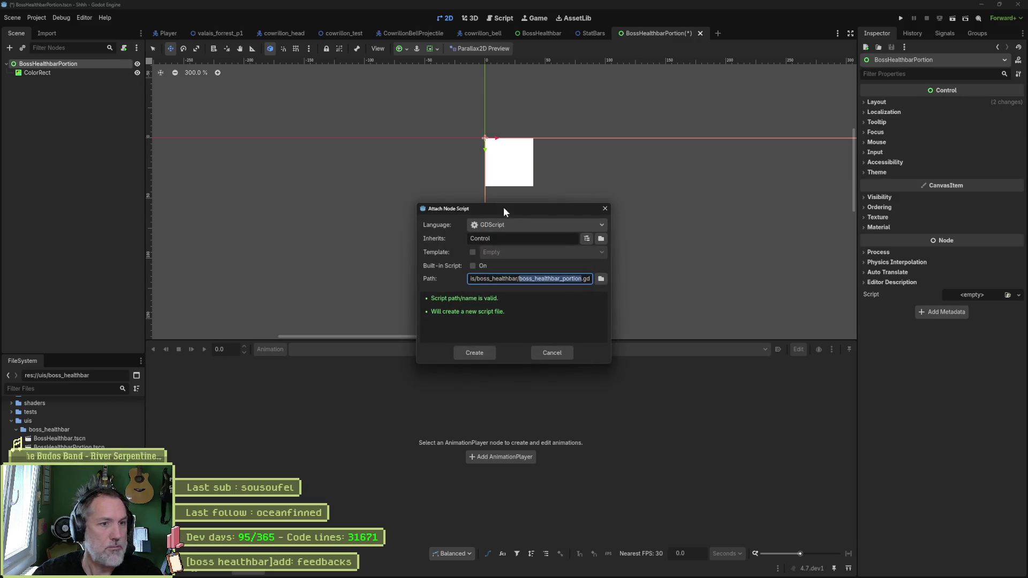
click(477, 355)
click(391, 81)
key(alt+Up)
text(class_name B)
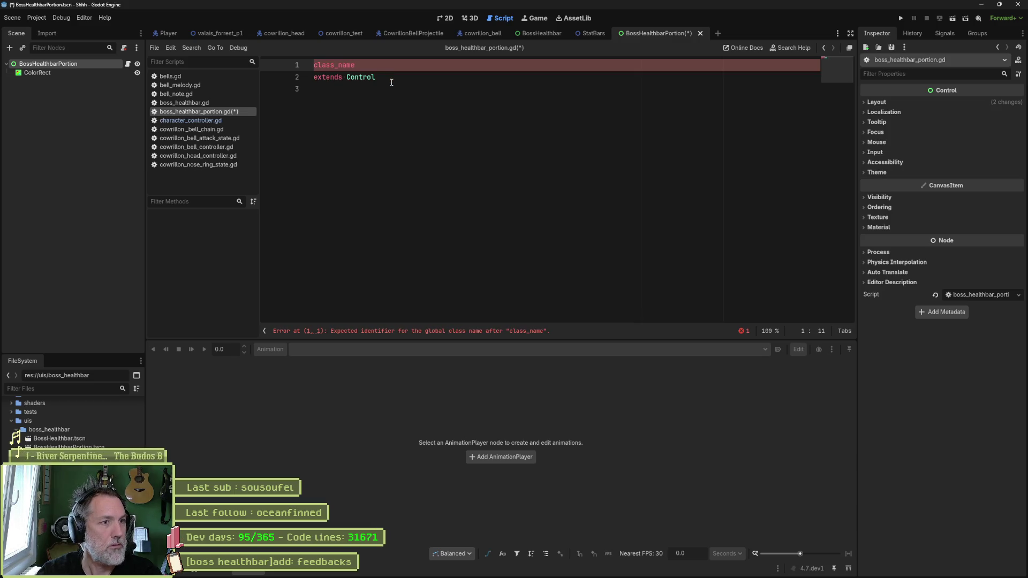
text(osss)
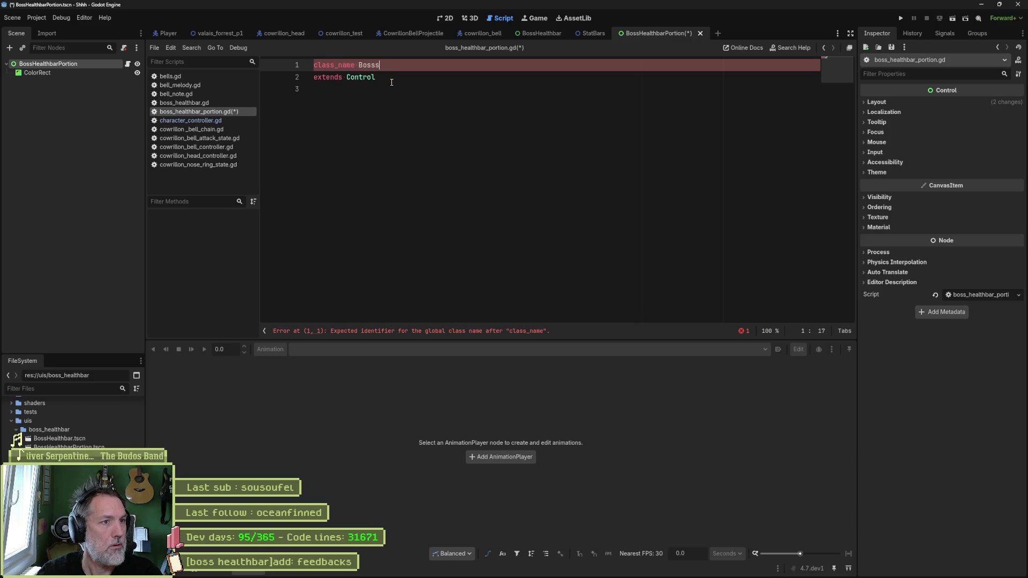
text(Healthbar)
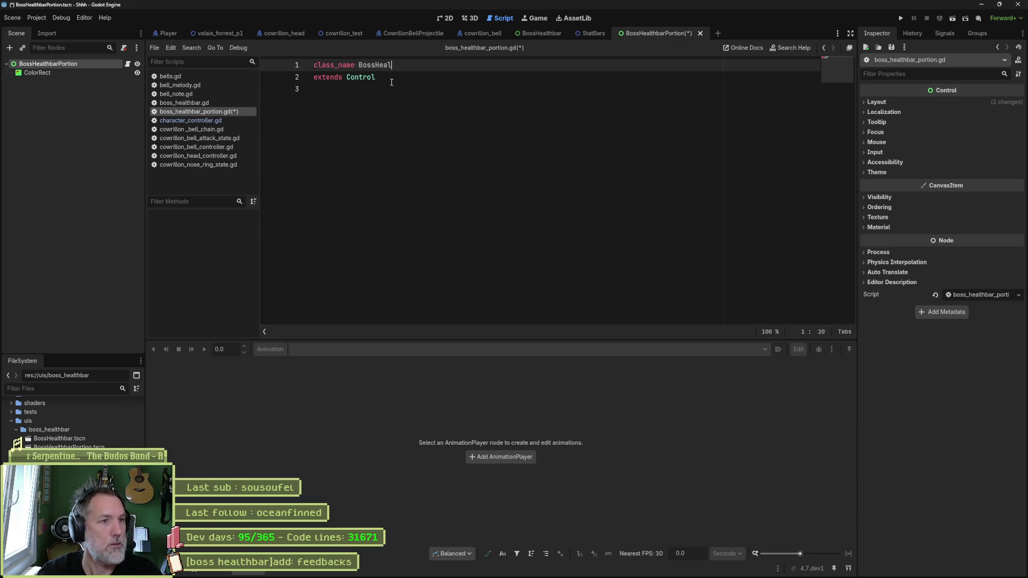
text(Portion)
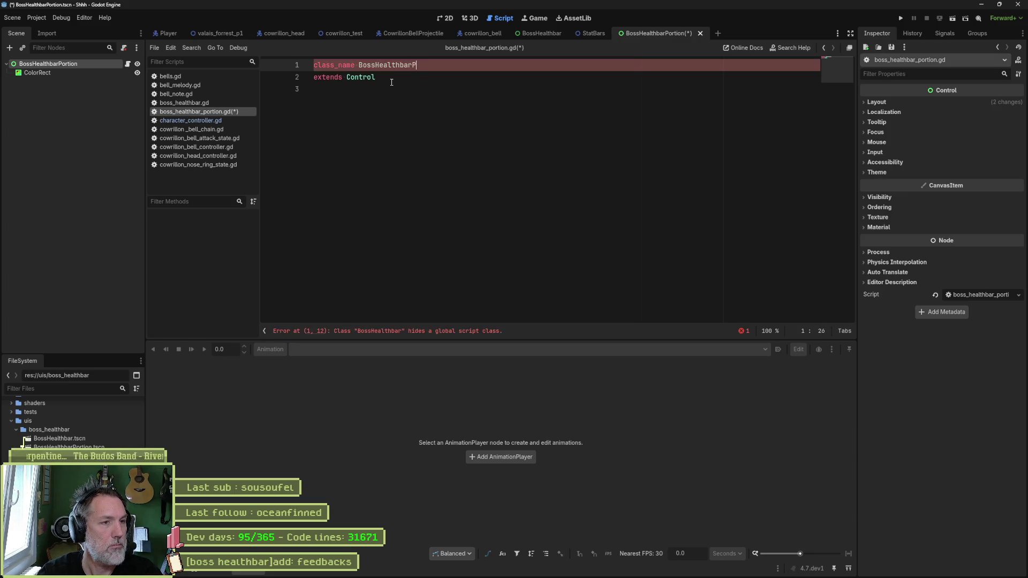
- Add var width := 100.0 below the class declaration
key(ctrl+End)
key(Return)
key(Return)
key(Return)
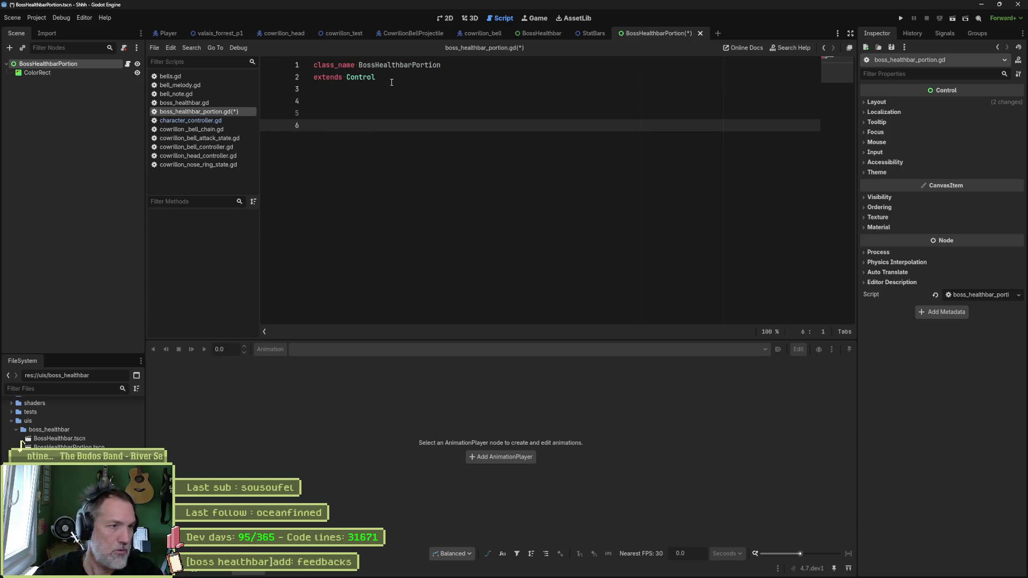
text(@)
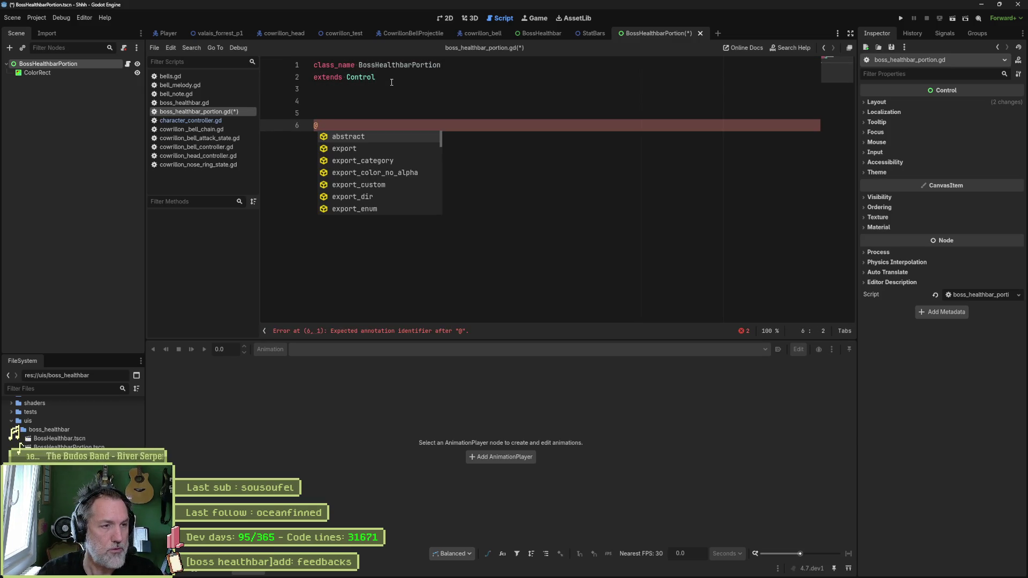
key(BackSpace)
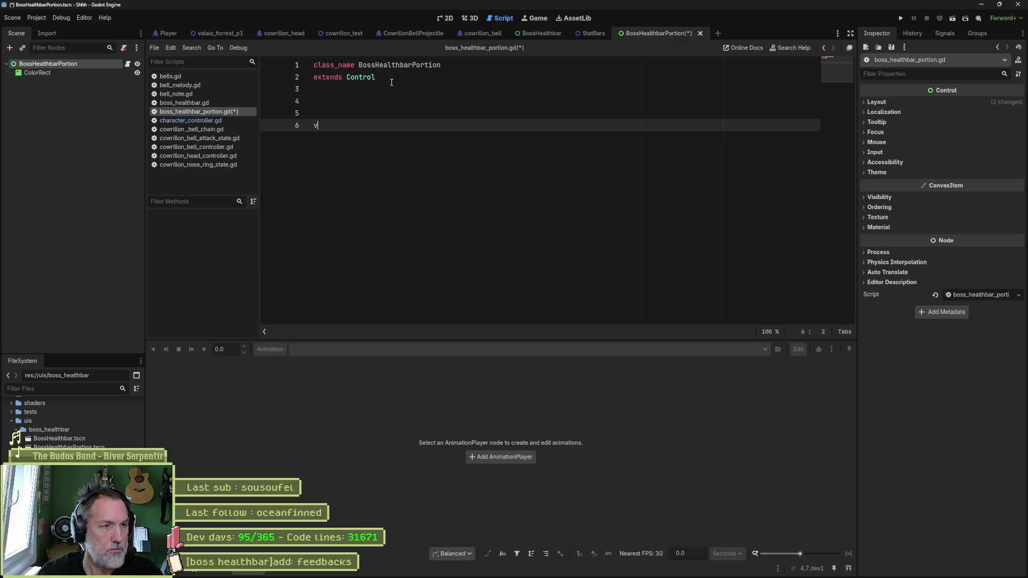
text(ar )
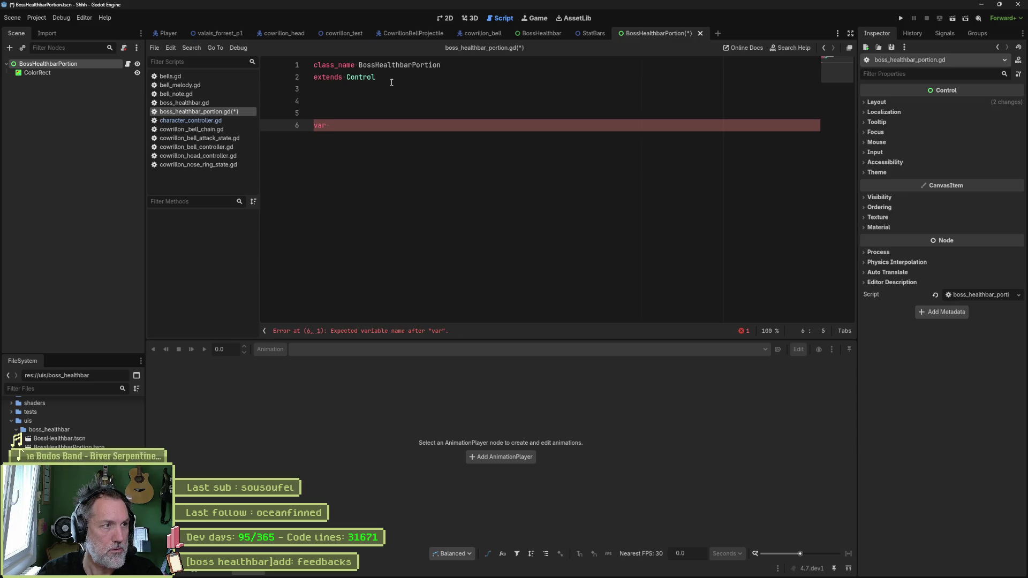
text(width)
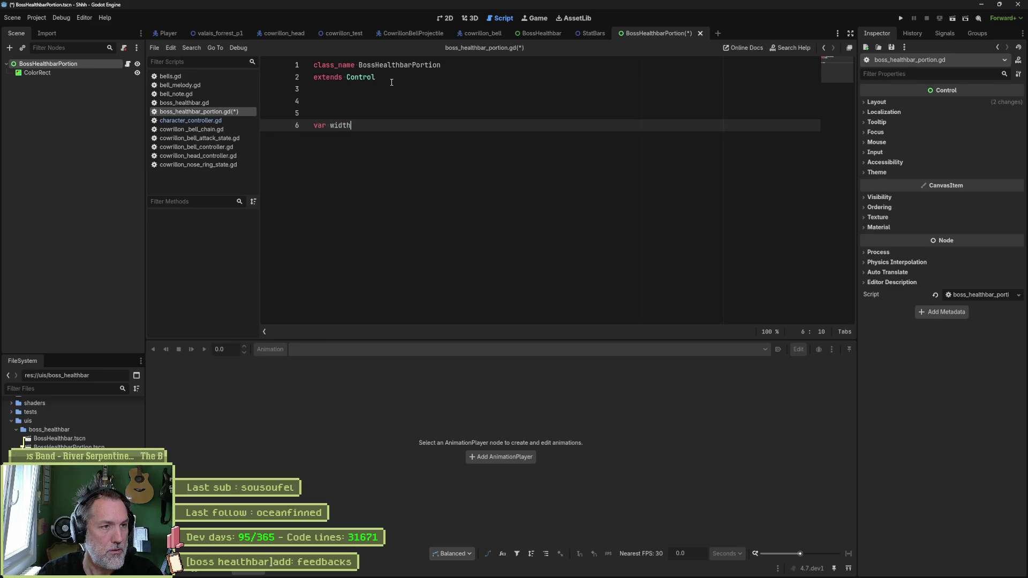
text( := 100.0)
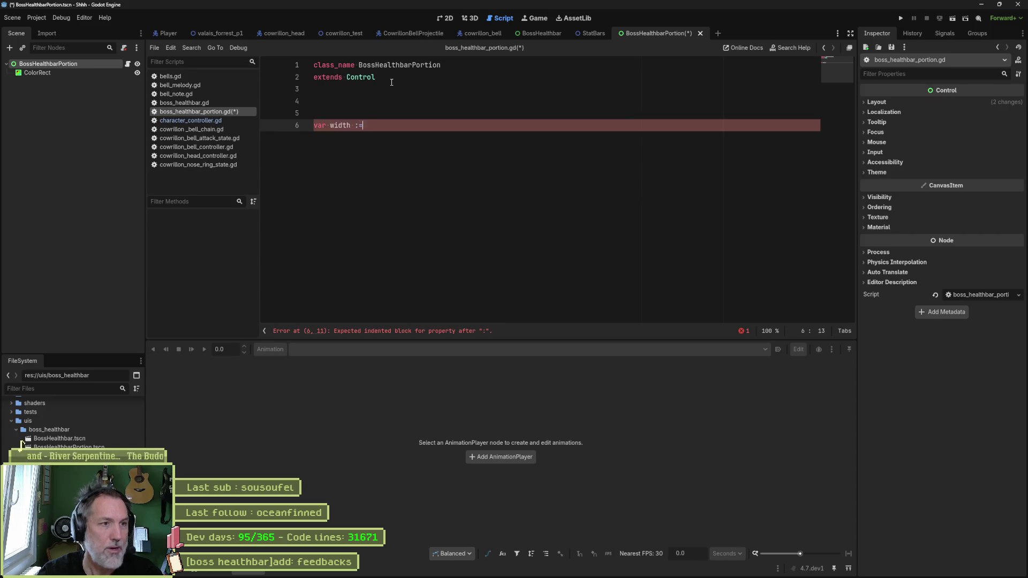
key(Return)
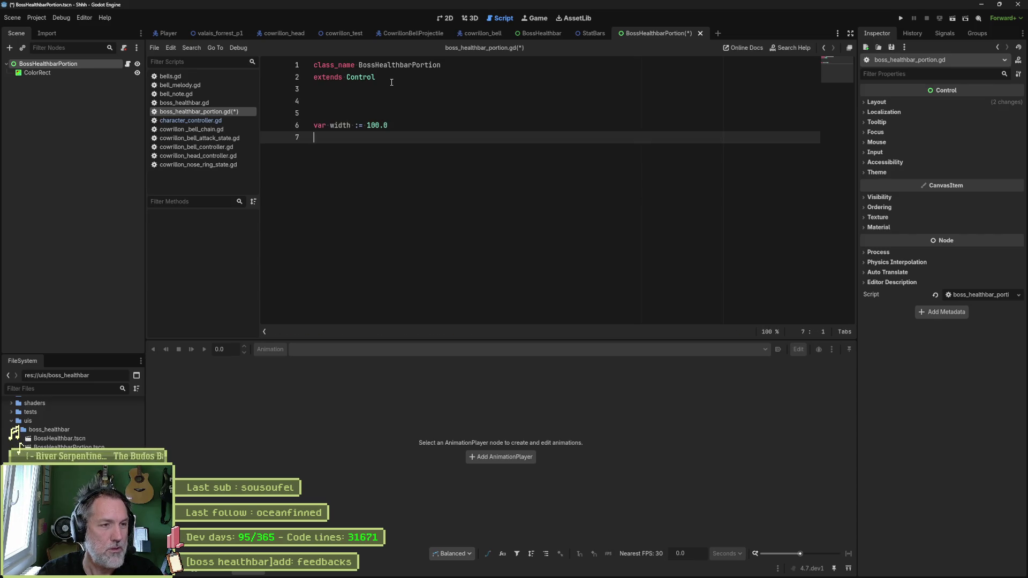
key(Up)
key(Up)
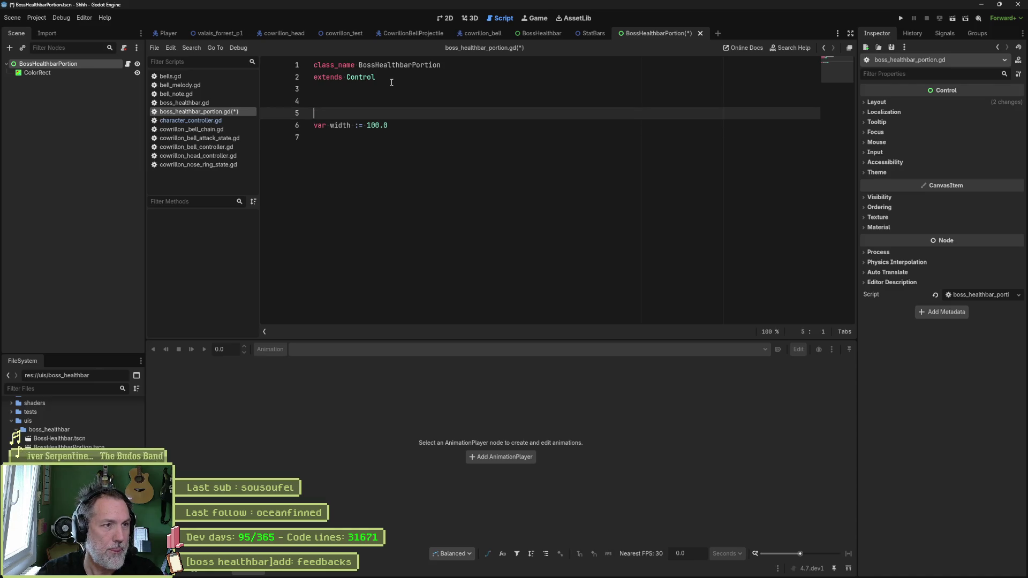
key(Return)
- Declare var color: Color with a set(value): block, then drag in the ColorRect node
text(var color: C)
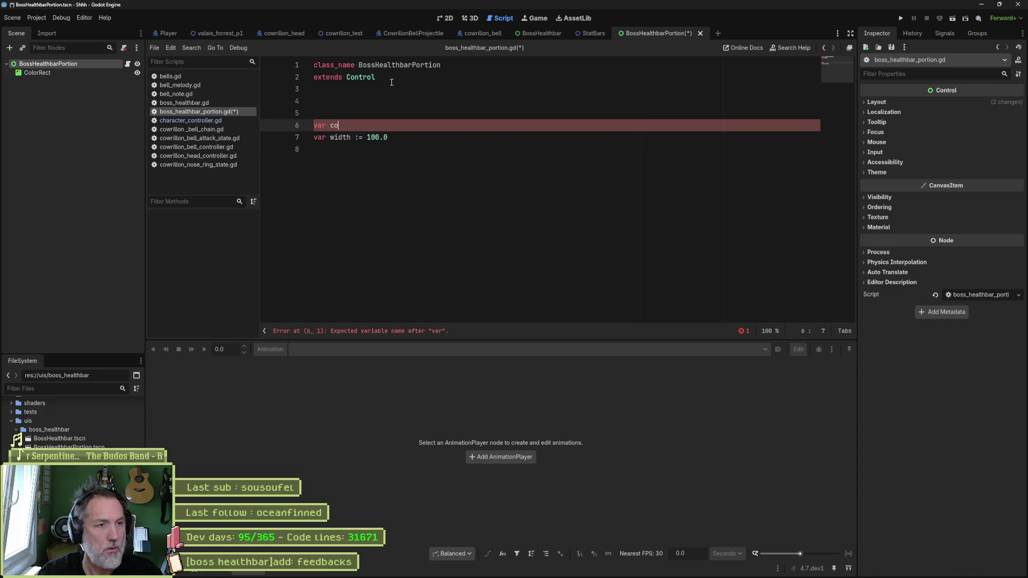
text(olor)
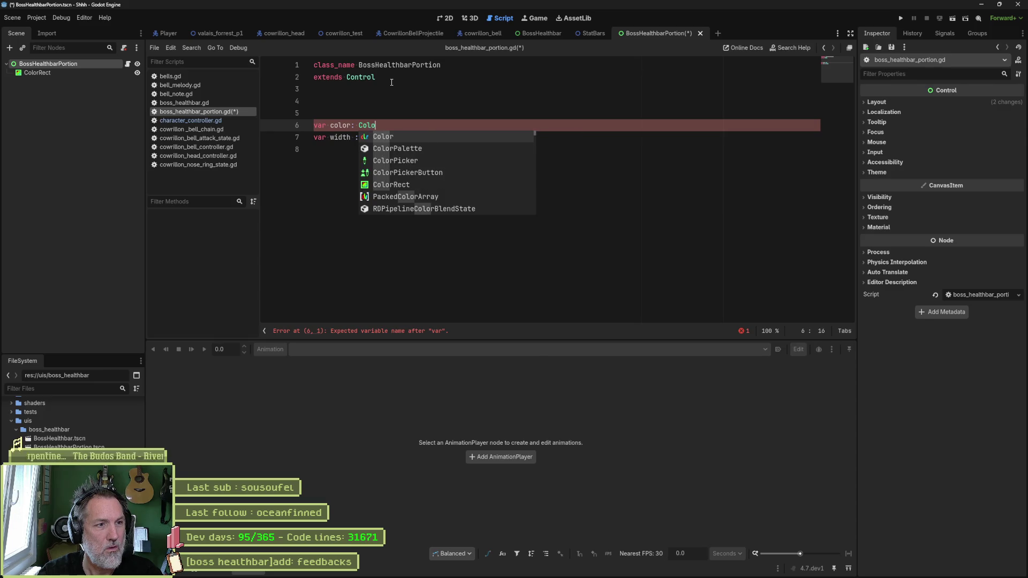
key(Return)
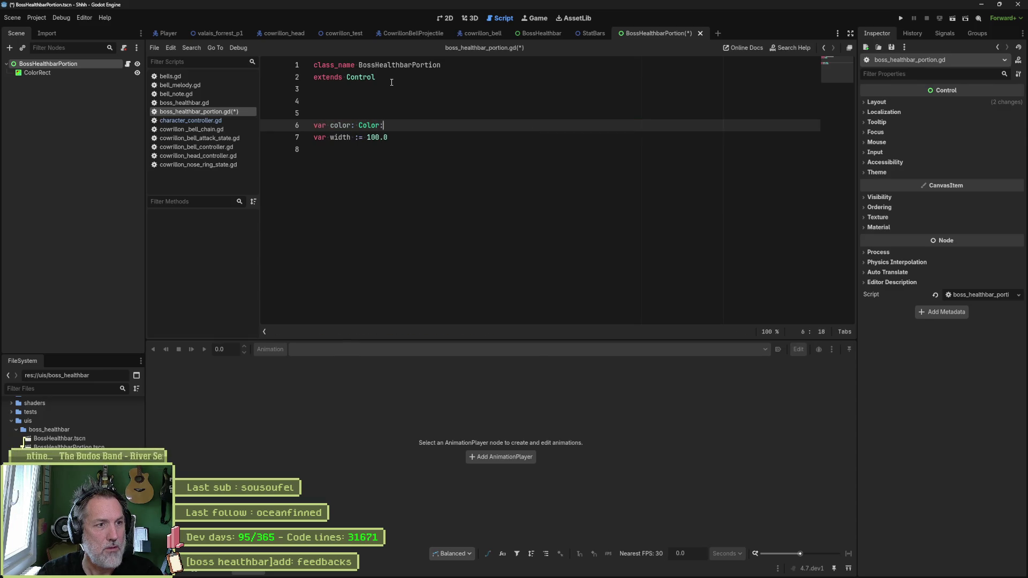
key(Return)
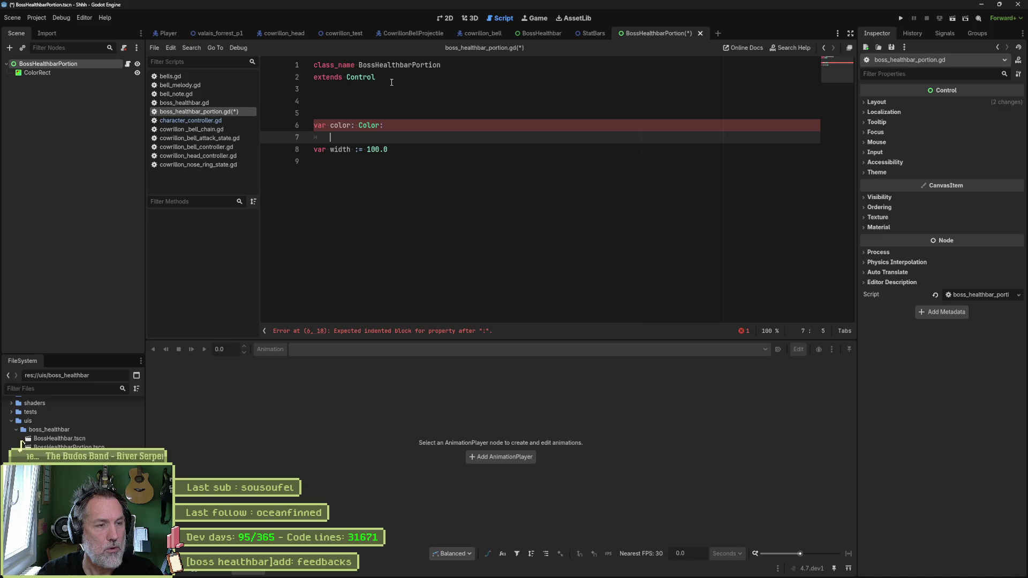
text(set(value):)
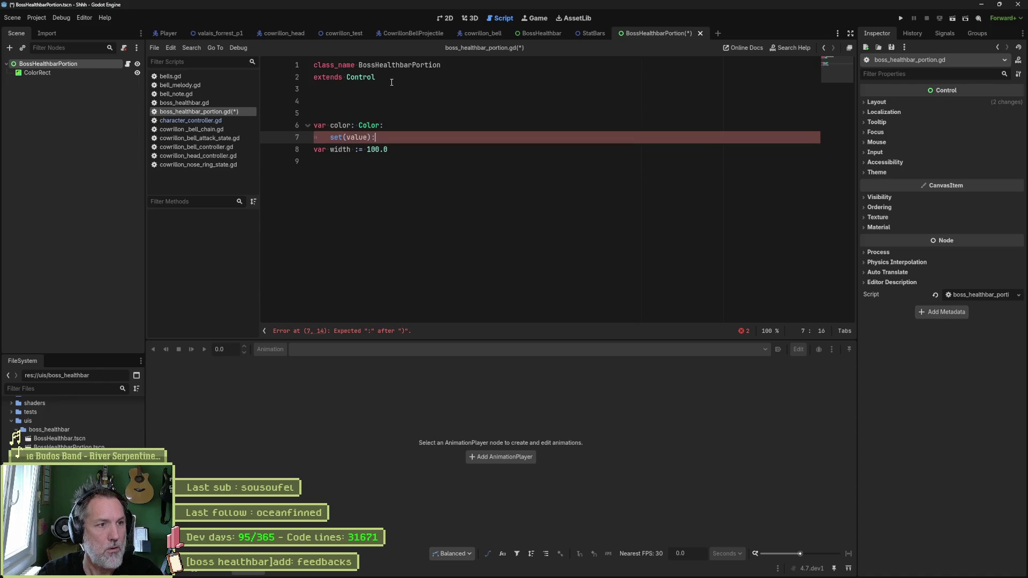
key(Return)
drag(132, 72, 348, 102)
click(389, 90)
key(Return)
key(Return)
key(Down)
key(Down)
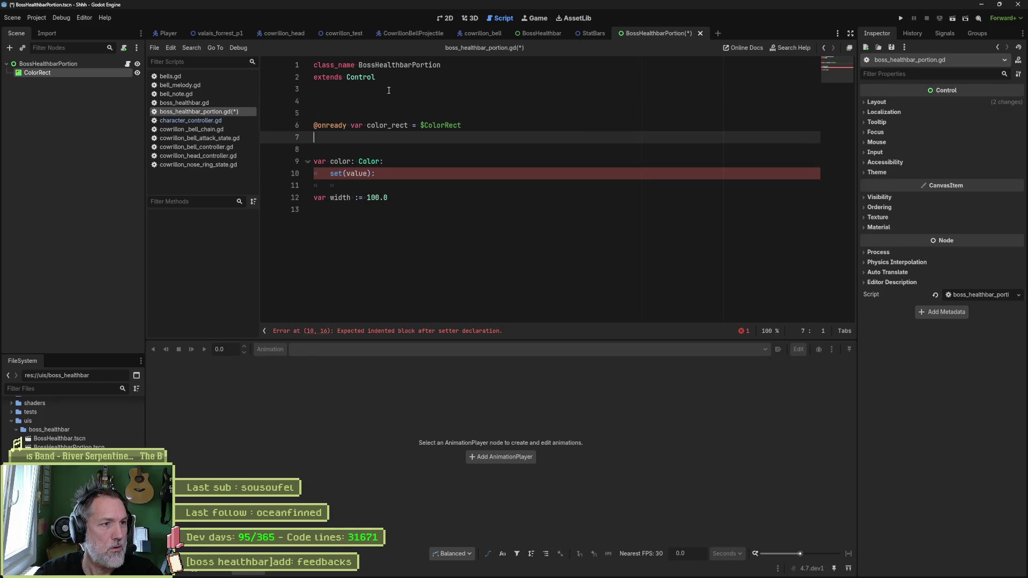
key(Return)
double_click(387, 125)
key(ctrl+c)
click(407, 187)
key(Return)
key(ctrl+v)
text(.)
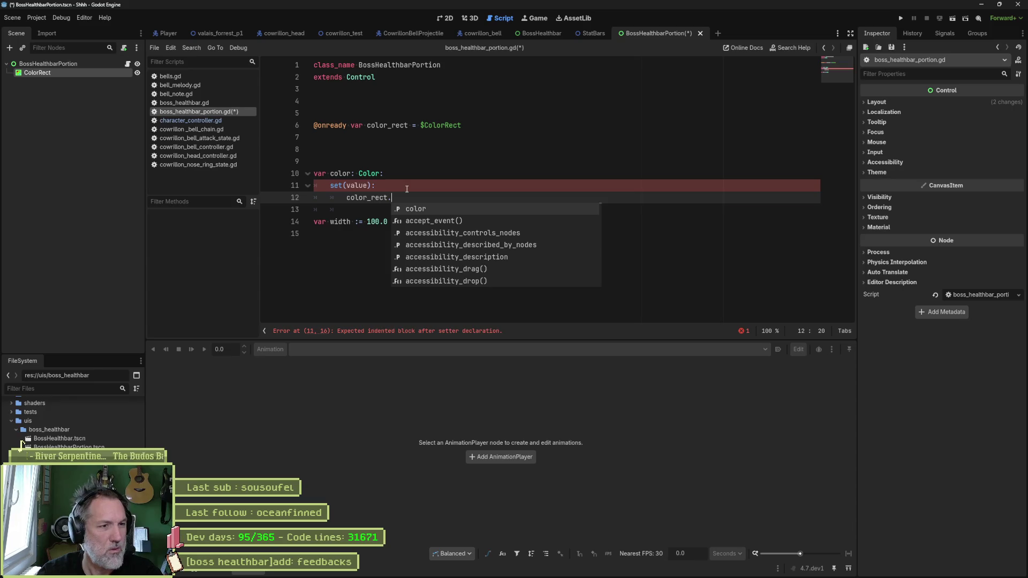
text(colorj = color)
click(415, 198)
key(BackSpace)
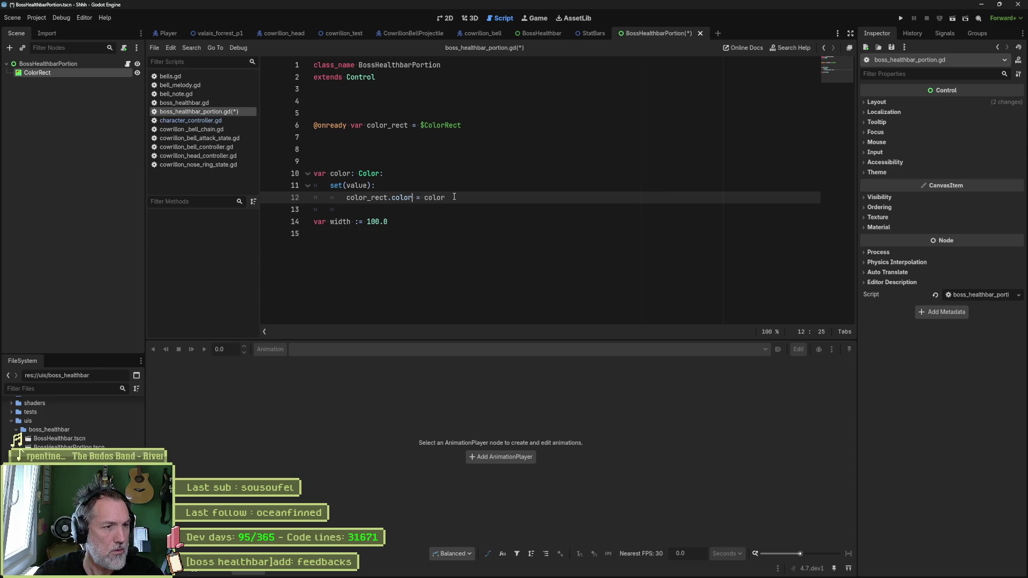
- Add a set(value): setter under width, then select the ColorRect in the 2D view
key(Down)
key(Down)
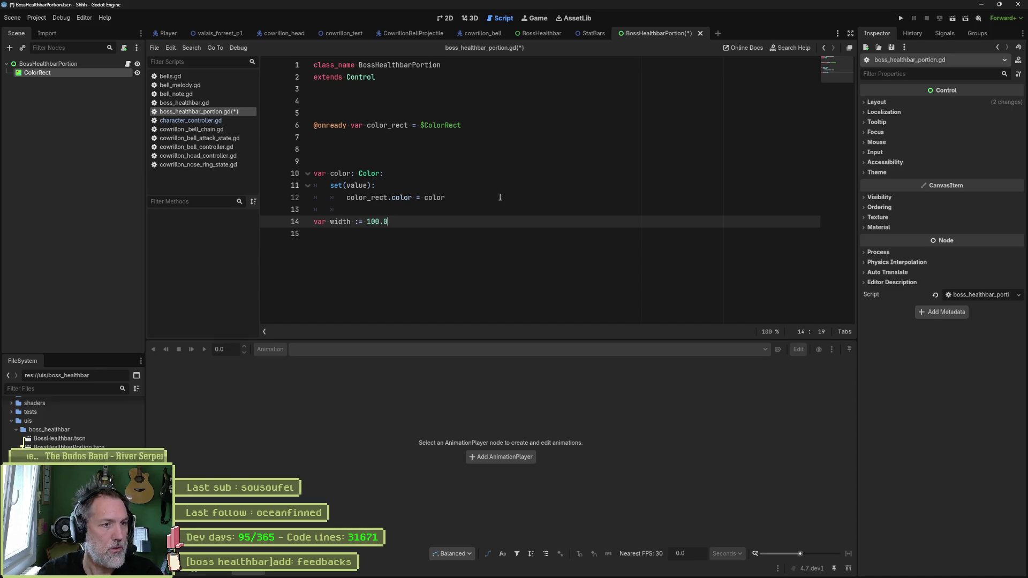
key(Return)
text(set)
key(BackSpace)
key(BackSpace)
key(BackSpace)
key(BackSpace)
text(:)
key(Return)
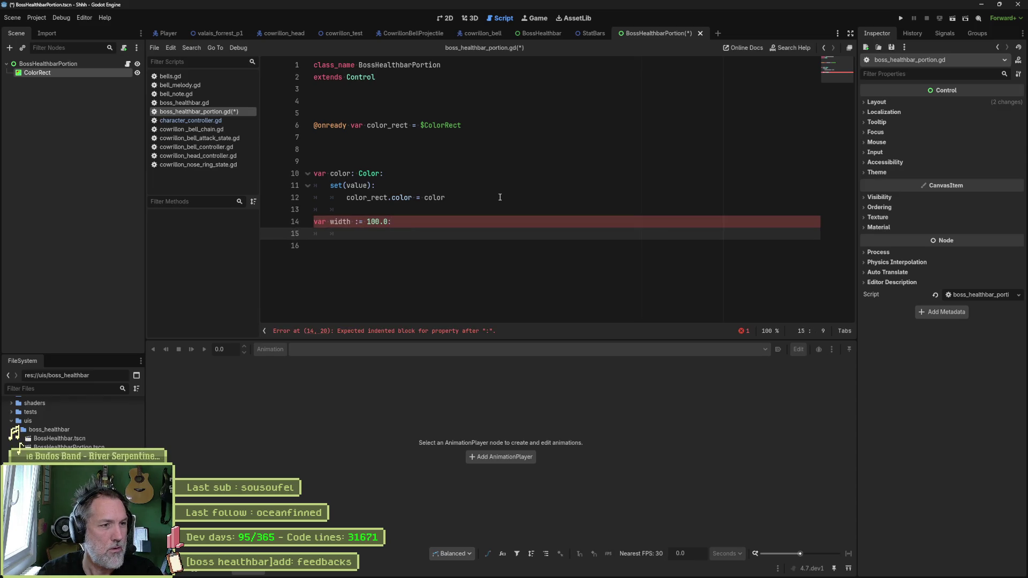
text(set(value))
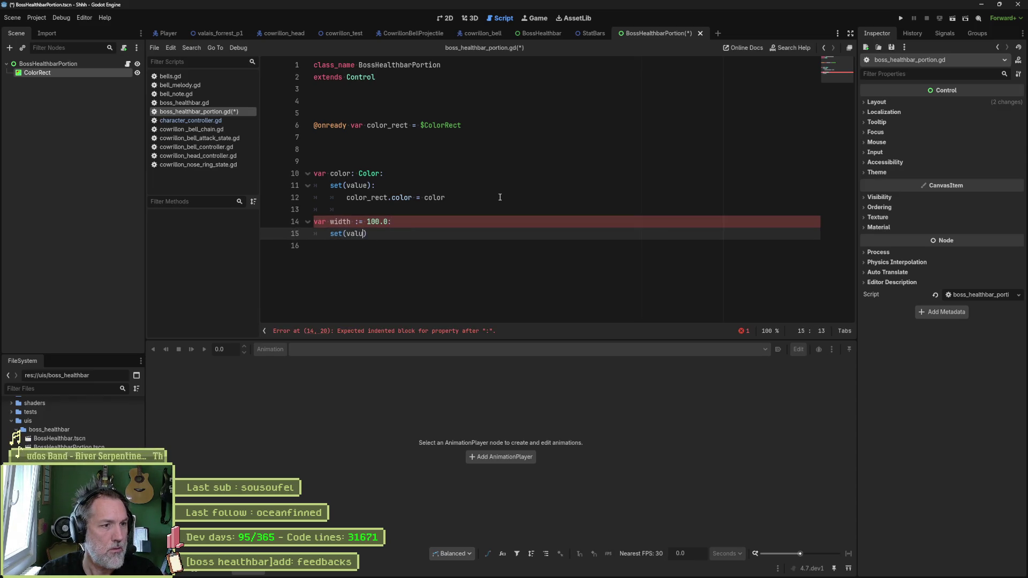
text(:)
key(Return)
text(color_rect.wi)
key(BackSpace)
key(BackSpace)
text(t)
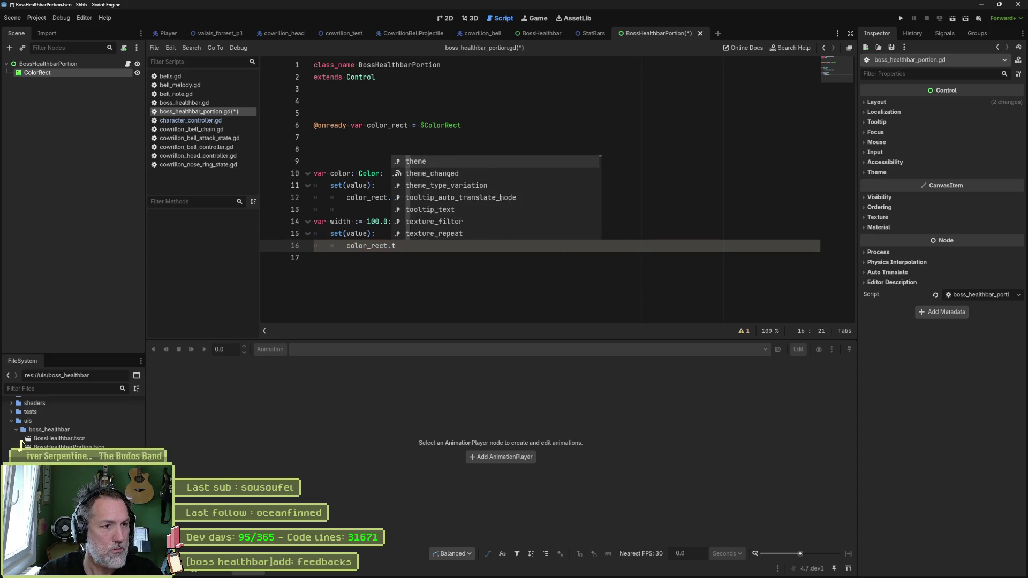
key(BackSpace)
key(BackSpace)
click(77, 71)
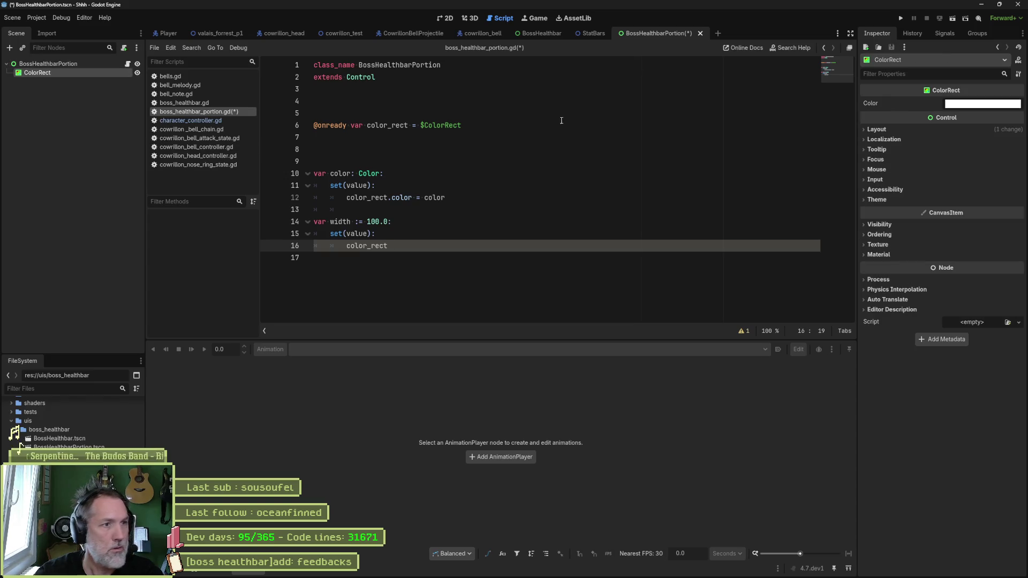
click(454, 19)
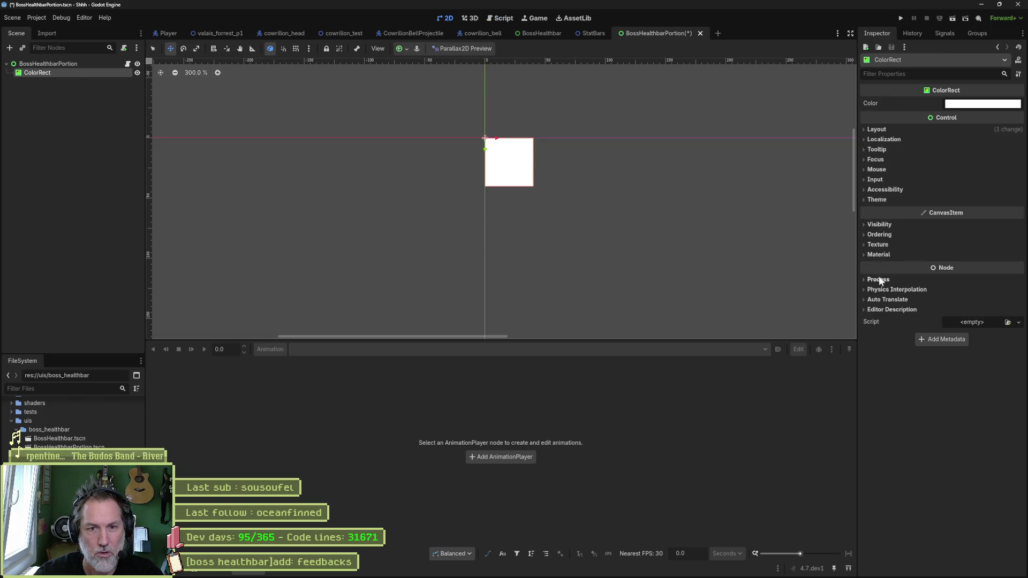
- Set the ColorRect's Layout > Transform Size x to 100 px, then return to the script
click(904, 130)
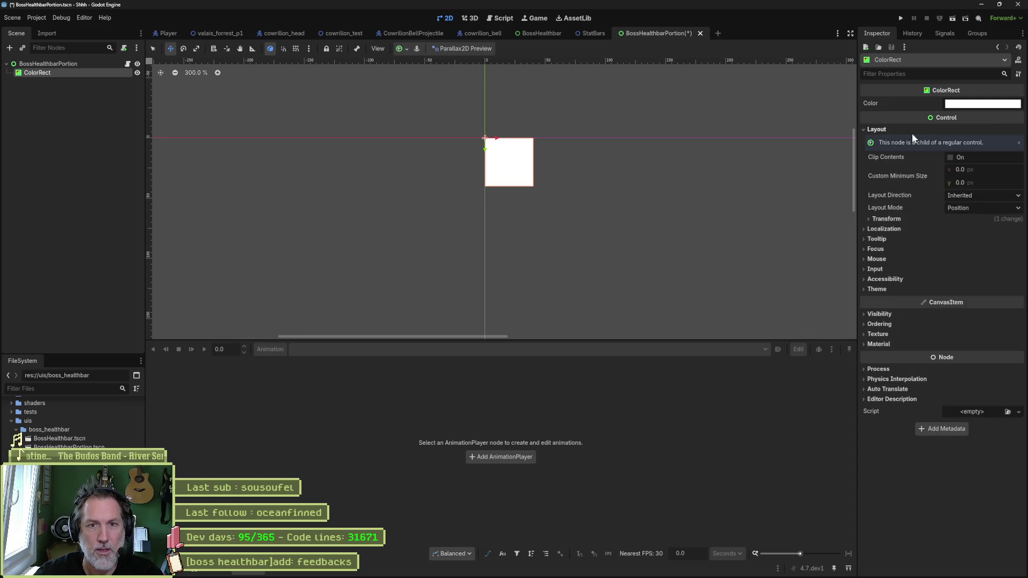
click(889, 219)
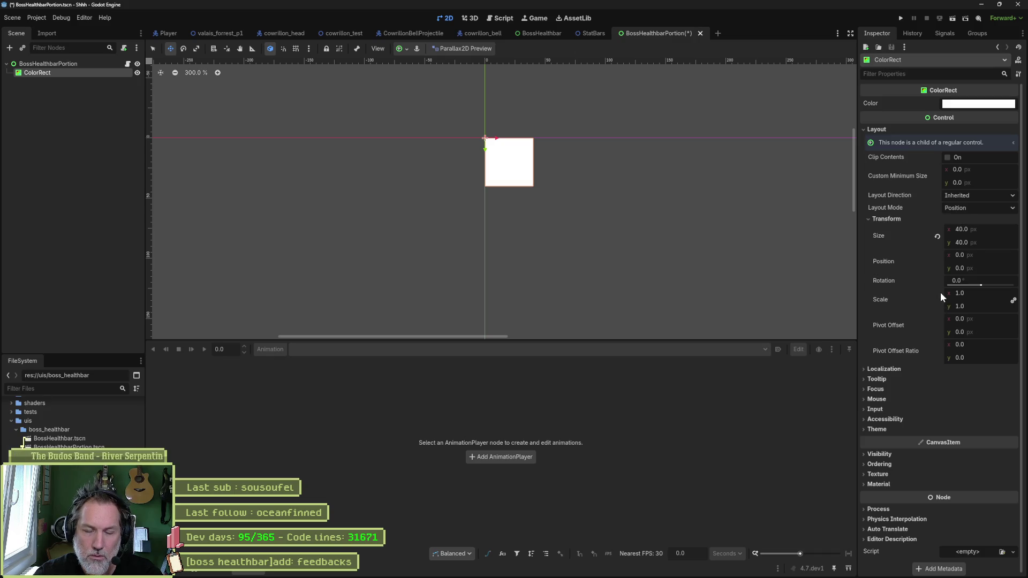
click(961, 230)
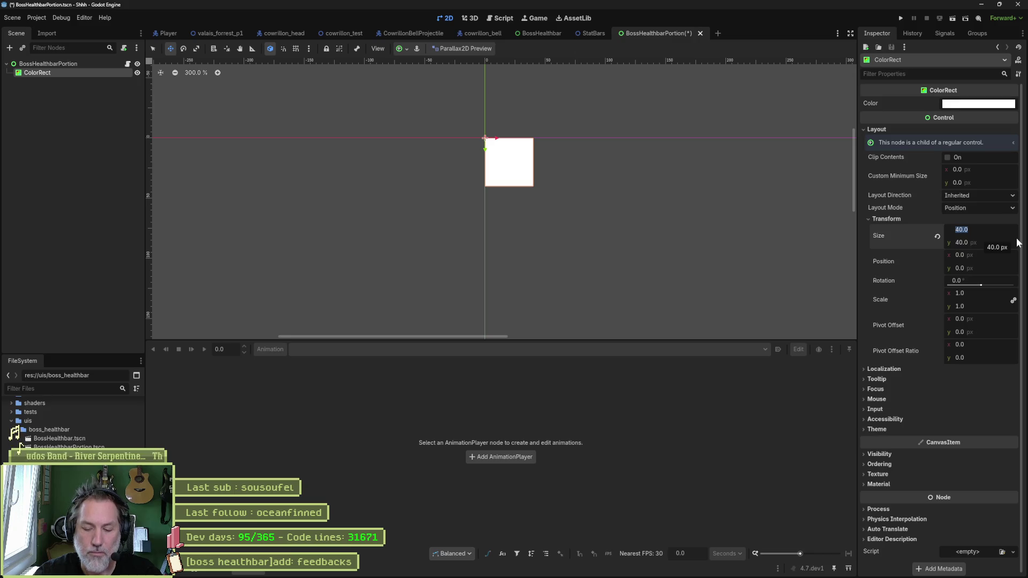
text(10)
key(Return)
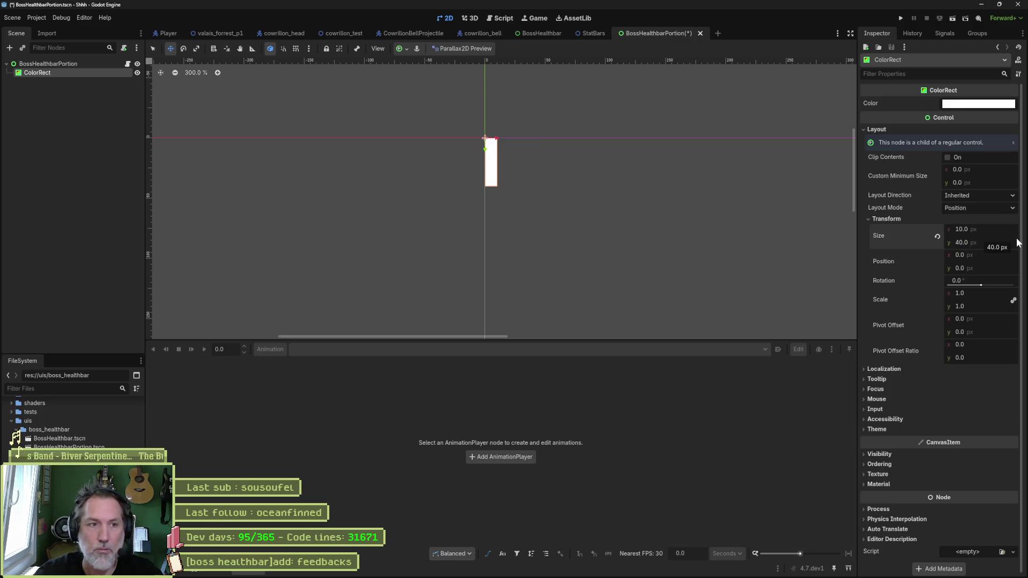
click(979, 242)
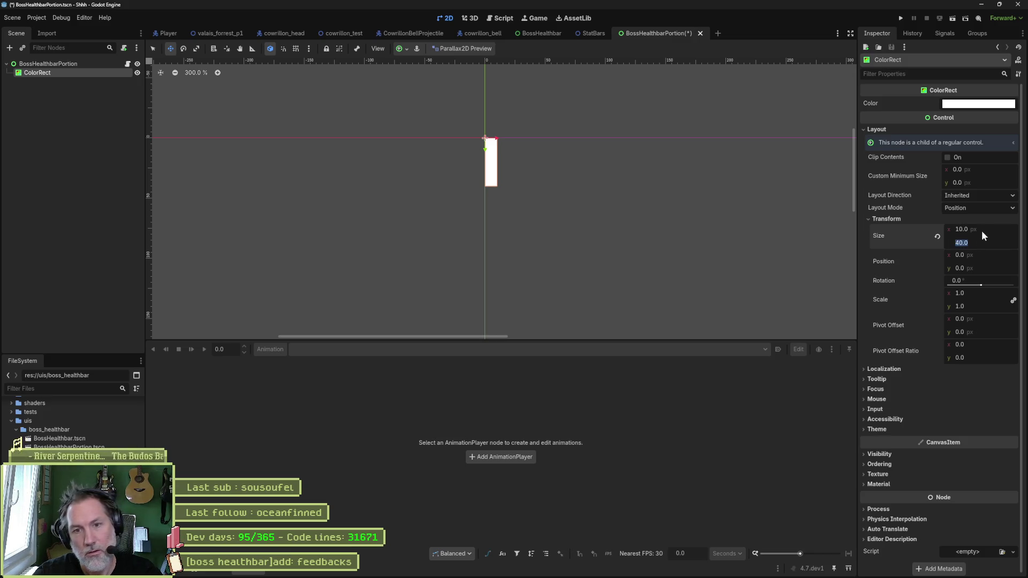
key(shift+Tab)
text(100)
key(Return)
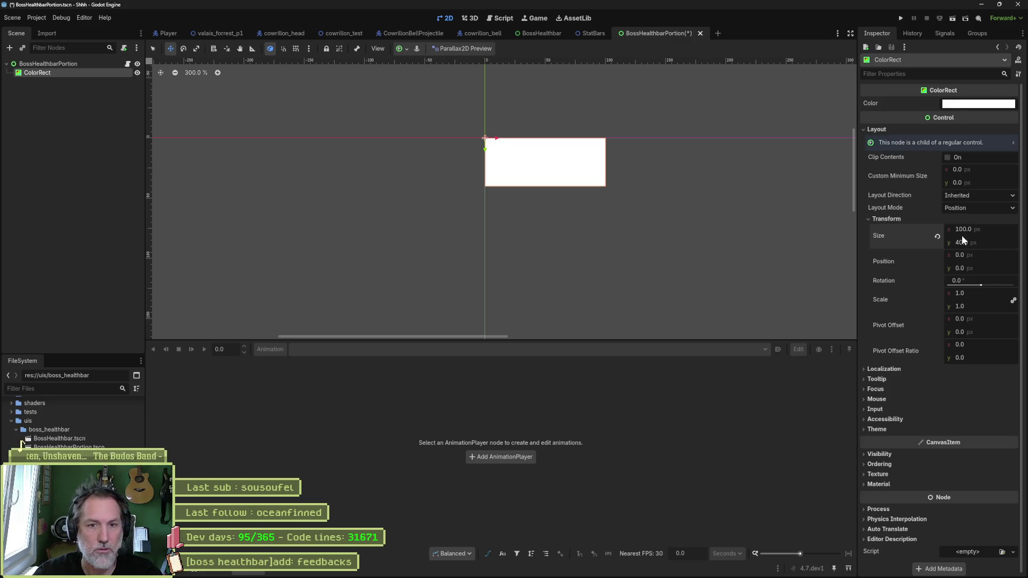
click(502, 18)
text(.)
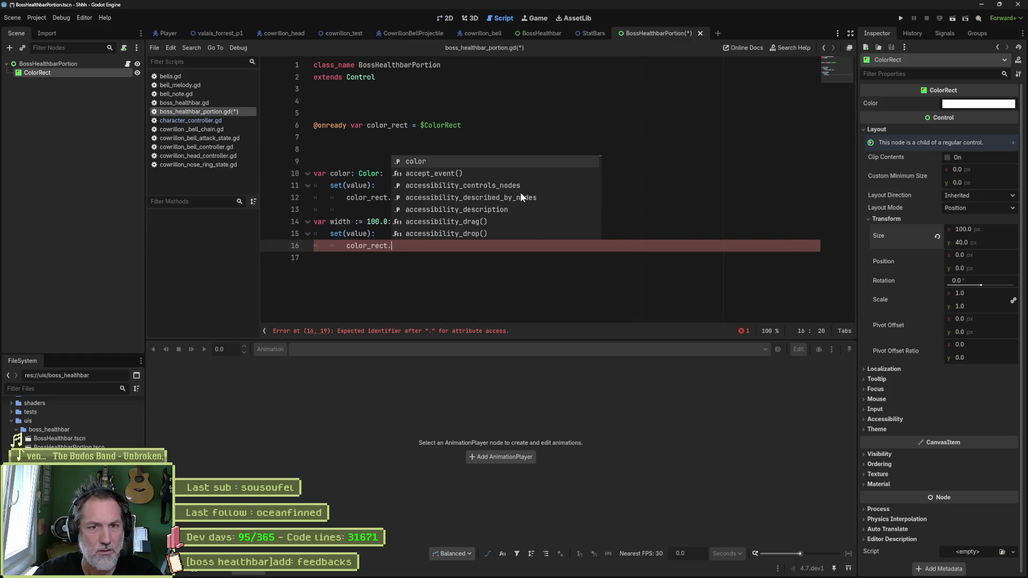
- Write color_rect.size.x = 200 in the width setter and save the script
right_click(884, 236)
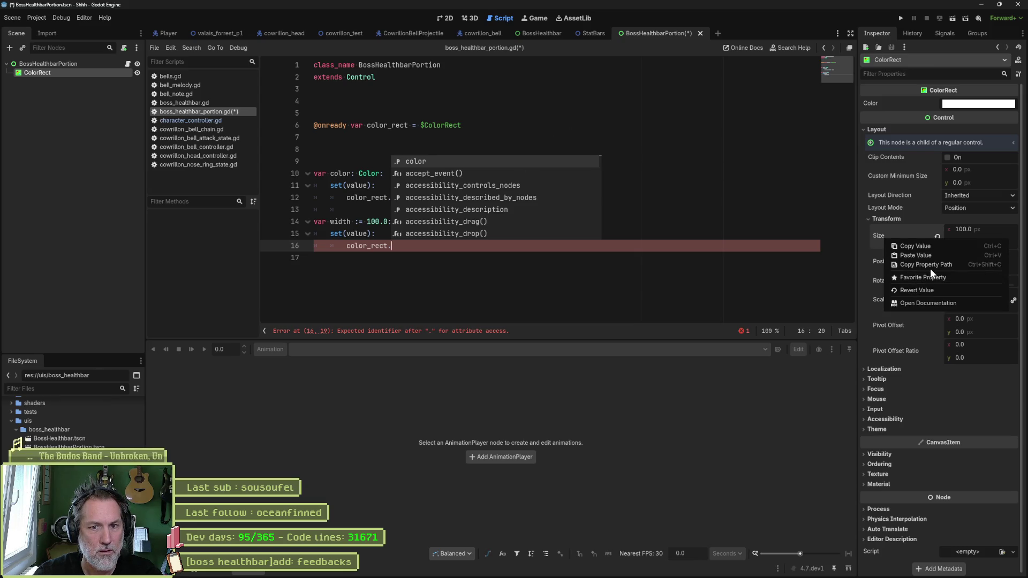
click(852, 255)
text(size)
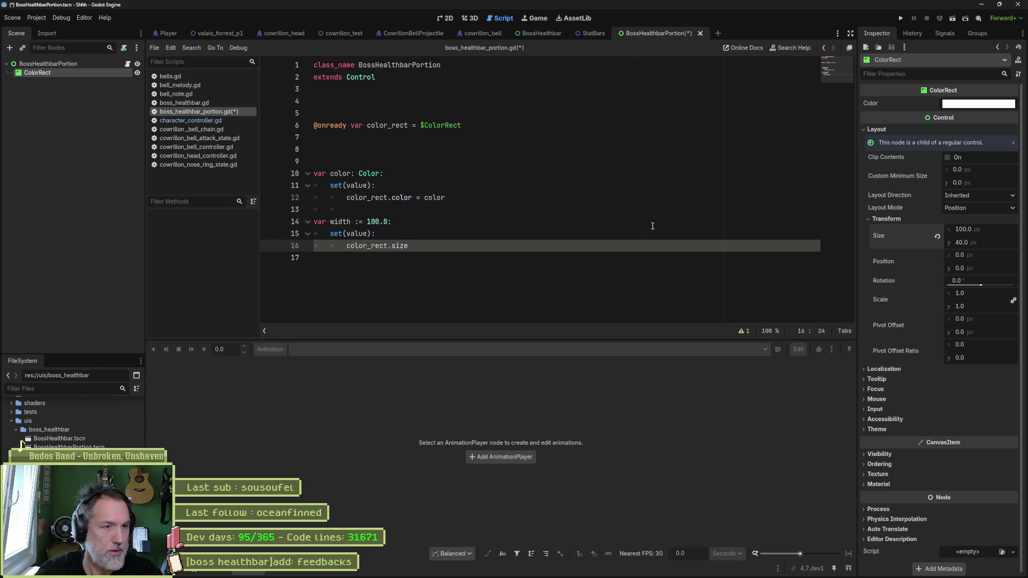
text(.x = 200)
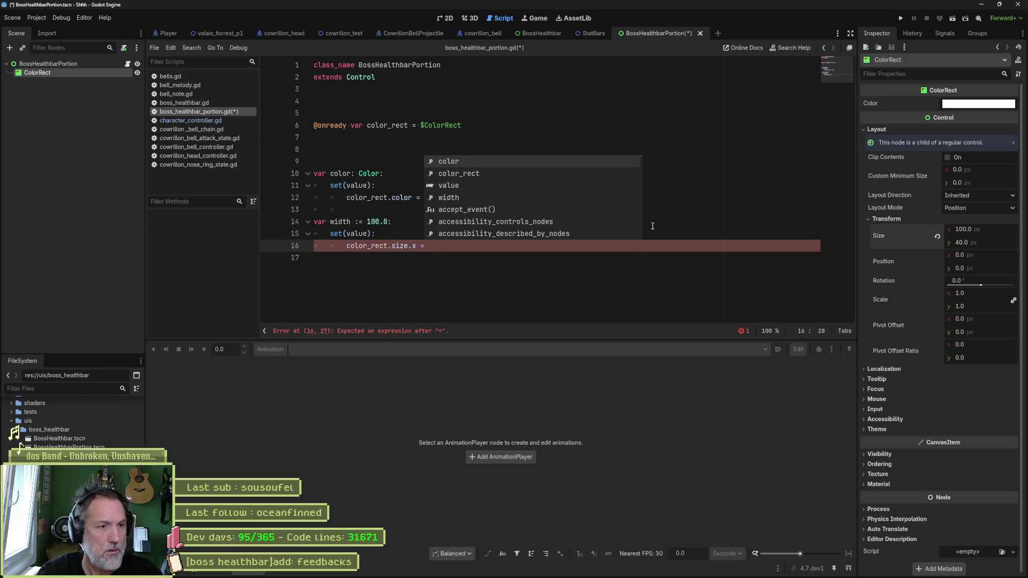
key(ctrl+s)
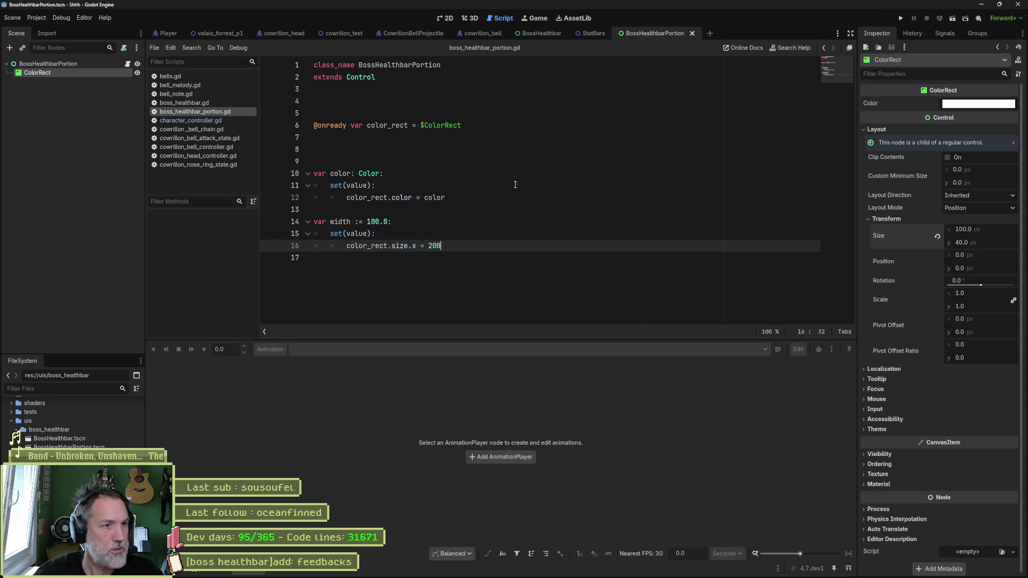
- Replace 200 with value, then open the BossHealthbar scene's boss_healthbar.gd script
double_click(357, 233)
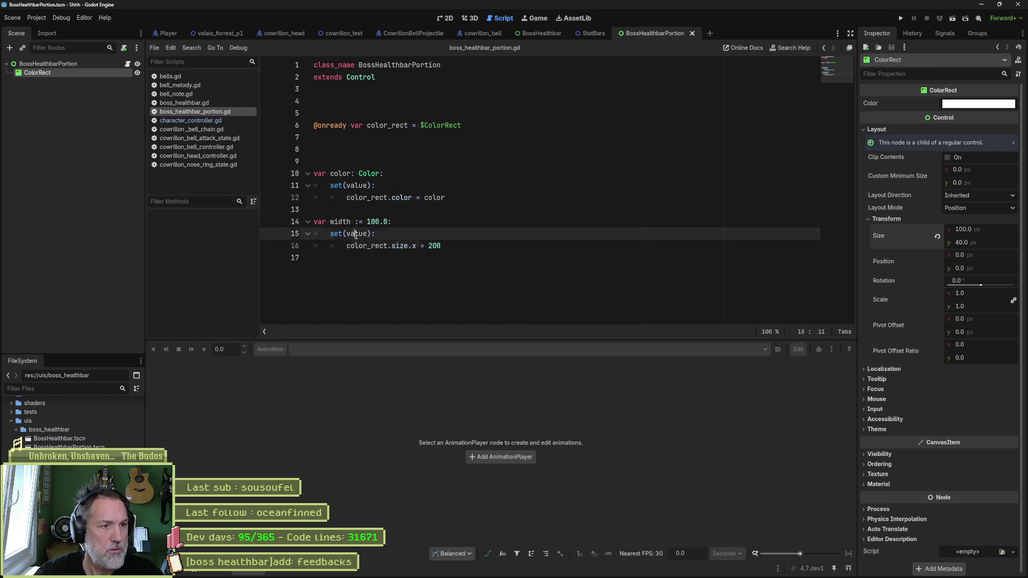
double_click(433, 245)
text(value)
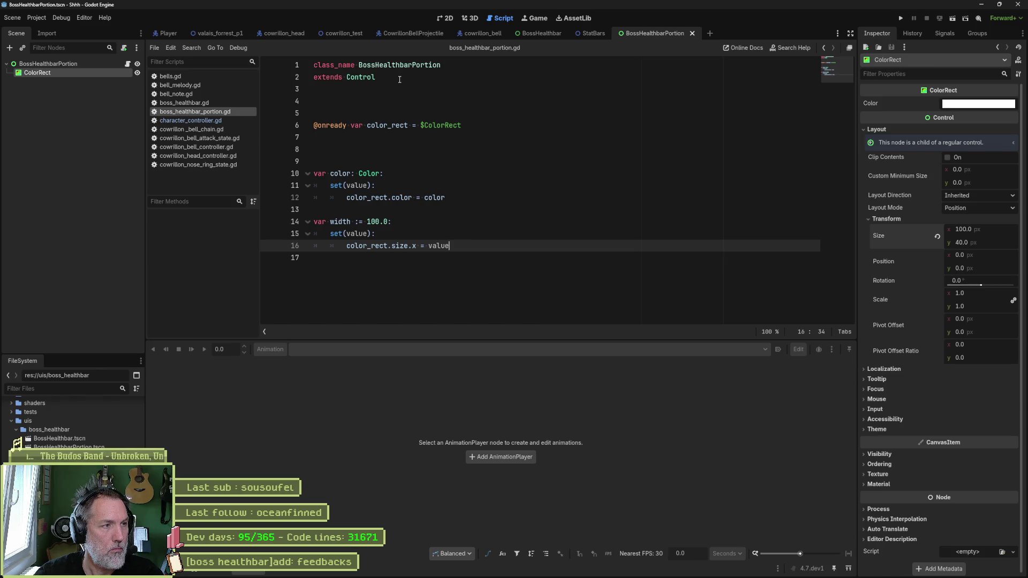
click(540, 34)
click(235, 102)
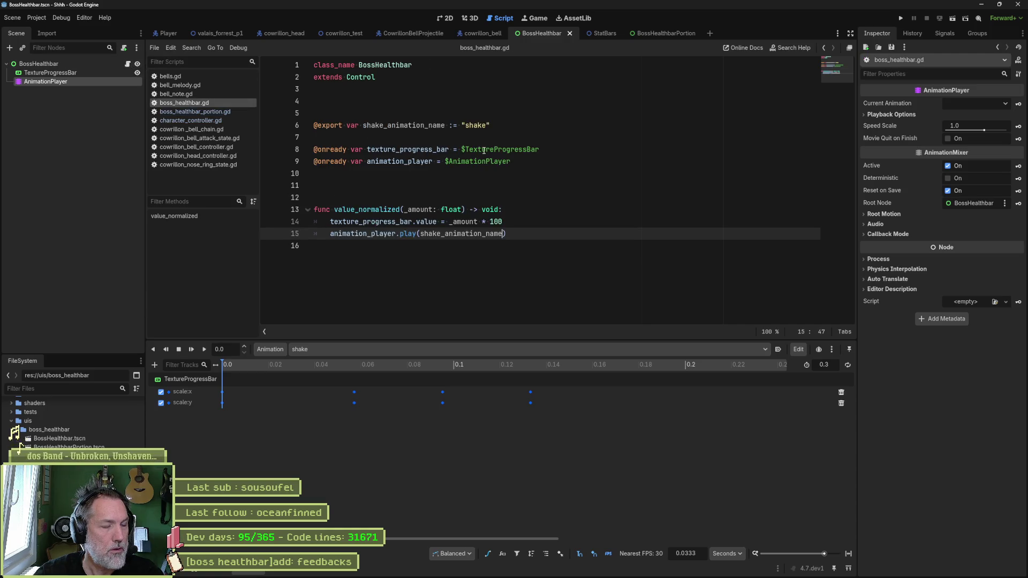
click(534, 125)
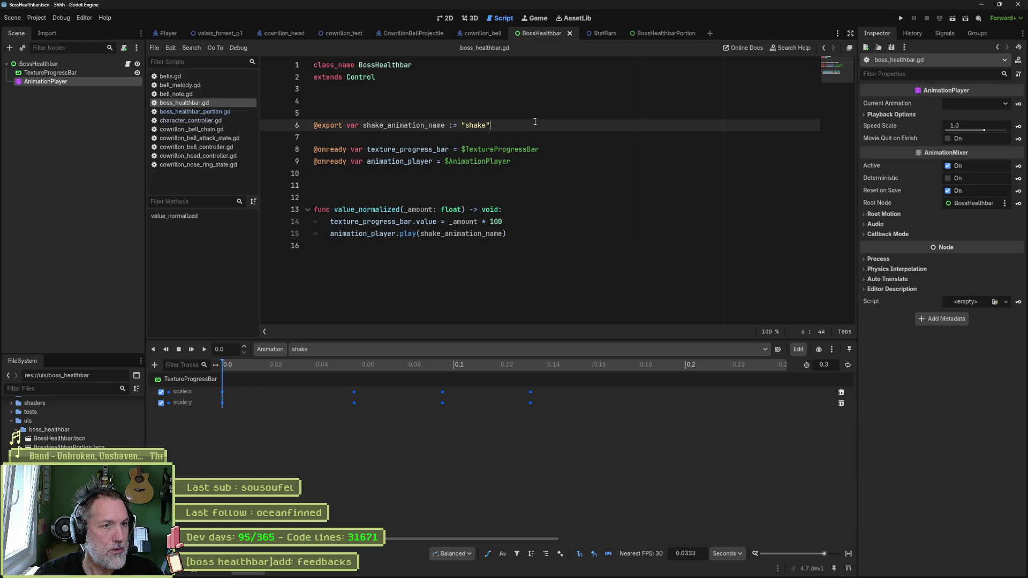
key(Return)
text(@export var )
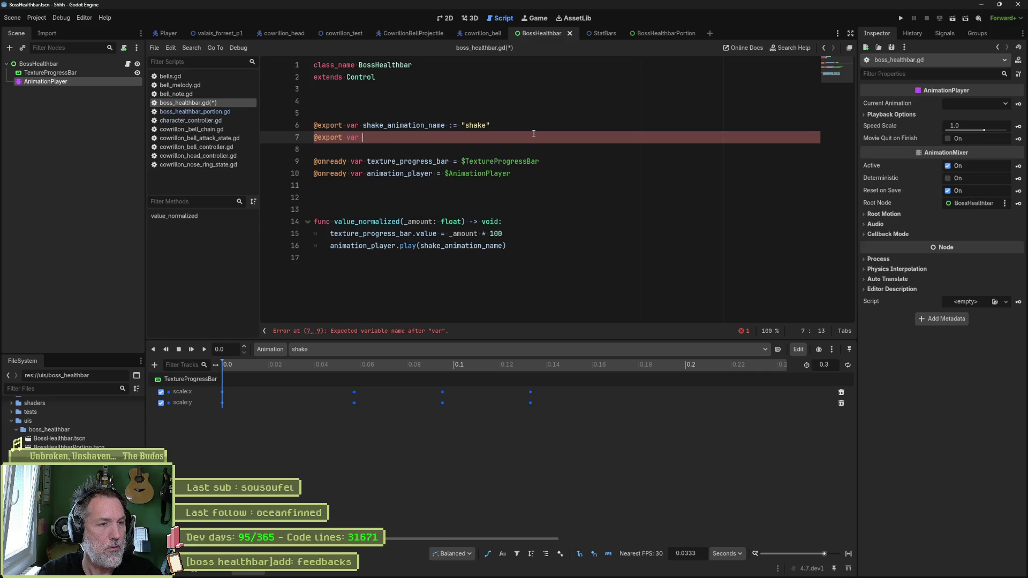
text(portion)
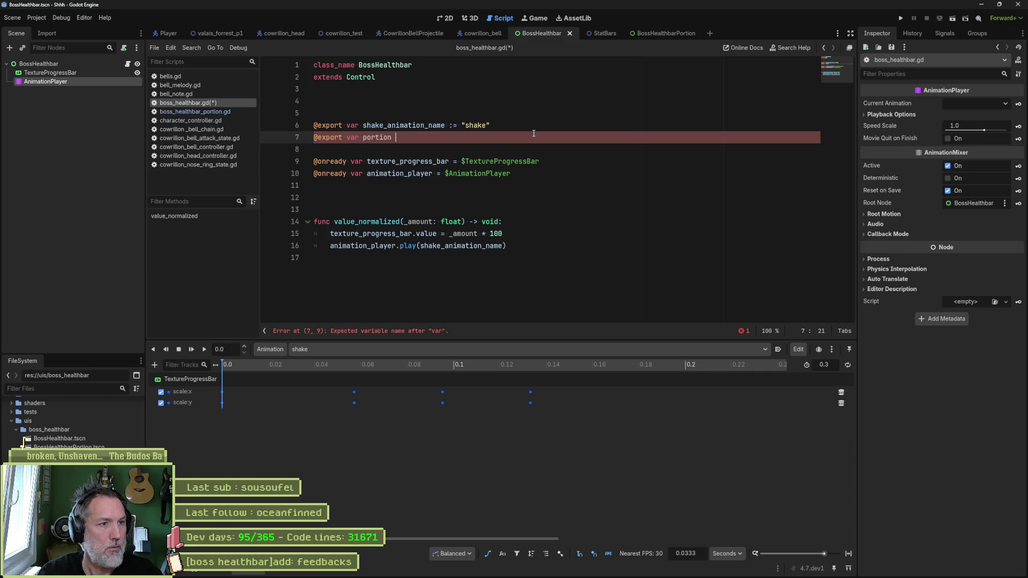
key(BackSpace)
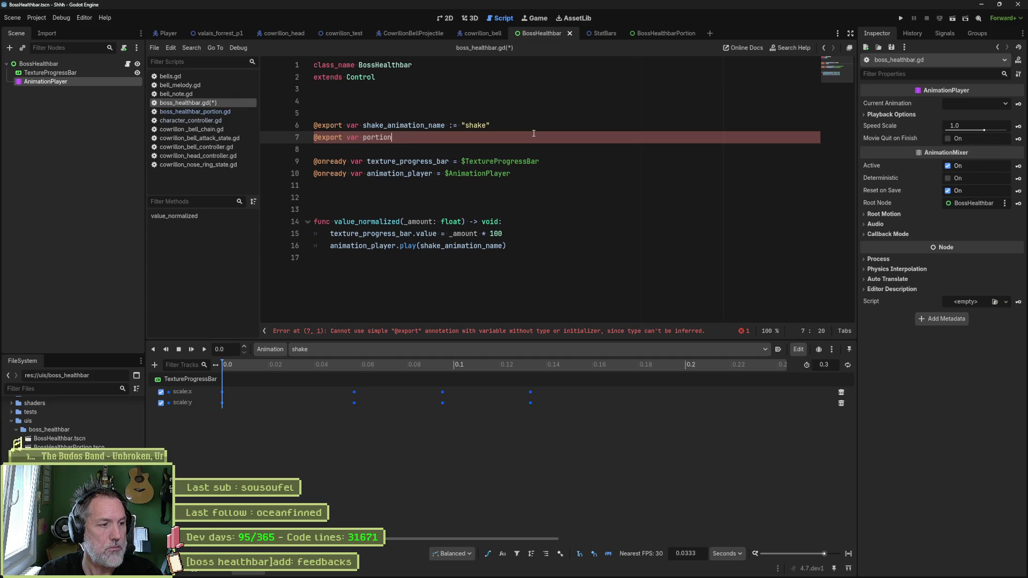
text(:)
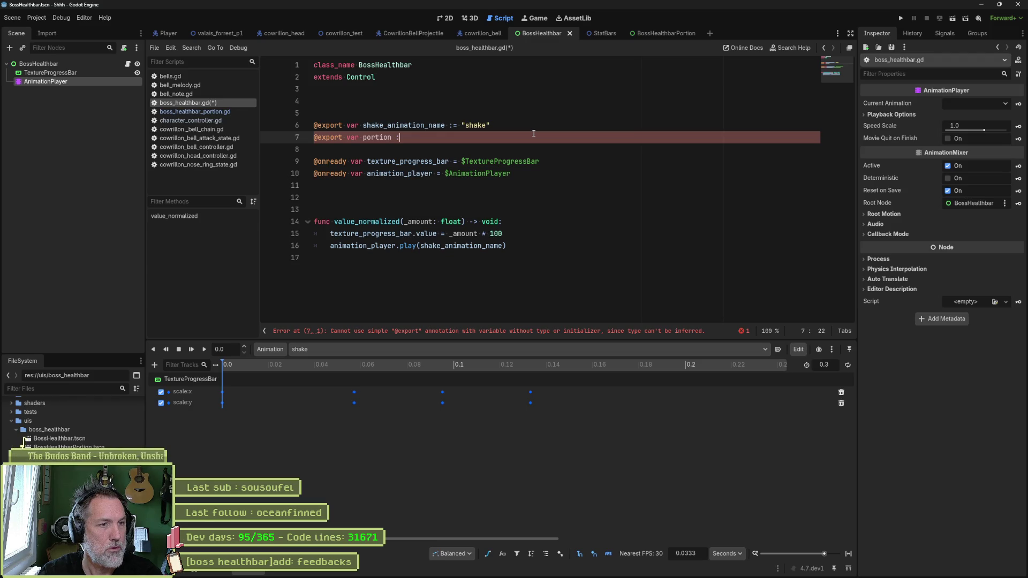
text(Pac)
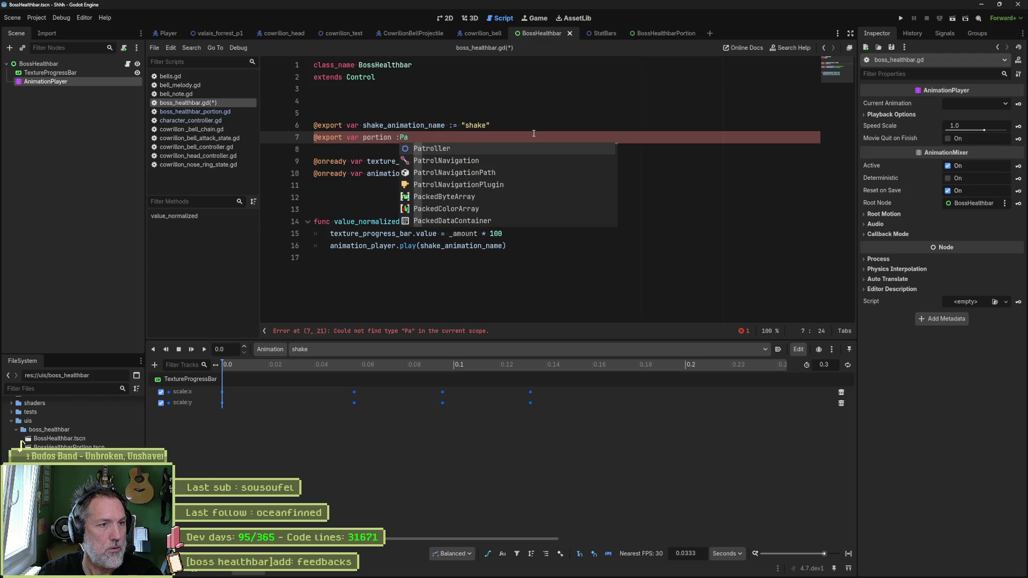
text(kedS)
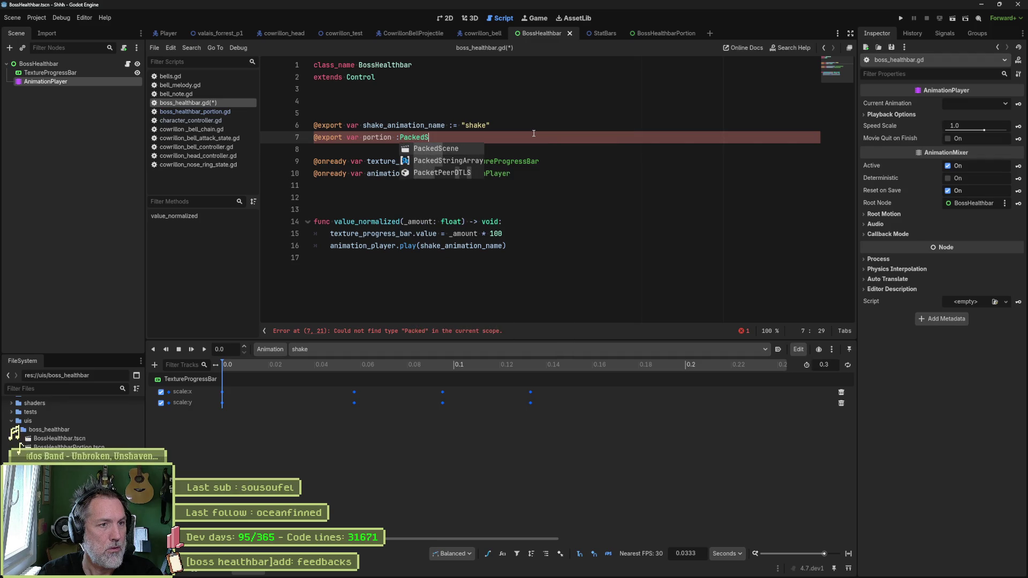
key(Return)
key(ctrl+s)
click(73, 66)
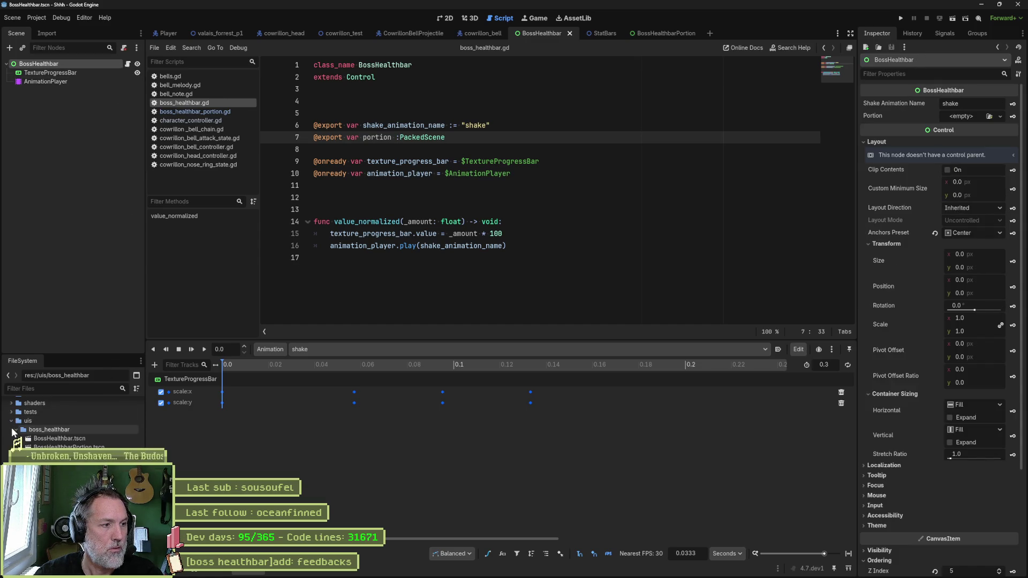
mouse_move(68, 447)
mouse_down()
mouse_move(833, 201)
mouse_move(962, 114)
mouse_up()
- Save the scene and start a new line after line 16 in value_normalized
key(ctrl+s)
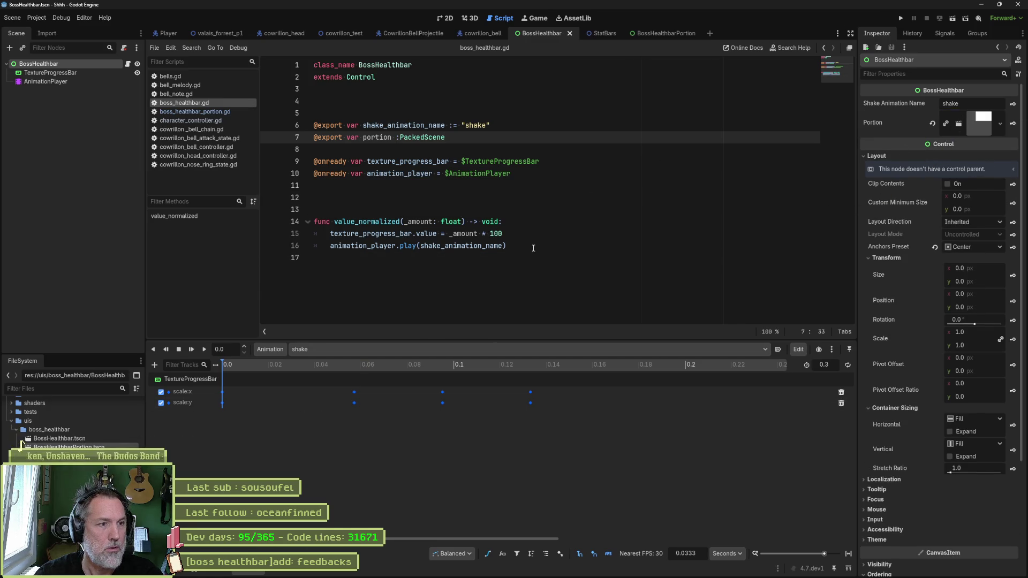
click(563, 196)
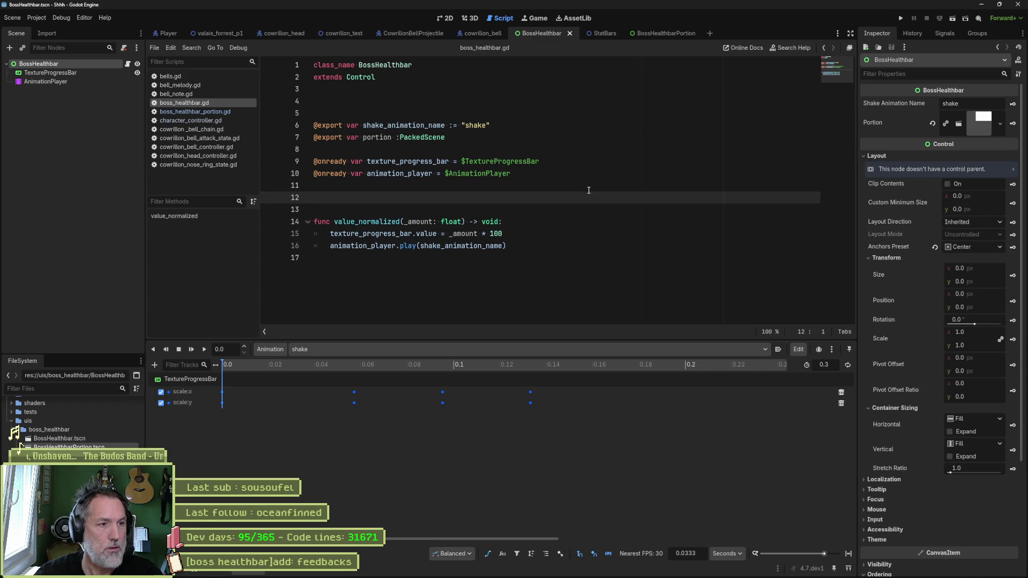
click(520, 247)
key(Return)
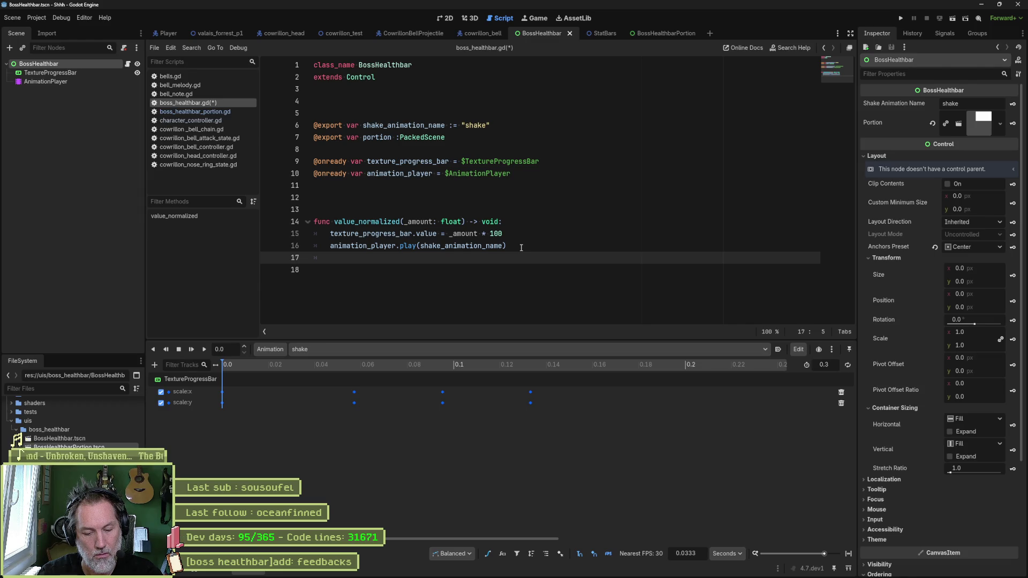
- Call _create_portion() in value_normalized and declare func _create_portion() -> void:
text(c)
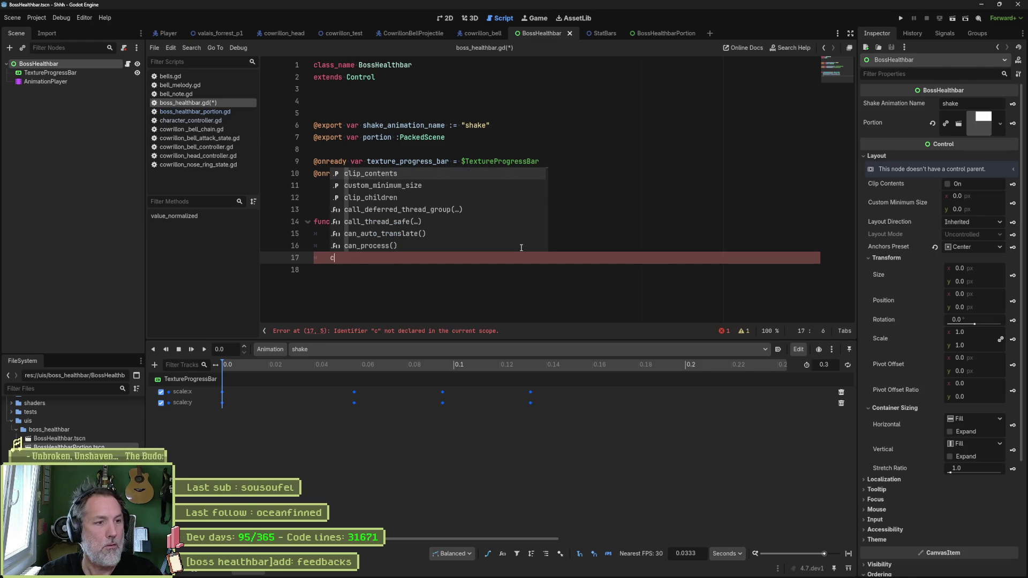
text(reate_portion())
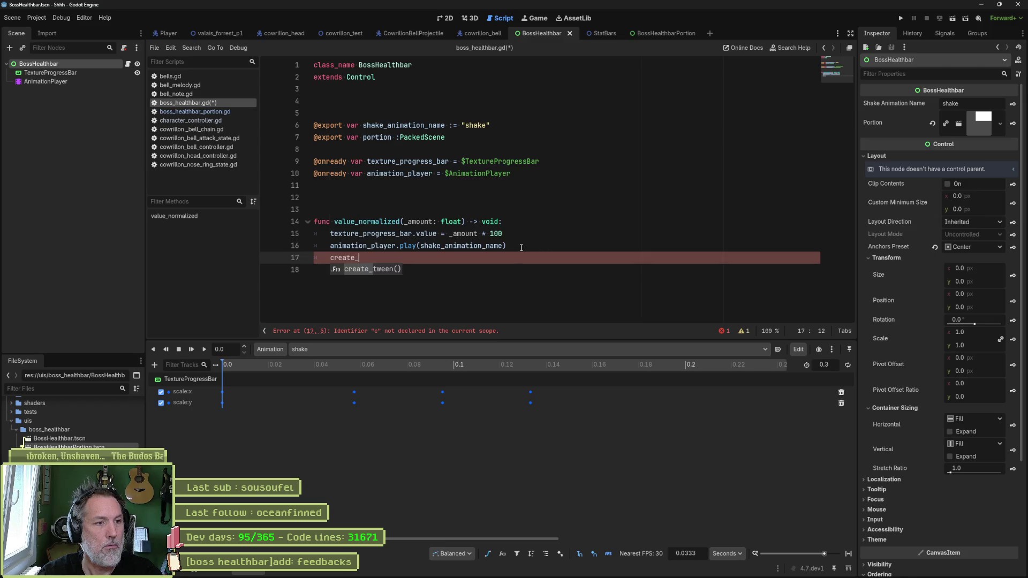
key(Home)
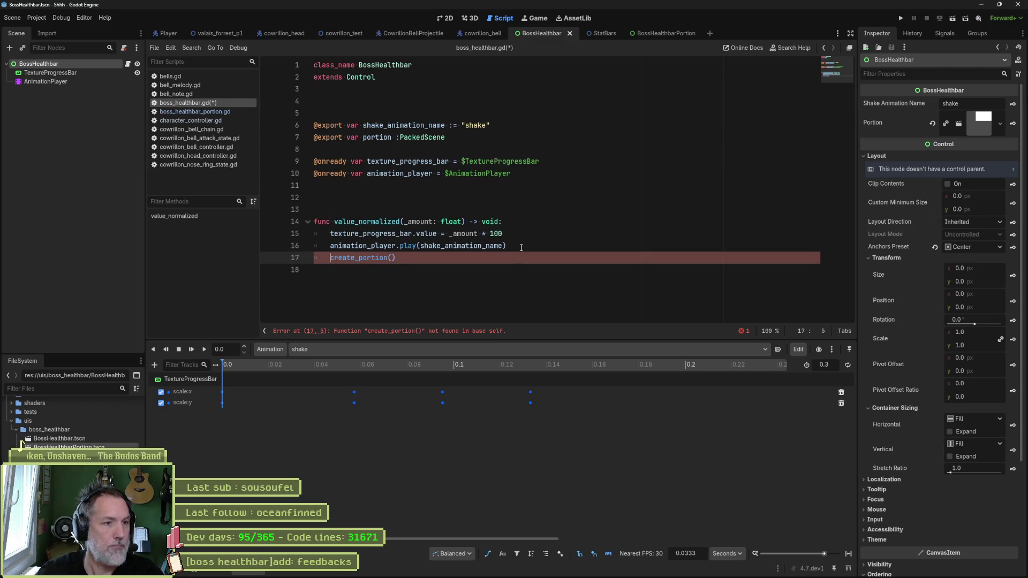
text(_)
key(Escape)
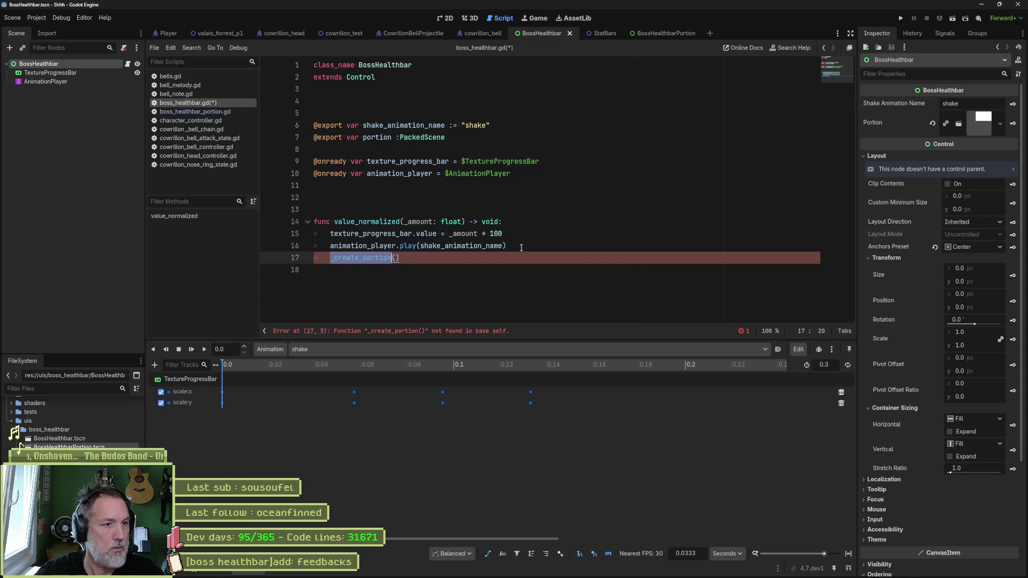
key(Down)
key(Return)
key(Return)
text(func _create_portion)
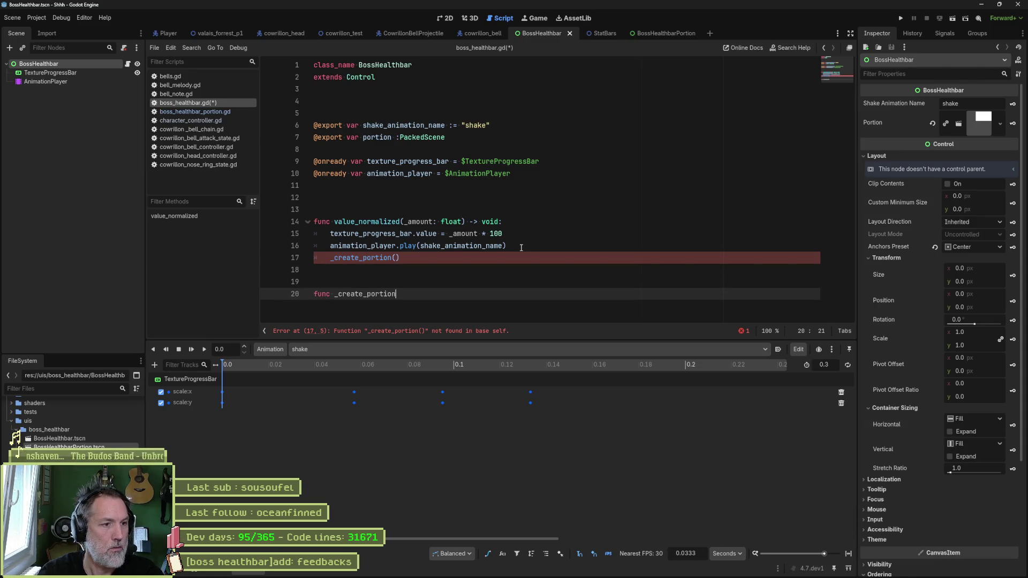
text(() -> void:)
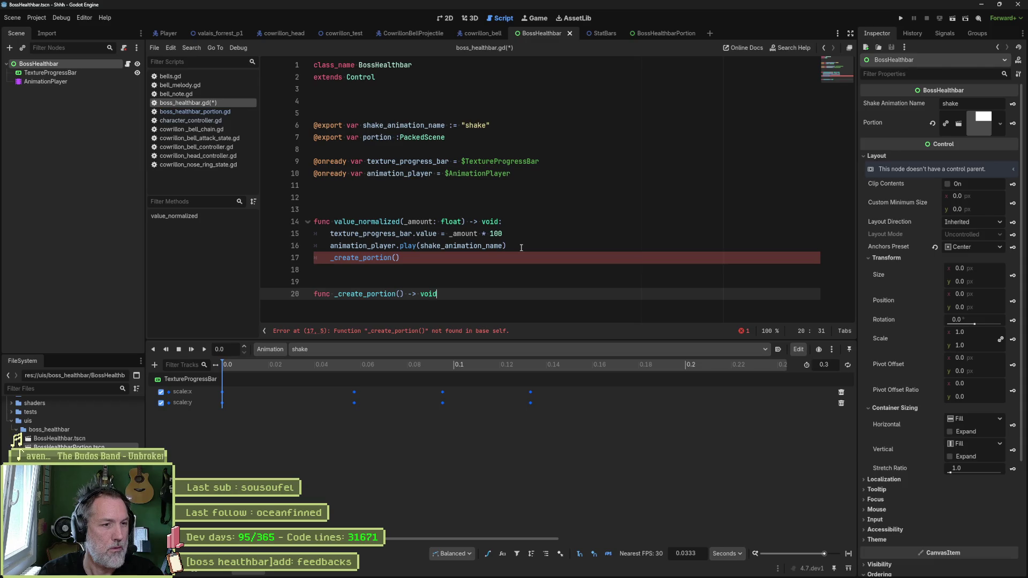
key(Return)
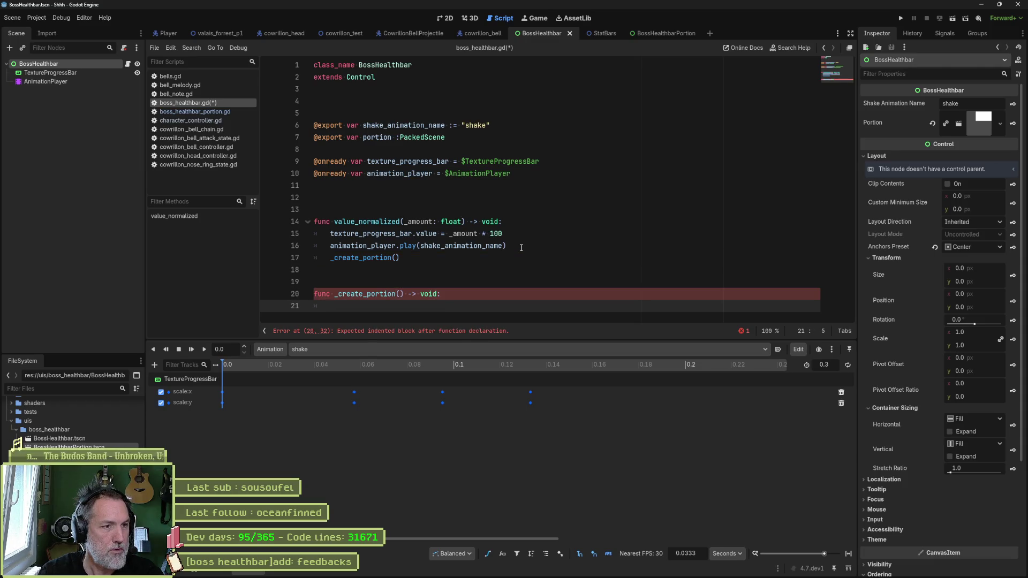
- Instantiate portion into var instance, add it with add_child(instance), and save
text(var instance = )
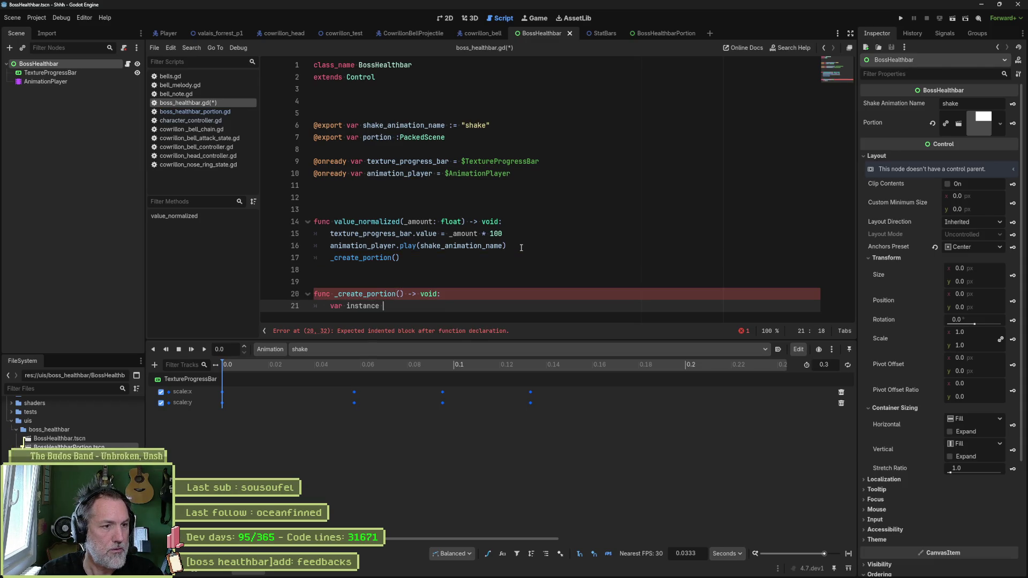
text(po)
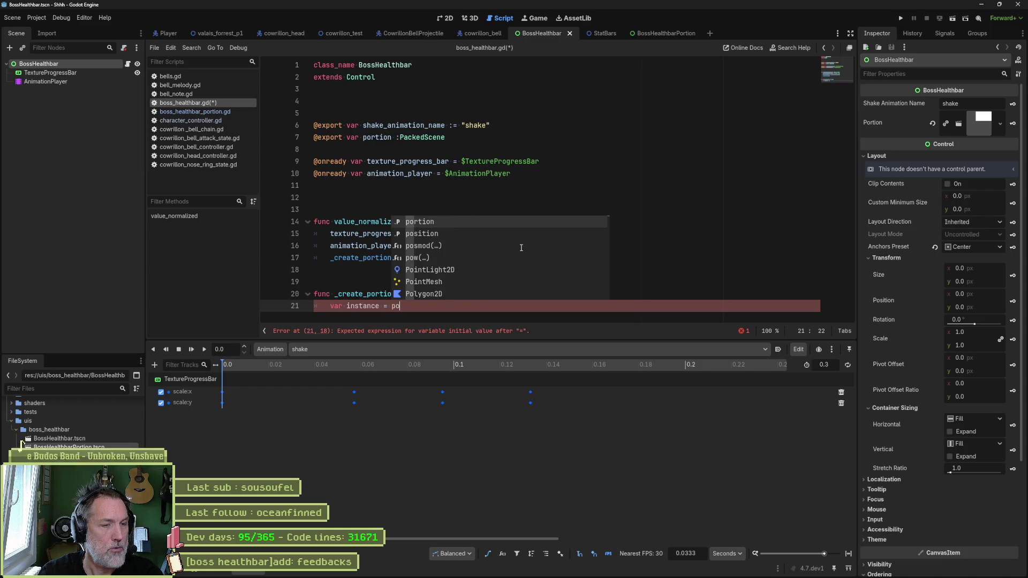
key(Return)
text(.)
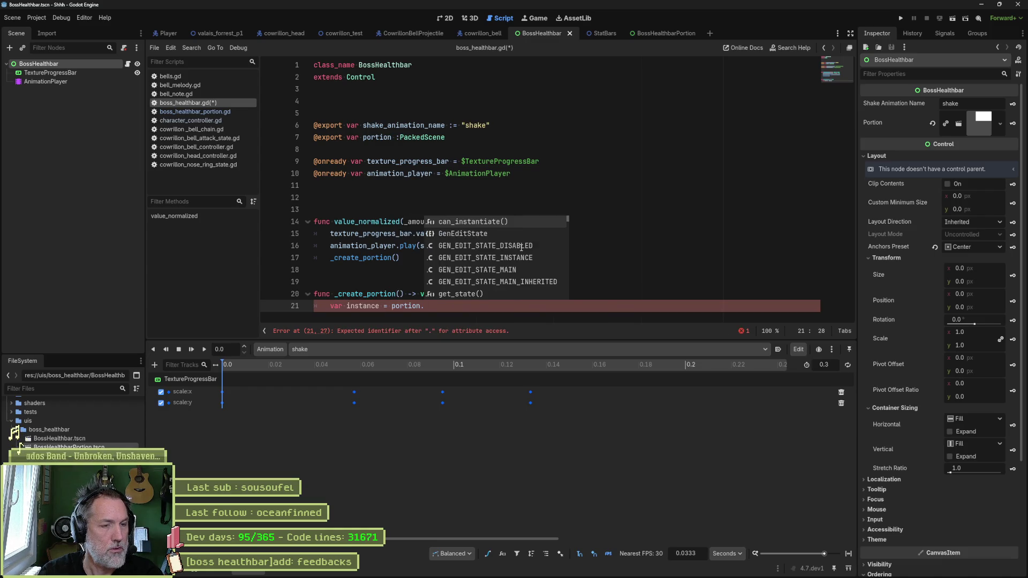
text(inst)
key(Return)
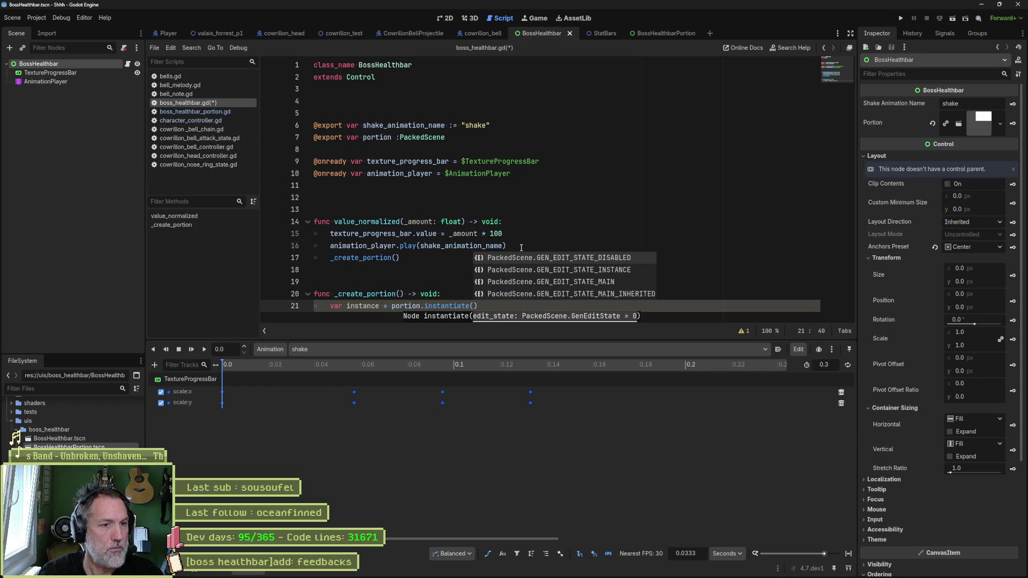
text())
key(Return)
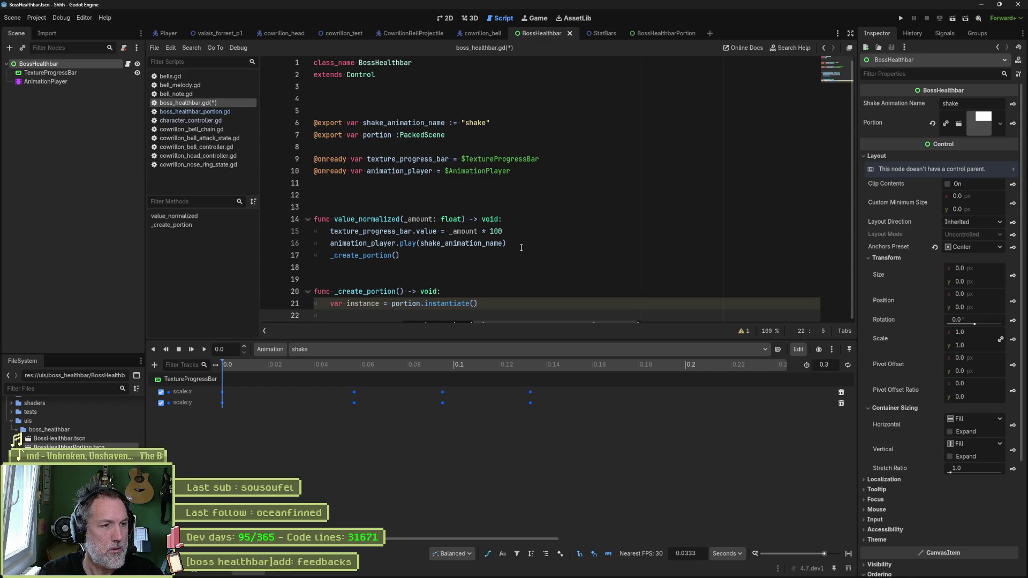
text(add_ch)
key(Return)
text(instance)
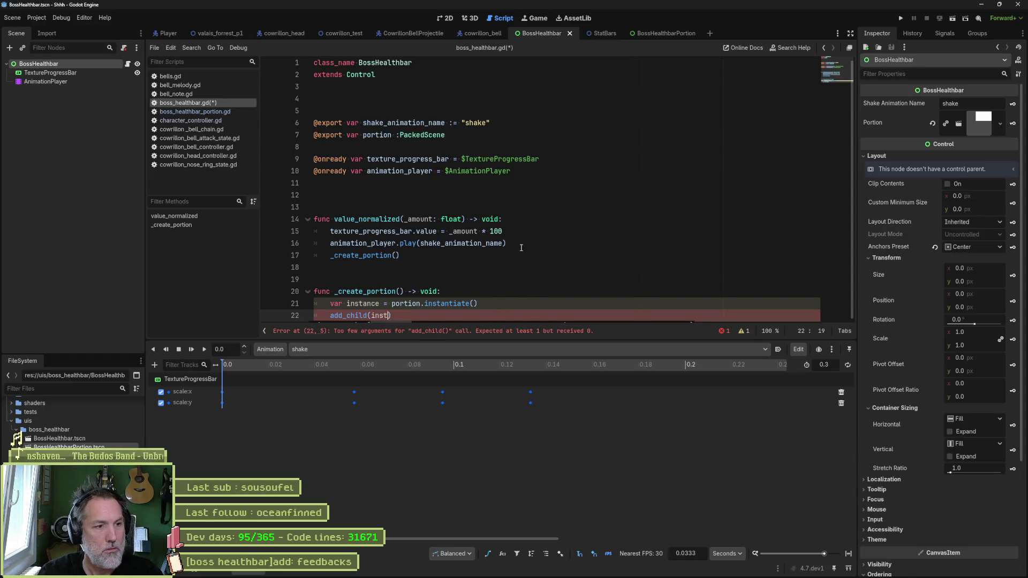
key(ctrl+s)
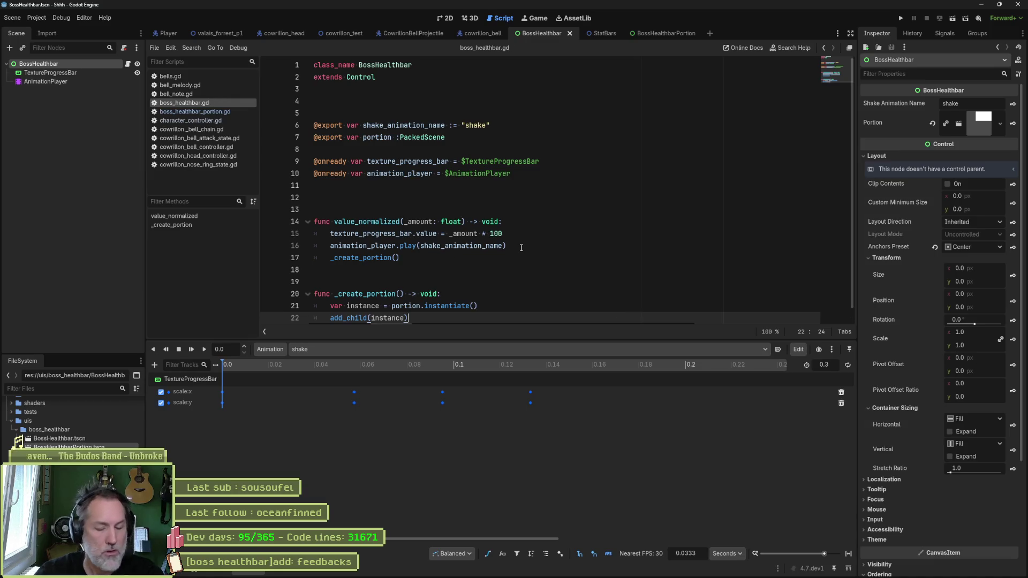
- Set instance.width to 200 and instance.color to a picked magenta Color, then save
key(shift+Home)
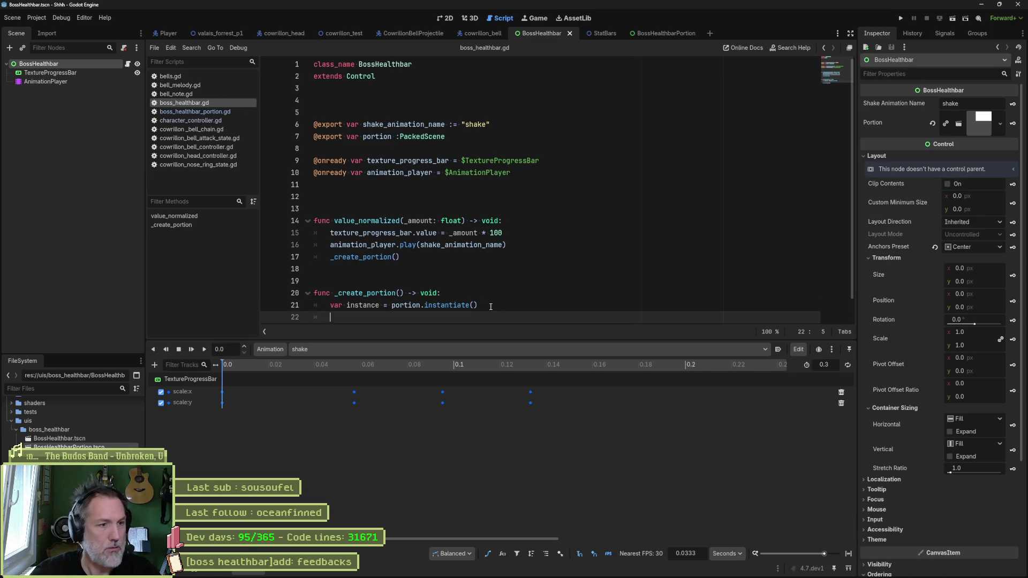
text(instance.)
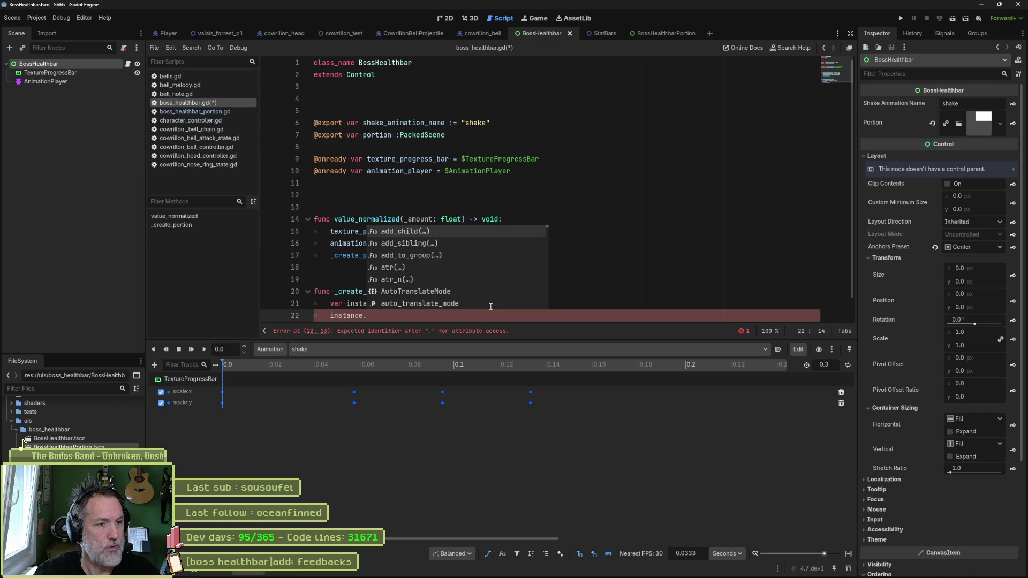
text(width )
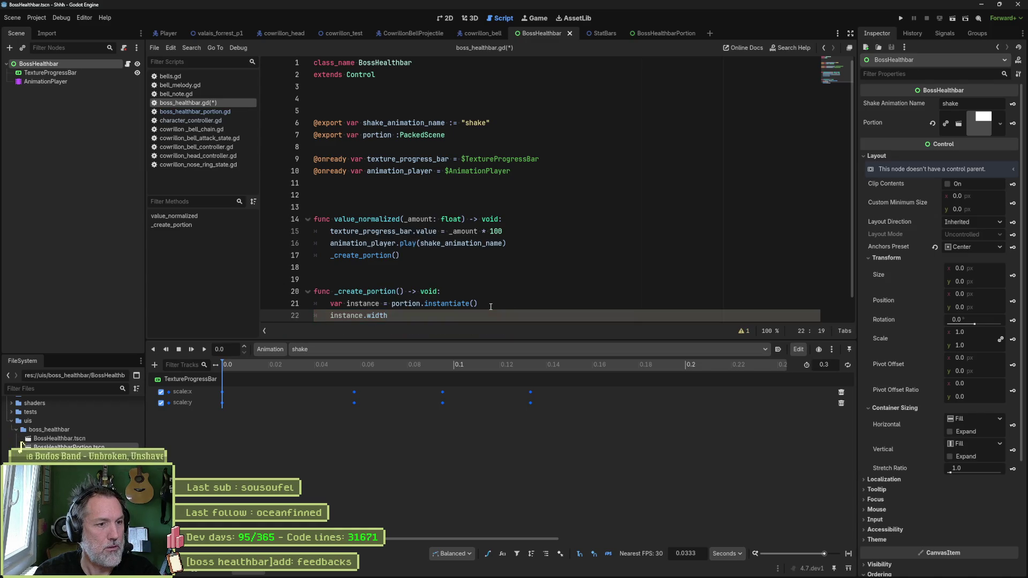
text(= 200)
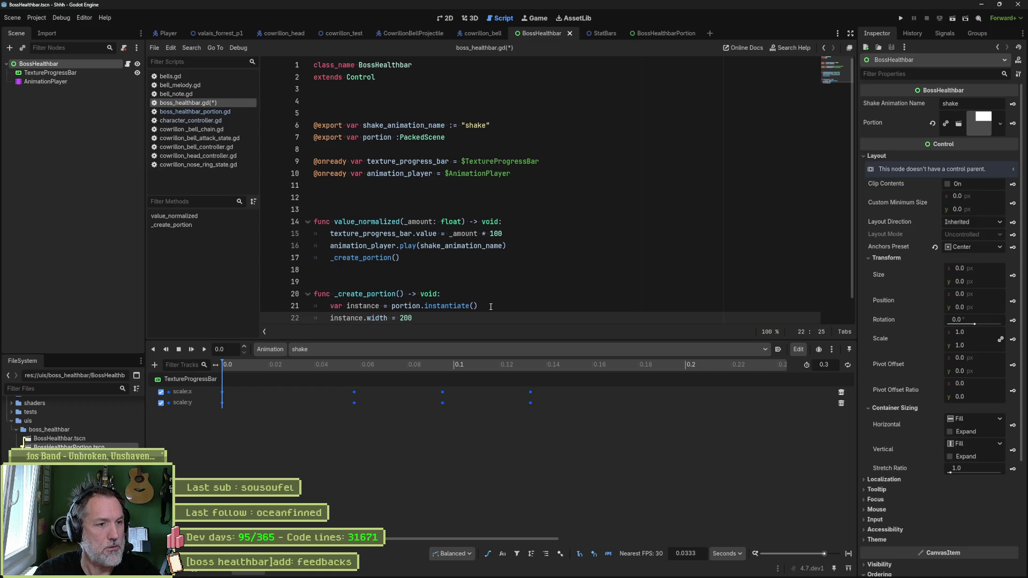
key(Return)
text(instance.color ))
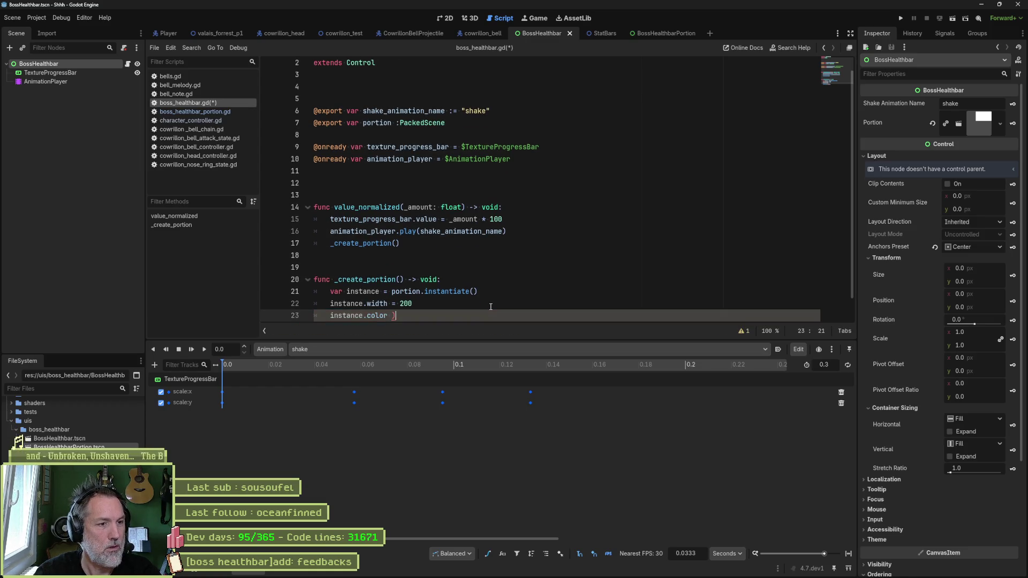
text(  Color()
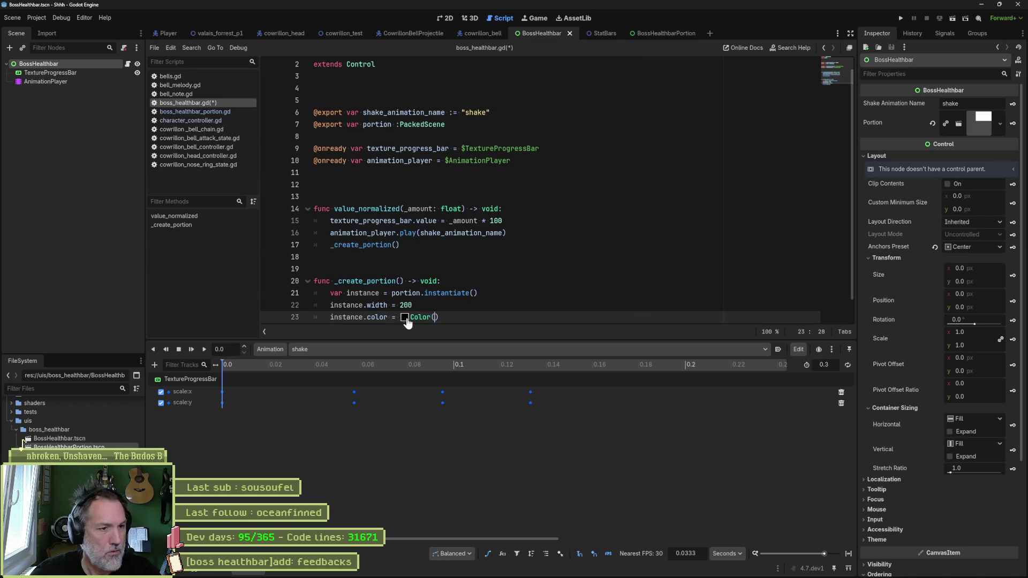
click(405, 317)
drag(516, 122, 517, 83)
click(503, 111)
click(601, 204)
key(ctrl+s)
scroll(484, 306, down, 1)
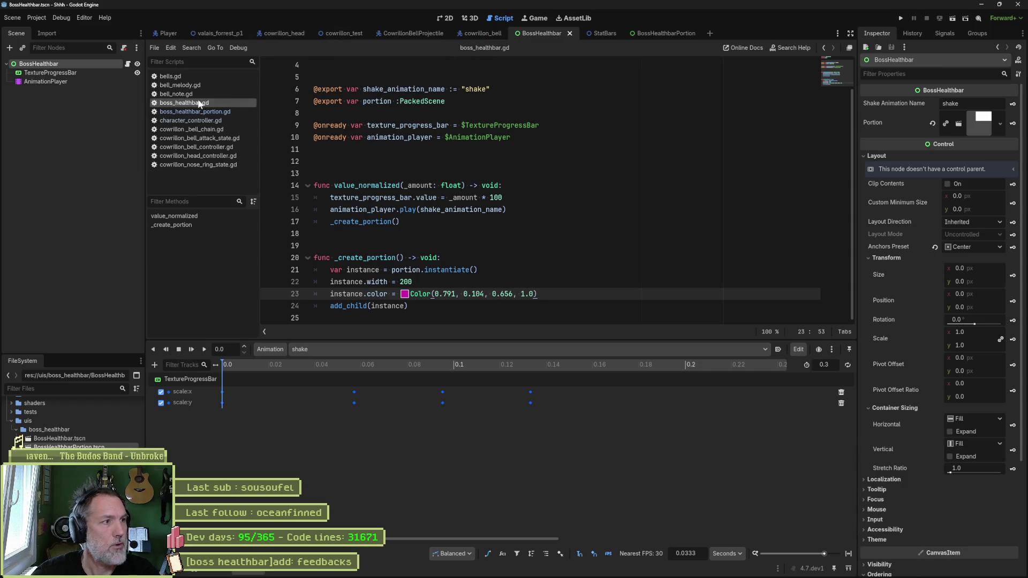
click(529, 138)
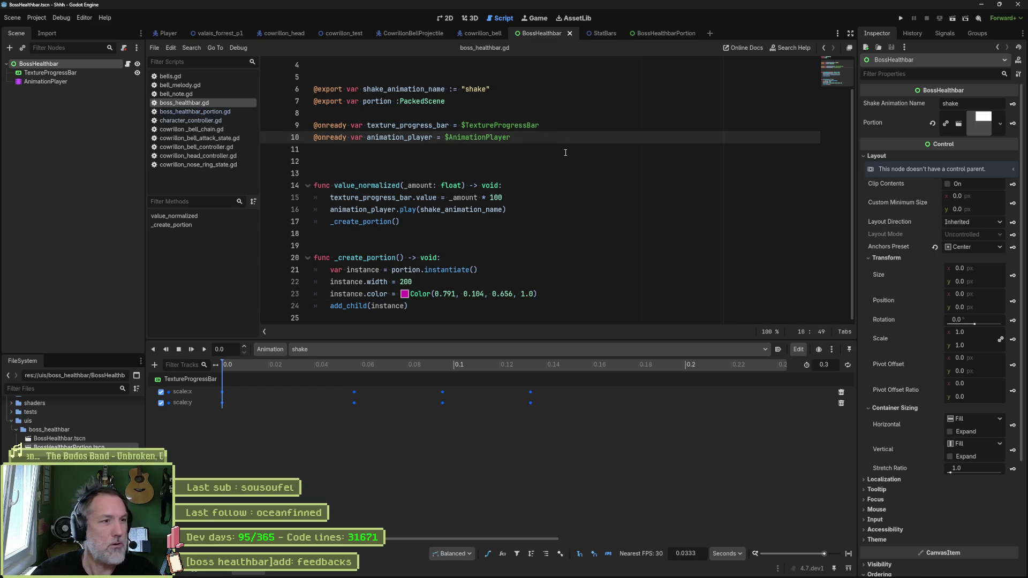
- Add an exported simulate_feedbacks variable defaulting to false below the portion export
key(Up)
key(Up)
key(Up)
key(Return)
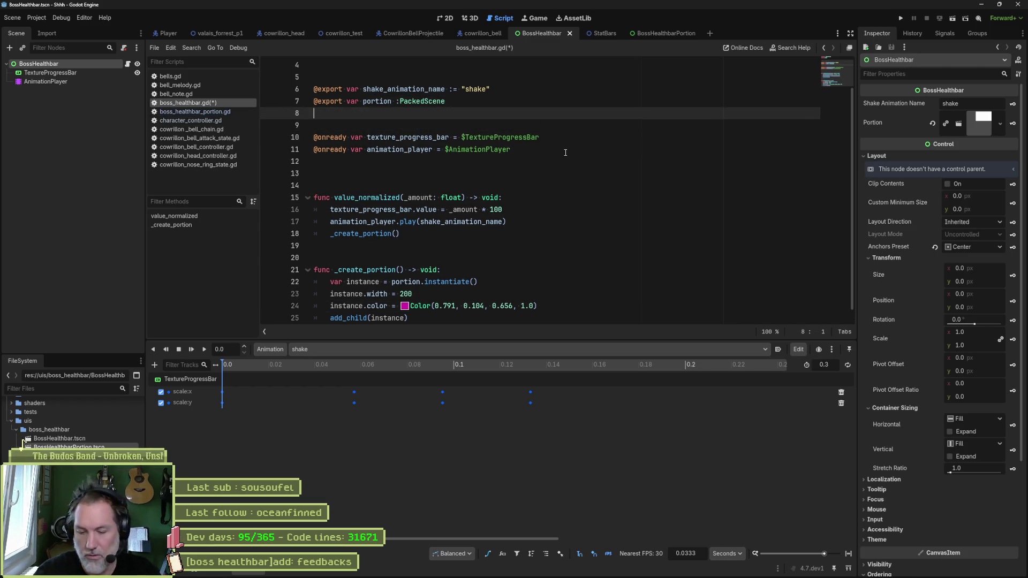
text(@export var s)
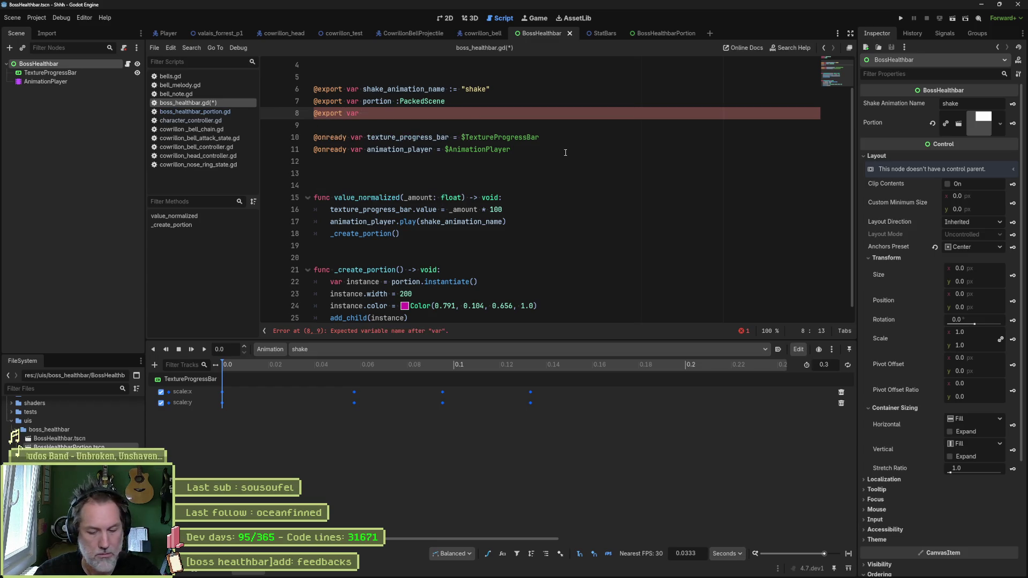
text(imulate_)
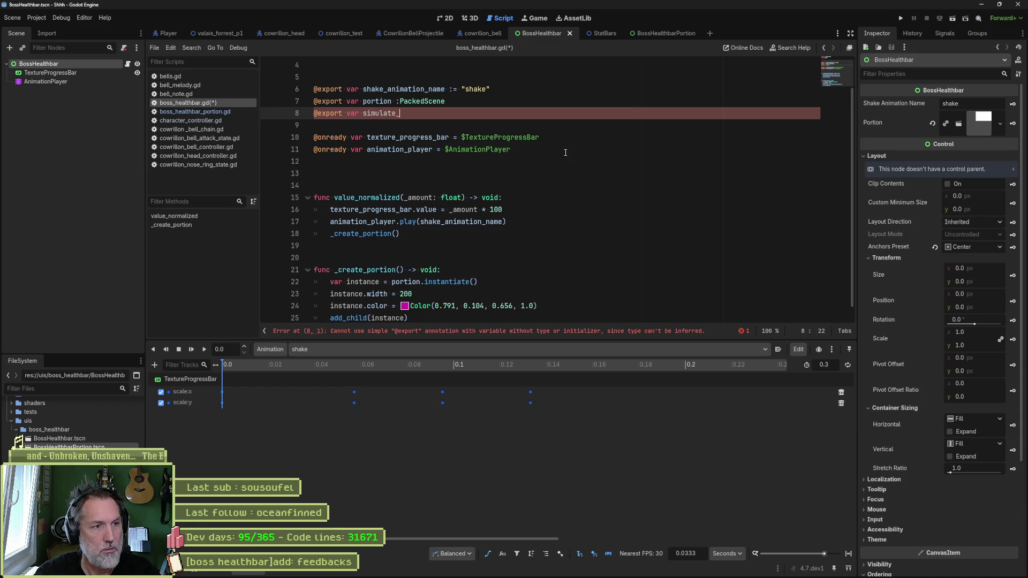
text(feedbacks)
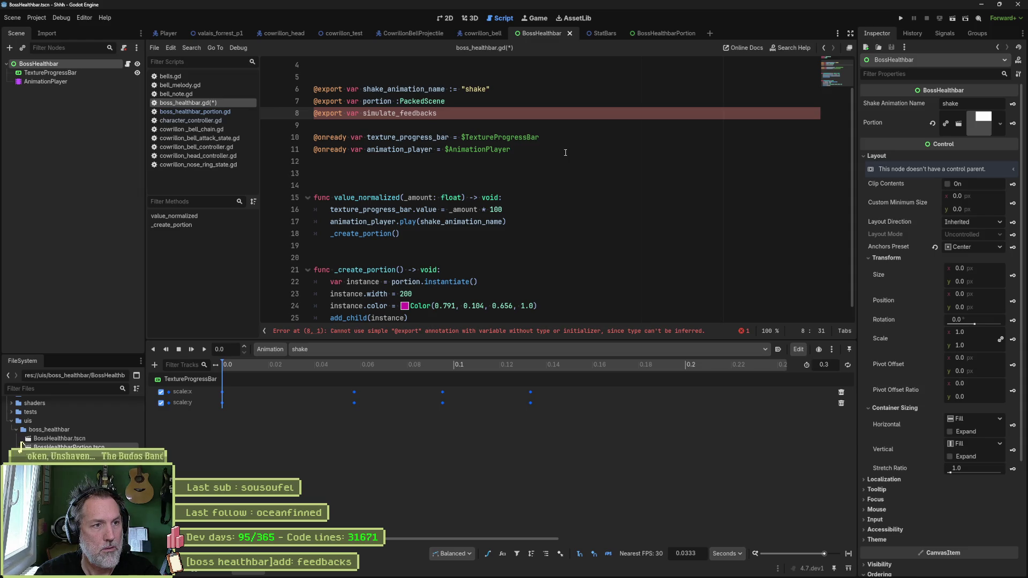
text(false)
- Add a _process function above value_normalized
click(493, 186)
key(Return)
key(Return)
key(Return)
key(Up)
key(Up)
text(func _p)
key(Return)
text(_)
key(ctrl+End)
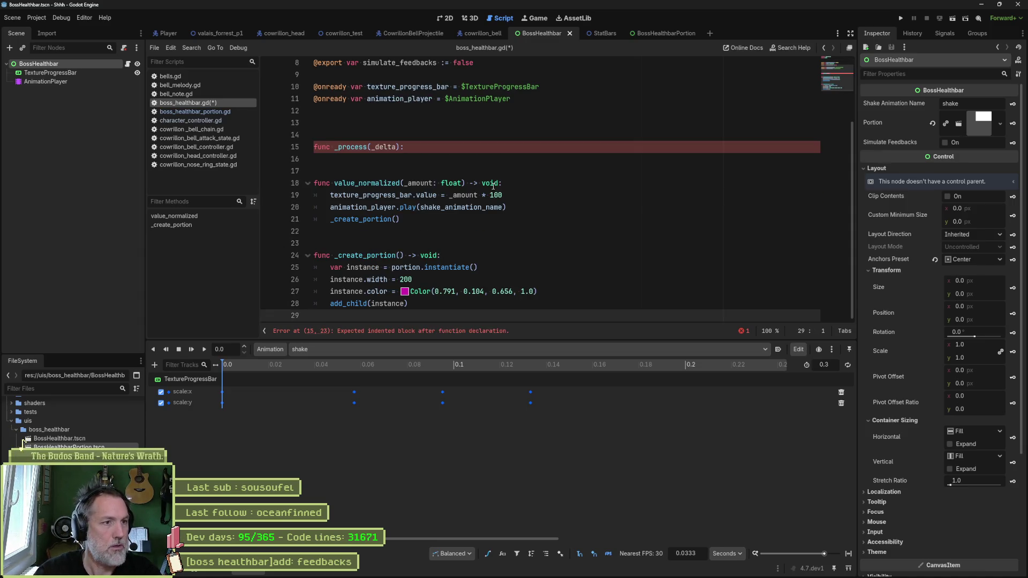
key(Up)
key(Up)
key(Up)
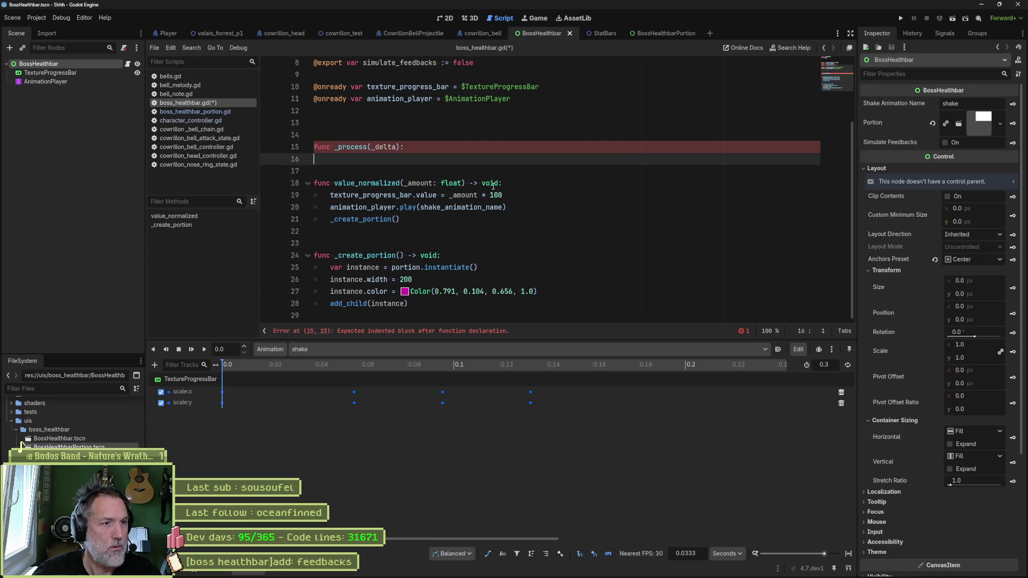
- In _process, when simulate is set, reset it to false and call value_normalized(10)
text(simul)
key(Return)
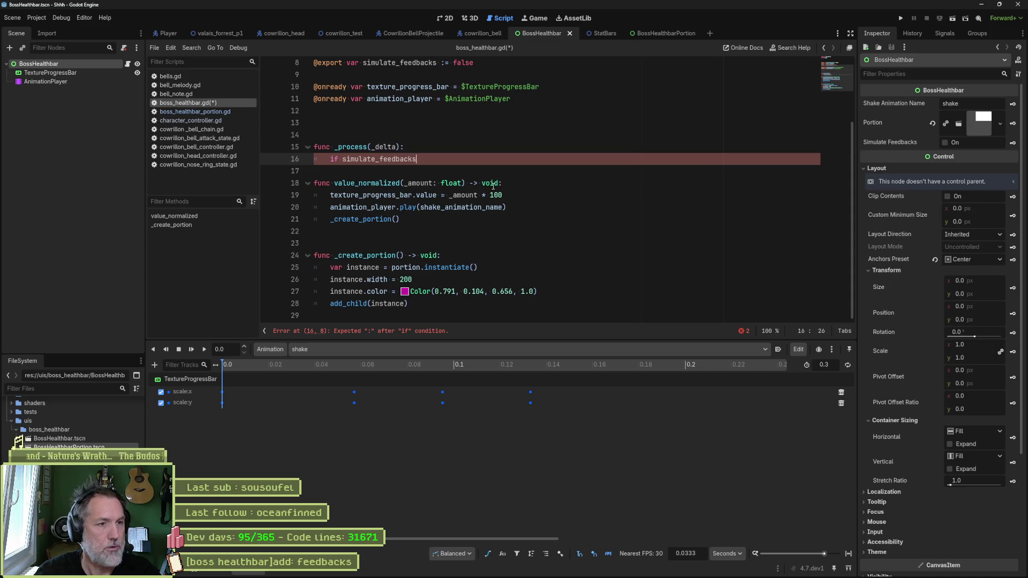
key(BackSpace)
key(BackSpace)
key(BackSpace)
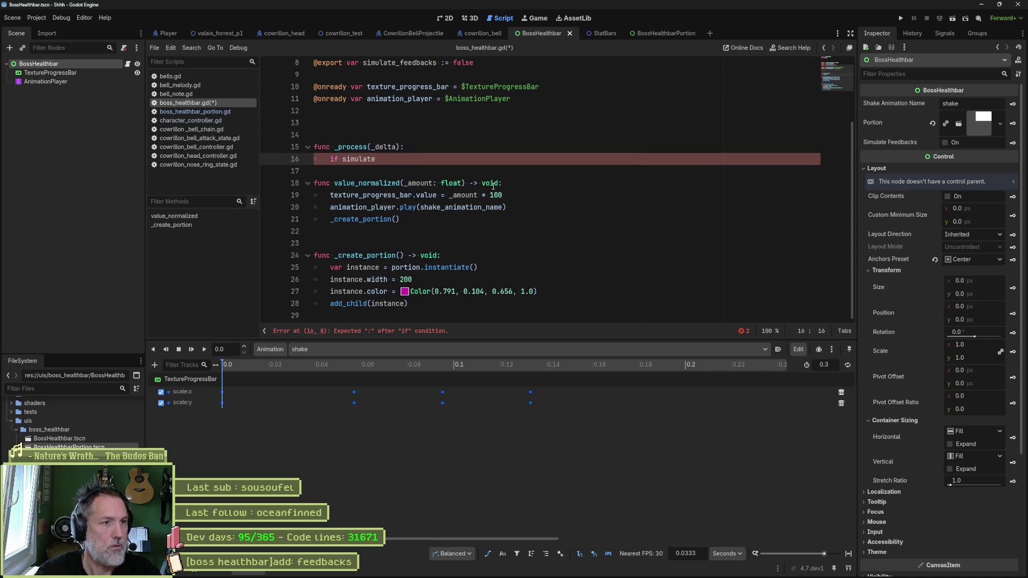
key(Return)
text(simulate )
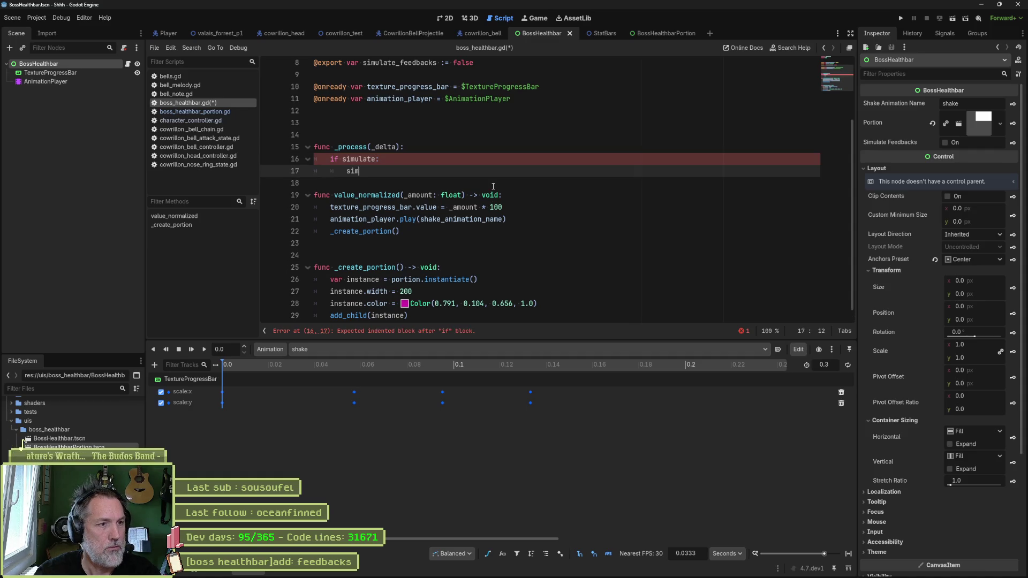
text(= false)
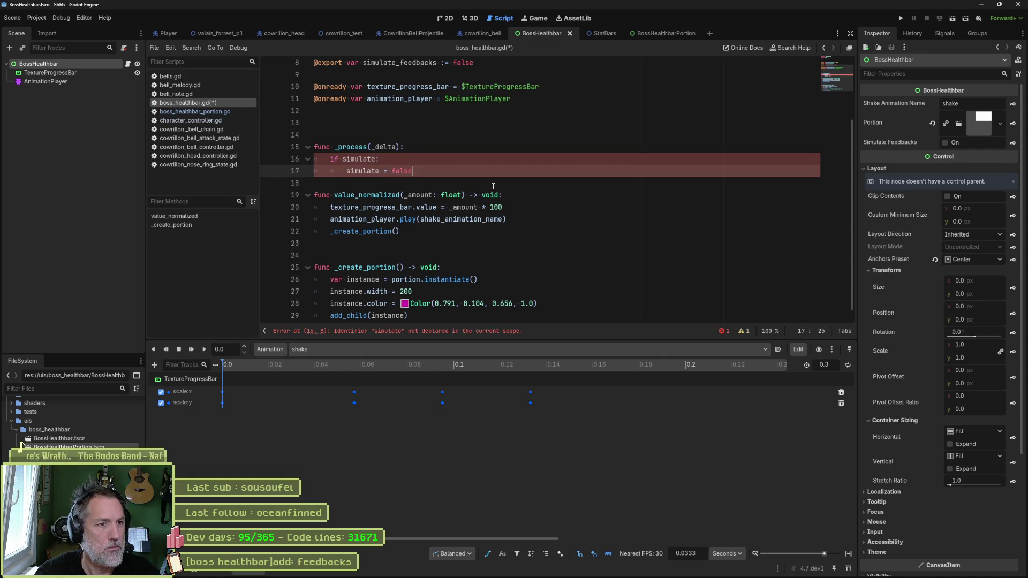
key(Return)
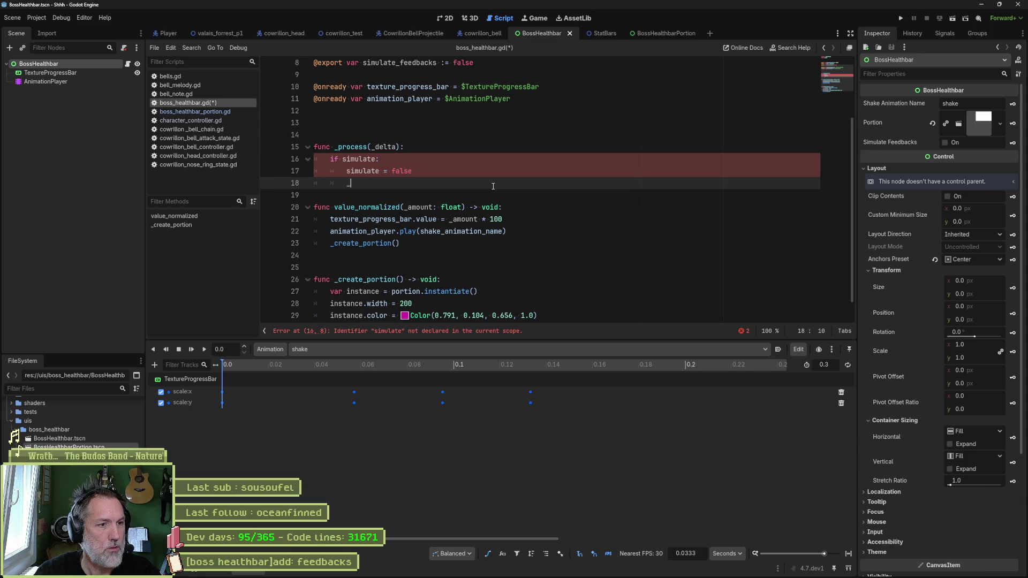
key(BackSpace)
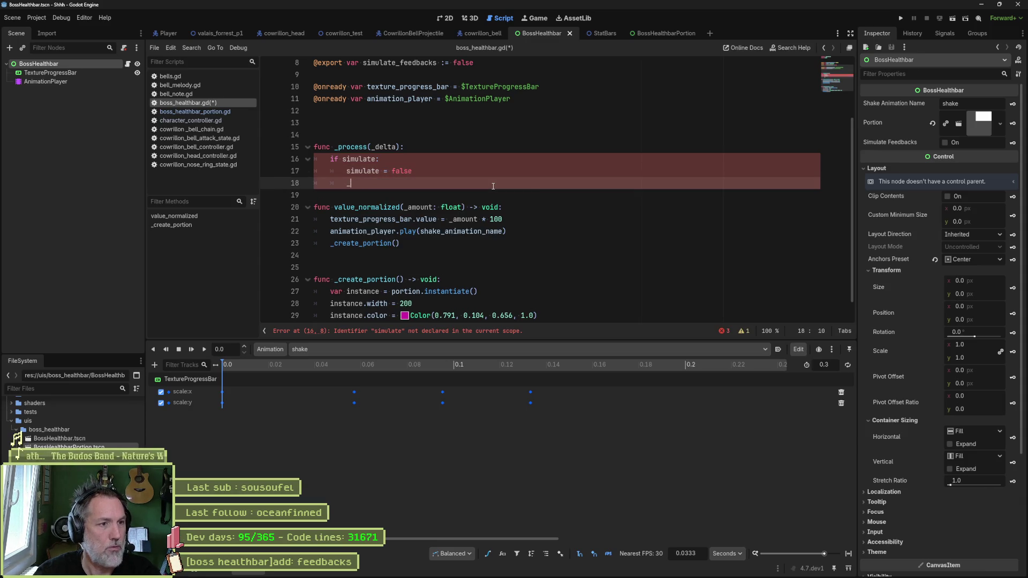
text(valu)
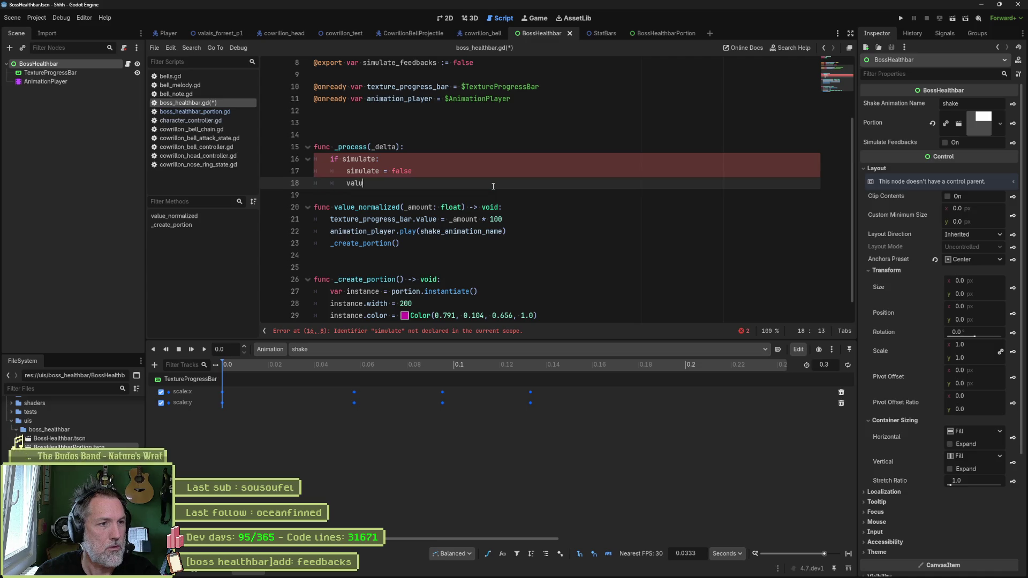
key(Return)
text(10)
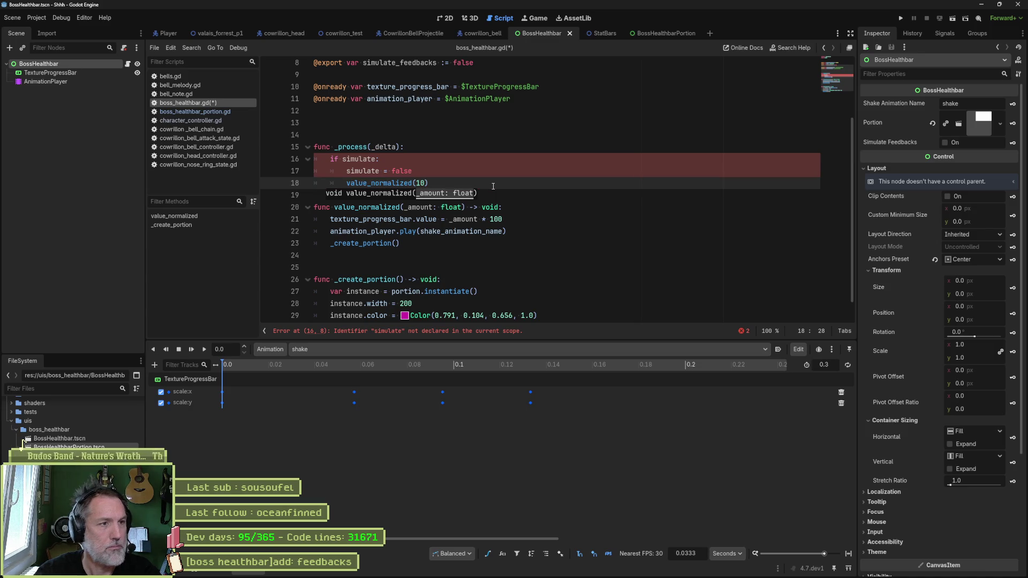
- Rename the exported variable to simulate, save the script, and run the scene
click(415, 166)
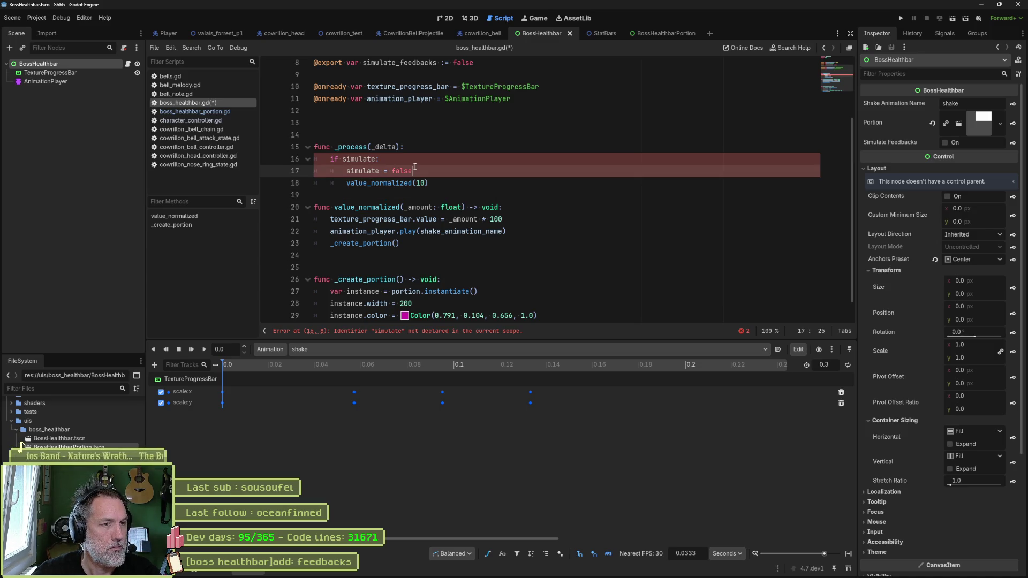
double_click(366, 159)
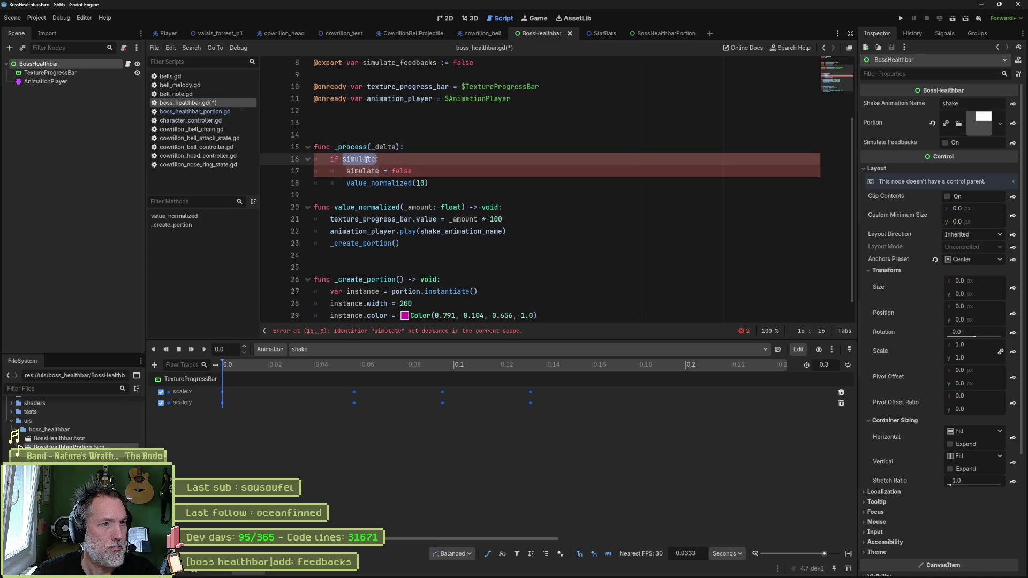
double_click(411, 63)
text(simulate)
key(ctrl+s)
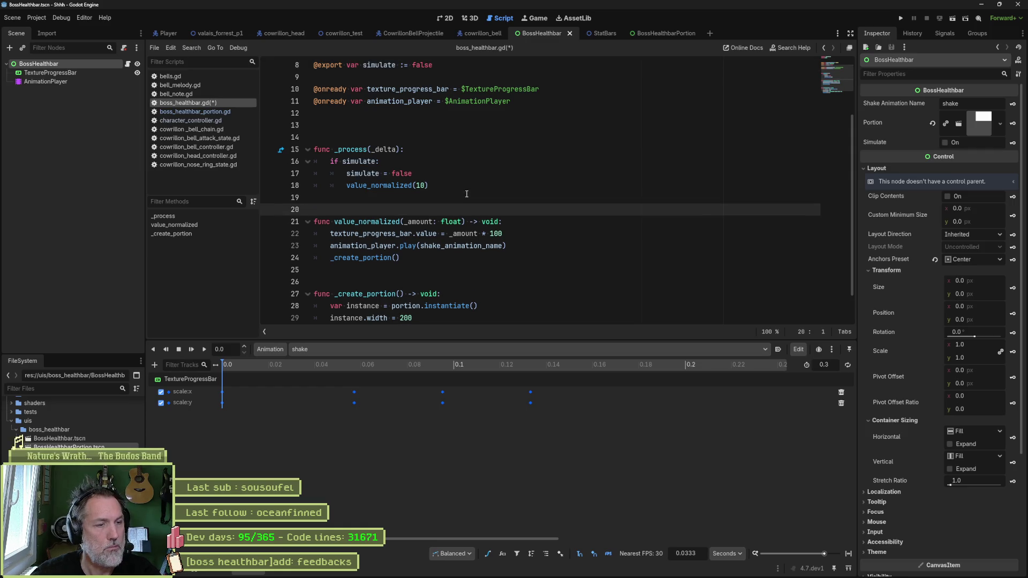
key(F6)
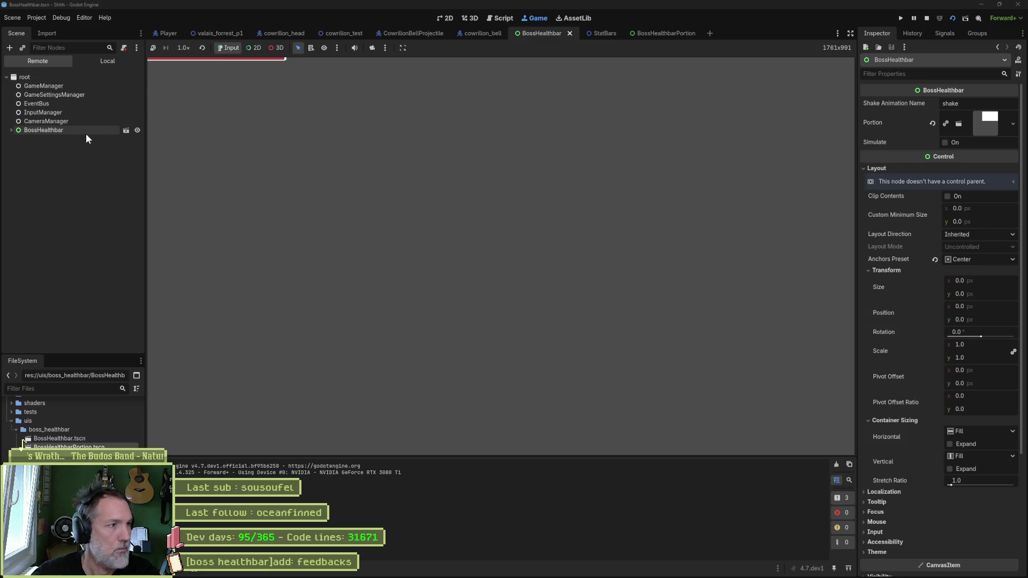
- Turn on Simulate for the running BossHealthbar, trace the null color_rect error to _create_portion, then stop the game
click(82, 131)
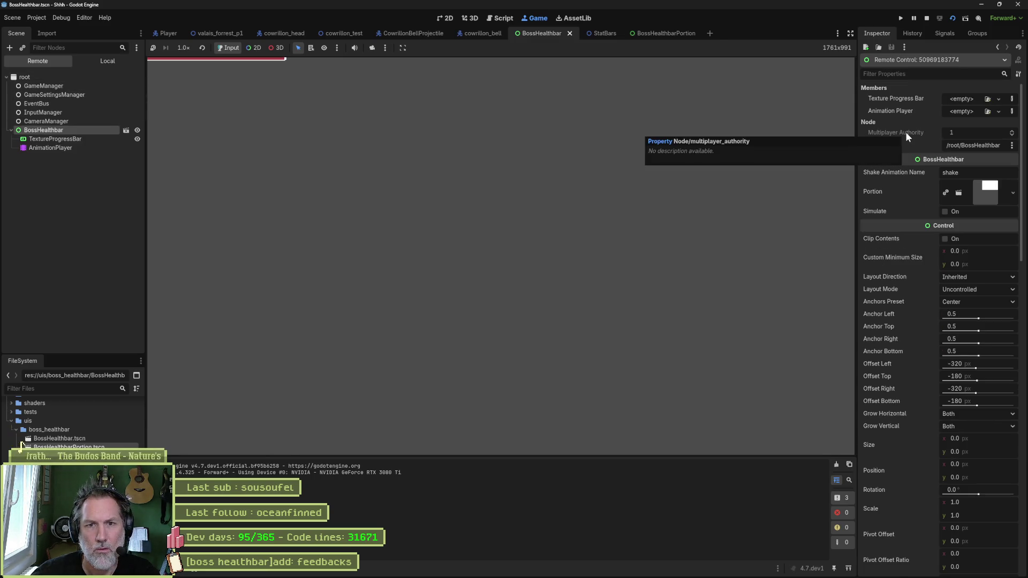
click(944, 211)
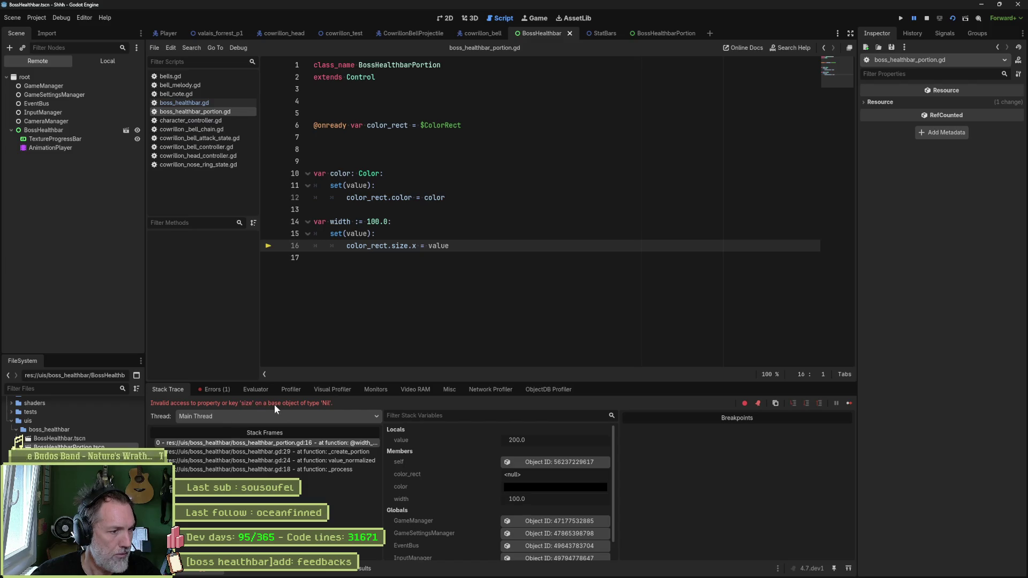
mouse_move(368, 246)
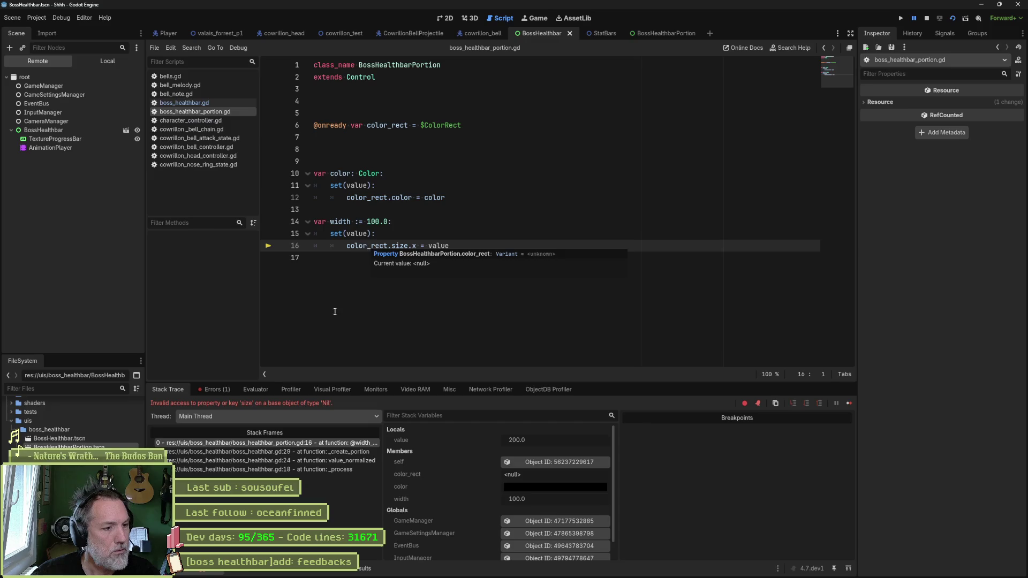
click(306, 452)
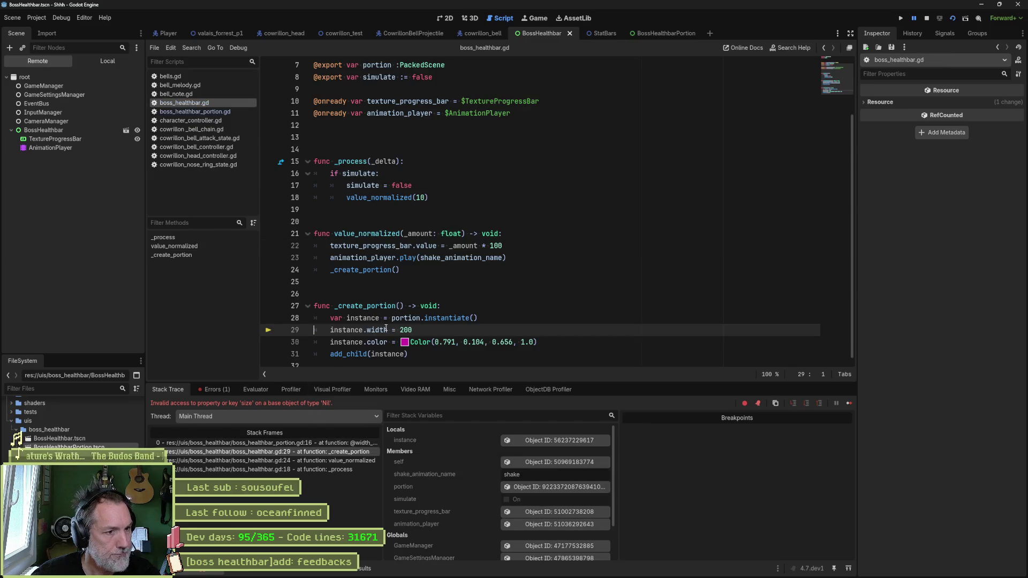
key(F8)
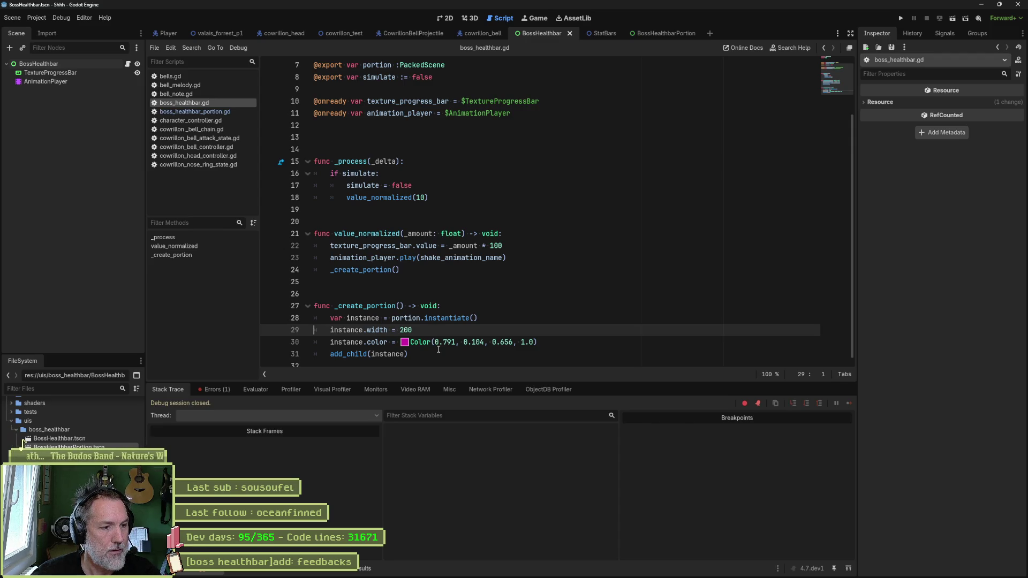
click(214, 390)
- Review the error's line in boss_healthbar_portion.gd, highlighting the color_rect declaration
click(236, 417)
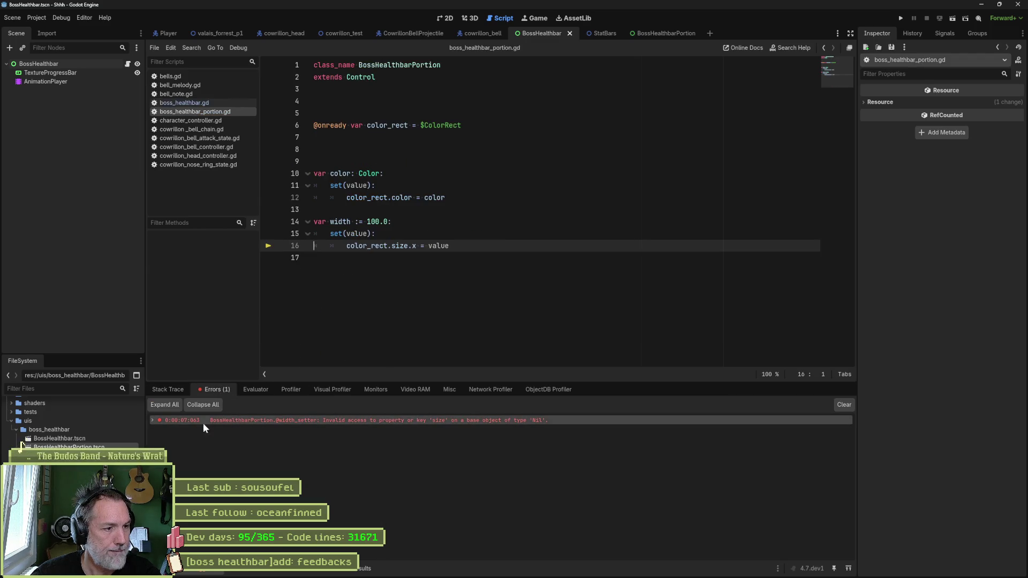
mouse_move(171, 422)
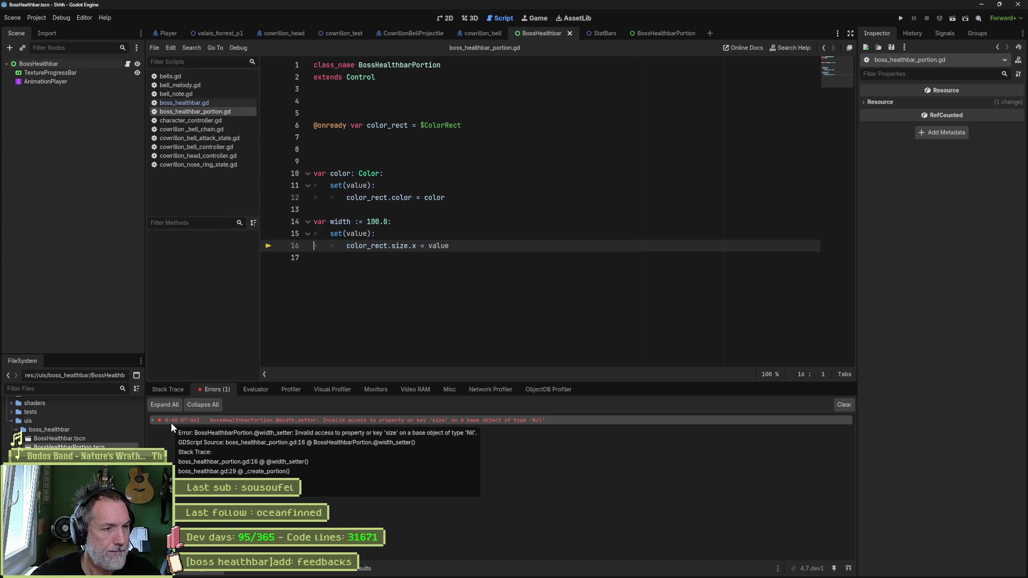
drag(368, 125, 469, 125)
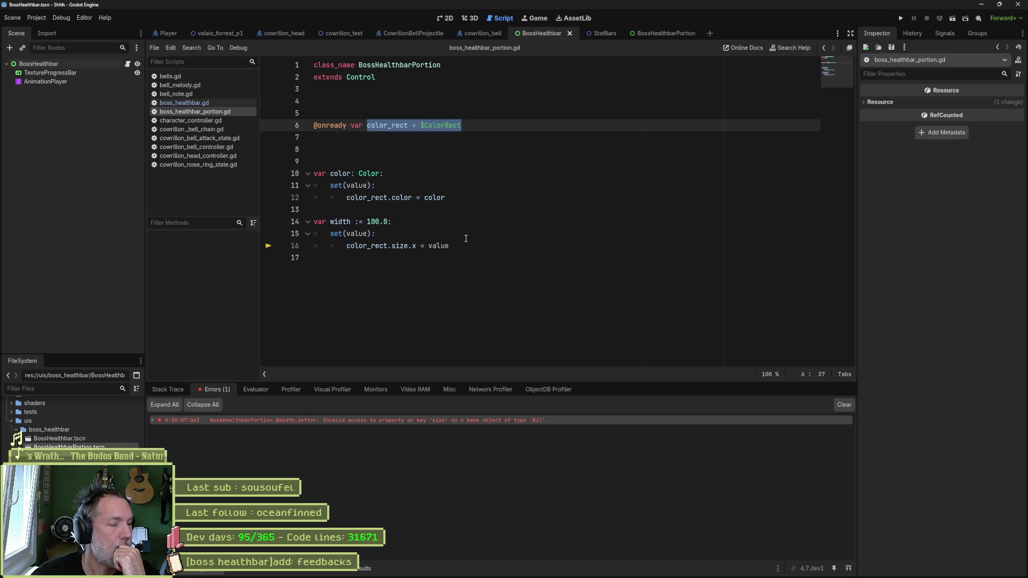
- In boss_healthbar.gd, move add_child(instance) above the width and color assignments and rerun the scene
click(127, 64)
click(479, 355)
key(alt+Up)
key(alt+Up)
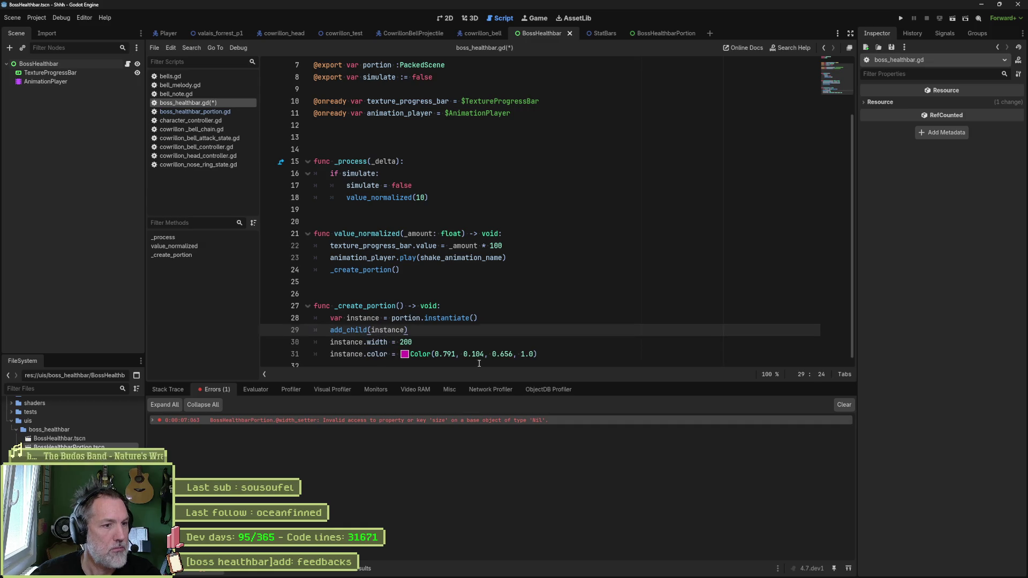
key(F6)
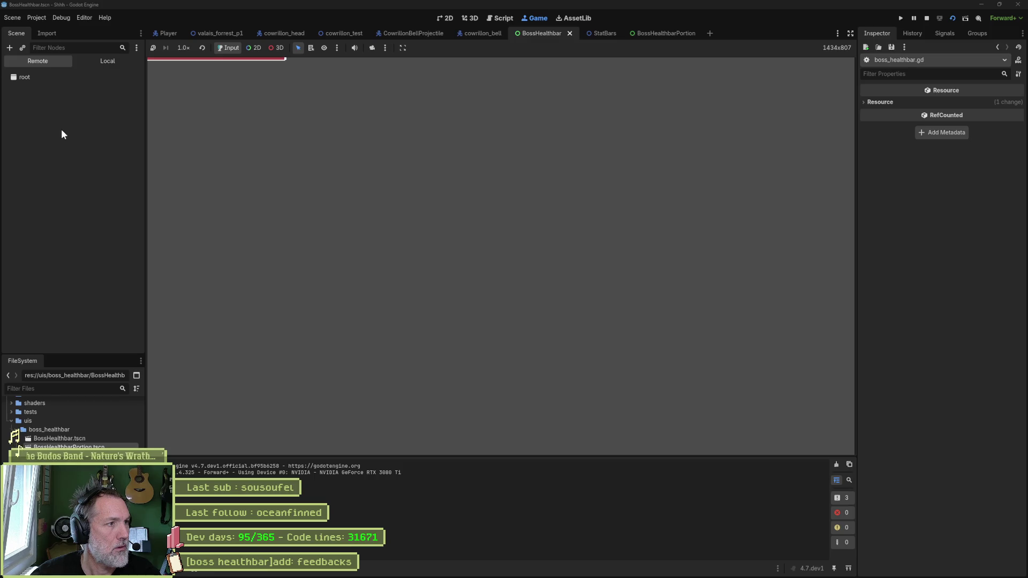
- Enable Simulate again, inspect the spawned portion's ColorRect (200 × 40 px but black), then stop the game
click(61, 129)
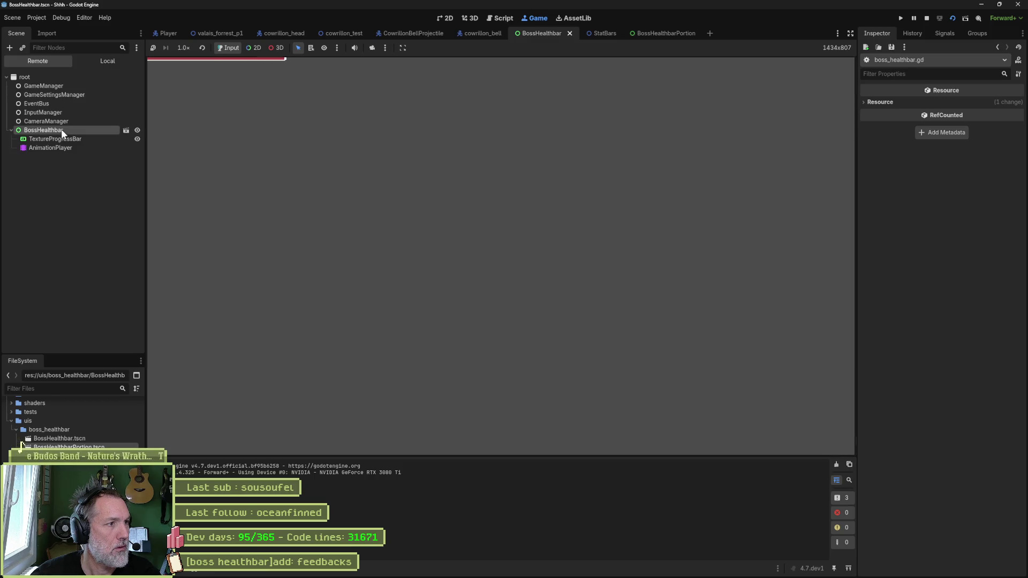
click(954, 211)
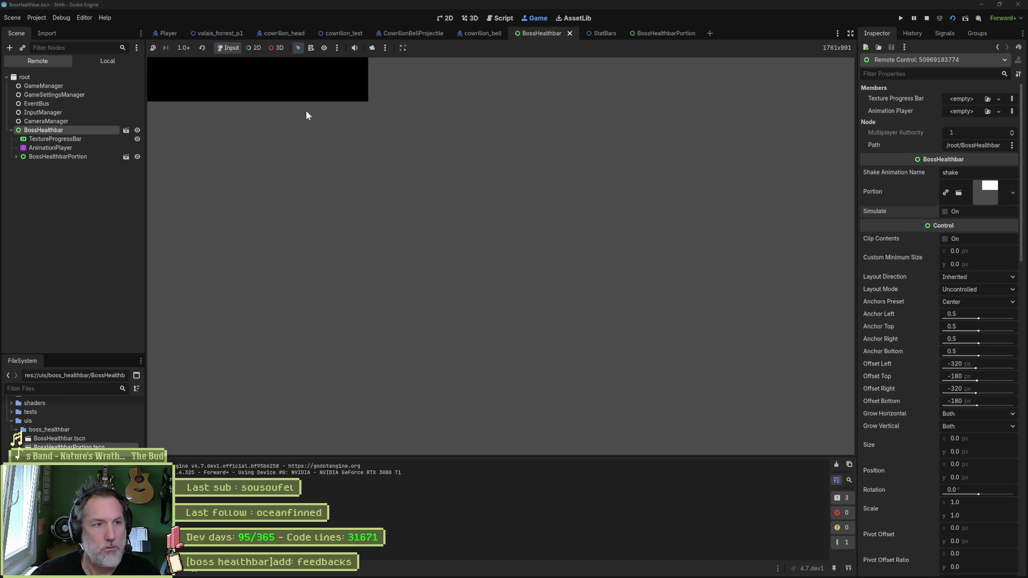
click(16, 157)
click(52, 165)
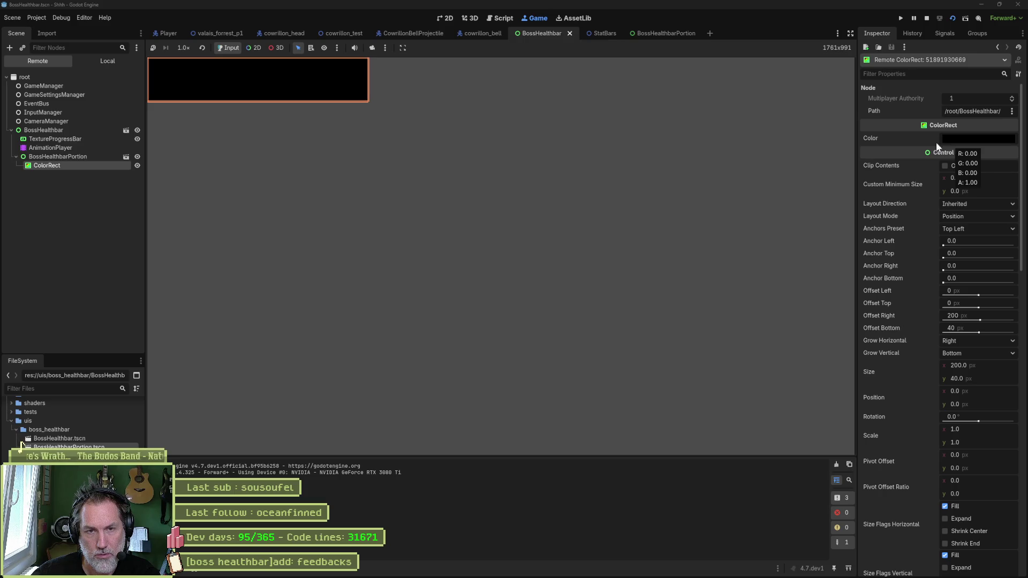
mouse_move(881, 137)
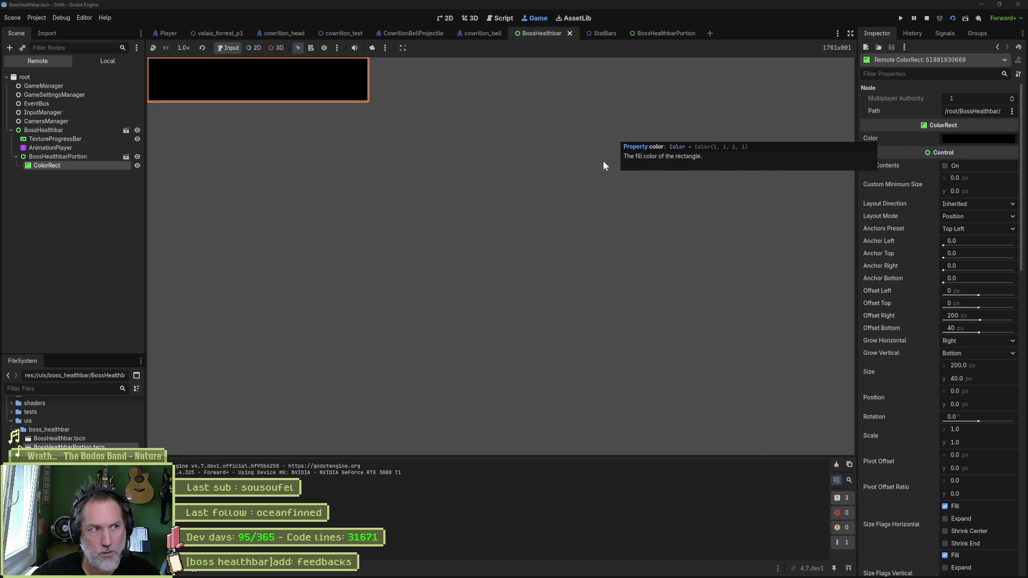
key(F8)
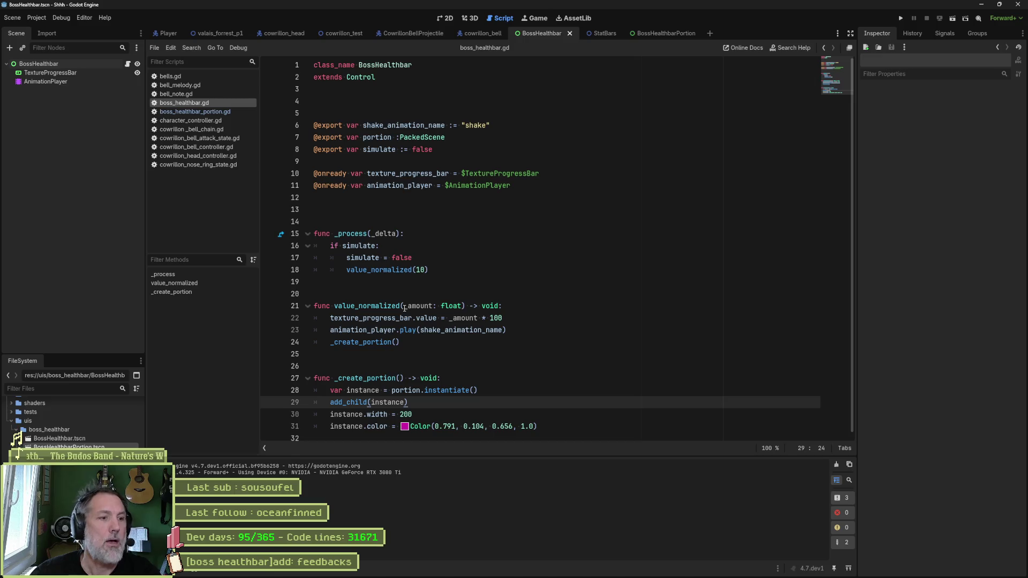
click(412, 426)
- Trace color usage from _create_portion to the color setter in boss_healthbar_portion.gd, then open the BossHealthbarPortion scene
key(Up)
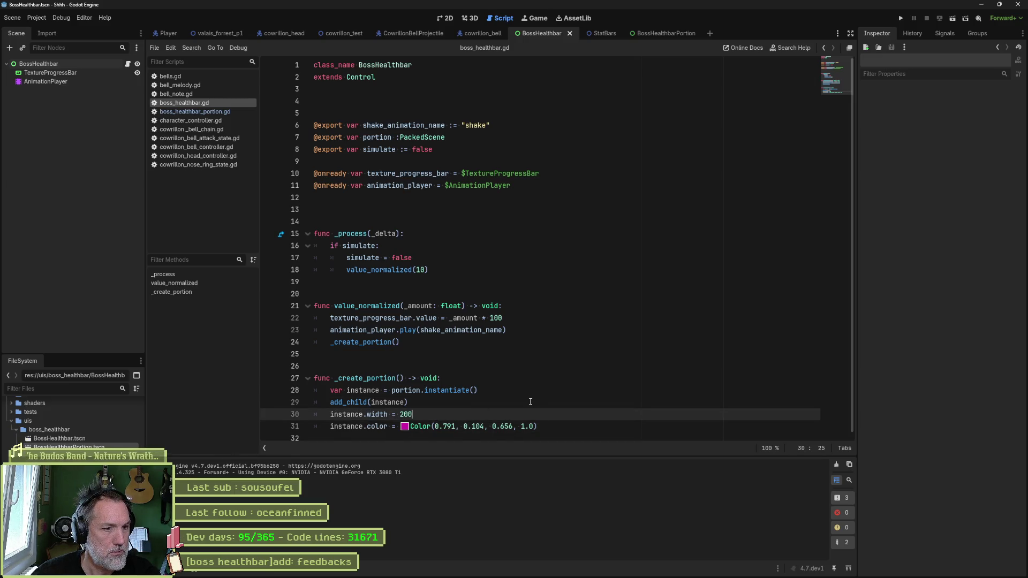
double_click(379, 426)
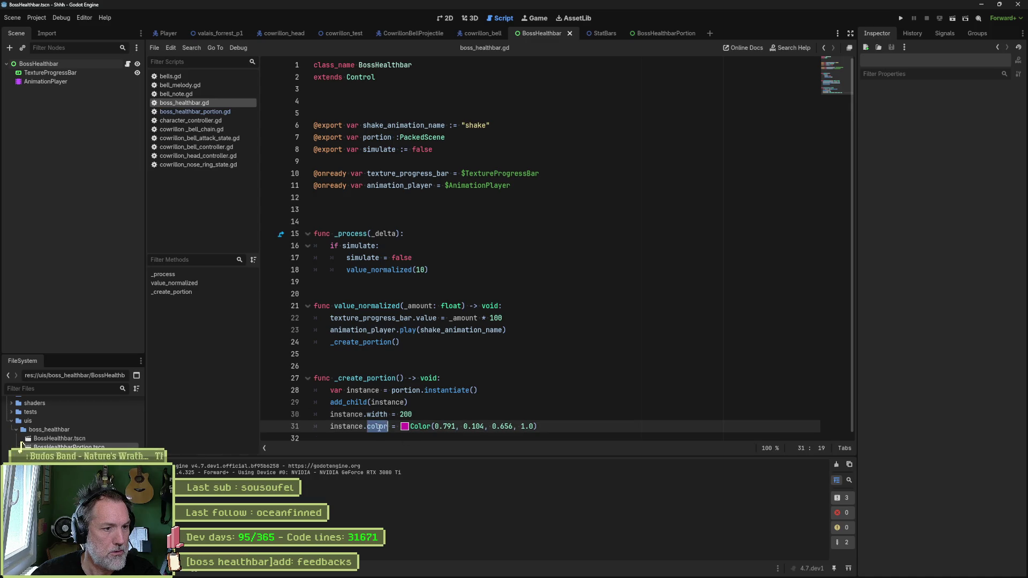
click(206, 112)
click(367, 186)
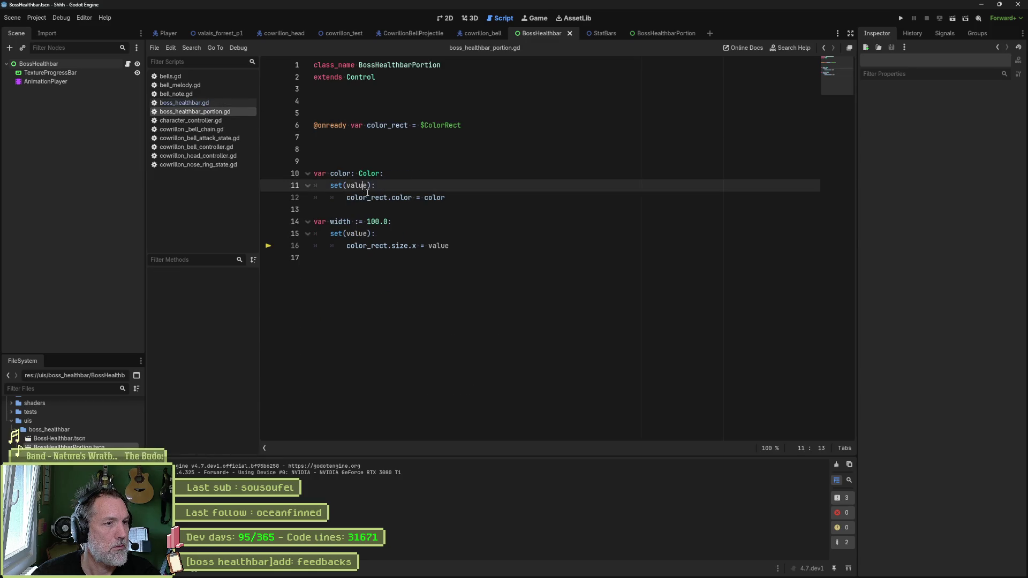
click(424, 197)
double_click(440, 198)
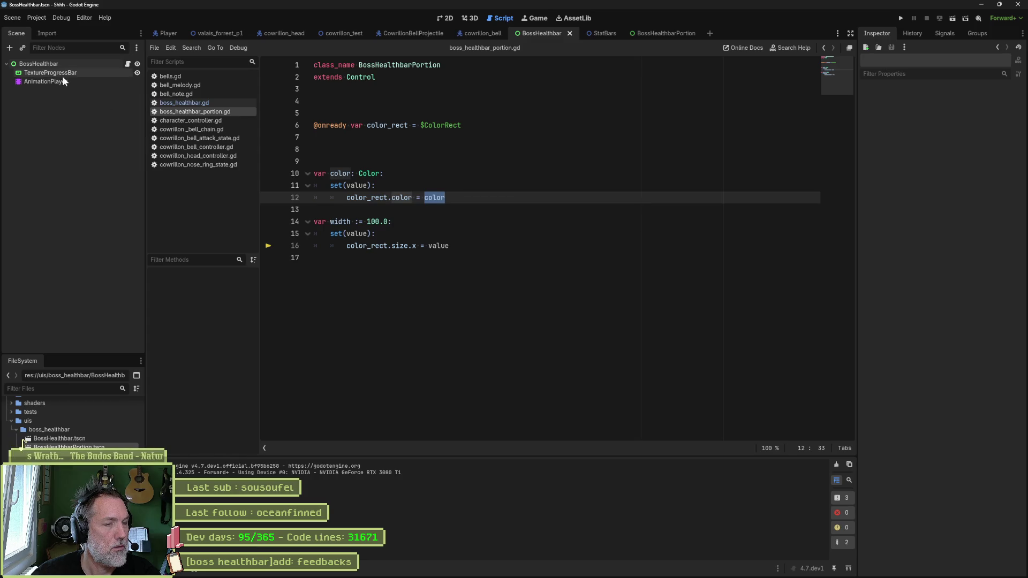
click(667, 33)
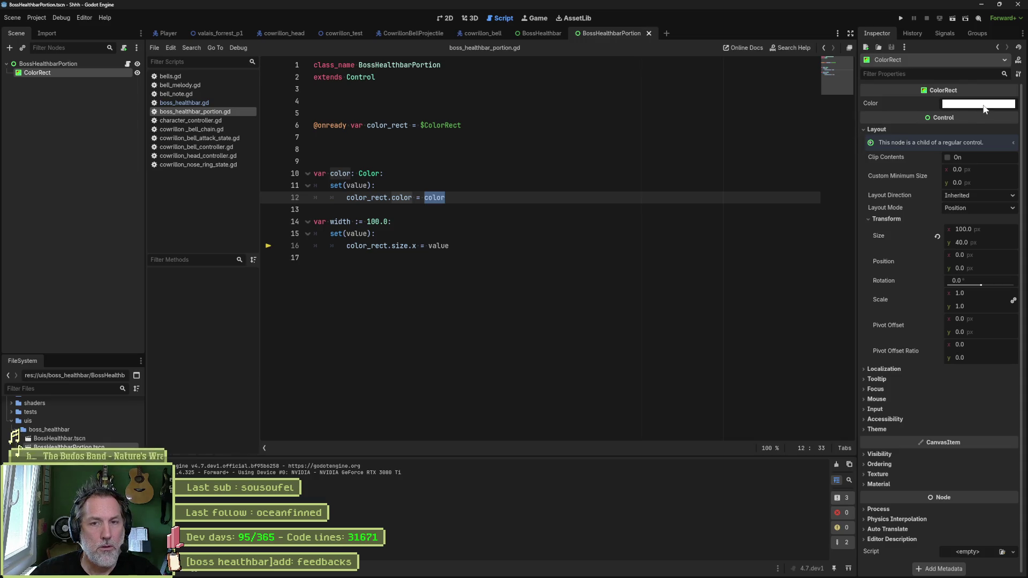
- Preview a more saturated colour on the portion's ColorRect but keep it white, then return to BossHealthbar
click(448, 17)
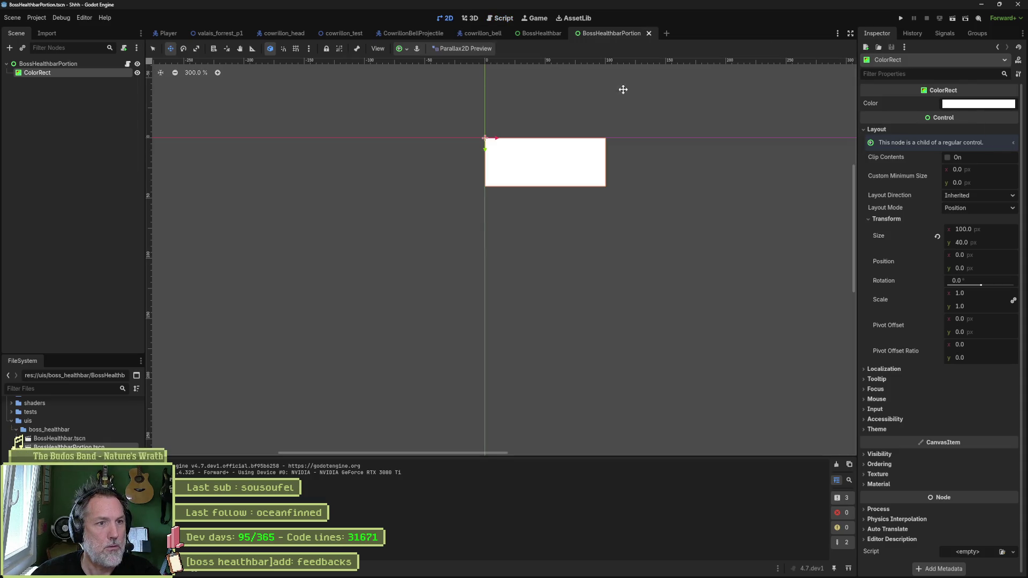
click(979, 103)
drag(965, 258, 718, 214)
click(718, 214)
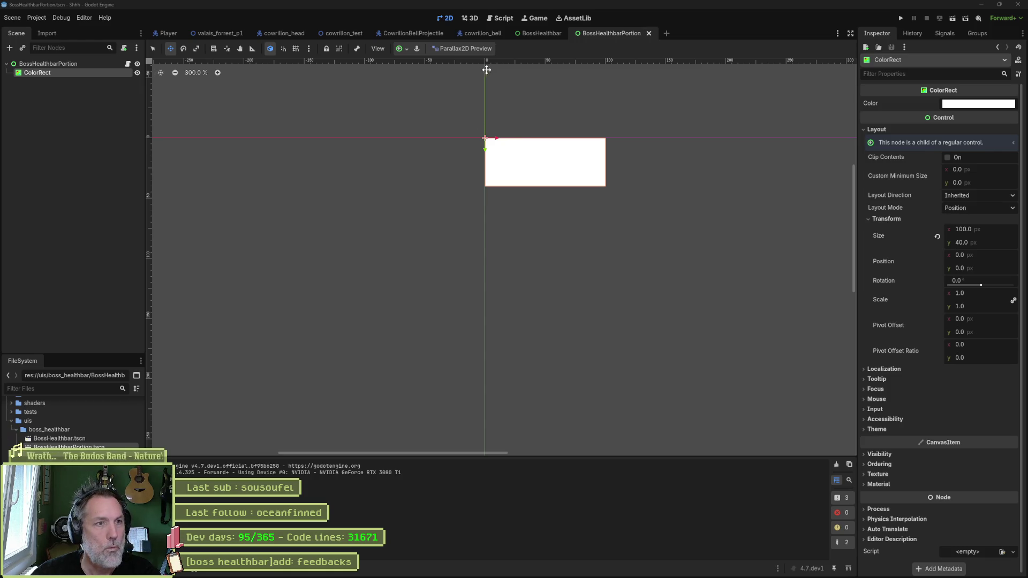
click(538, 34)
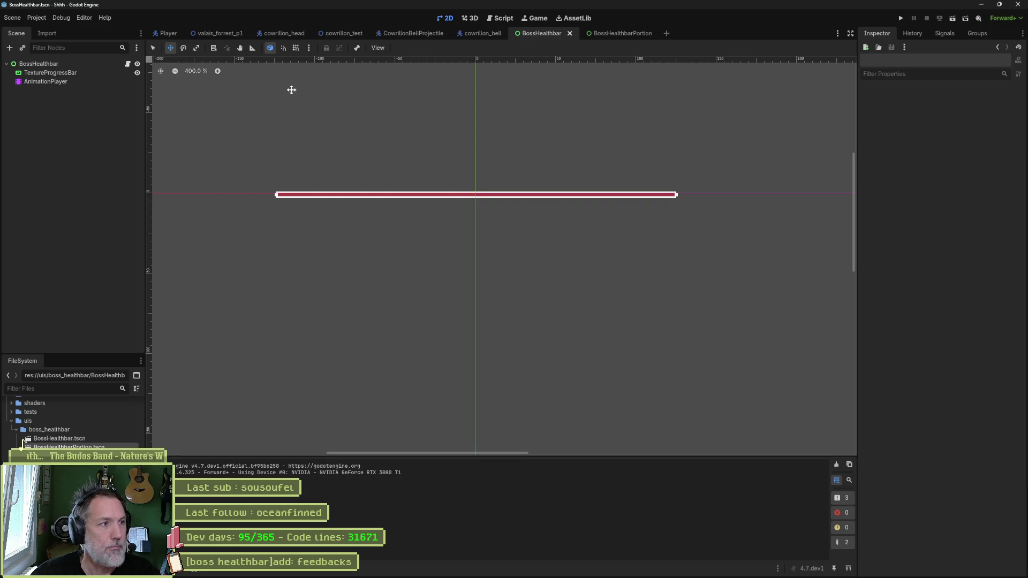
- Review the TextureProgressBar's progress texture and Tint settings, then return to the BossHealthbarPortion scene
click(73, 74)
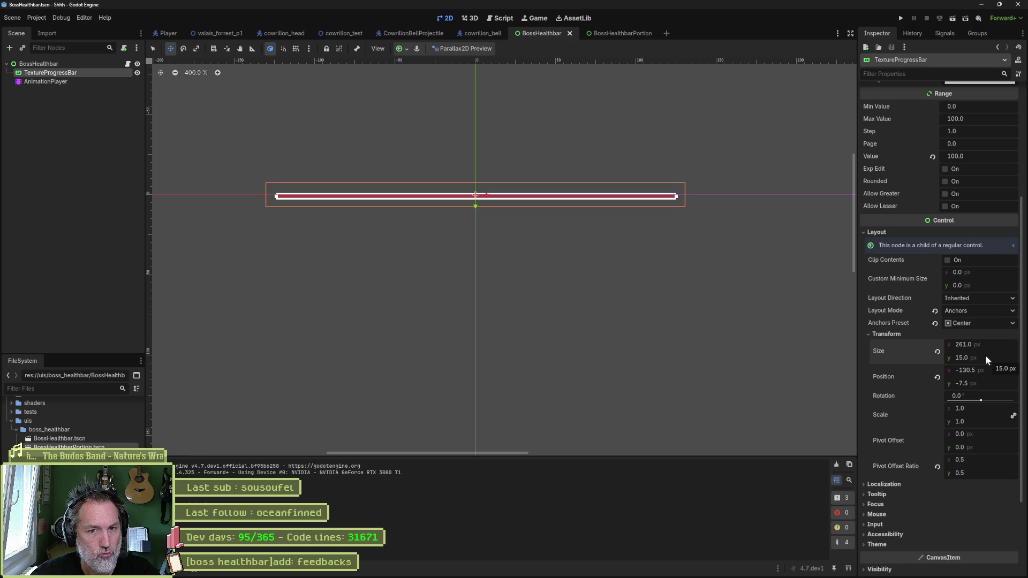
scroll(925, 251, up, 4)
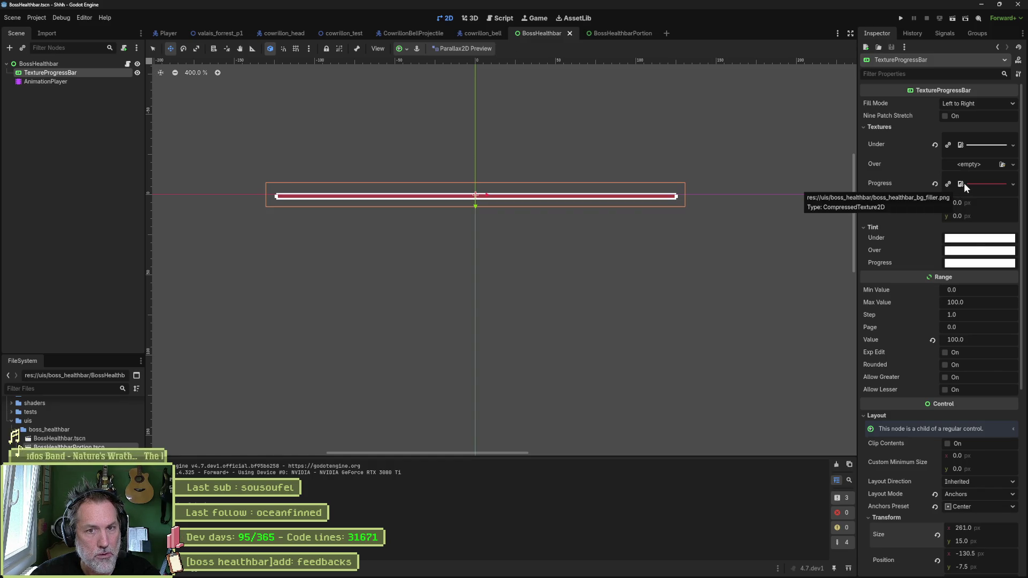
mouse_move(585, 575)
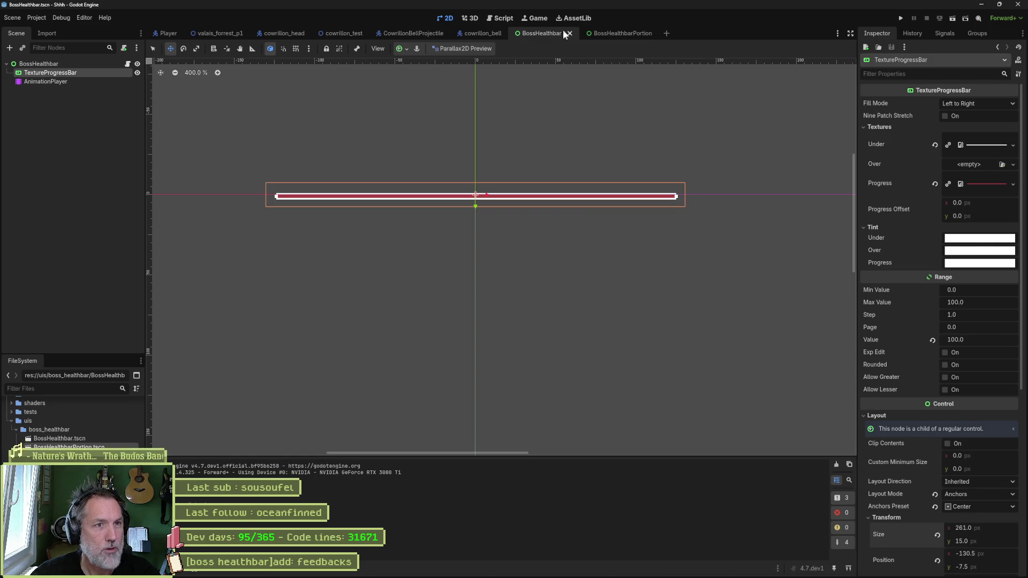
click(619, 32)
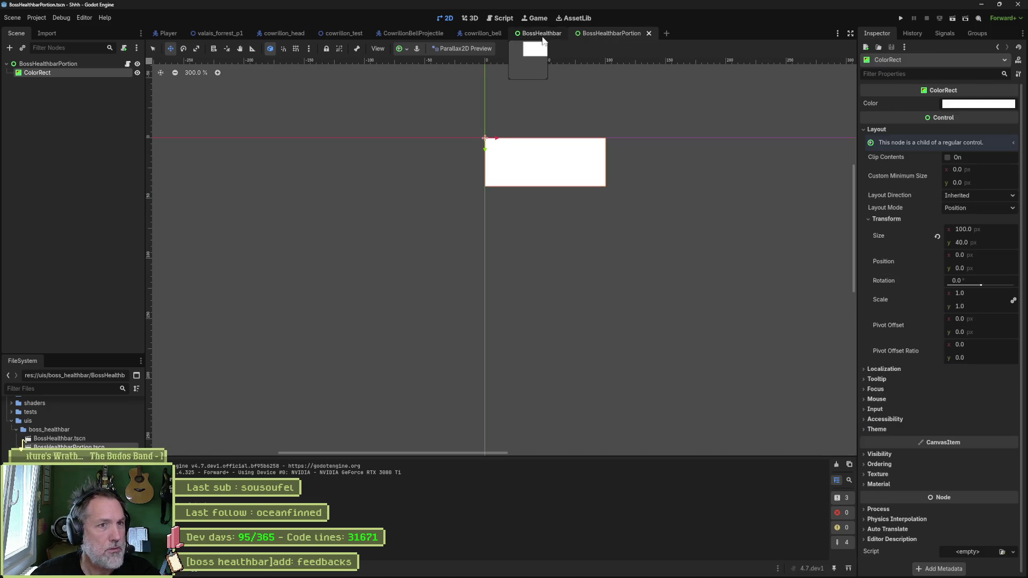
- Close the unrelated bell, character and cowrillon scripts in the script editor
click(541, 37)
key(ctrl+F3)
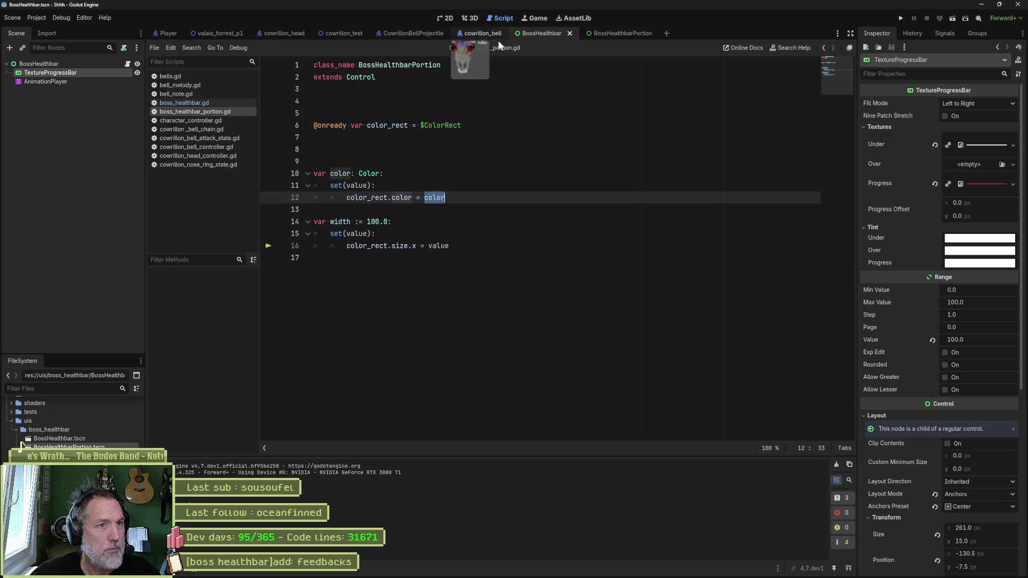
middle_click(185, 93)
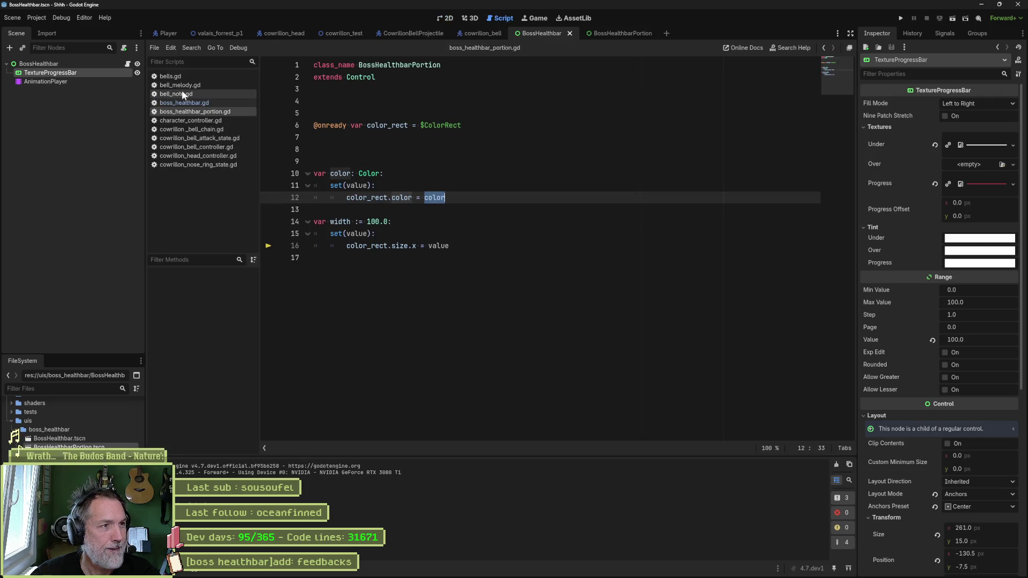
middle_click(187, 86)
middle_click(188, 79)
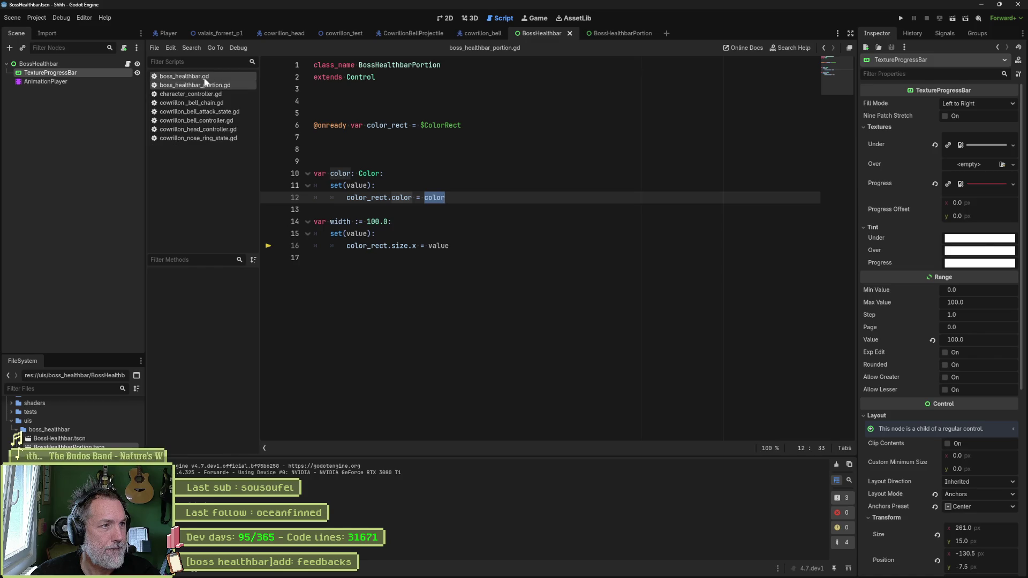
middle_click(202, 93)
middle_click(201, 94)
middle_click(201, 93)
middle_click(201, 93)
middle_click(201, 93)
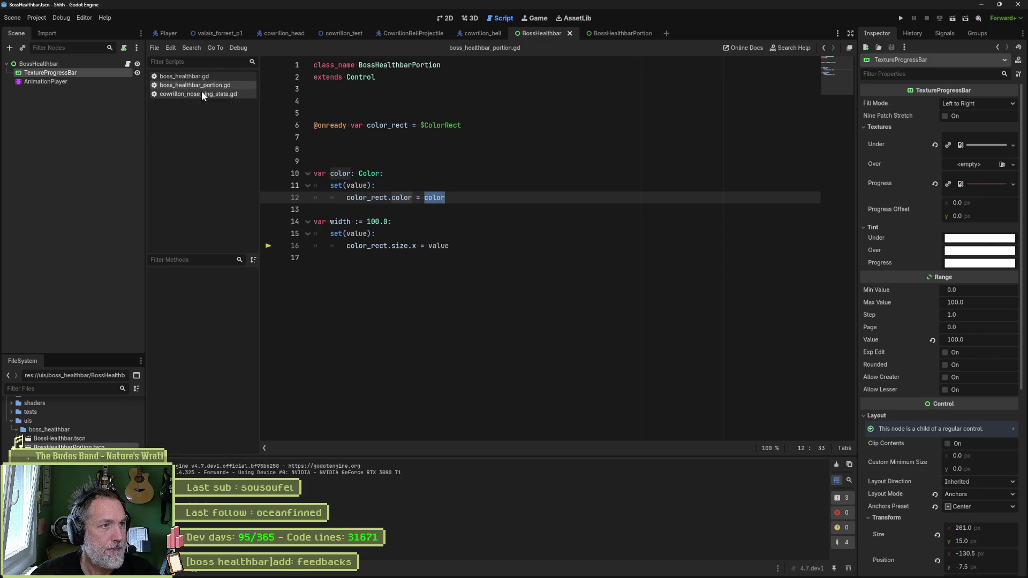
middle_click(201, 93)
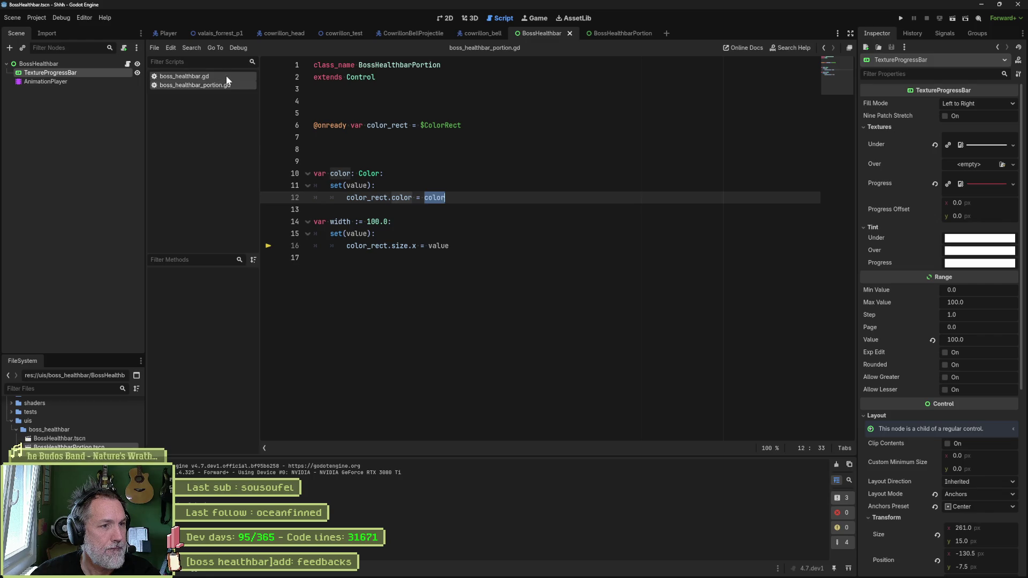
- Show boss_healthbar.gd and open a blank line after instance.width = 200 in _create_portion
click(225, 76)
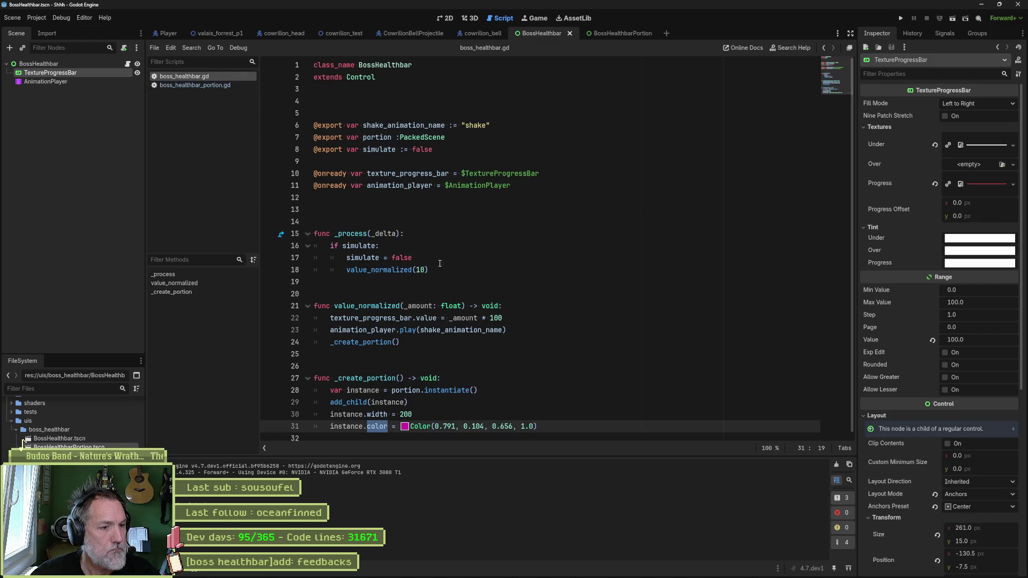
click(455, 408)
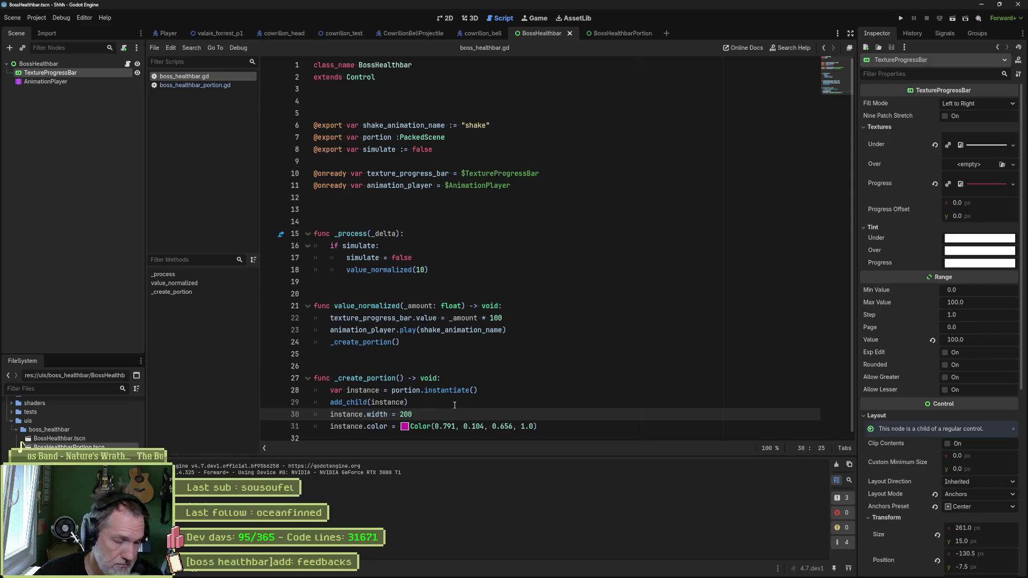
key(Return)
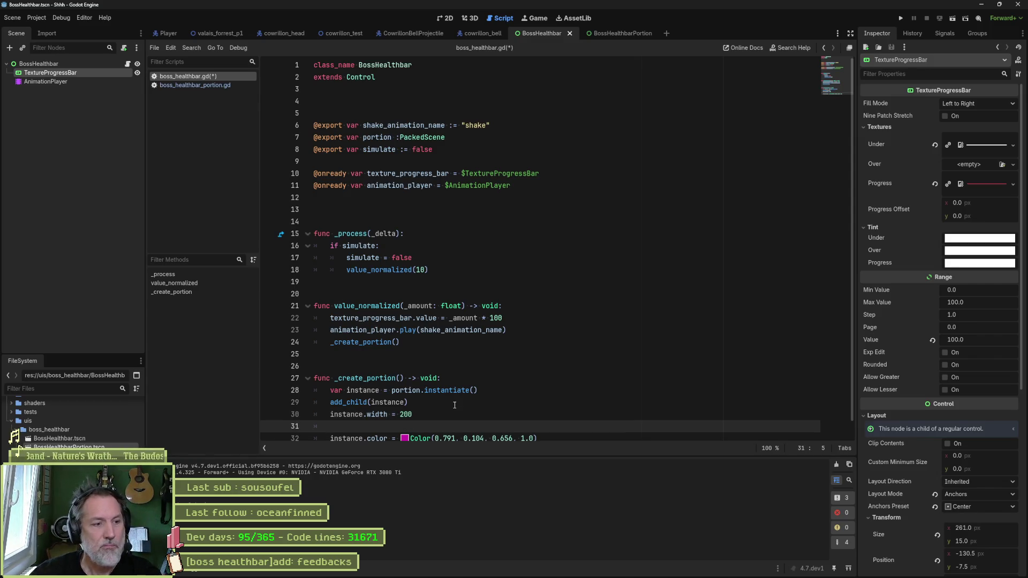
- Write instance.size = Vector2(200.0, 2.0) in _create_portion in place of the width line, and save
text(instance.)
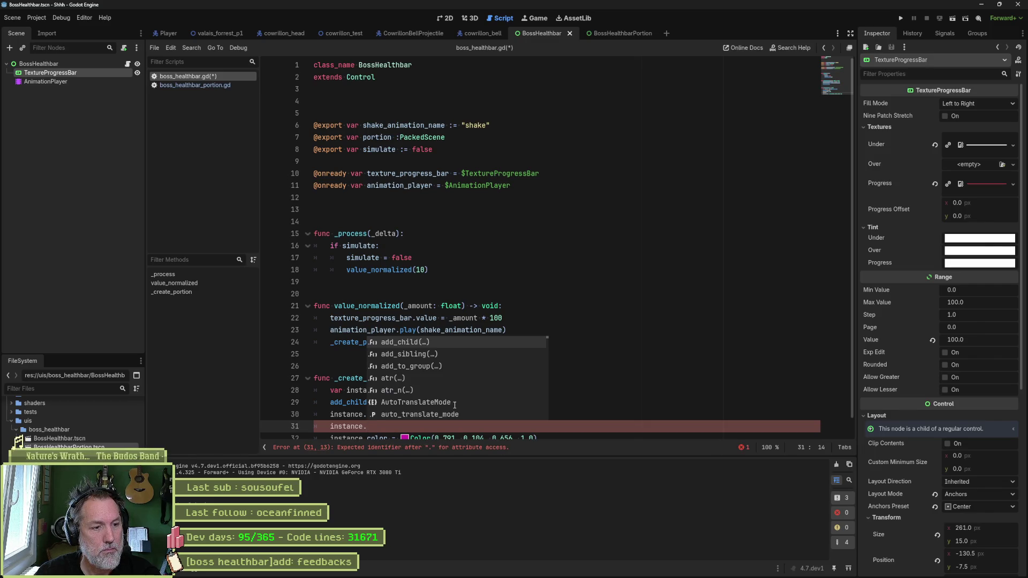
text(size )
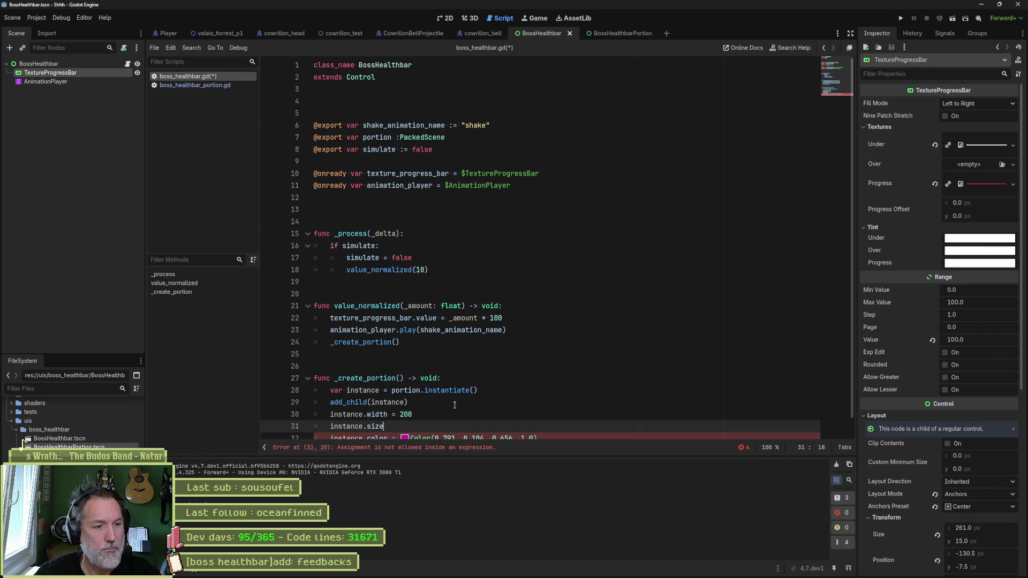
text(= )
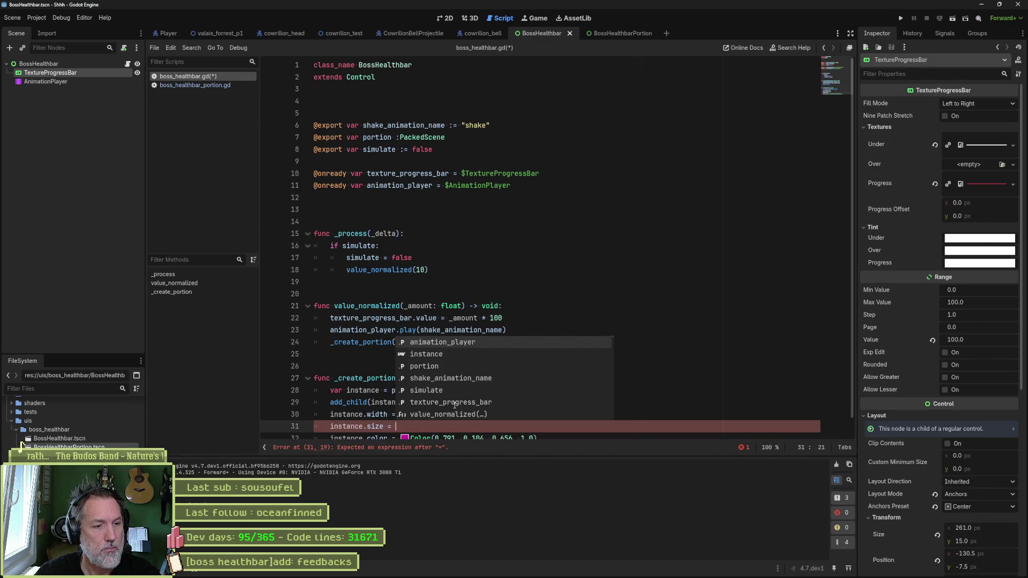
text(Vector2)
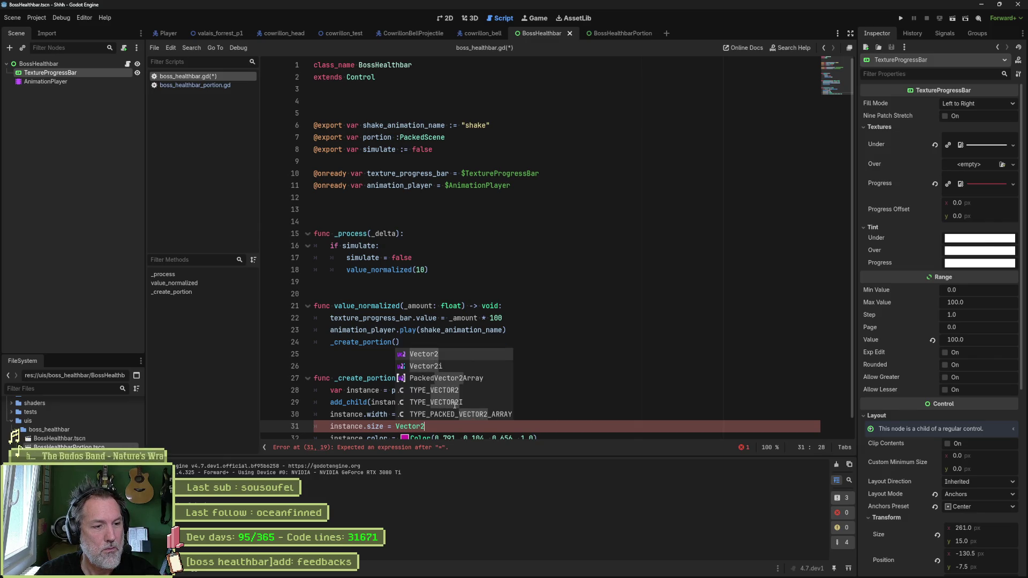
text(()
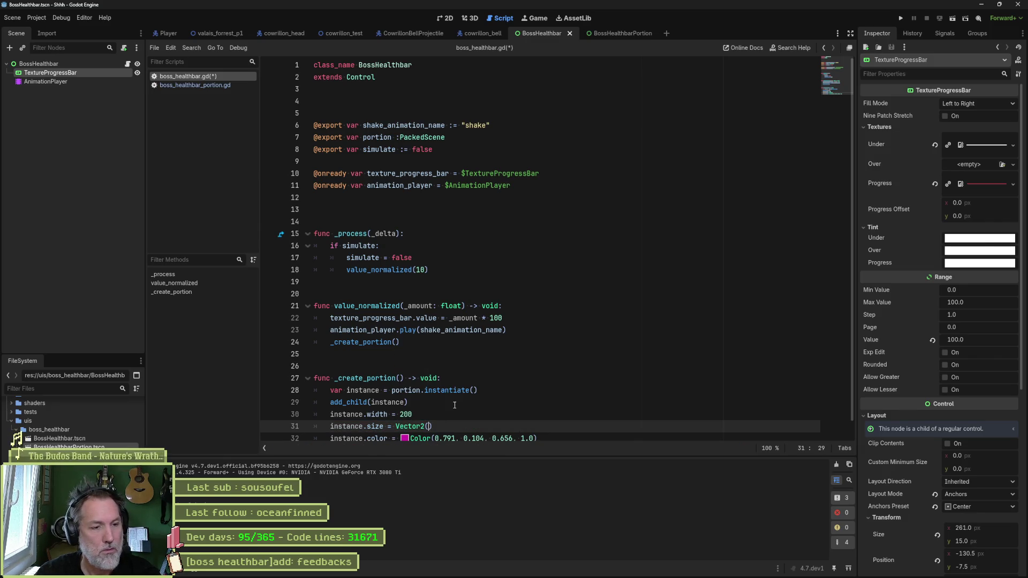
text(200.0, 2.0)
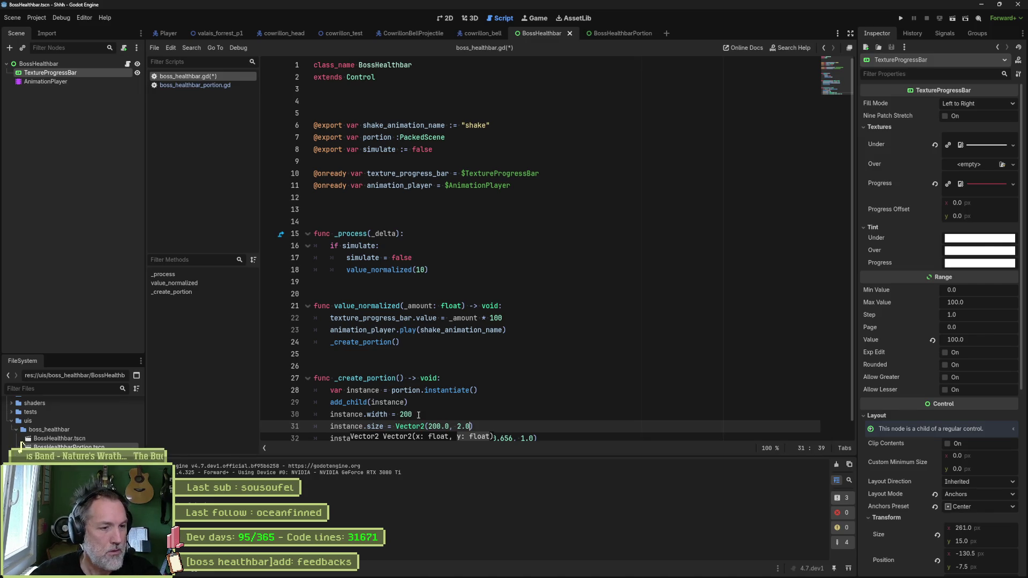
key(ctrl+s)
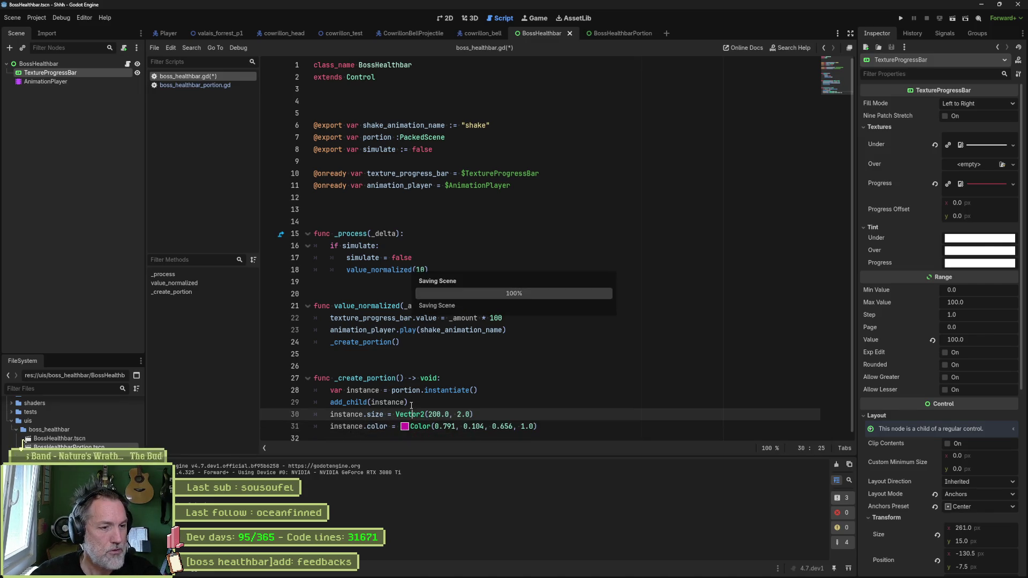
- In boss_healthbar_portion.gd, replace width with a size Vector2(100.0, 2.0) assigned whole in the setter, and save
click(219, 85)
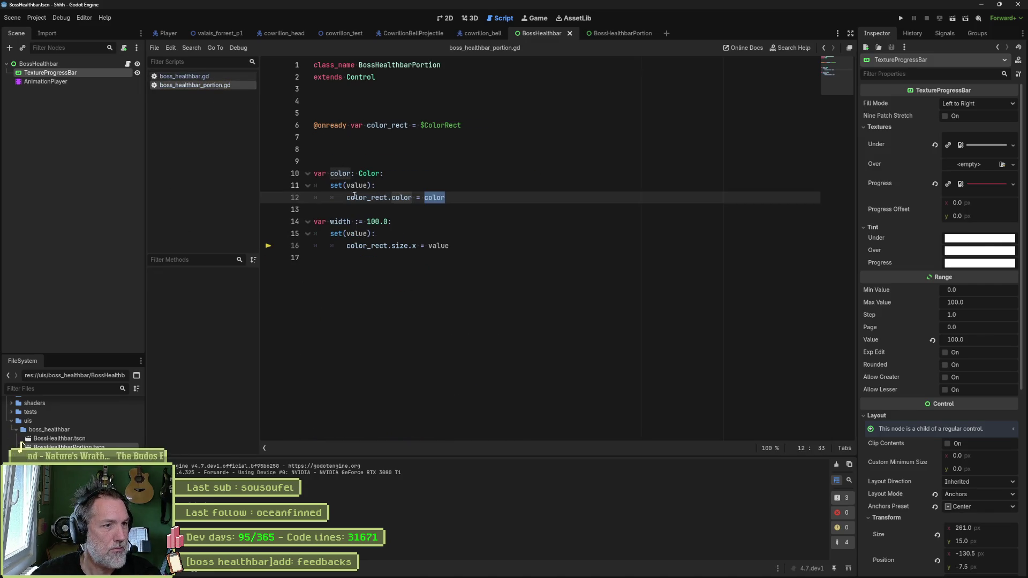
double_click(339, 221)
text(size)
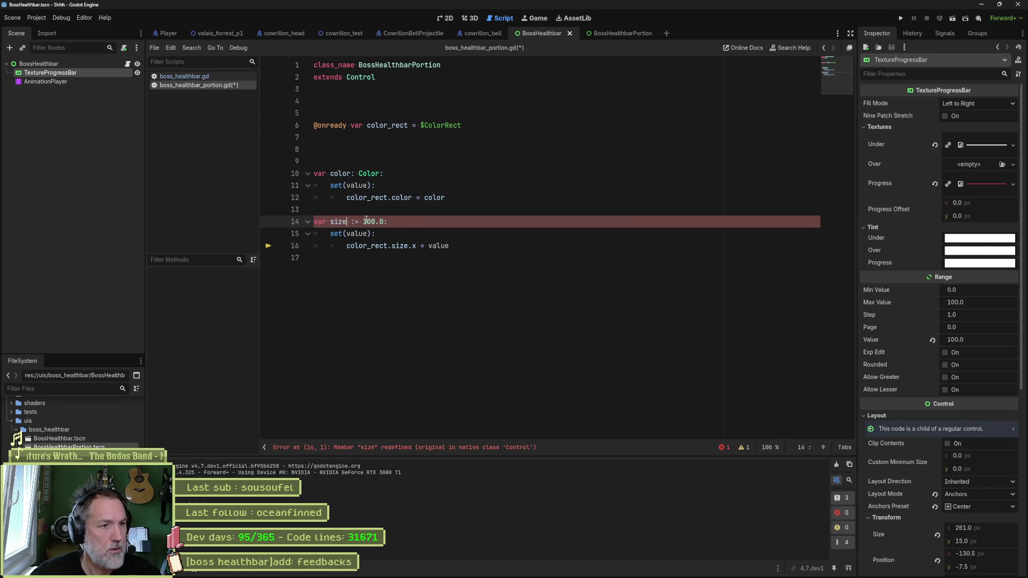
key(Delete)
key(Delete)
key(Delete)
text(V2())
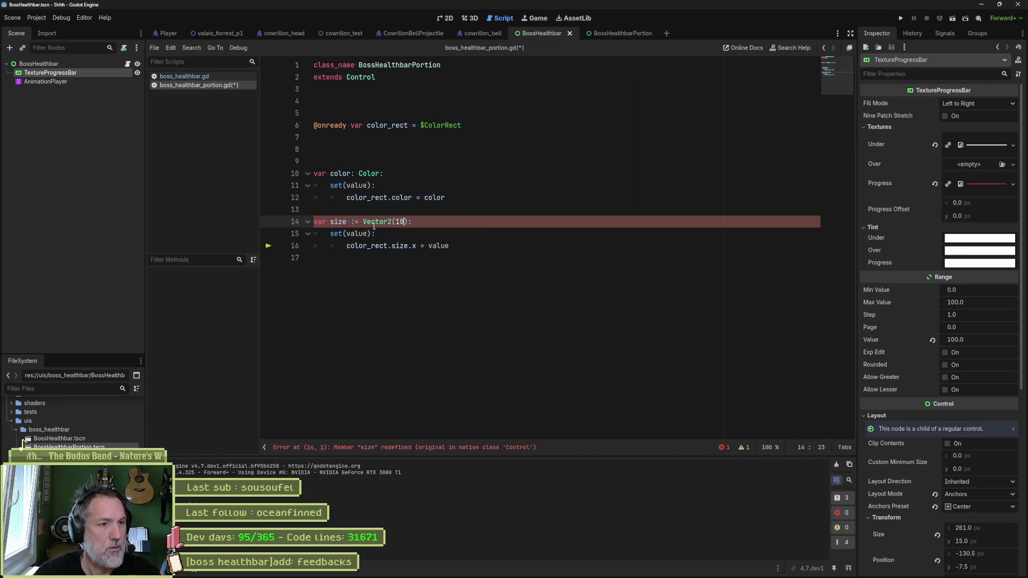
text(0.0)
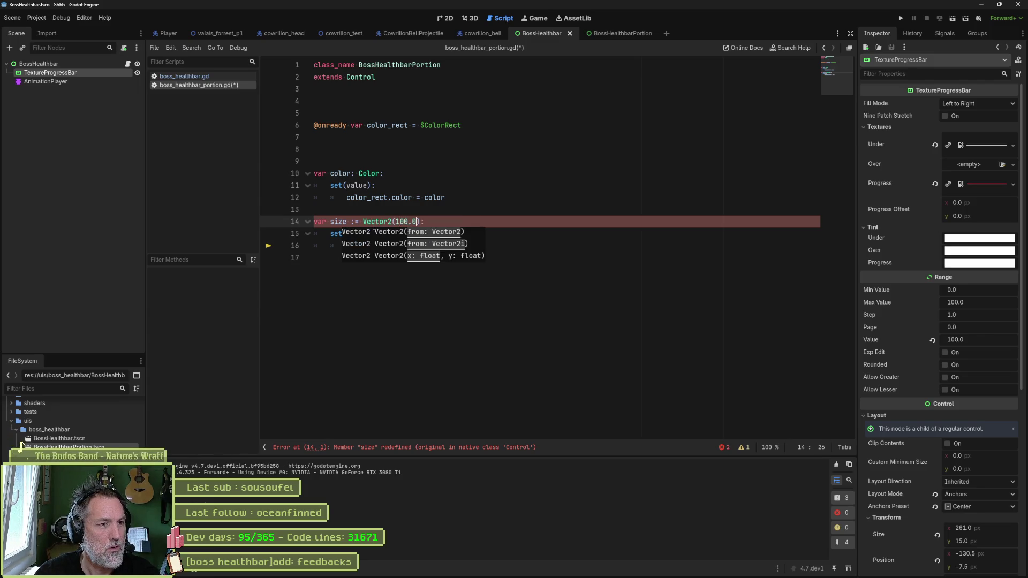
text(, 20)
key(BackSpace)
text(.0)
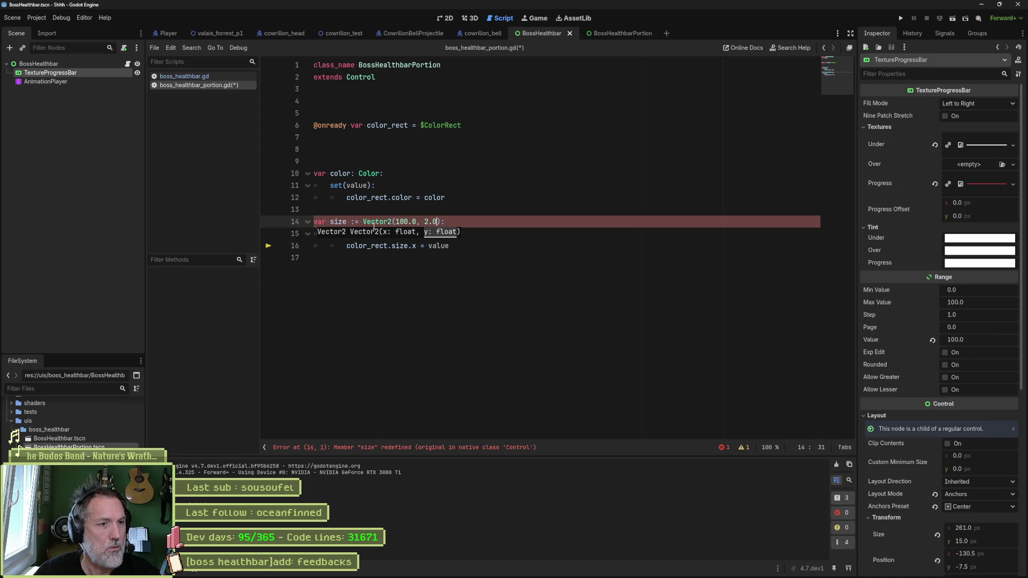
click(349, 218)
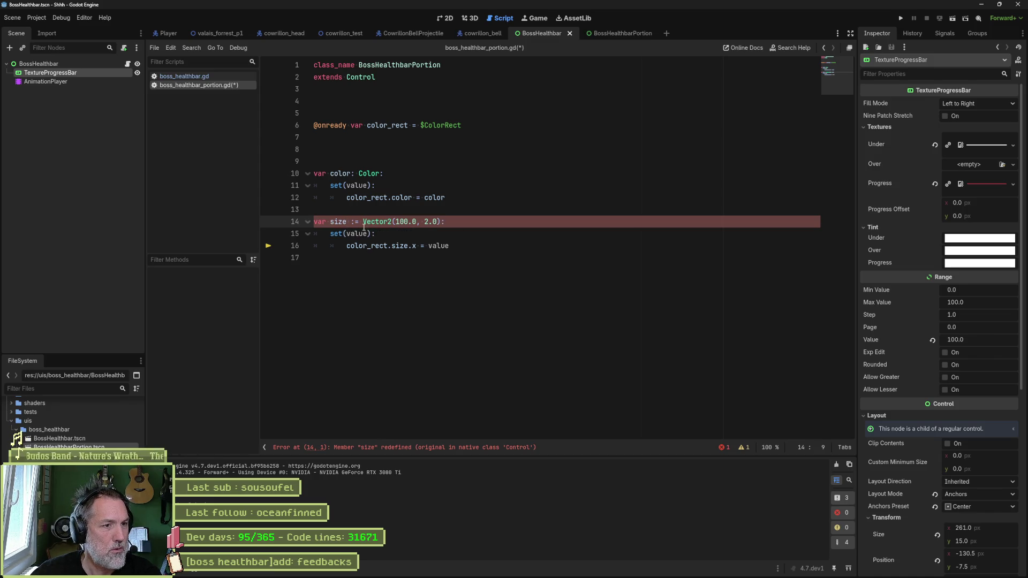
click(417, 248)
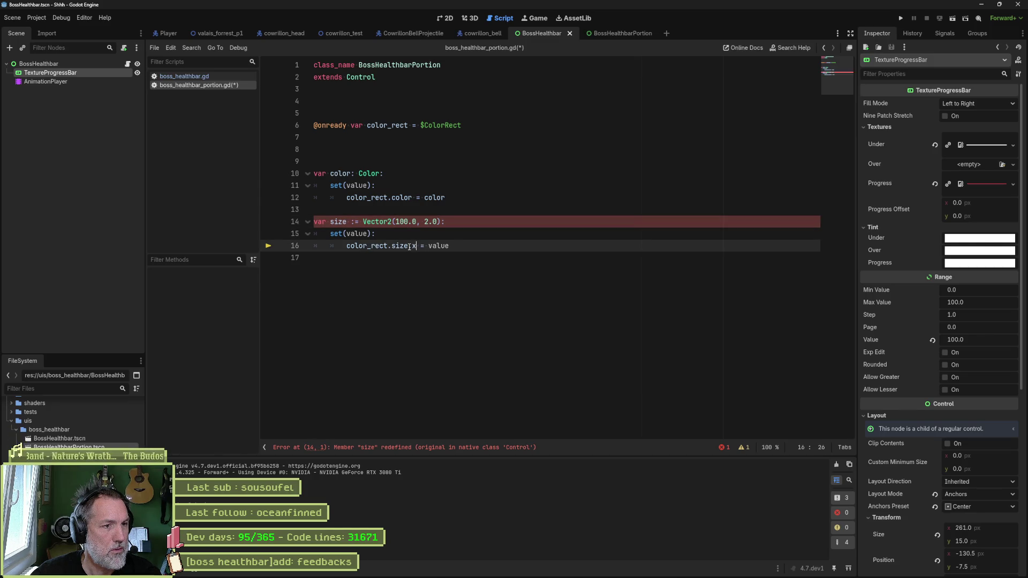
key(BackSpace)
key(BackSpace)
key(ctrl+s)
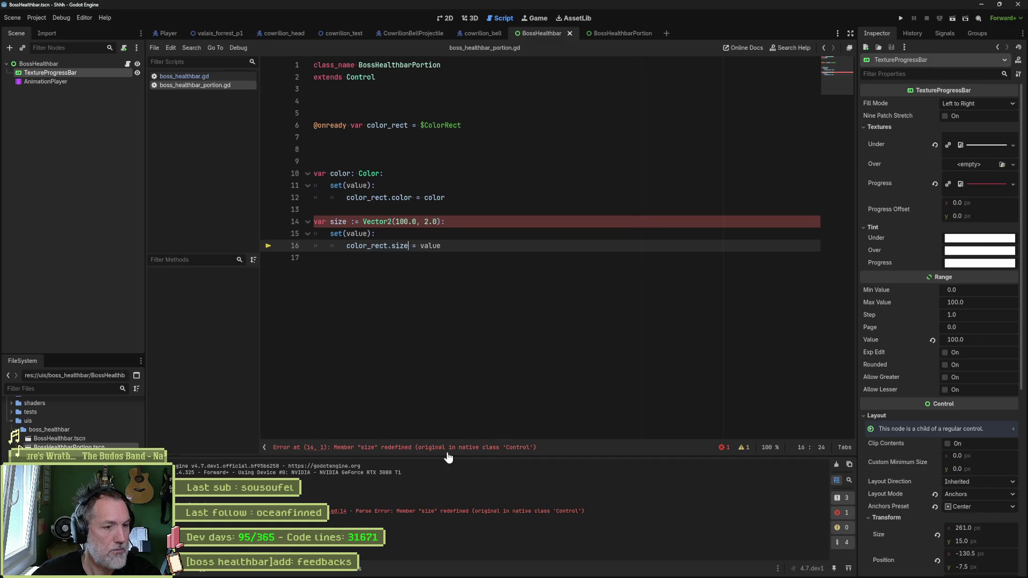
- Rename size to portion_size and color to portion_color, including the color setter's assignment
click(331, 222)
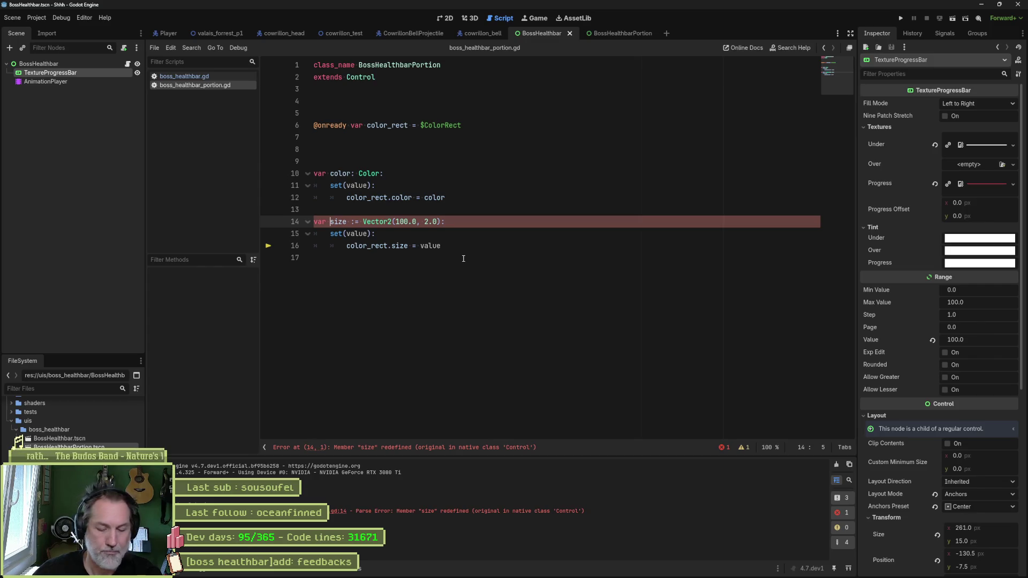
text(portion_)
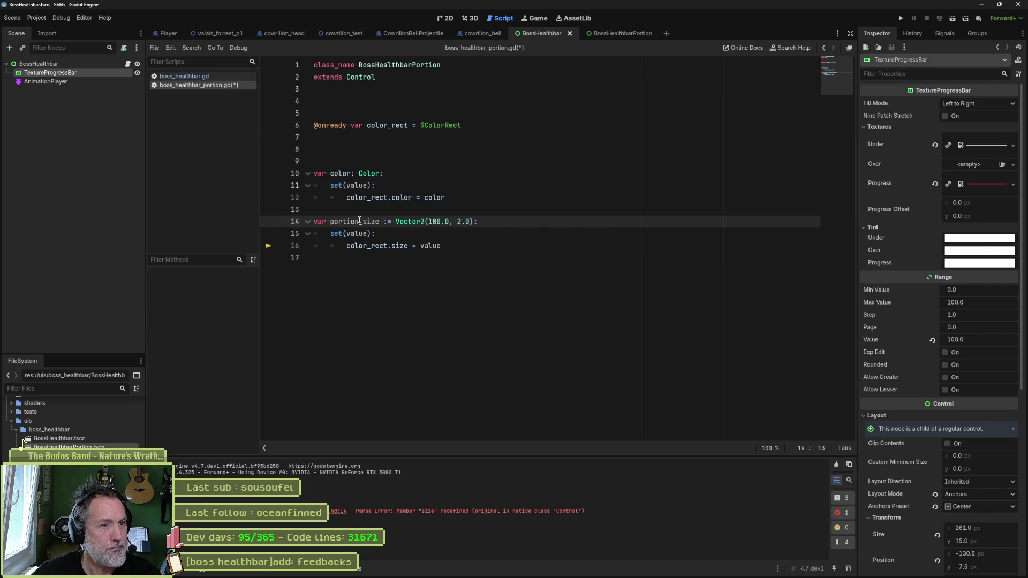
key(ctrl+s)
double_click(343, 221)
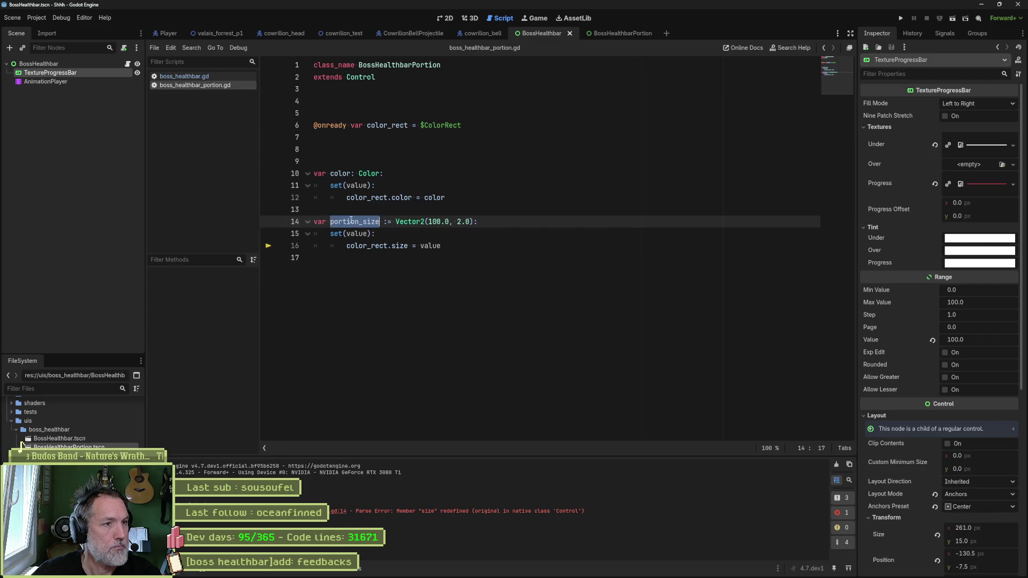
click(330, 173)
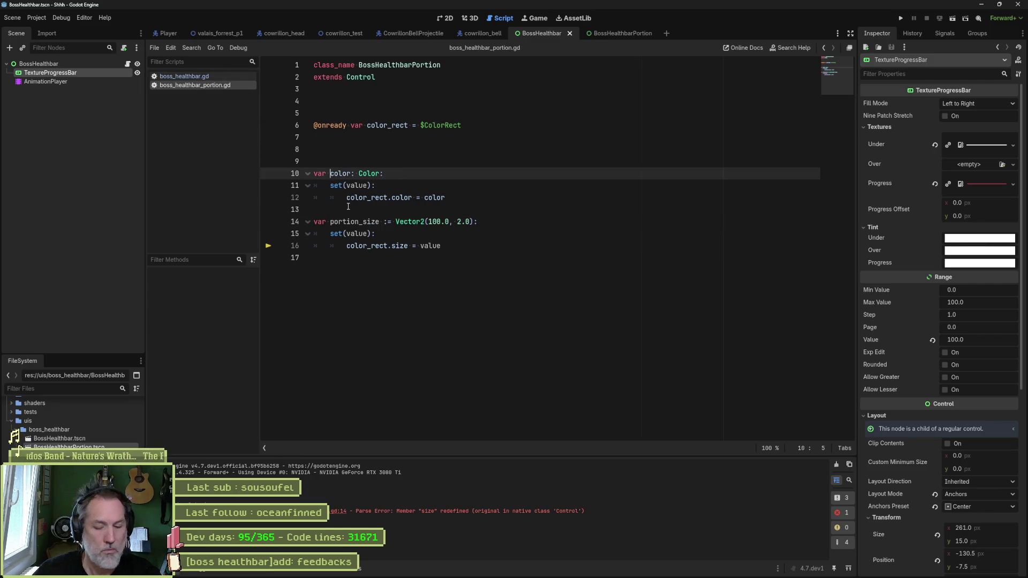
text(portion_)
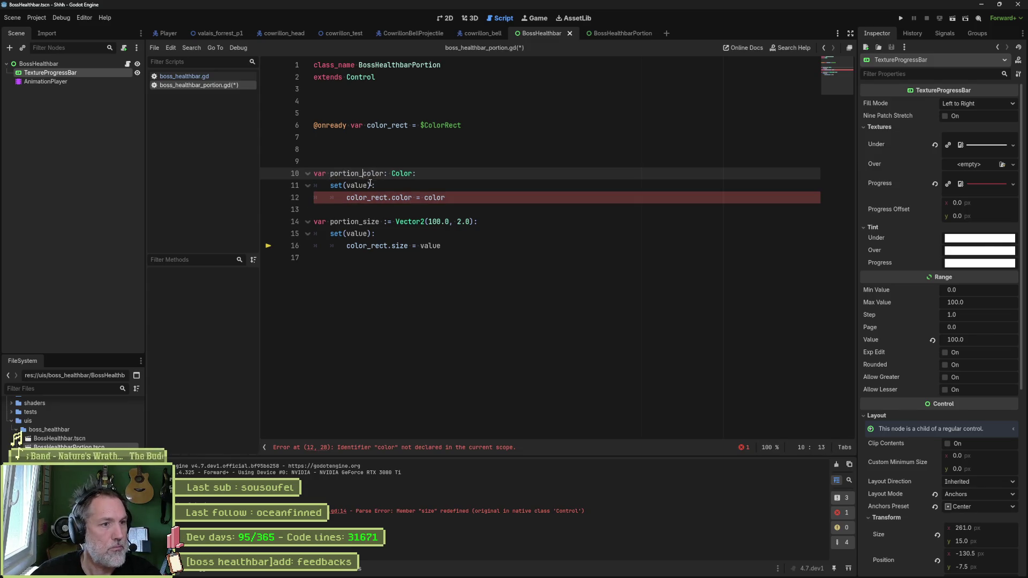
double_click(364, 174)
key(ctrl+c)
key(Down)
key(Down)
key(End)
key(ctrl+shift+Left)
key(ctrl+v)
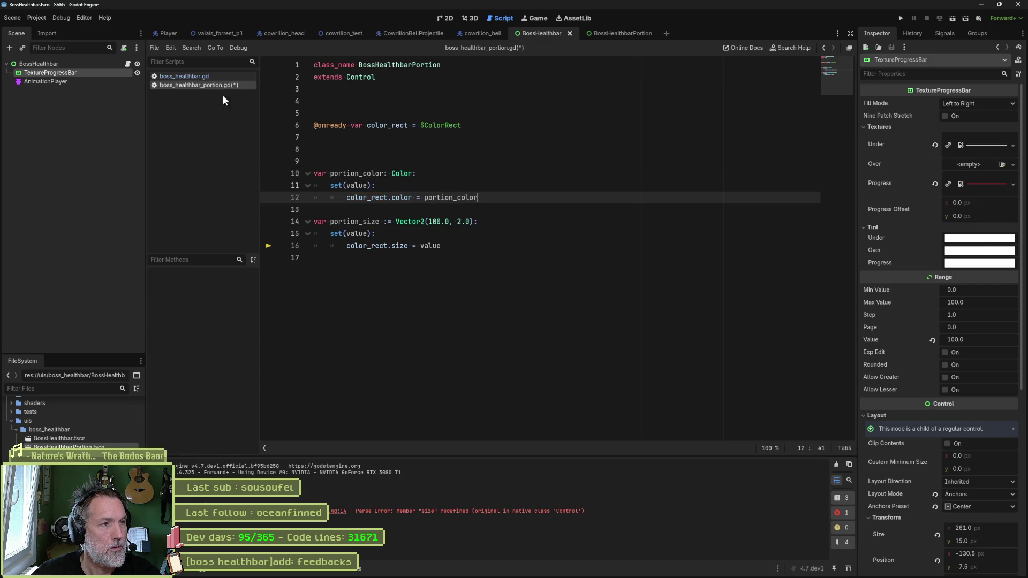
- Update _create_portion in boss_healthbar.gd to set portion_size and portion_color, then run the scene
click(184, 77)
double_click(374, 415)
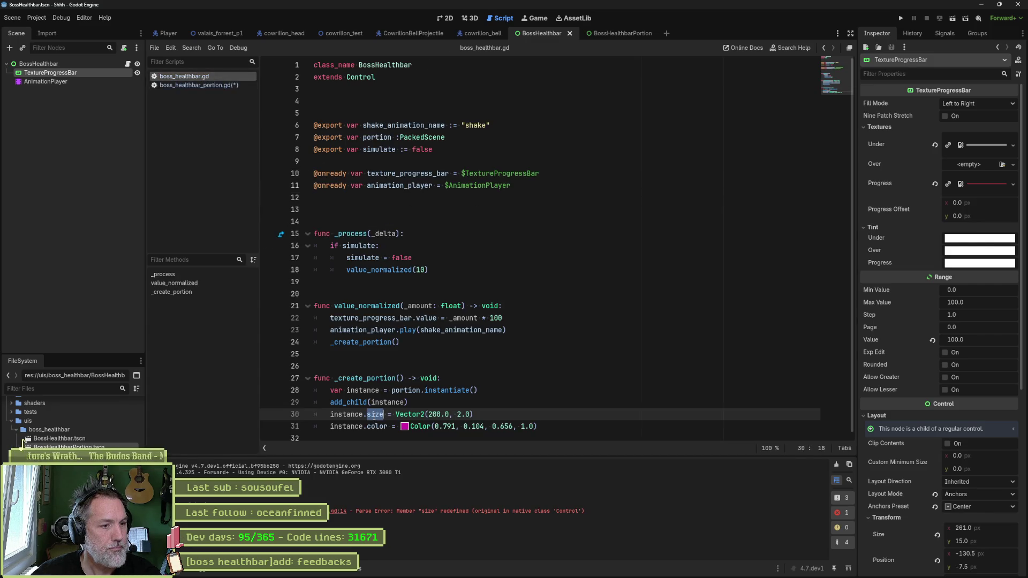
text(portion_size)
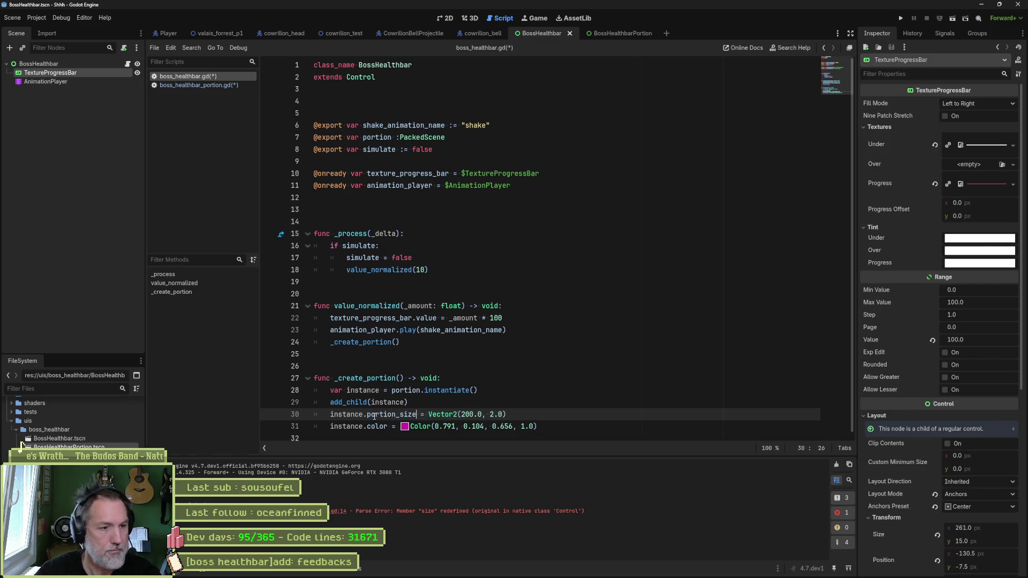
key(Down)
text(portion_)
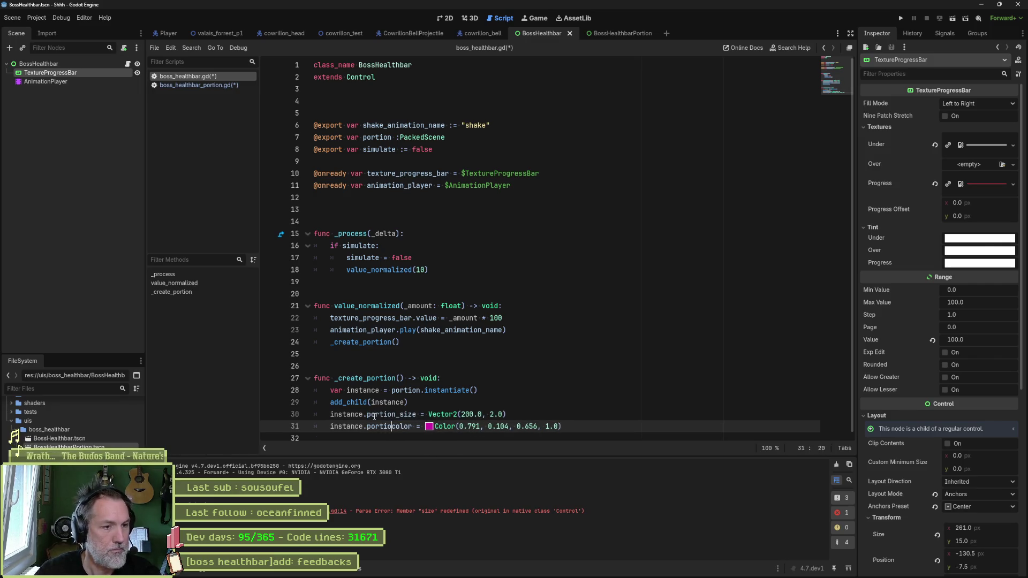
click(561, 384)
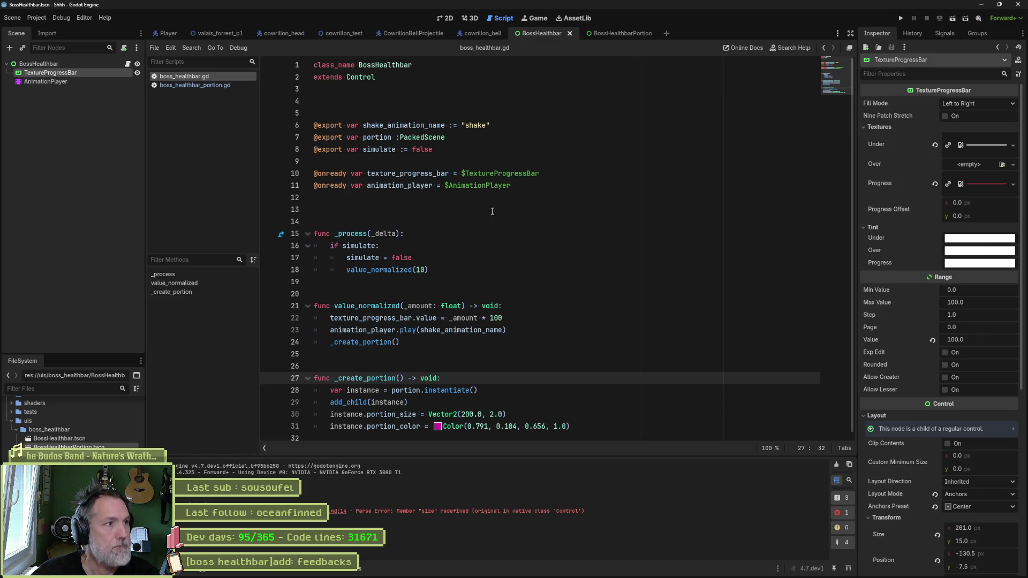
key(F6)
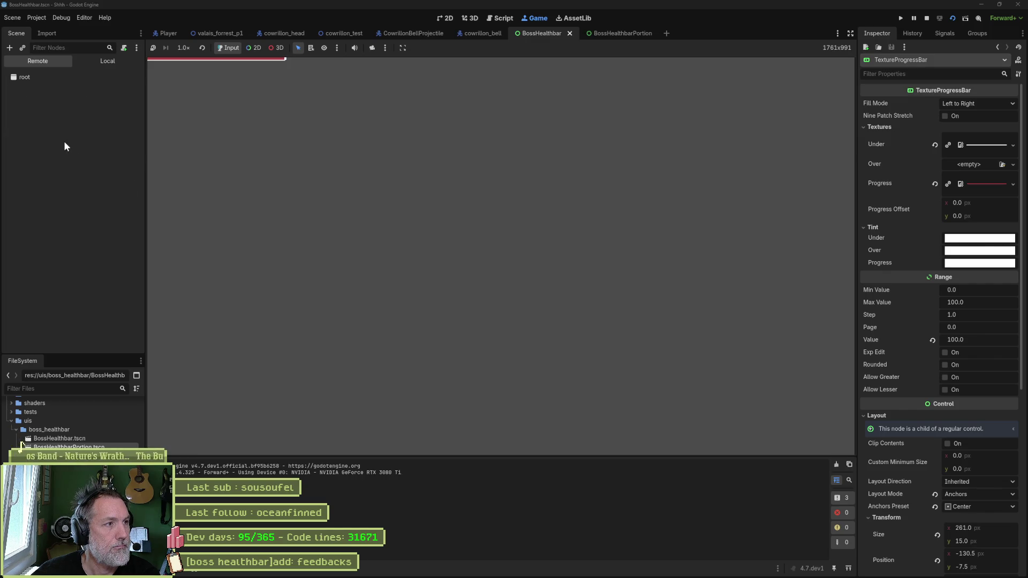
- Simulate a hit on the running BossHealthbar to spawn a portion, then stop the game
click(61, 130)
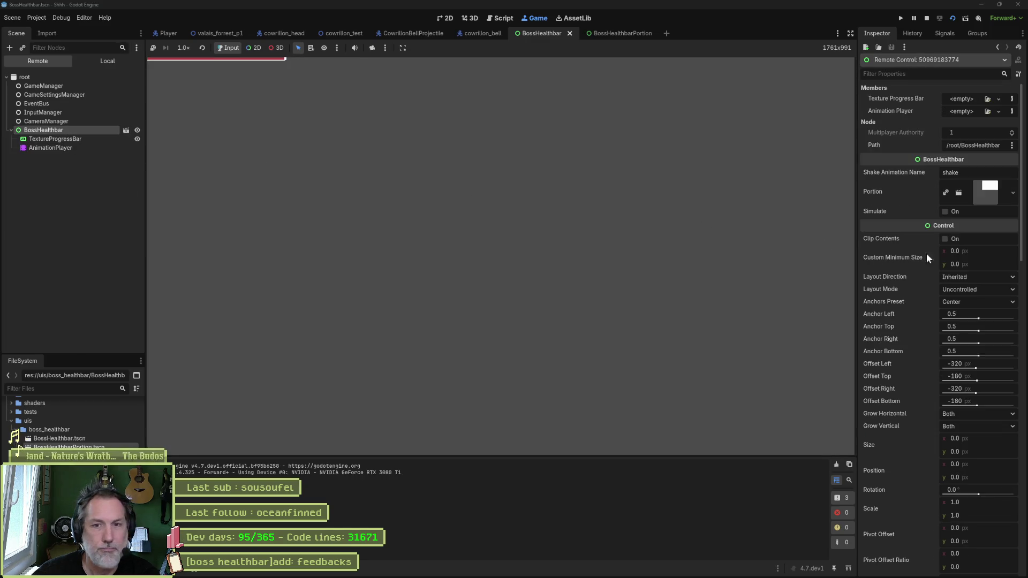
click(945, 212)
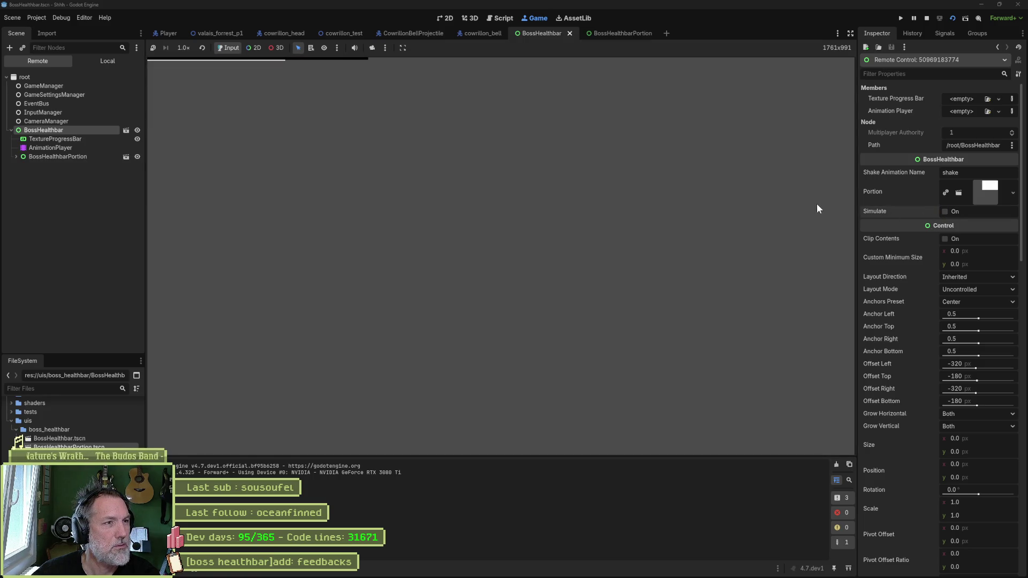
key(F8)
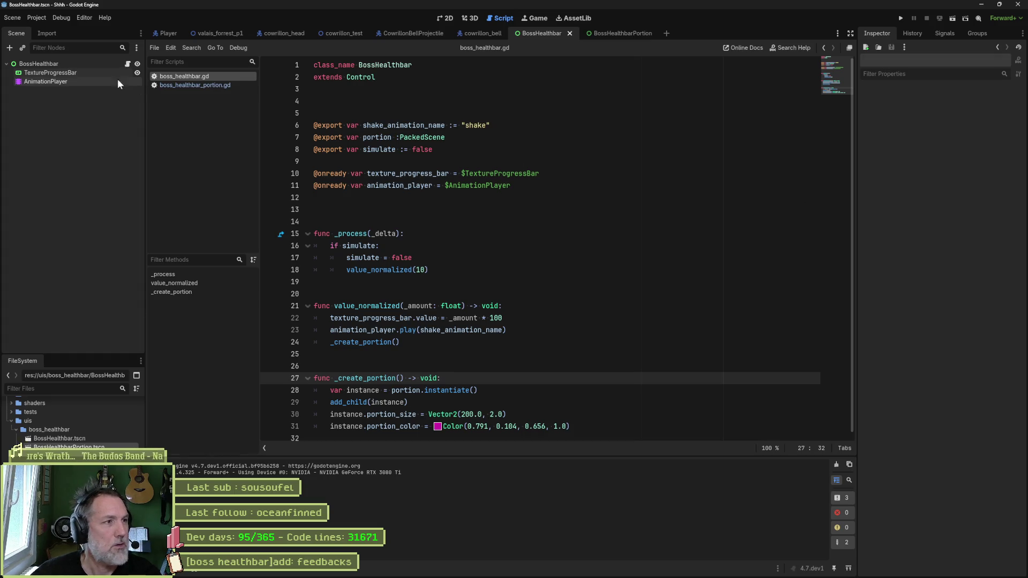
- Move the BossHealthbar root to (163, 86) in the 2D view and run the scene again
click(445, 18)
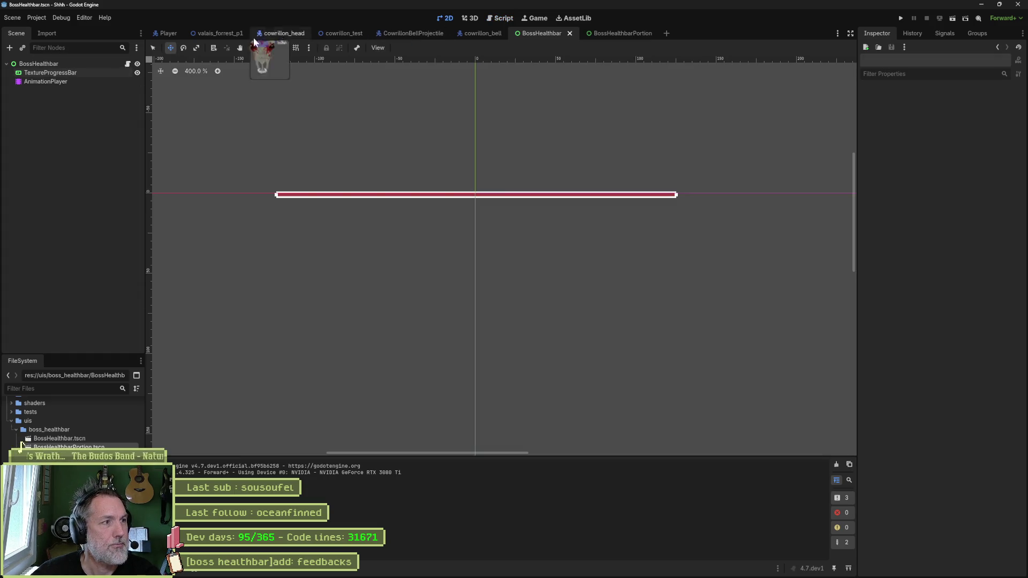
click(65, 64)
drag(361, 118, 616, 257)
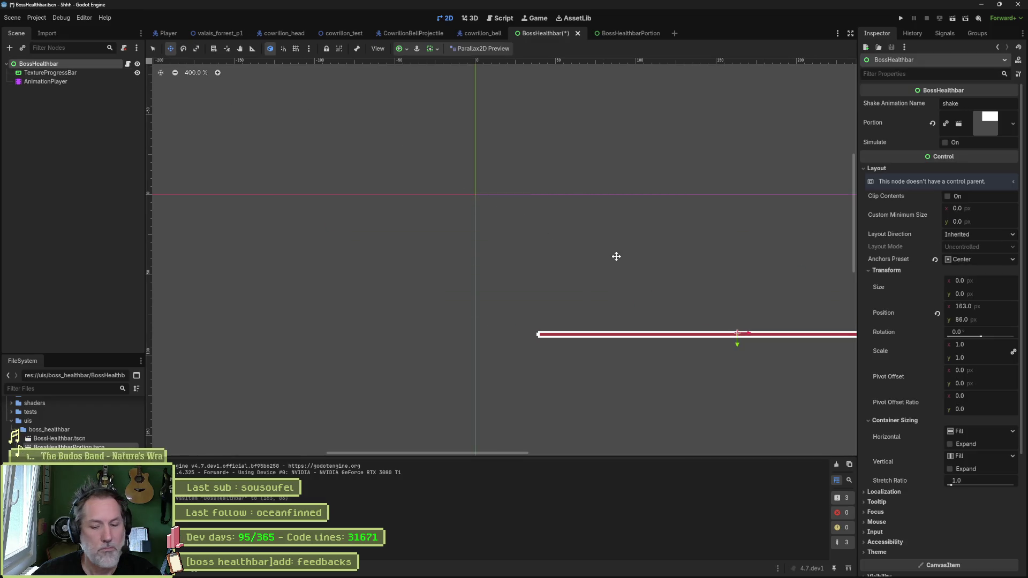
key(F6)
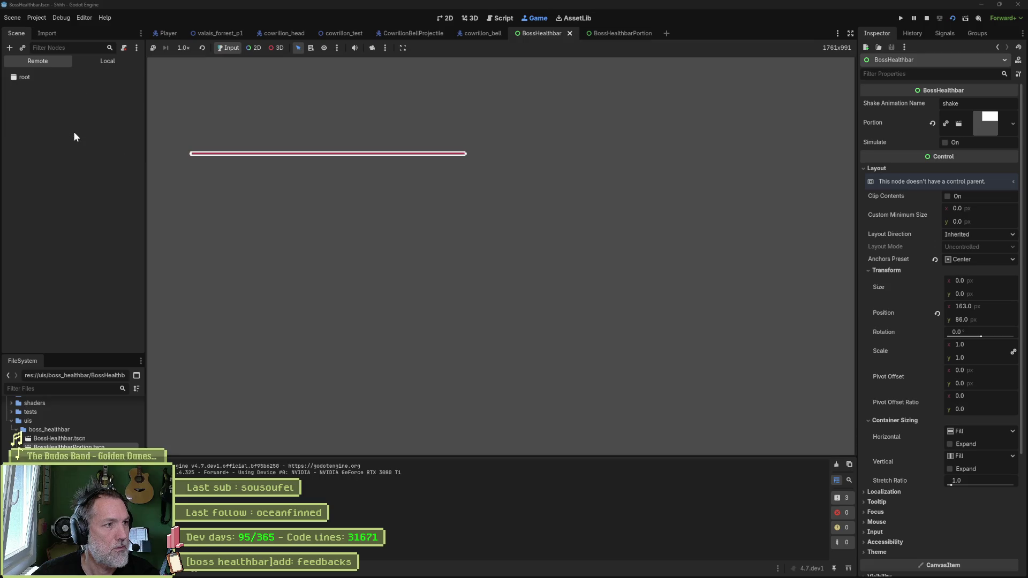
- Simulate a hit, inspect the TextureProgressBar and the spawned portion's 200 × 2 px ColorRect, then stop
click(74, 131)
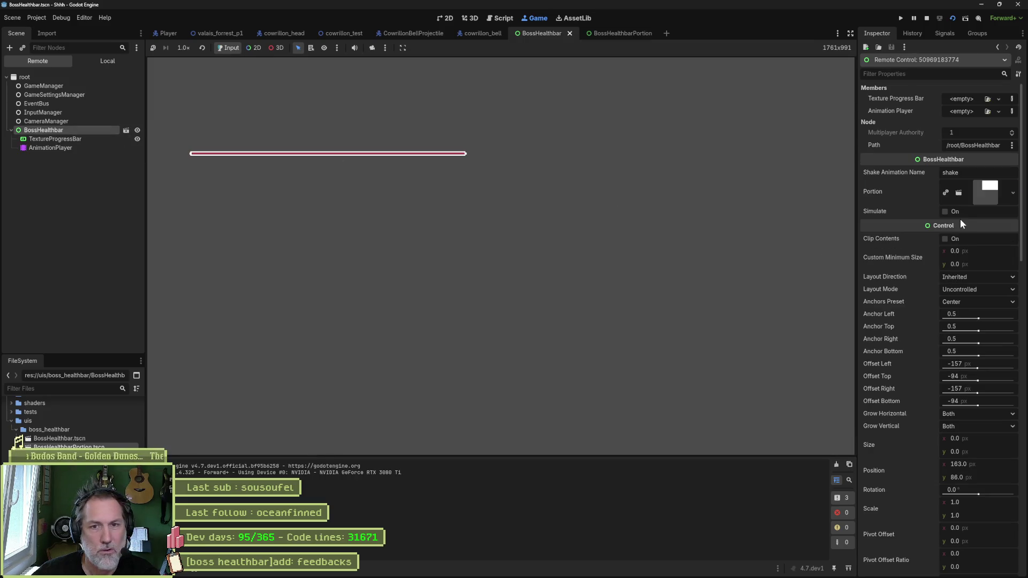
click(958, 212)
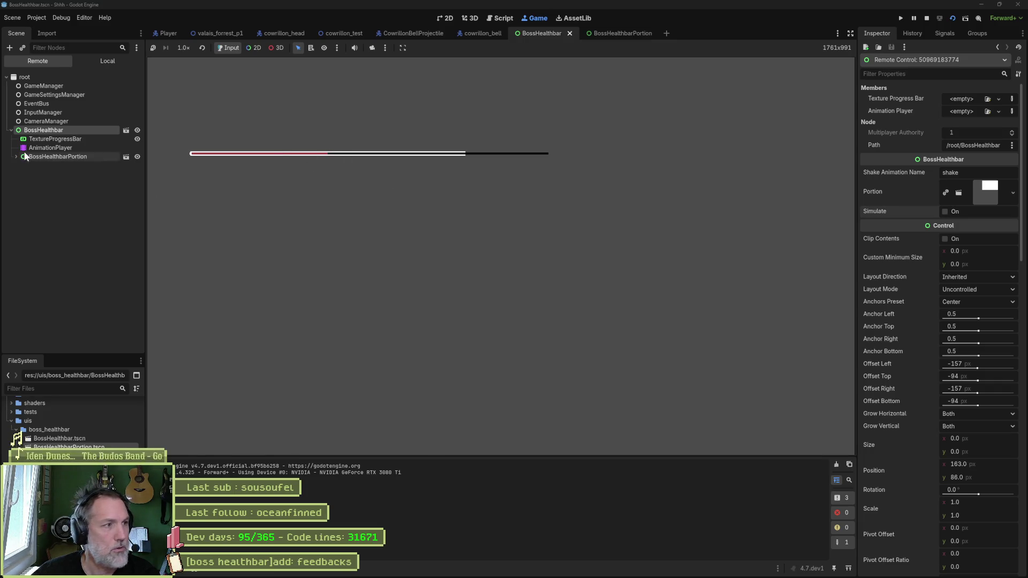
click(43, 139)
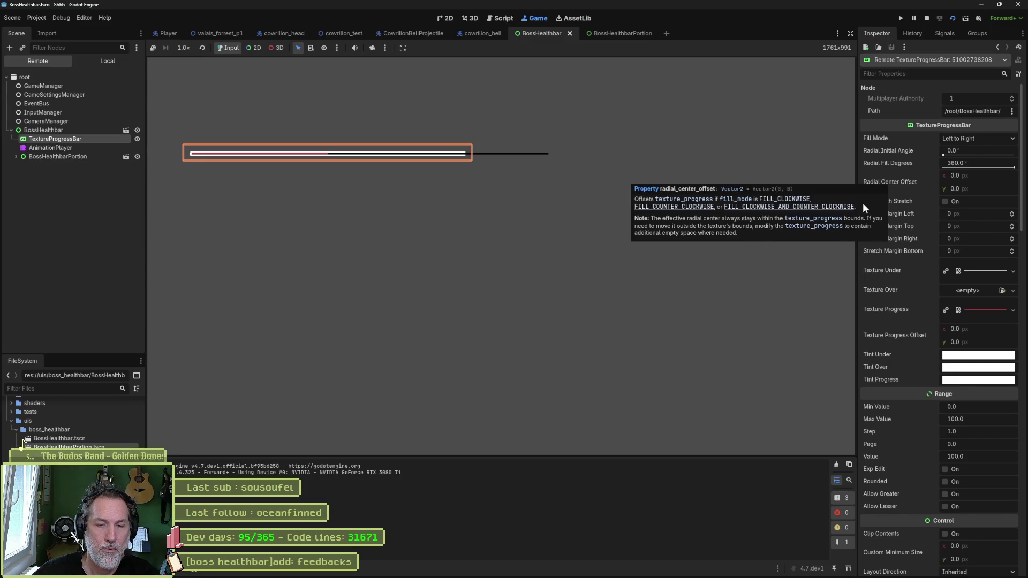
click(47, 155)
click(60, 165)
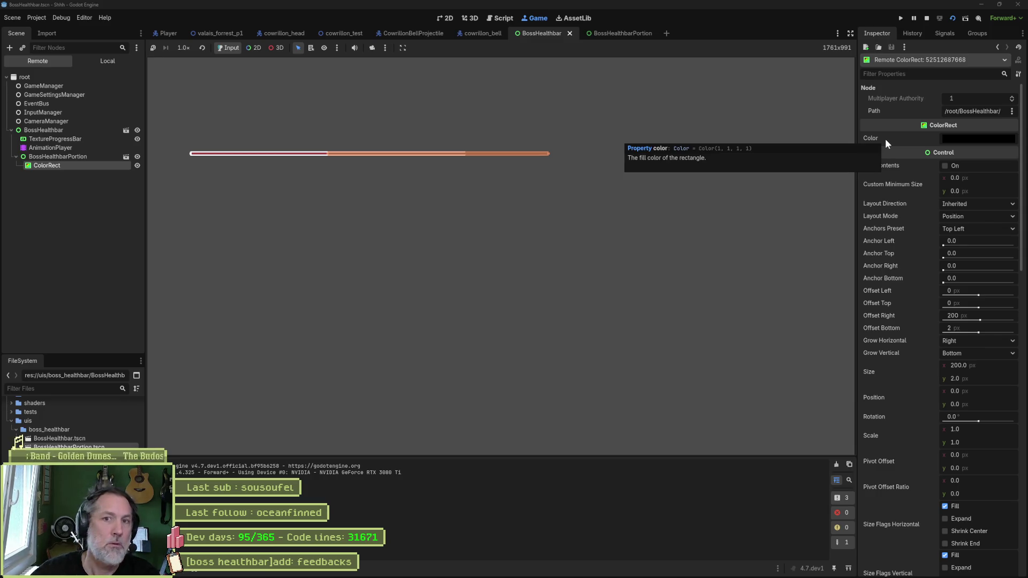
key(F8)
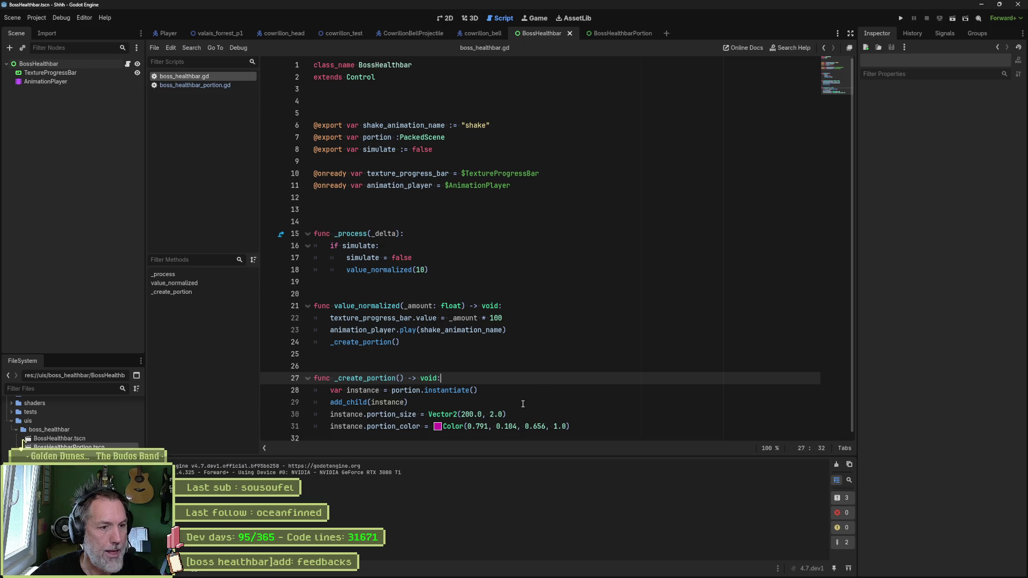
- Review portion_color on line 31 and the BossHealthbarPortion ColorRect's Color property
double_click(419, 432)
double_click(346, 426)
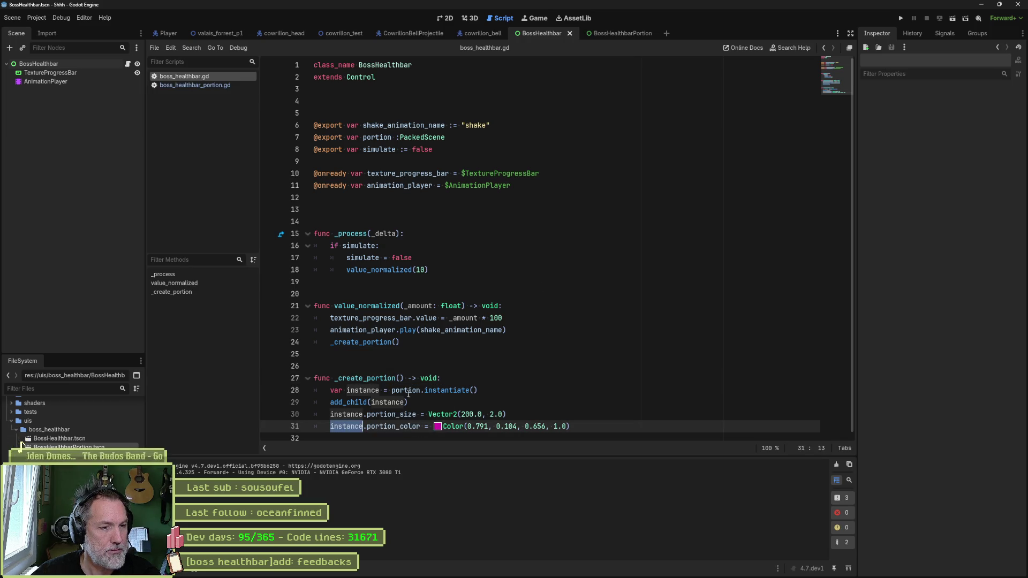
click(404, 426)
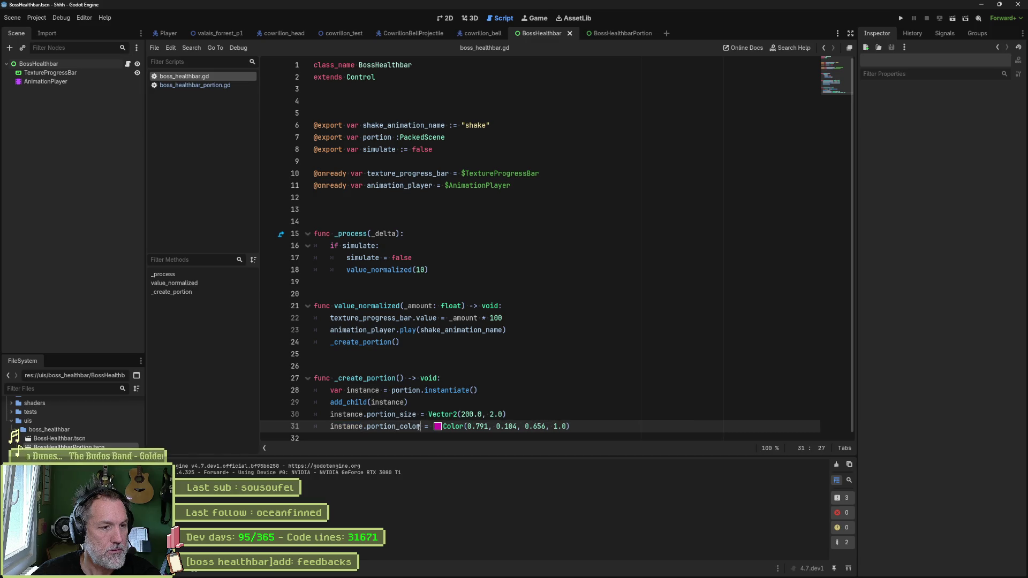
click(219, 85)
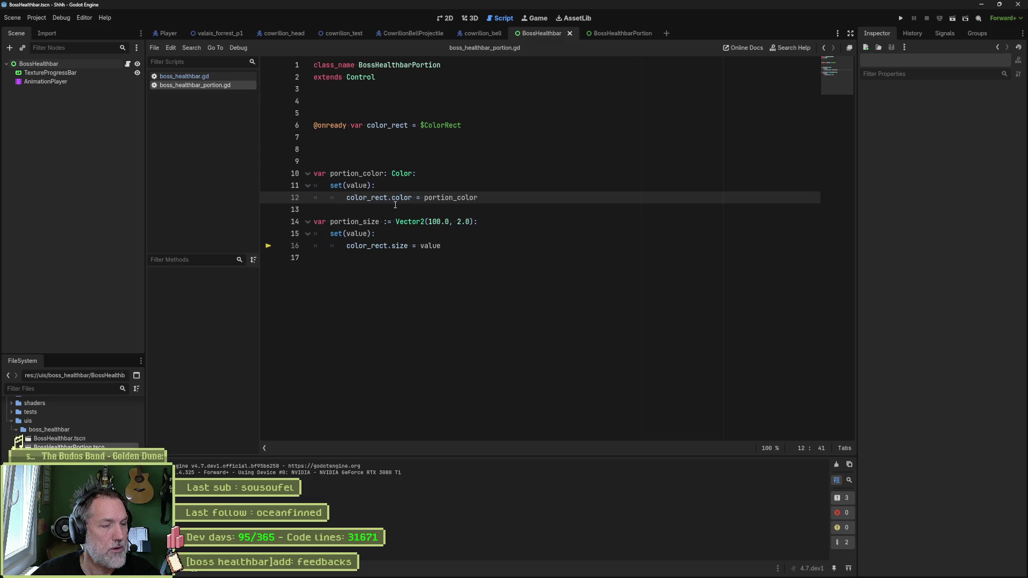
click(75, 73)
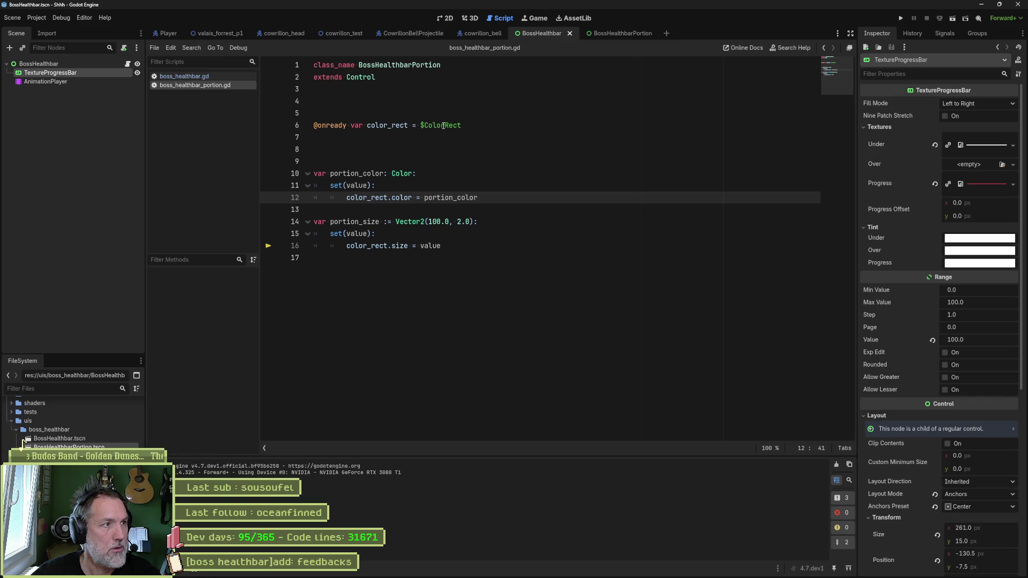
mouse_move(443, 125)
click(607, 33)
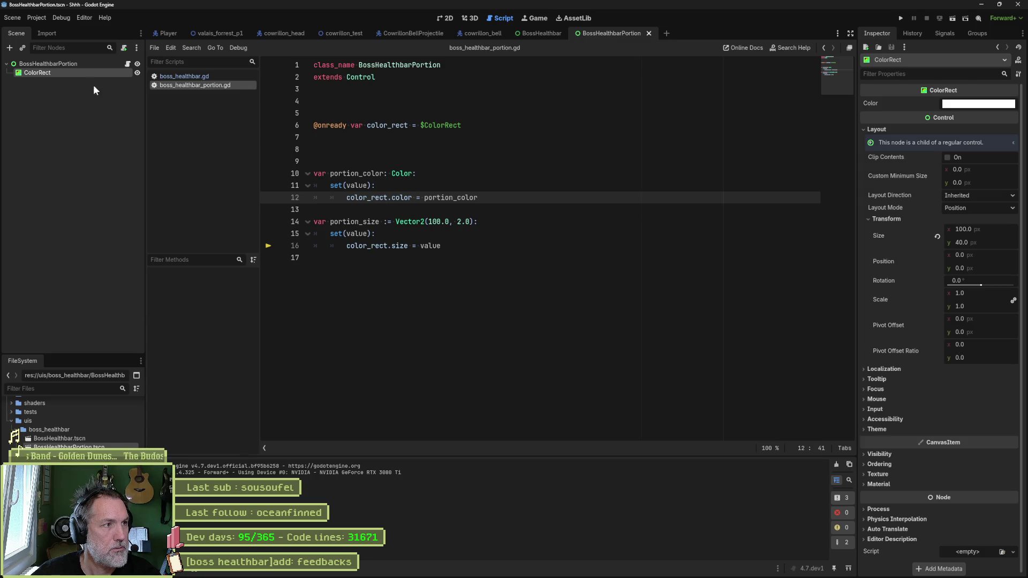
right_click(869, 106)
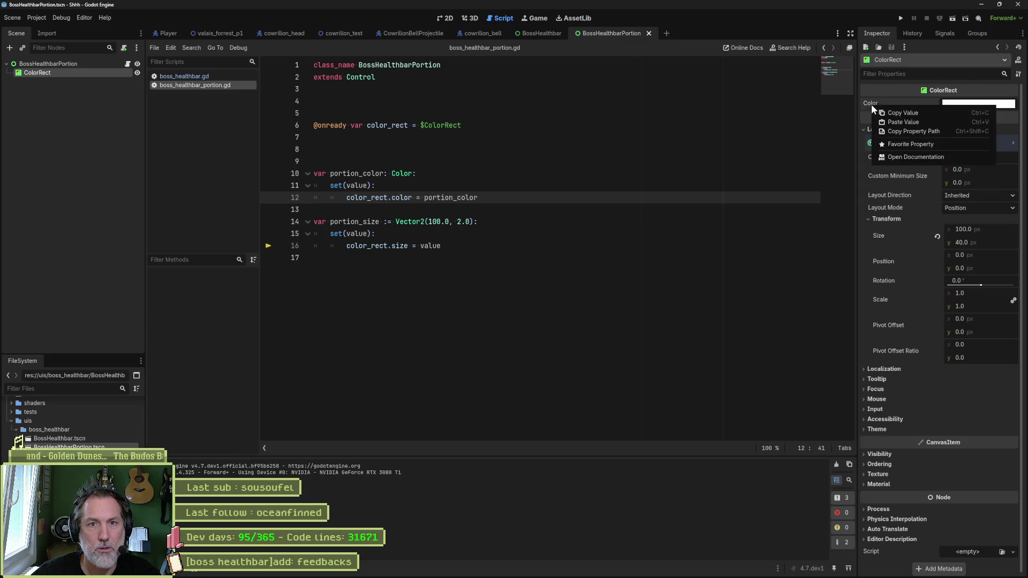
click(916, 132)
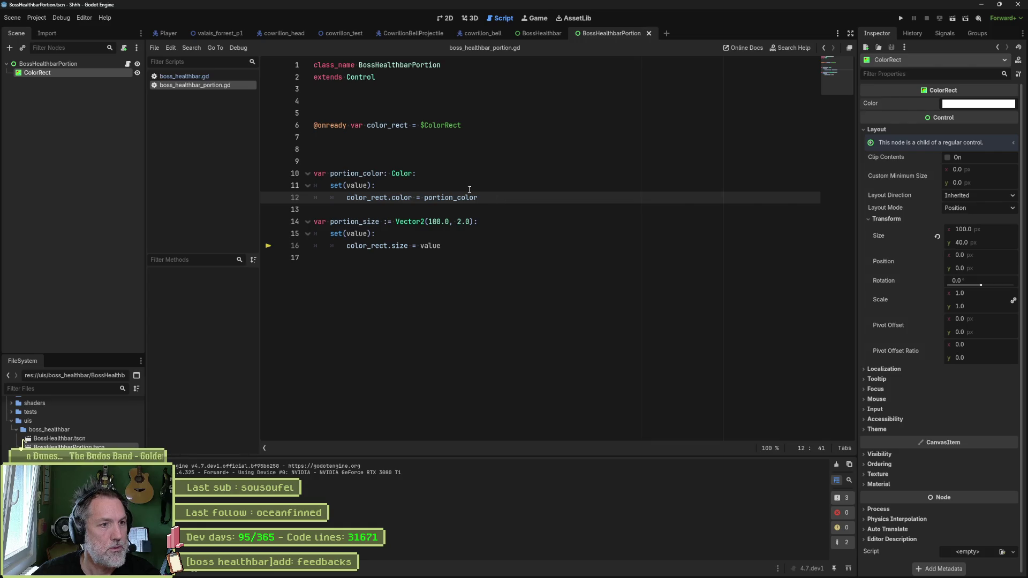
- Change line 12 of boss_healthbar_portion.gd to color_rect.color = value and save
double_click(365, 187)
key(ctrl+c)
double_click(450, 197)
key(ctrl+v)
key(ctrl+s)
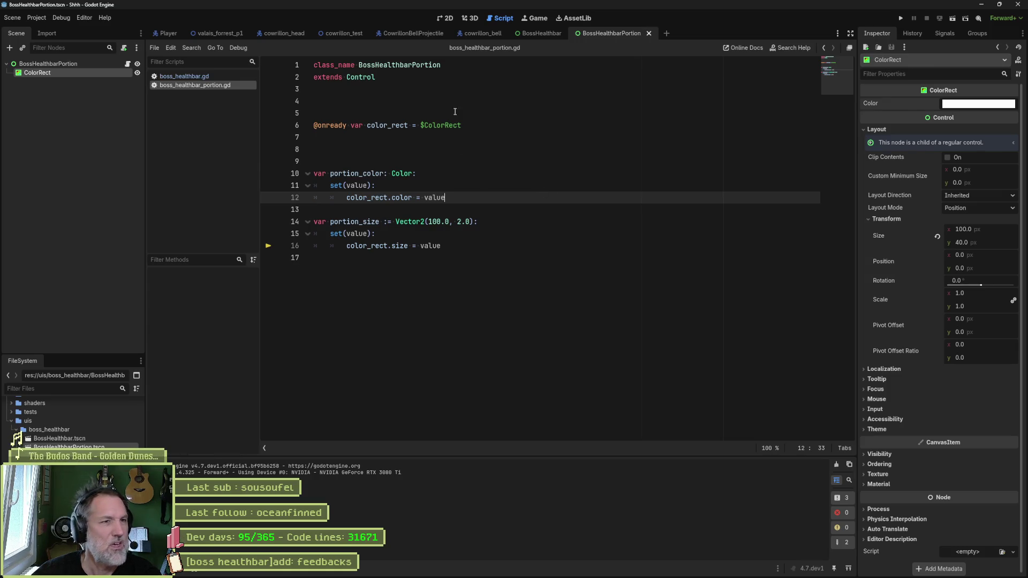
- Run the BossHealthbar scene and simulate a damage hit to check the magenta portion
click(538, 33)
key(F6)
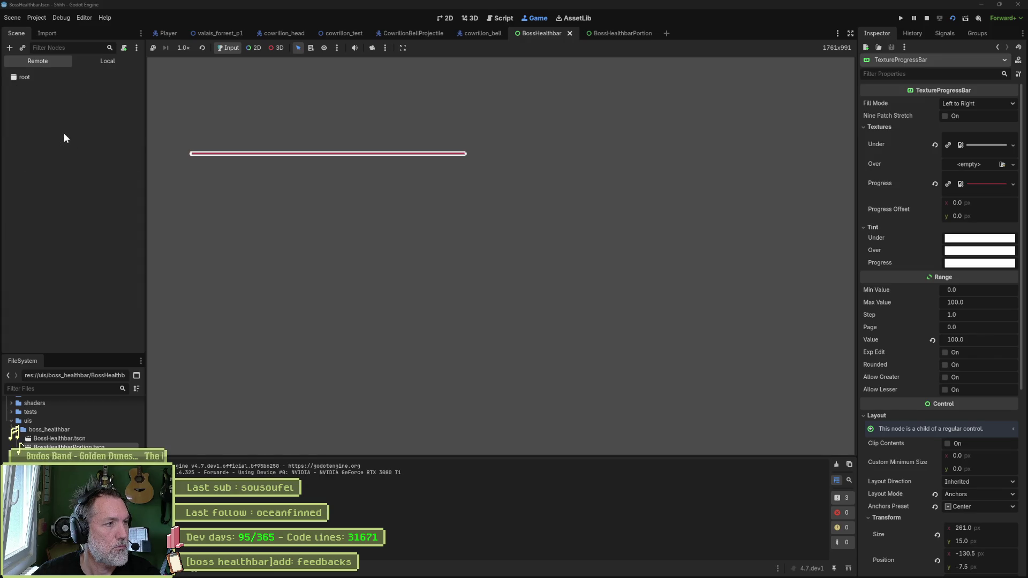
click(64, 133)
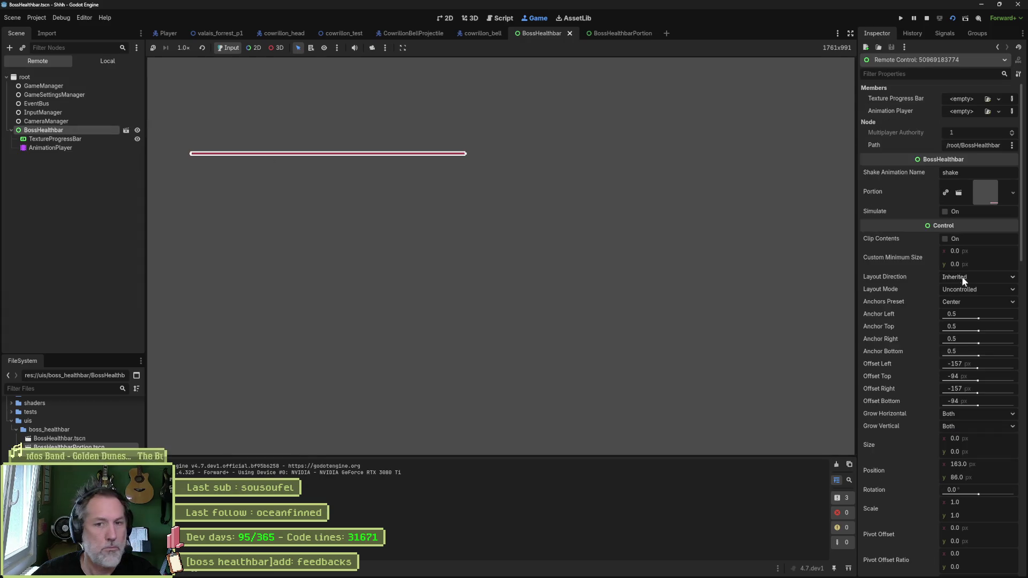
click(952, 210)
click(952, 210)
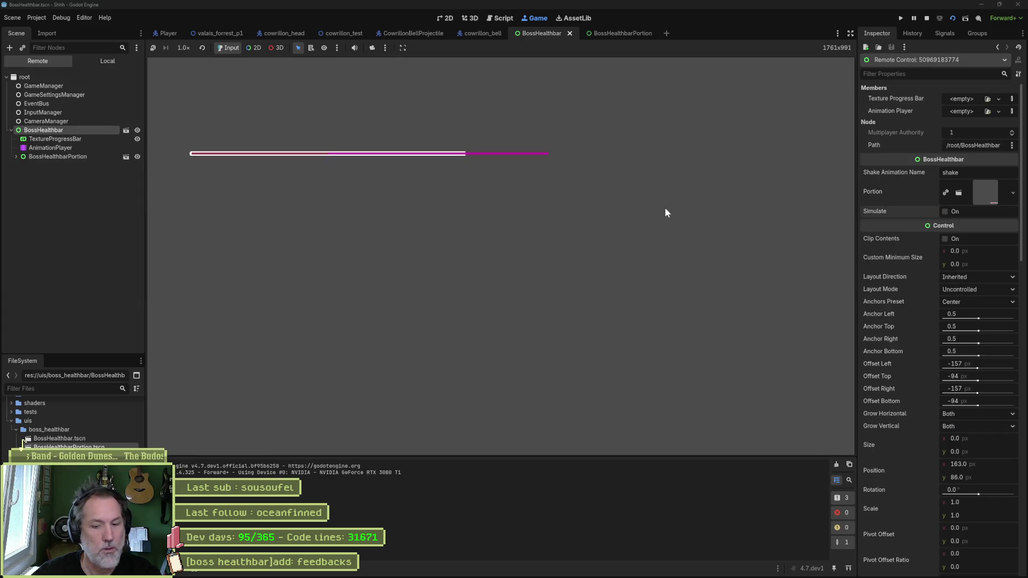
key(F8)
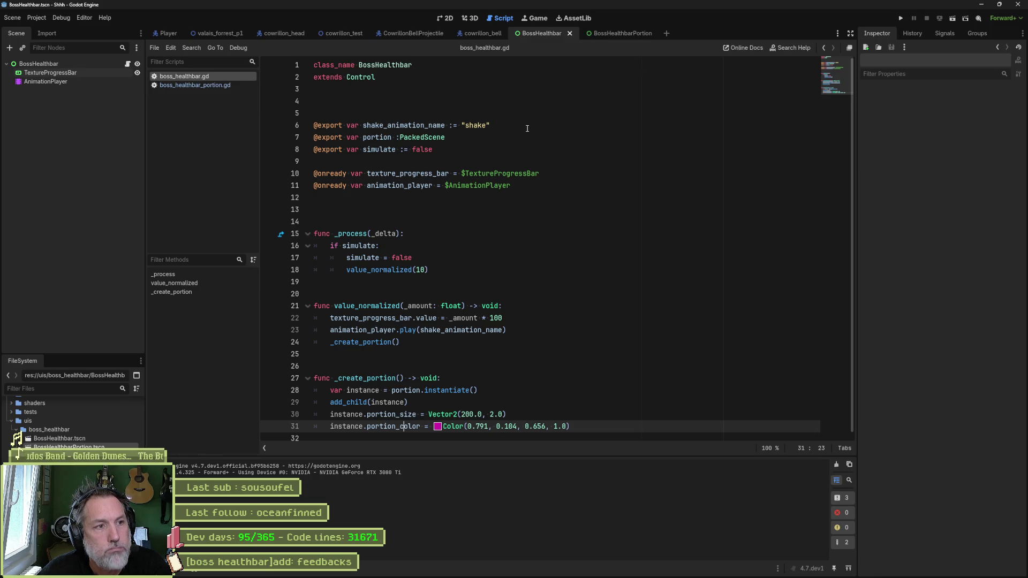
click(477, 140)
key(Return)
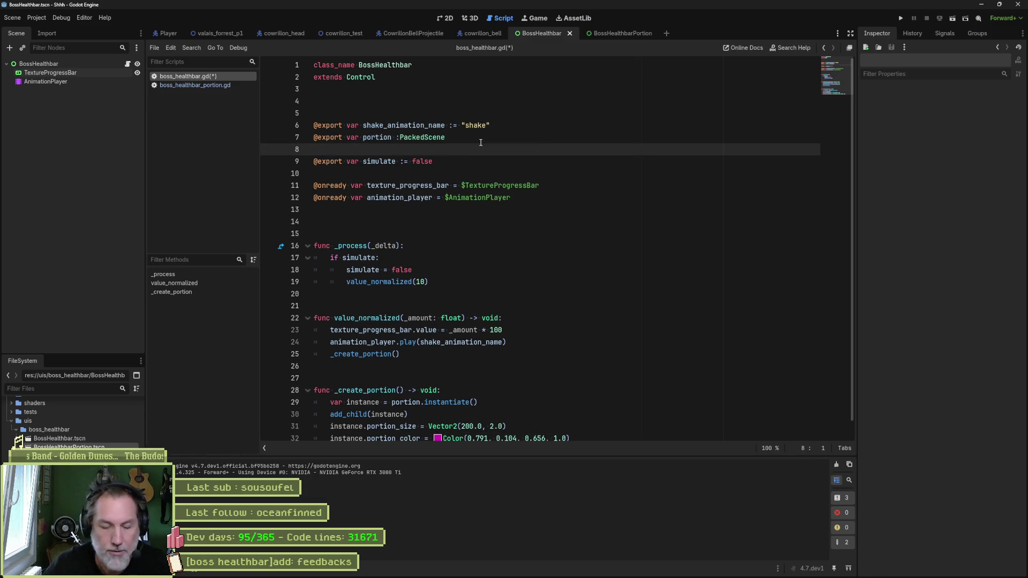
text(@export var )
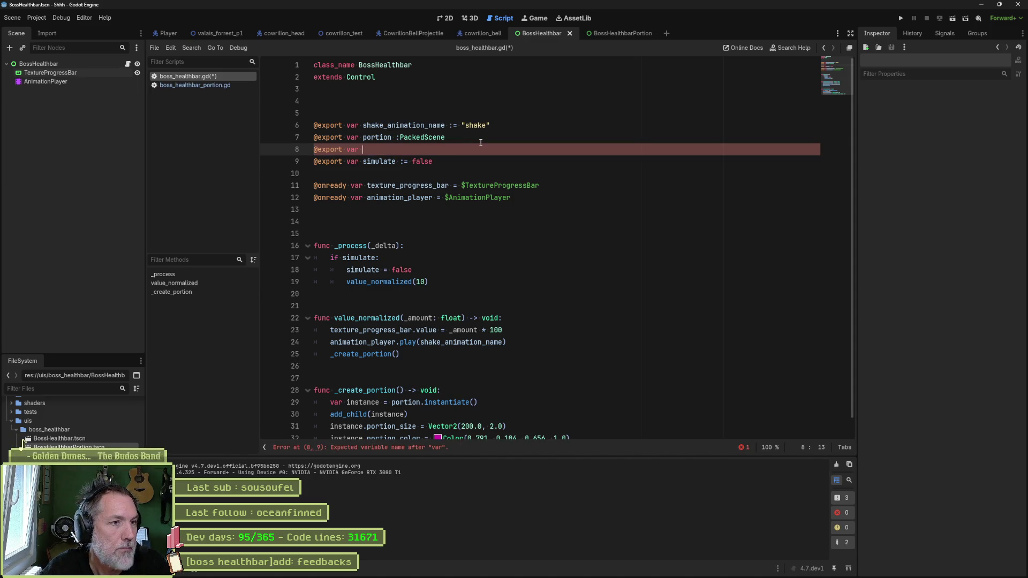
text(bar_color)
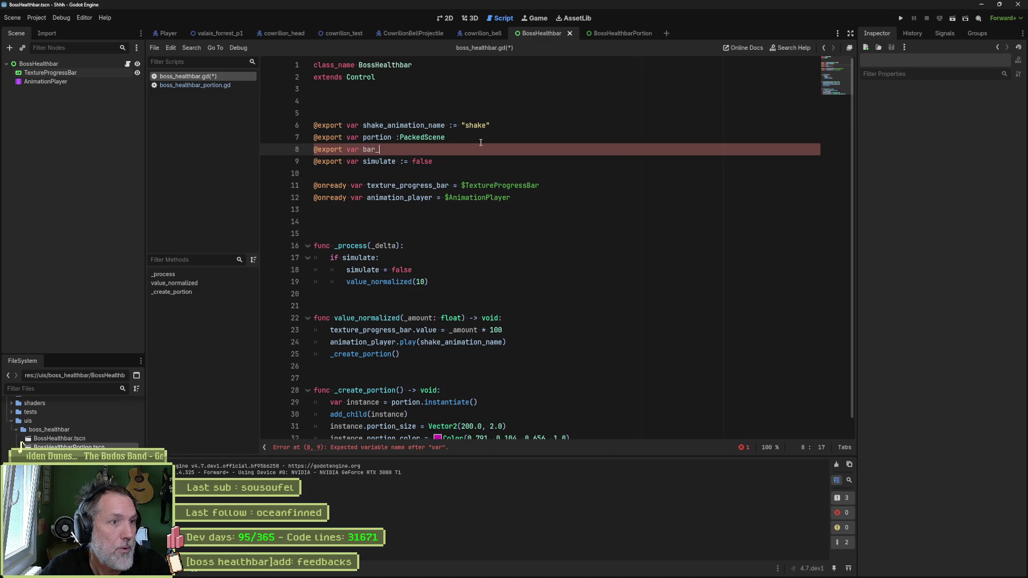
text( :Color)
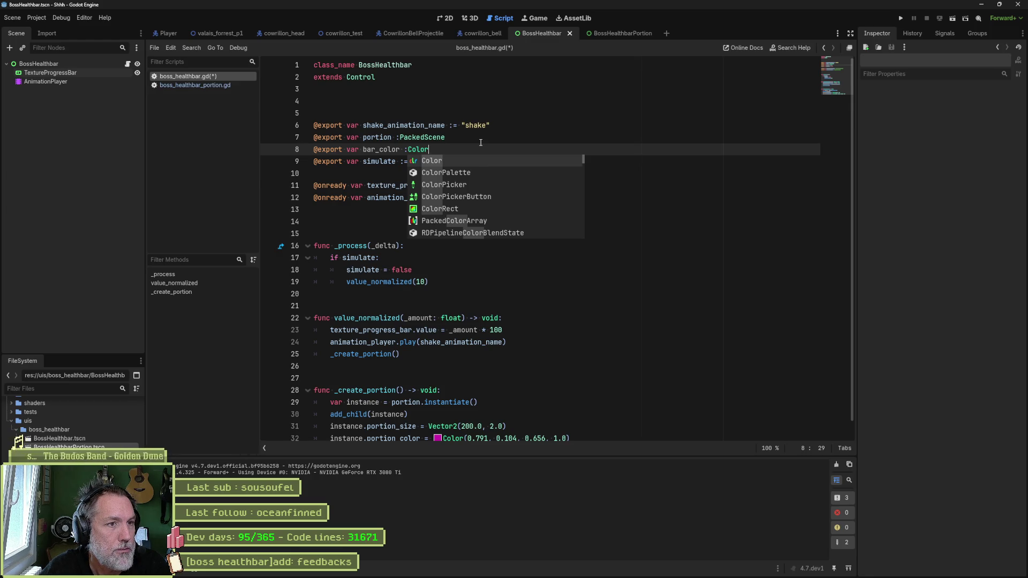
key(BackSpace)
key(BackSpace)
key(BackSpace)
text(= Color)
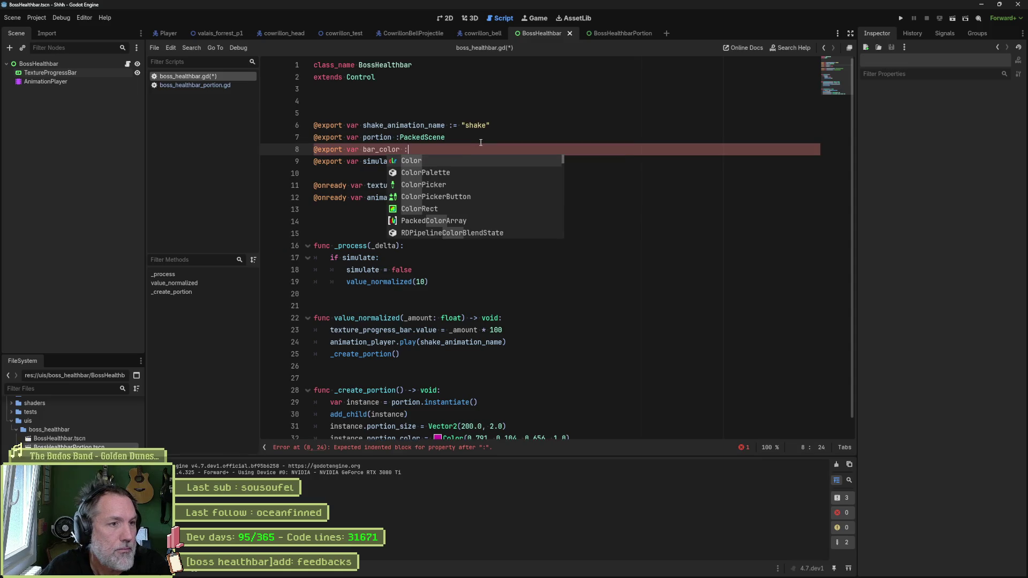
text(())
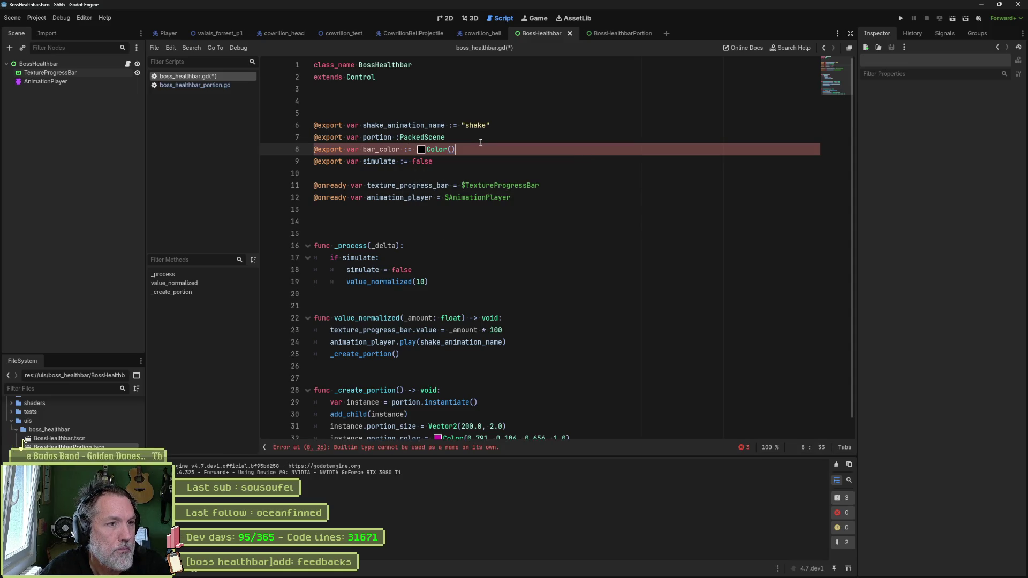
- Pick red, Color(0.88, 0.0, 0.015, 1.0), as bar_color's default and save
click(422, 150)
click(490, 207)
click(531, 191)
mouse_move(531, 203)
mouse_down()
mouse_move(534, 216)
mouse_move(534, 205)
mouse_up()
drag(493, 300, 512, 239)
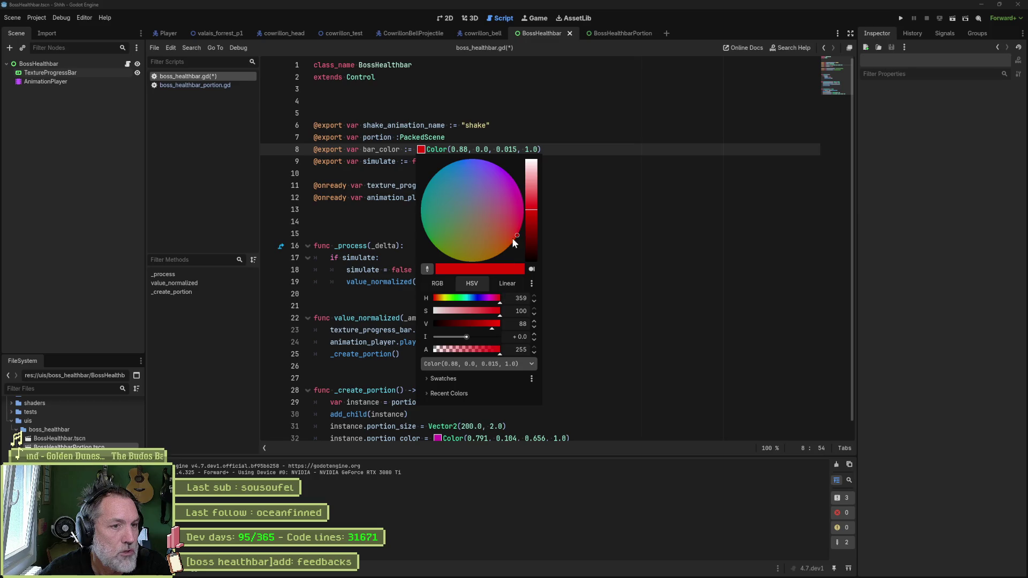
click(599, 240)
key(ctrl+s)
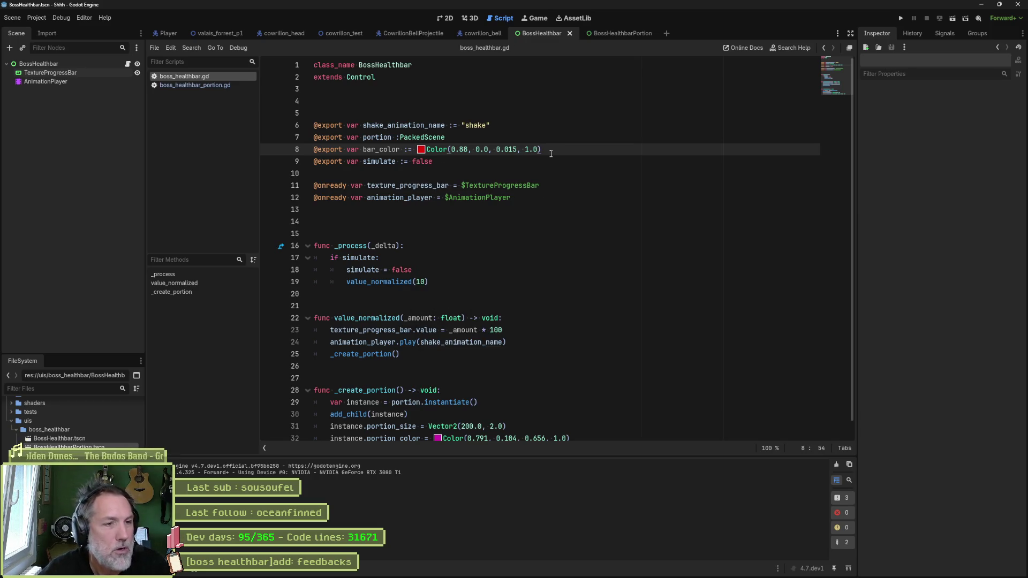
- Add an empty func _ready() with a pass body
click(482, 218)
key(Return)
key(Return)
key(Return)
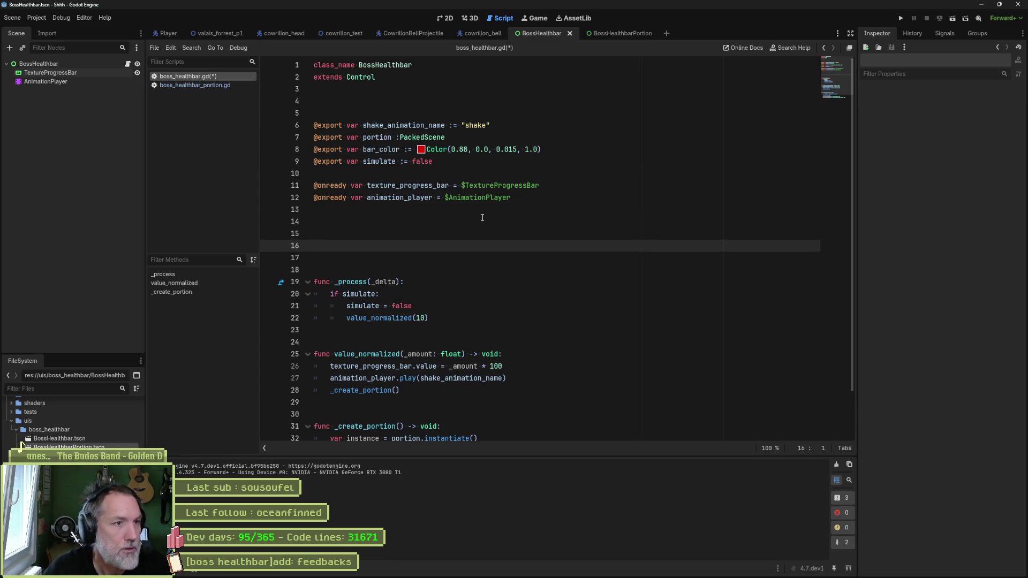
text(func )
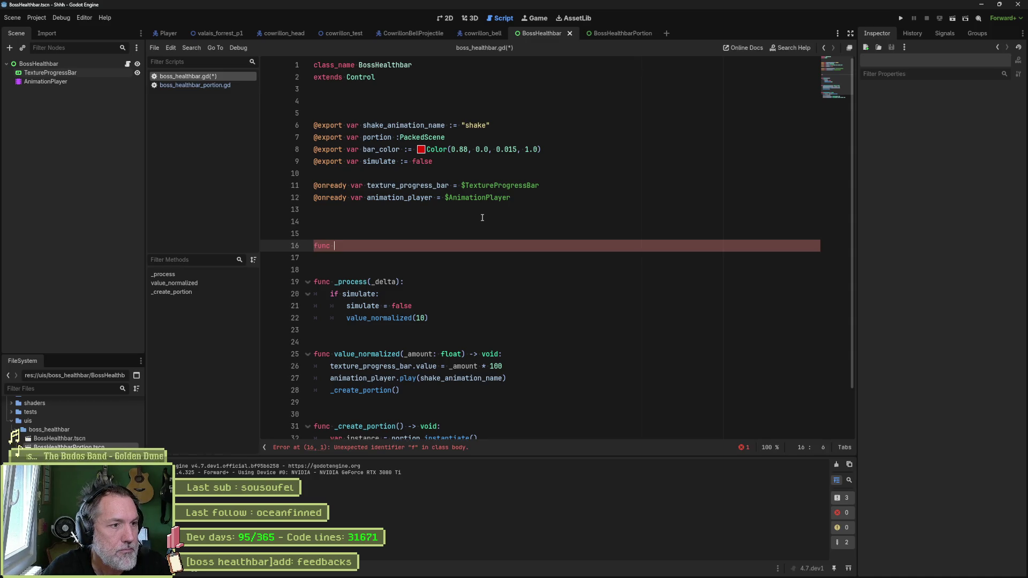
text(_re)
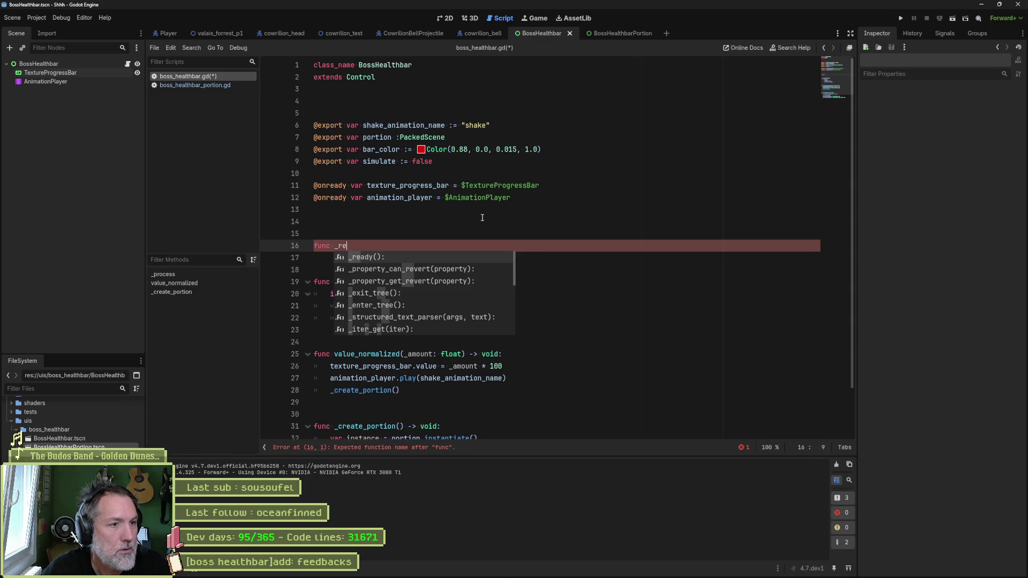
key(Return)
key(Return)
text(pass)
click(482, 218)
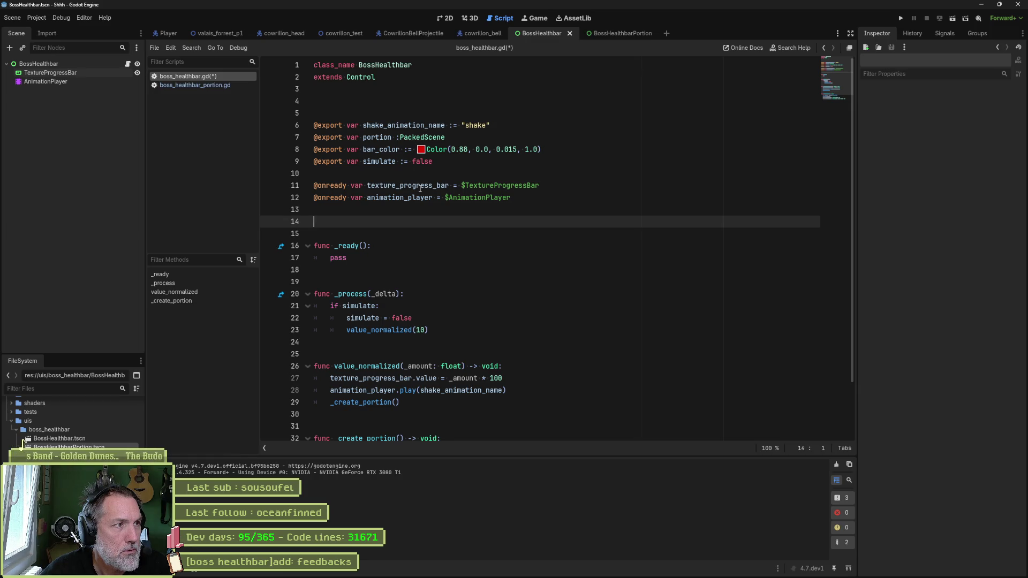
- Make _ready set texture_progress_bar.tint_progress = bar_color
click(86, 72)
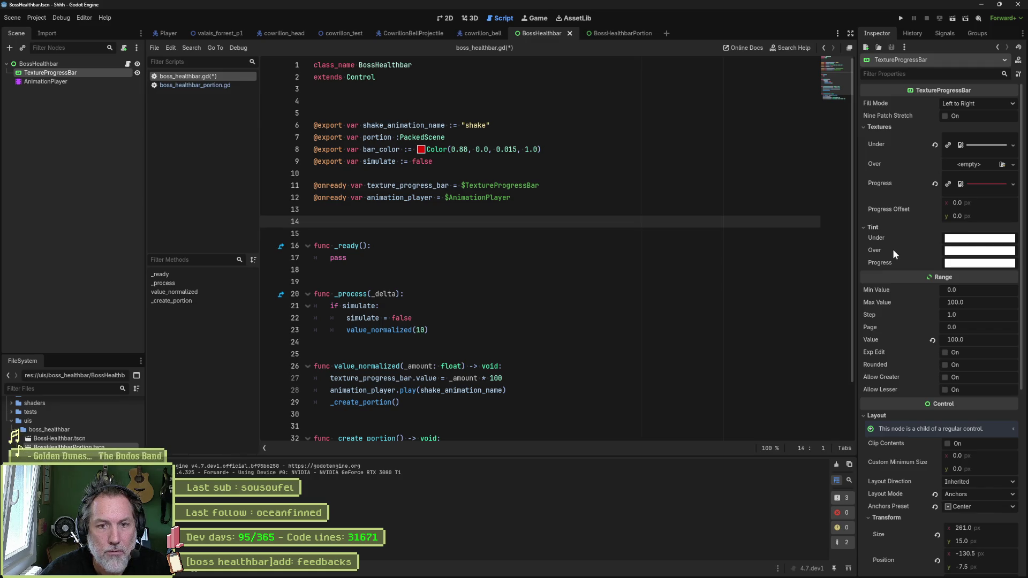
double_click(446, 187)
key(ctrl+c)
double_click(416, 257)
key(ctrl+v)
text(.tint_pro)
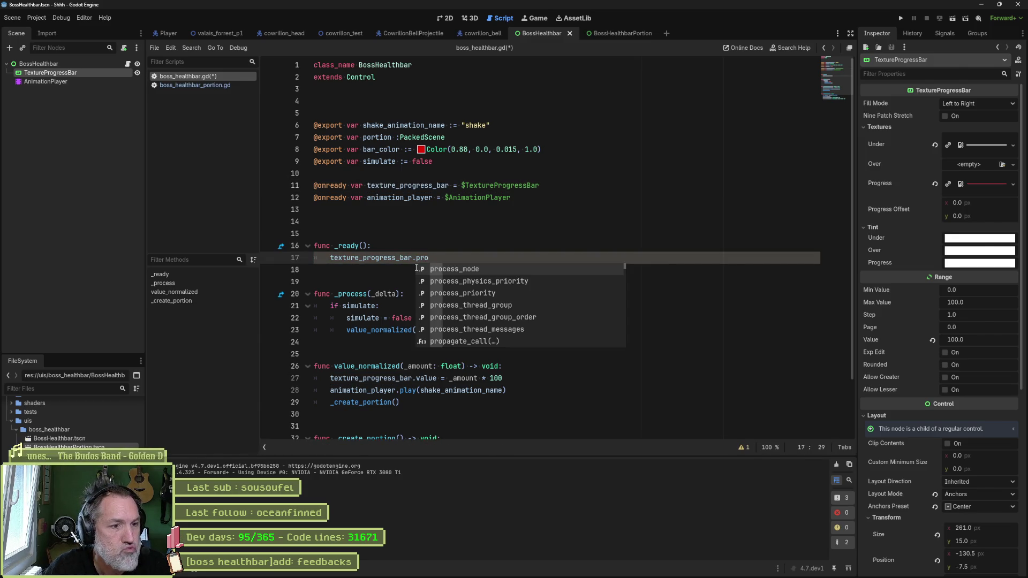
text(gr)
key(Return)
text(= bar_co)
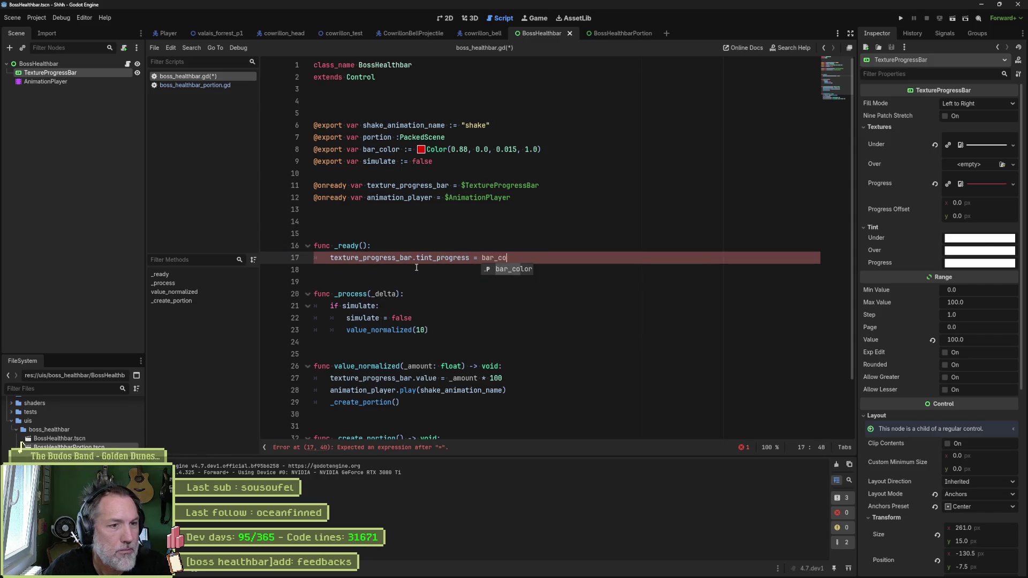
text(lor)
- Rename bar_color to tint_progress on lines 8 and 17 and save
double_click(443, 257)
key(ctrl+c)
double_click(381, 149)
key(ctrl+v)
double_click(390, 149)
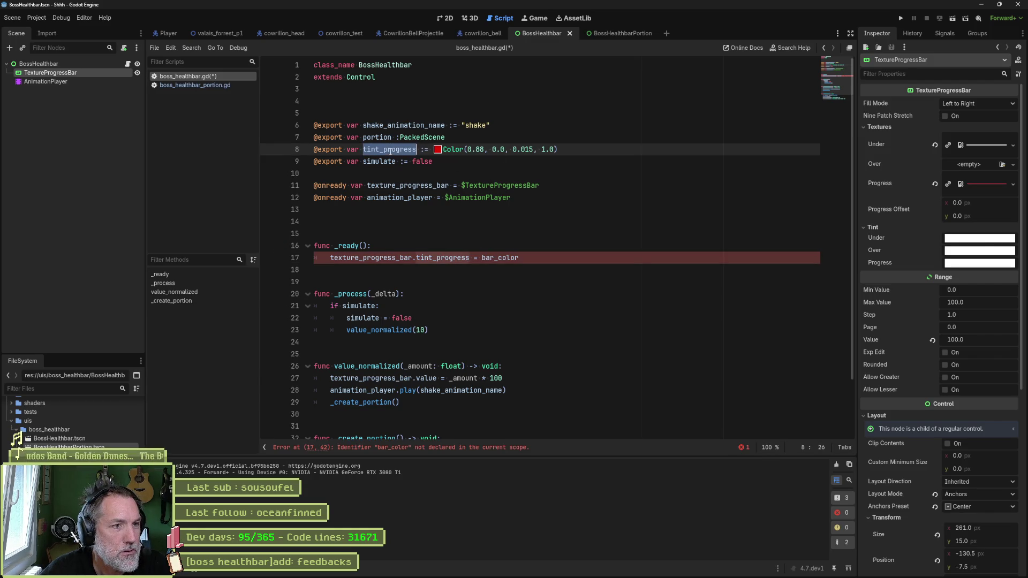
key(ctrl+c)
double_click(499, 258)
key(ctrl+v)
key(ctrl+s)
- Check the BossHealthbar root's exported tint_progress property, then switch to Aseprite
click(40, 64)
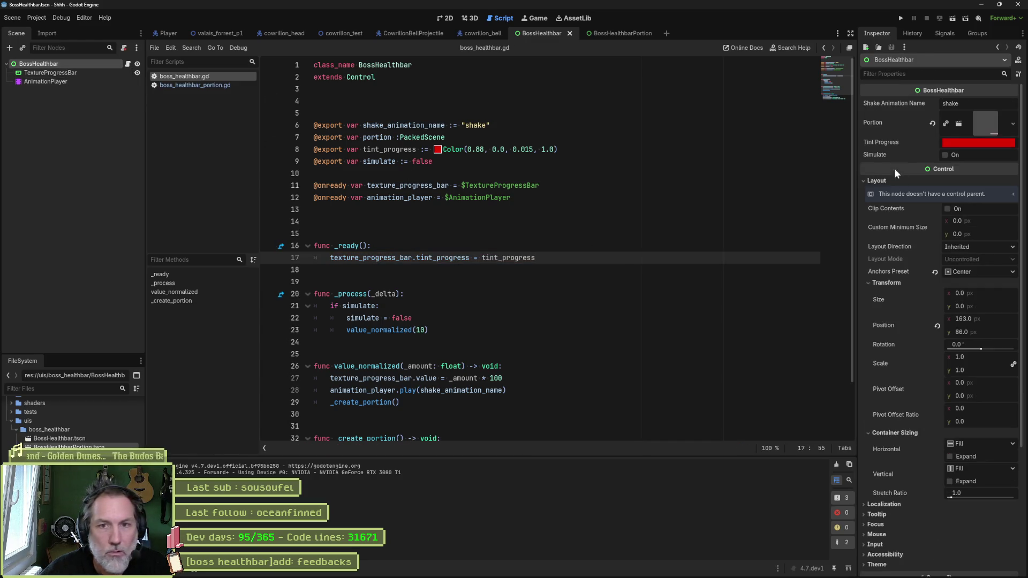
click(507, 234)
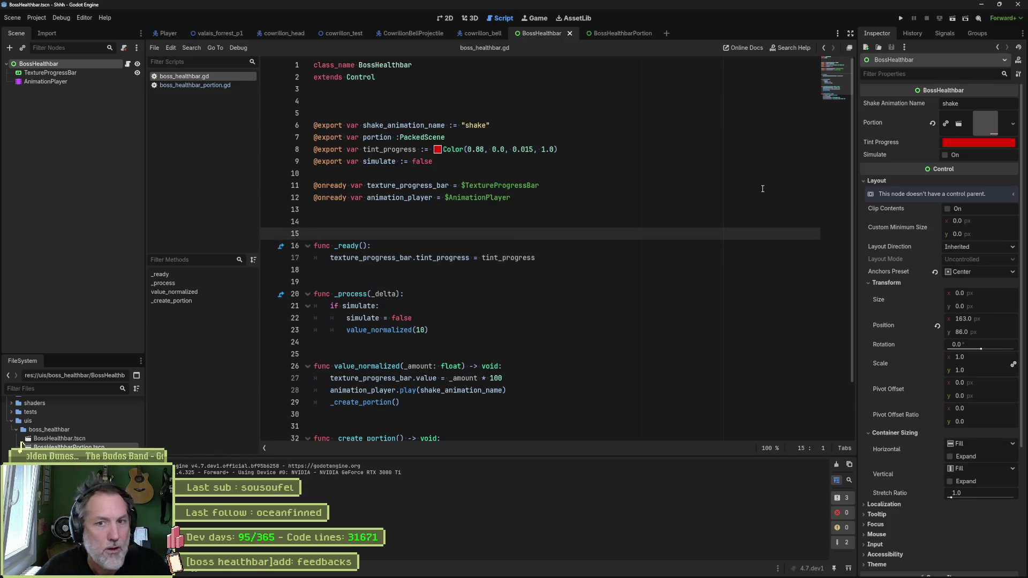
click(600, 572)
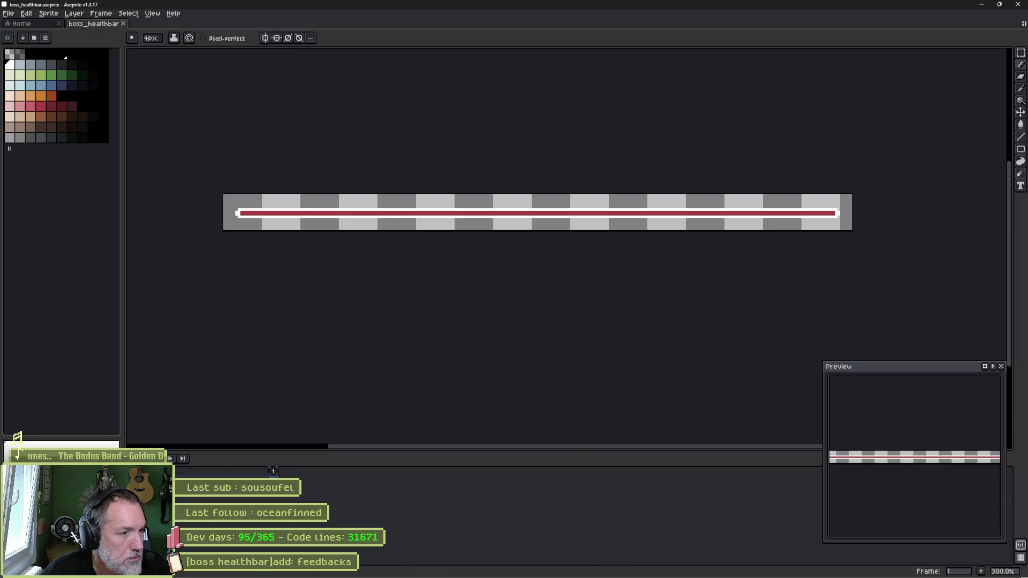
- Fill the bar's inner strip white with the Paint Bucket and save the sprite
key(g)
click(300, 214)
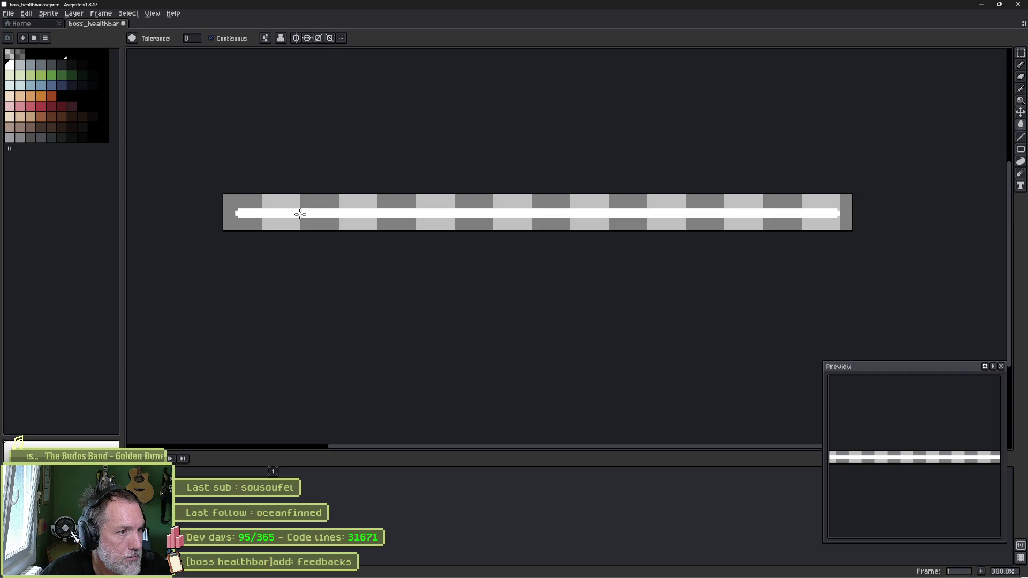
key(ctrl+s)
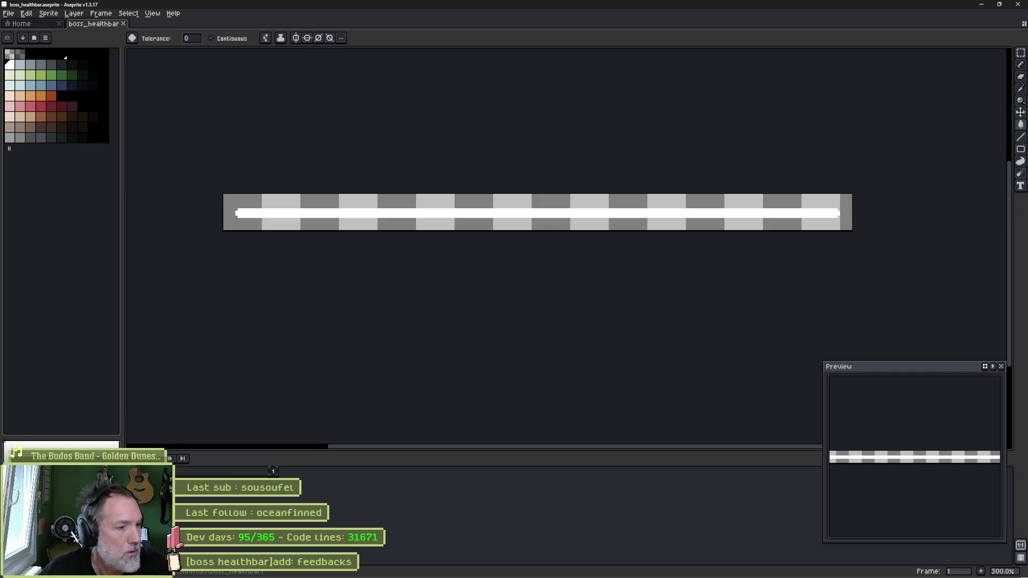
- Export the sprite sheet as boss_healthbar_bg_filler.png and return to Godot
key(ctrl+e)
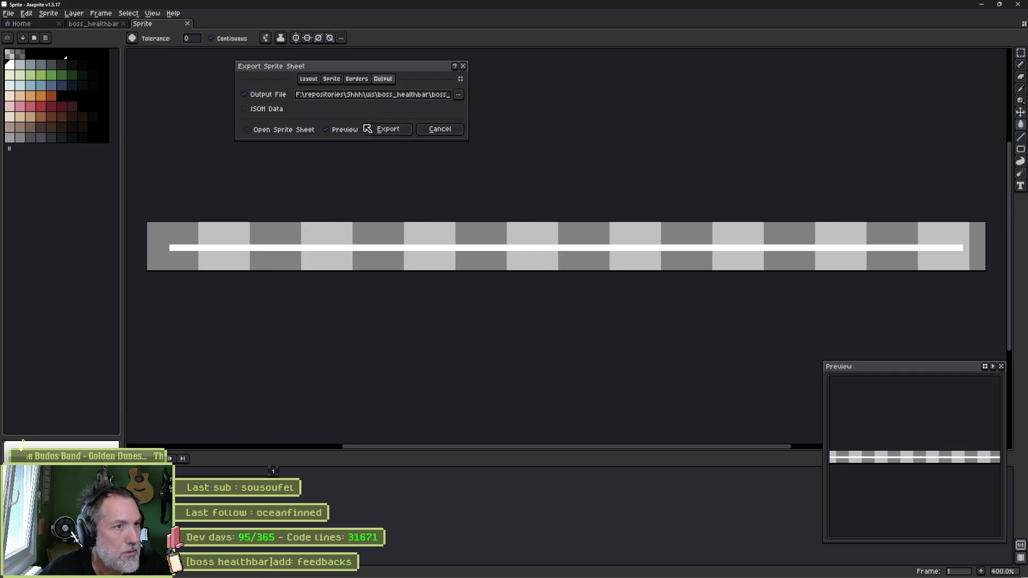
click(414, 96)
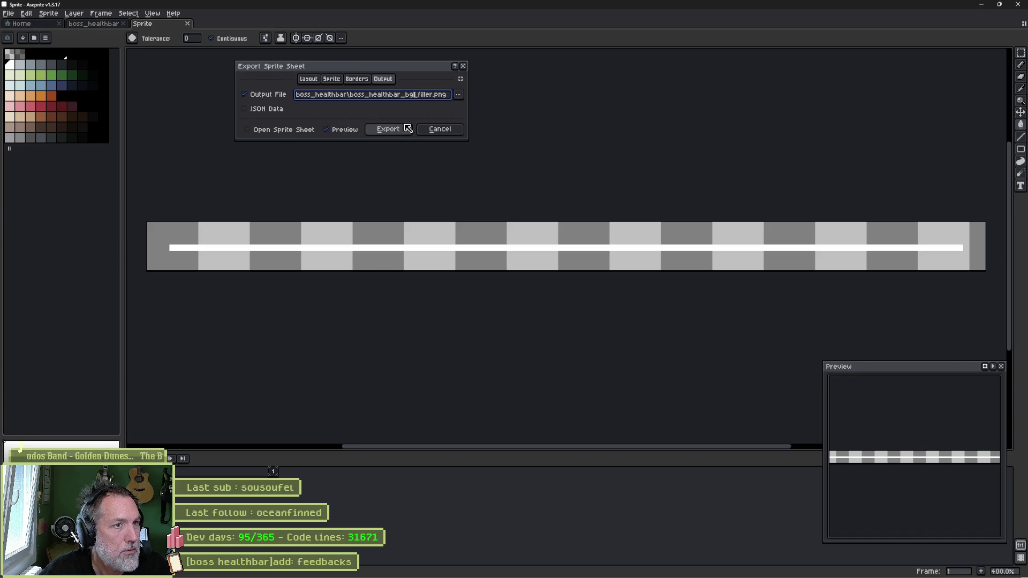
click(408, 128)
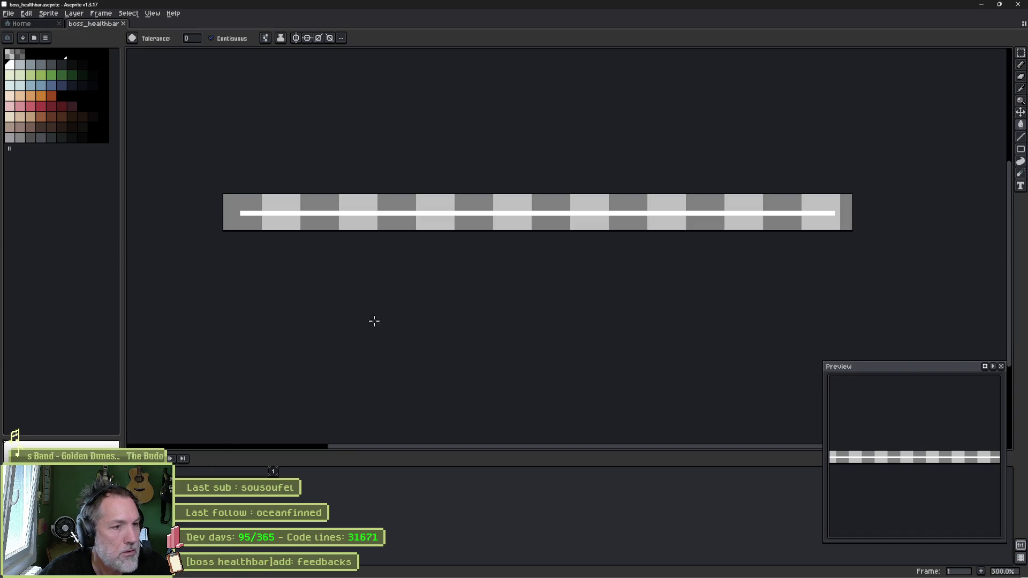
click(981, 5)
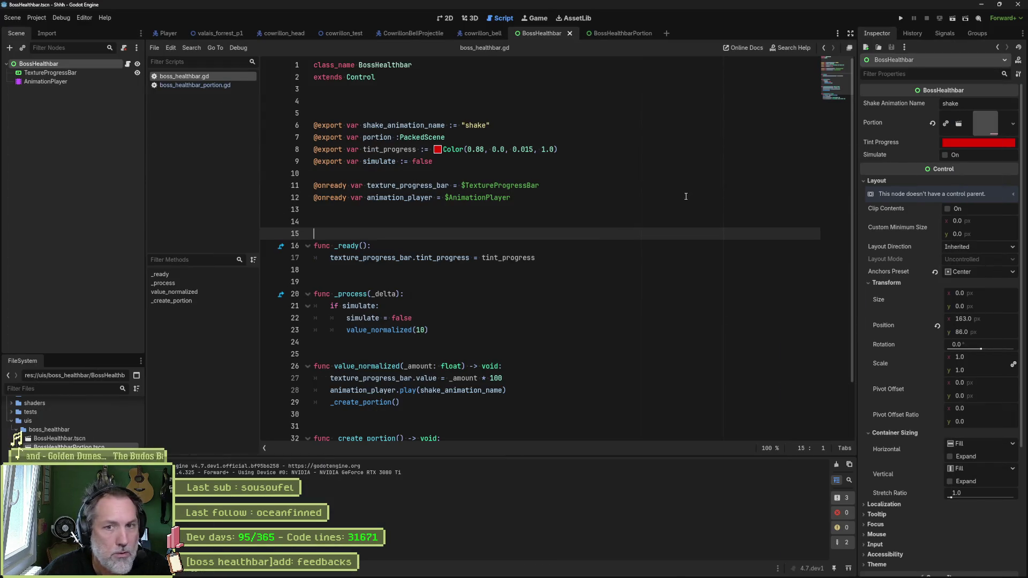
- Run the BossHealthbar scene and simulate a hit to see the current portion colour
key(F6)
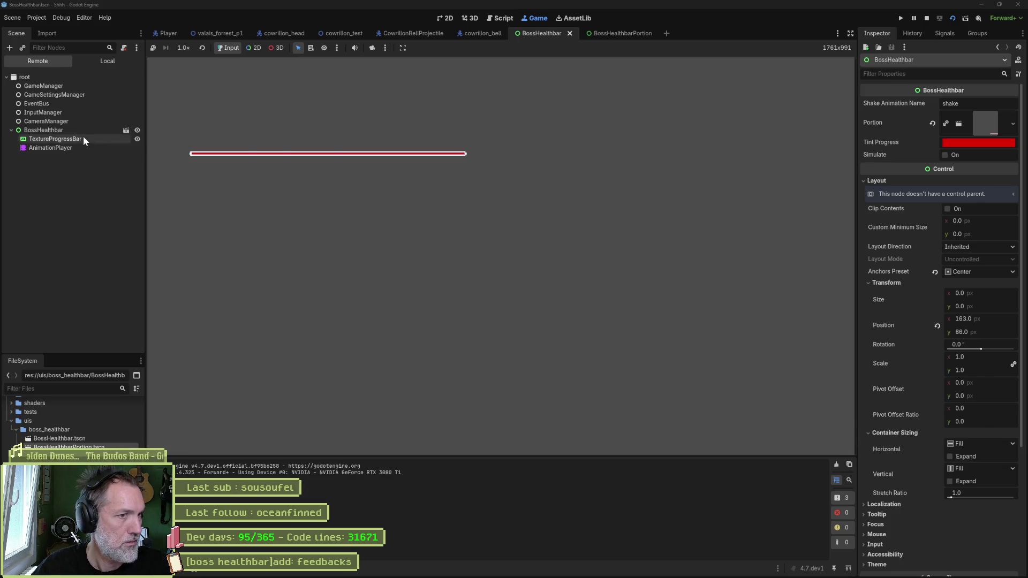
click(40, 131)
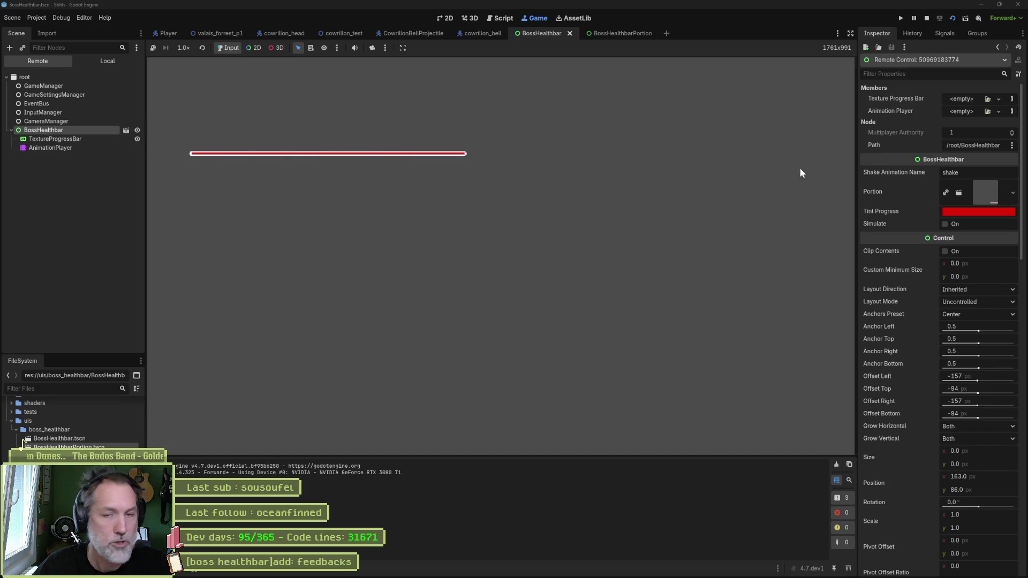
click(948, 226)
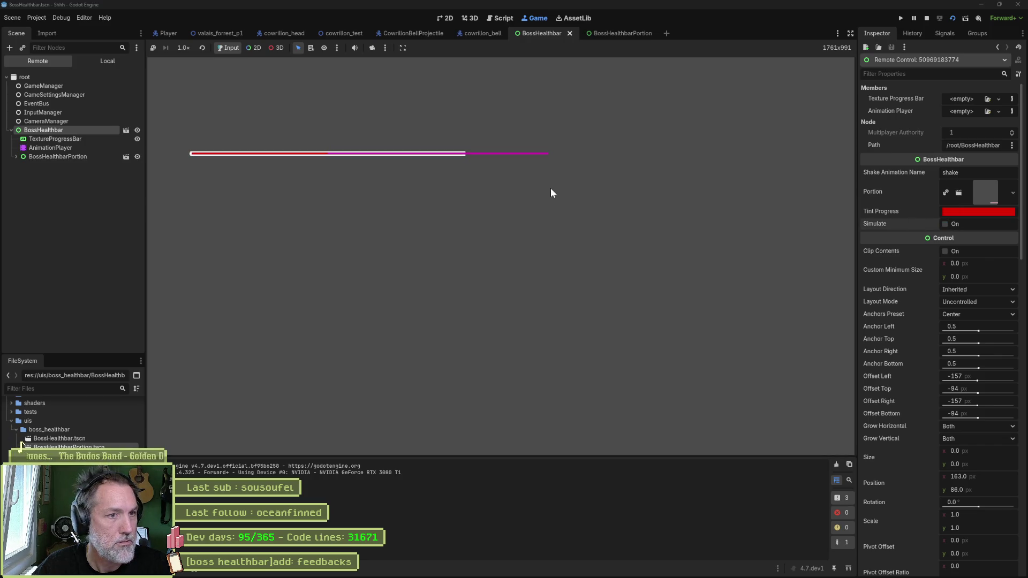
key(F8)
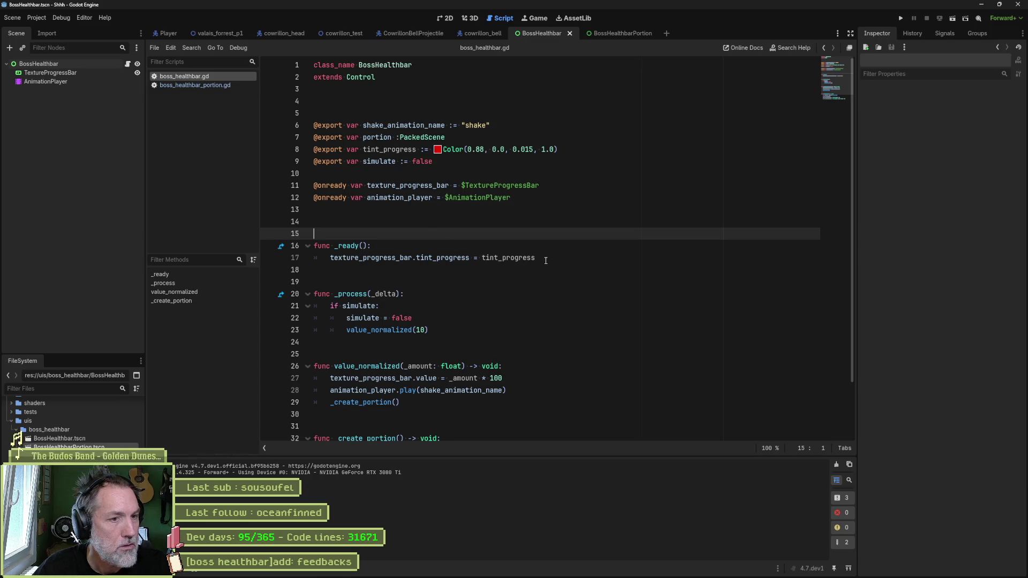
- Replace the hardcoded magenta Color on line 36 with tint_progress
double_click(522, 260)
scroll(525, 262, down, 2)
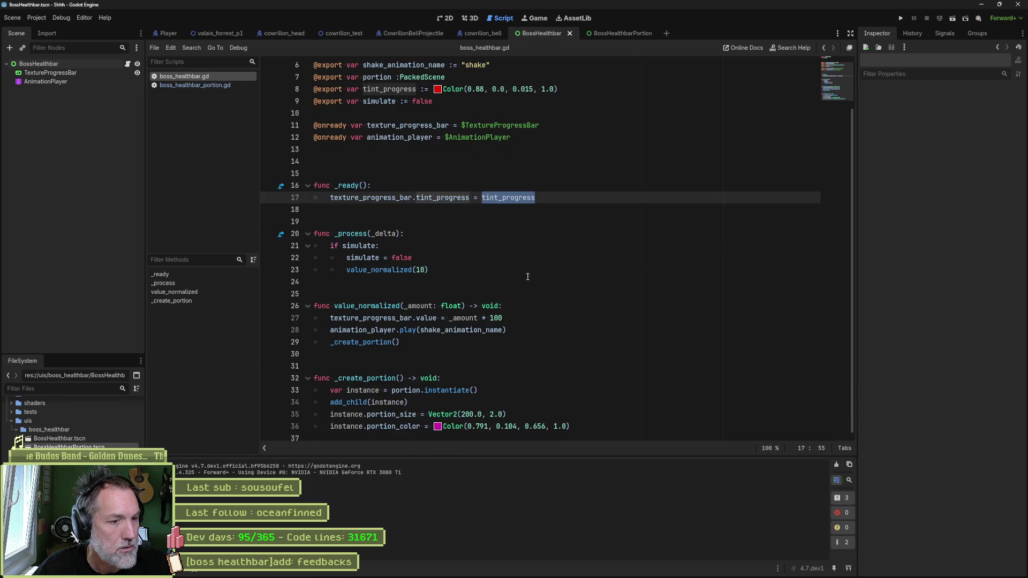
click(437, 426)
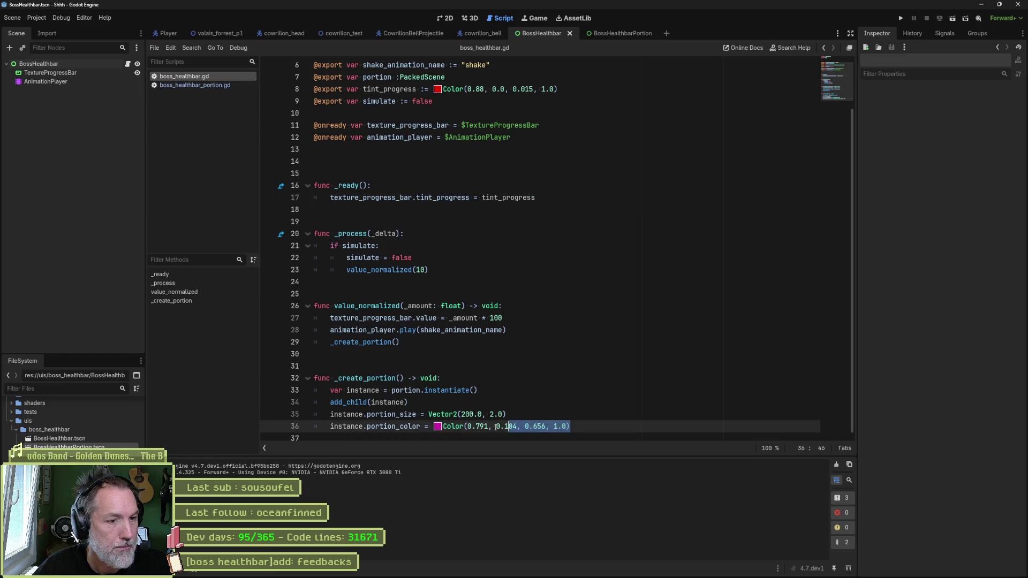
key(ctrl+v)
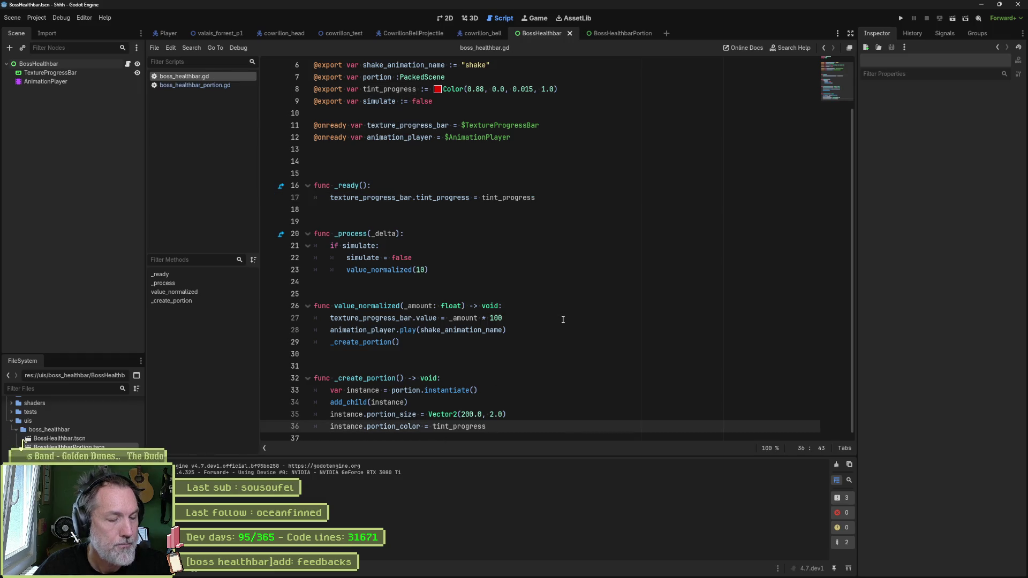
- Rerun the scene and simulate a hit to confirm the red portion
key(F6)
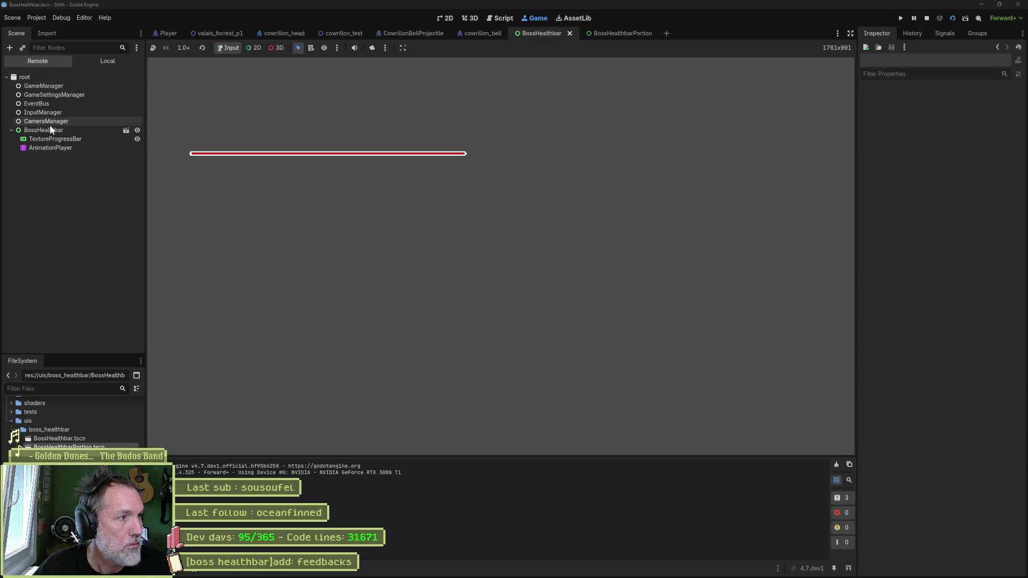
click(49, 130)
click(955, 162)
key(F8)
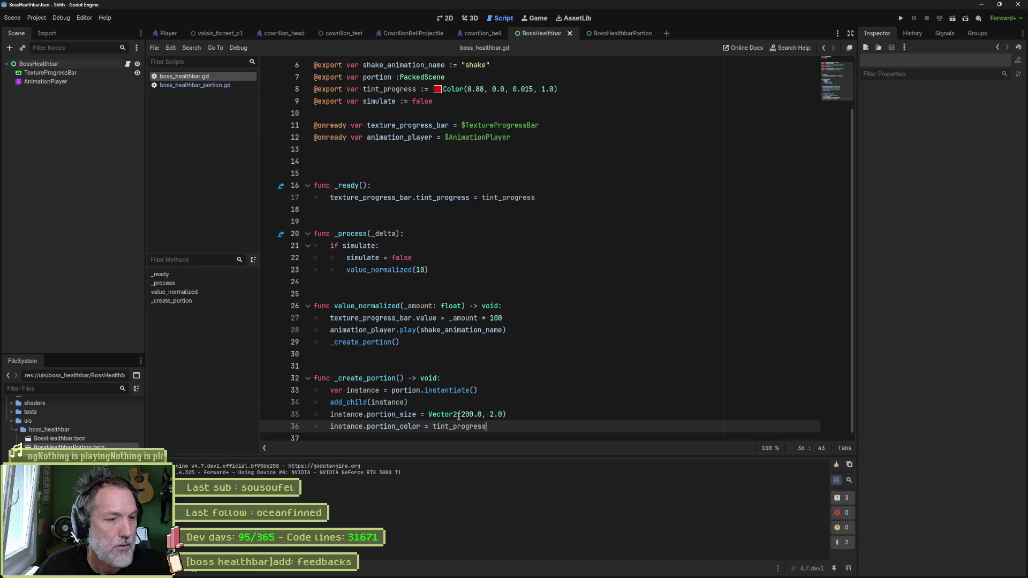
- Pass _amount from value_normalized into the _create_portion() call
drag(461, 414, 478, 414)
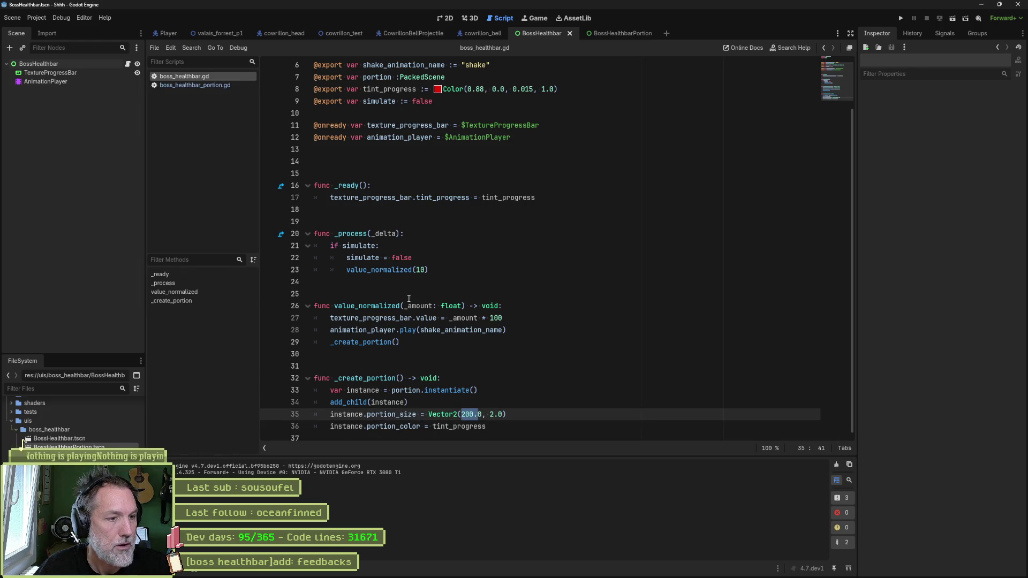
double_click(374, 378)
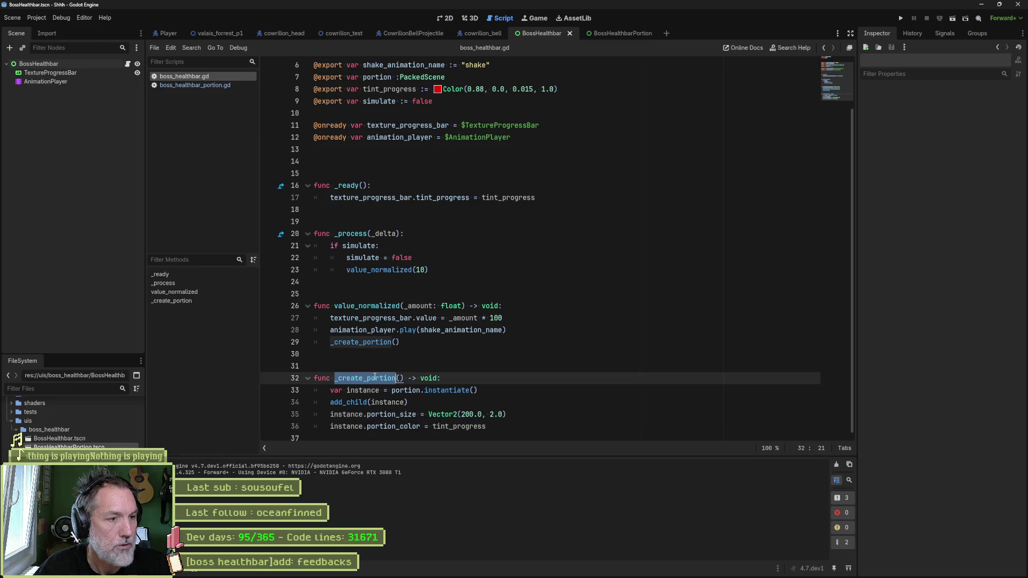
double_click(417, 306)
key(ctrl+c)
click(397, 342)
key(ctrl+v)
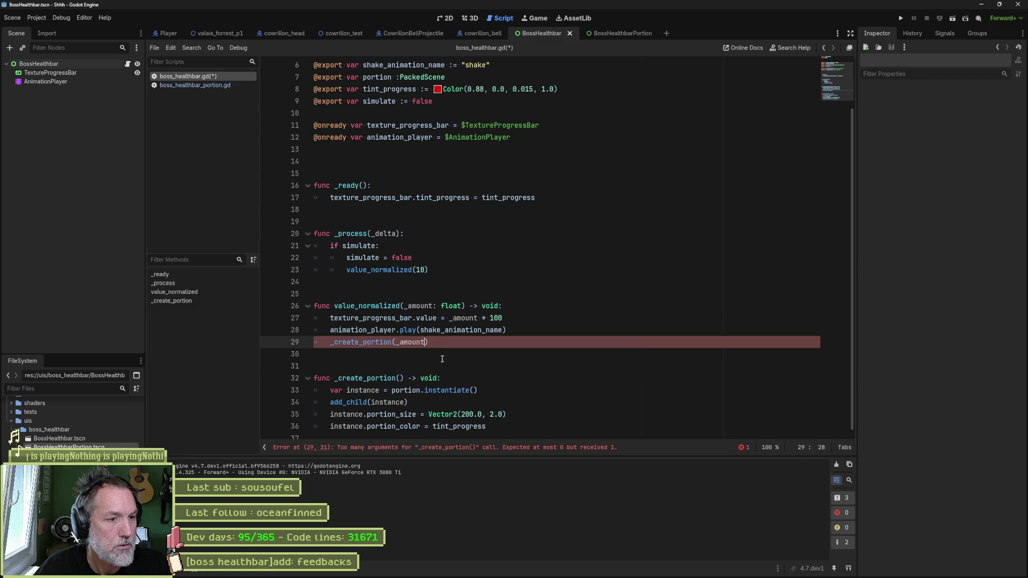
- Give _create_portion an _amount: float parameter
drag(405, 306, 463, 306)
key(ctrl+c)
click(399, 378)
key(ctrl+v)
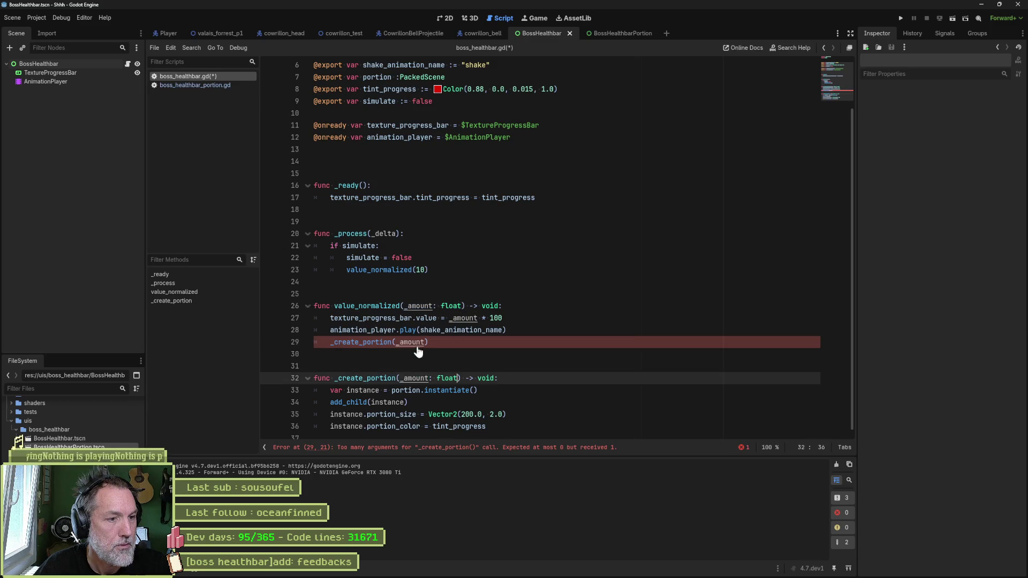
- Size portions as Vector2(_amount, 2.0) instead of 200.0 and save
double_click(418, 306)
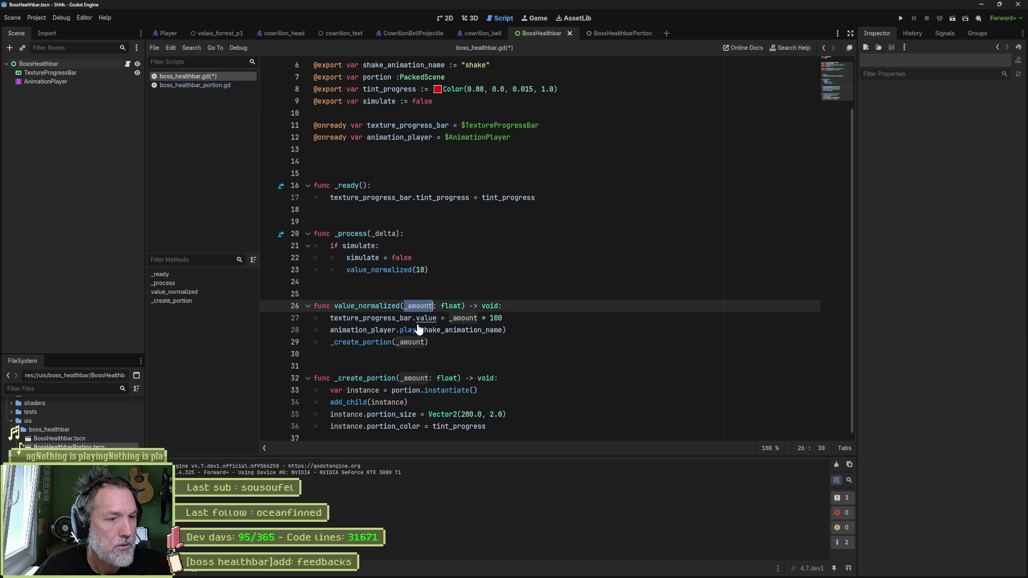
double_click(471, 415)
text(_amount)
key(ctrl+s)
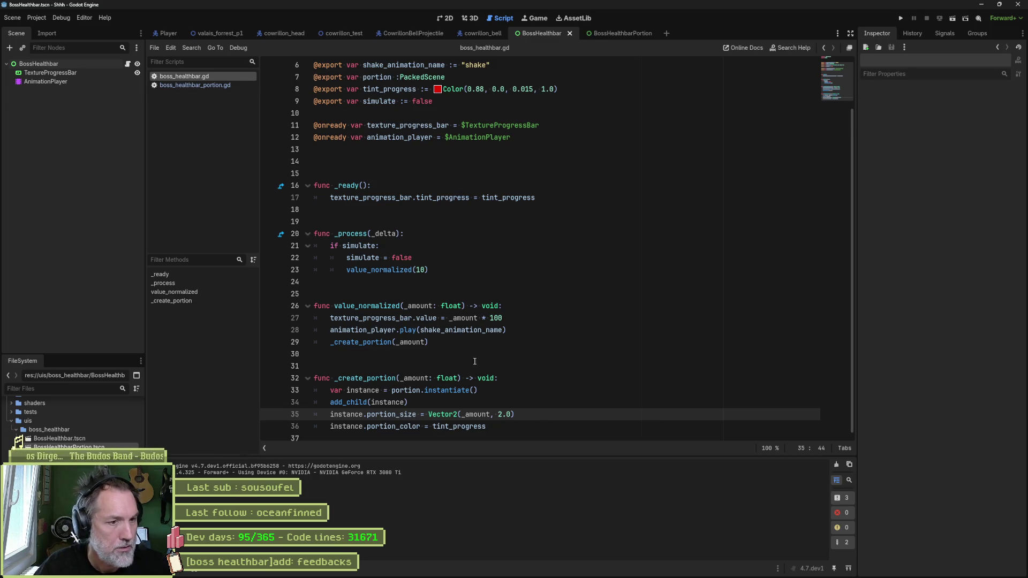
mouse_move(479, 331)
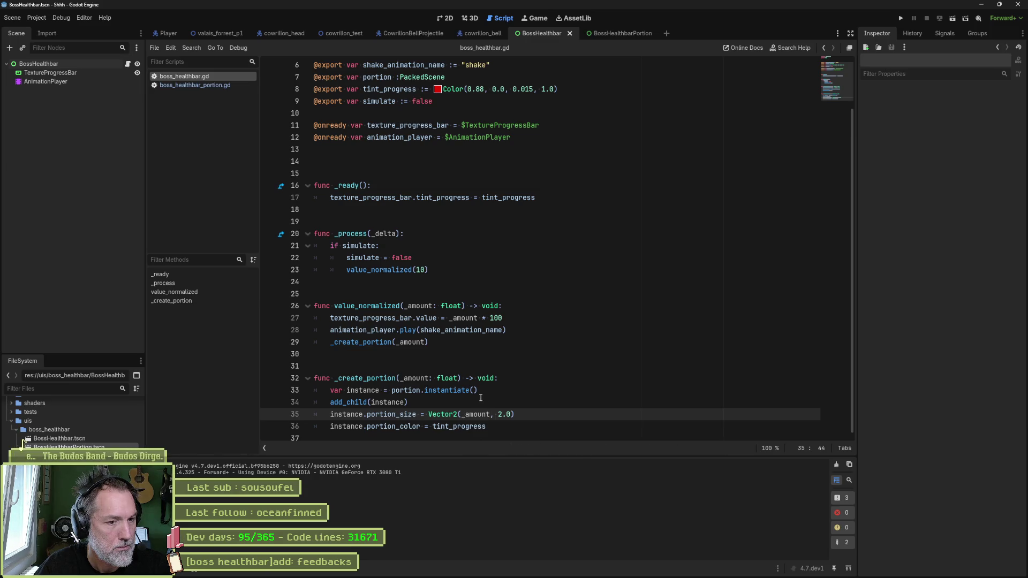
click(398, 342)
mouse_move(455, 388)
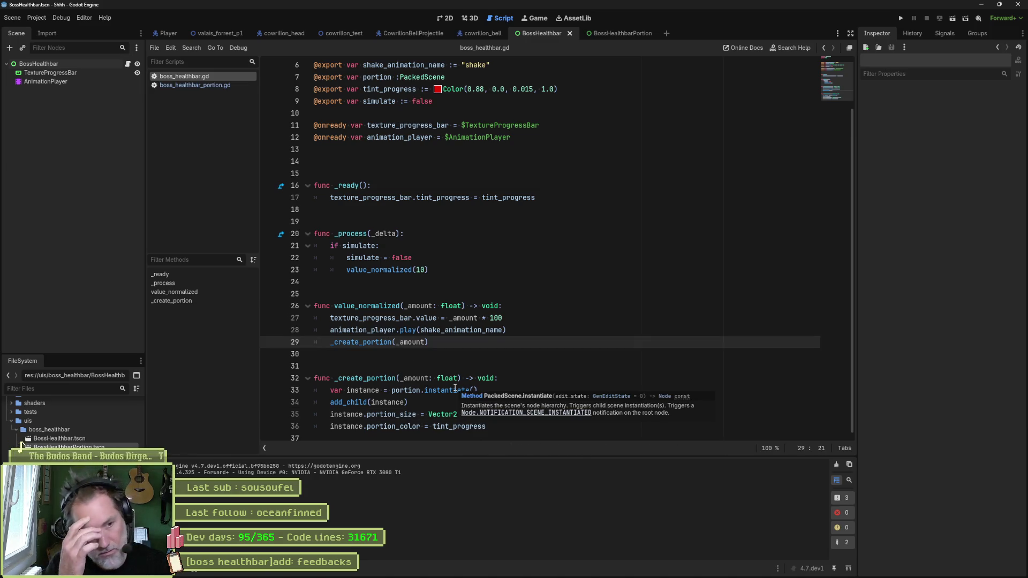
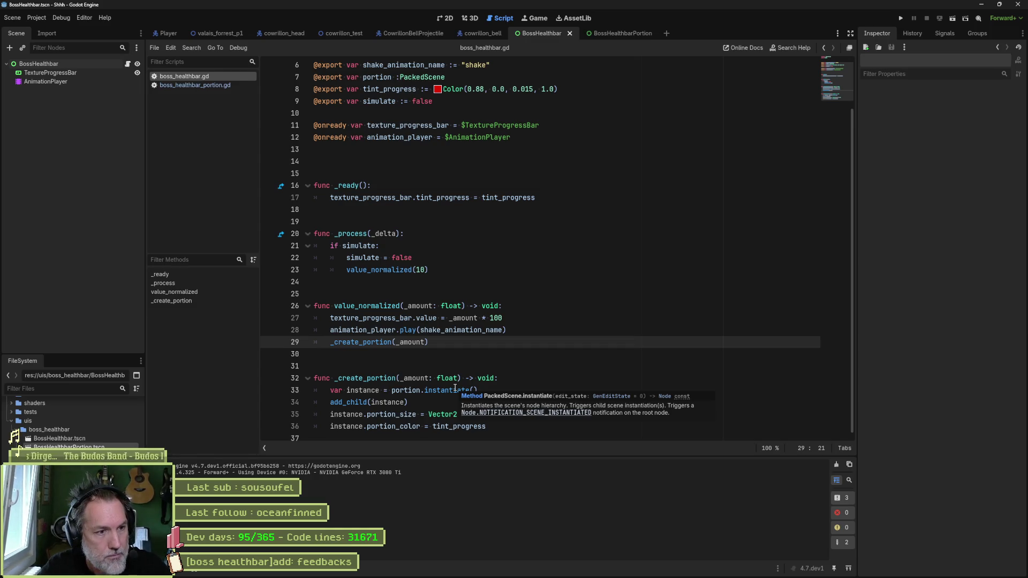
- Change the _create_portion argument to 100 - _amount and run the scene
text(100 -)
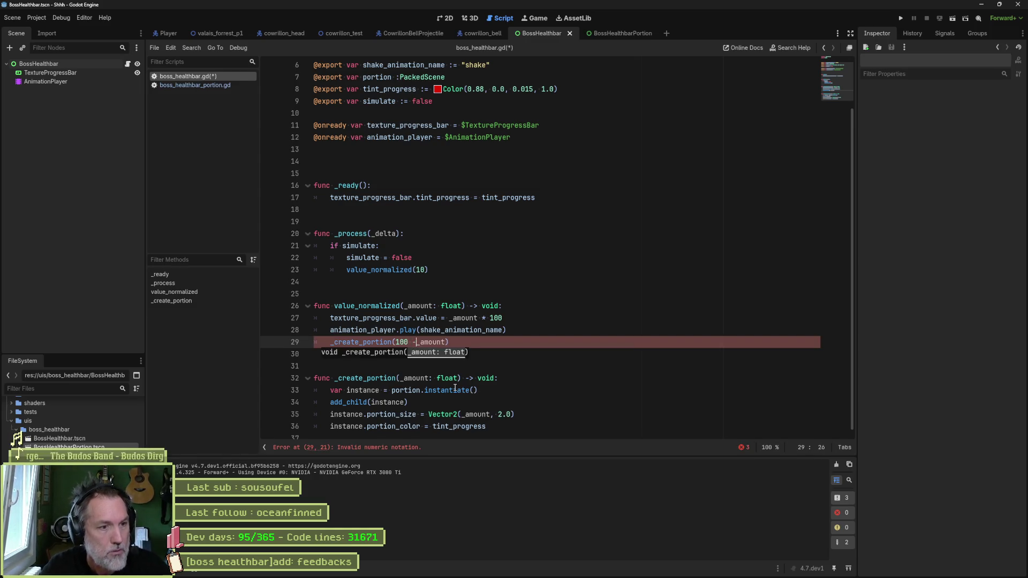
key(F6)
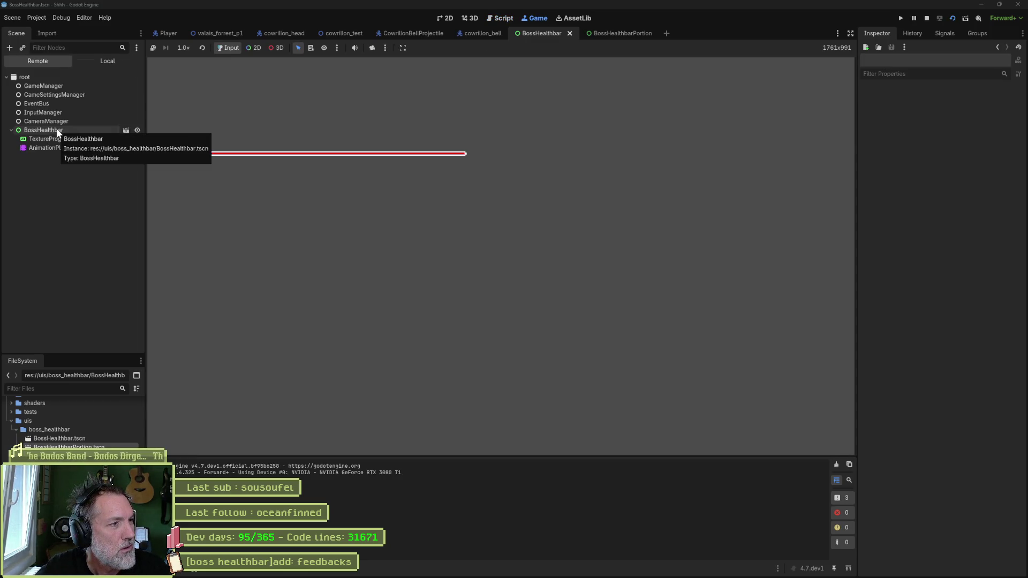
- Inspect the spawned BossHealthbarPortion in the Remote tree, showing size 100 × 2, then stop the game
click(56, 129)
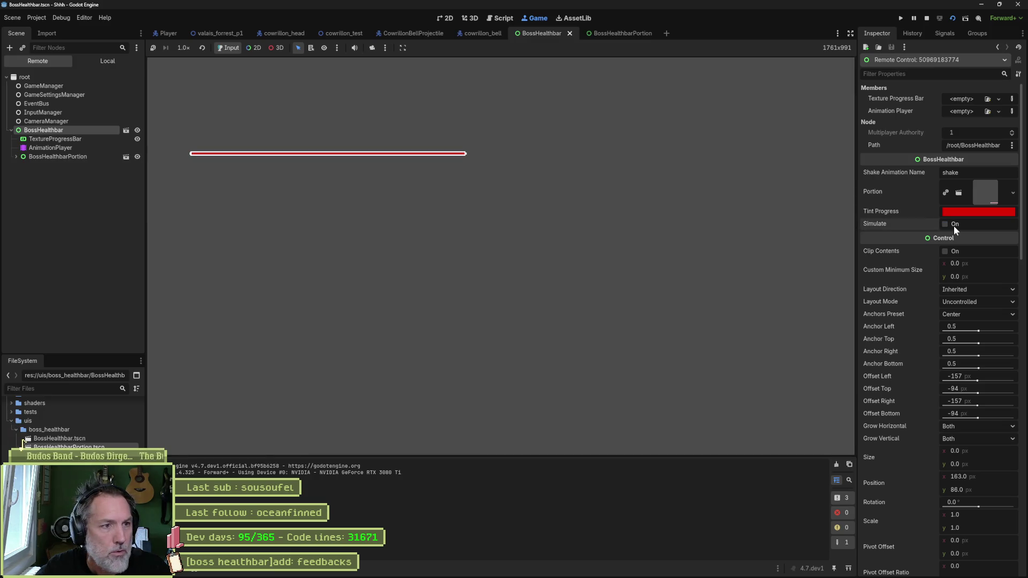
click(28, 157)
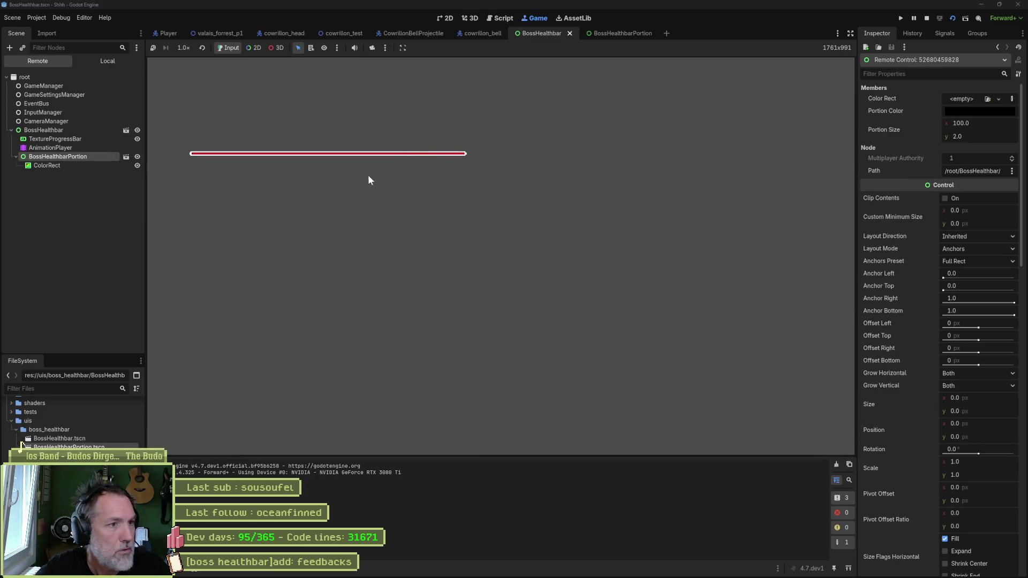
scroll(921, 231, down, 5)
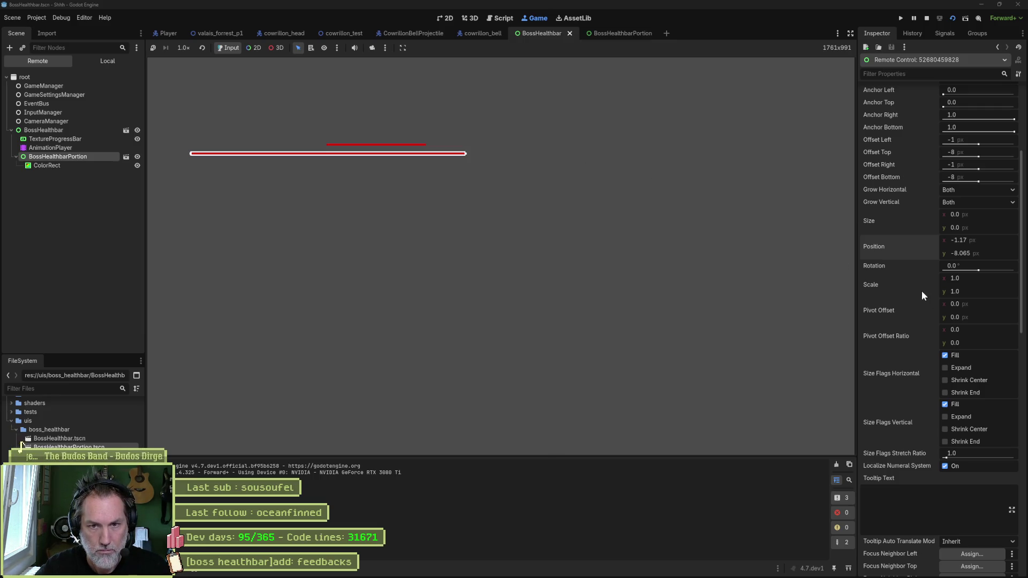
scroll(943, 229, up, 5)
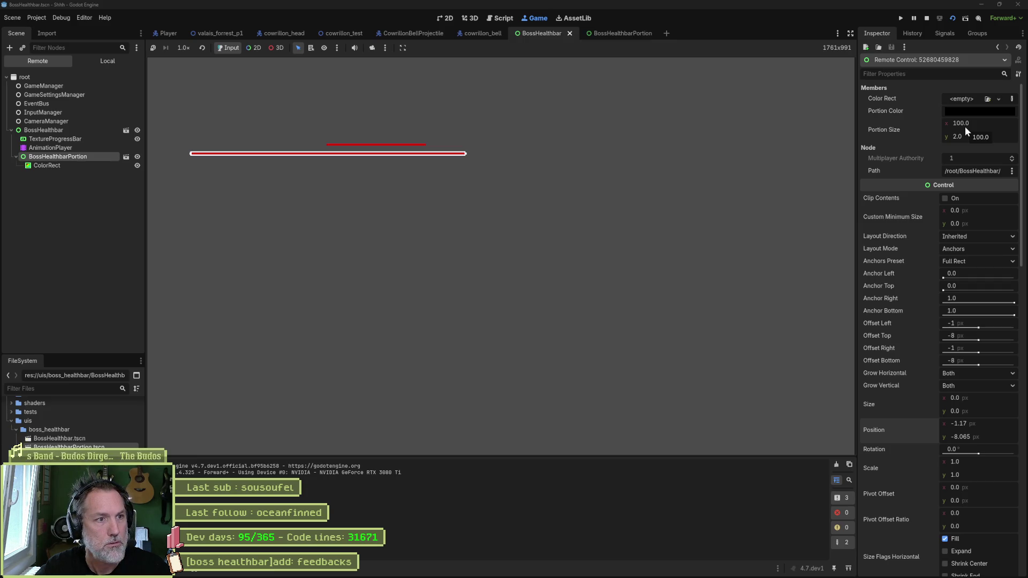
key(F8)
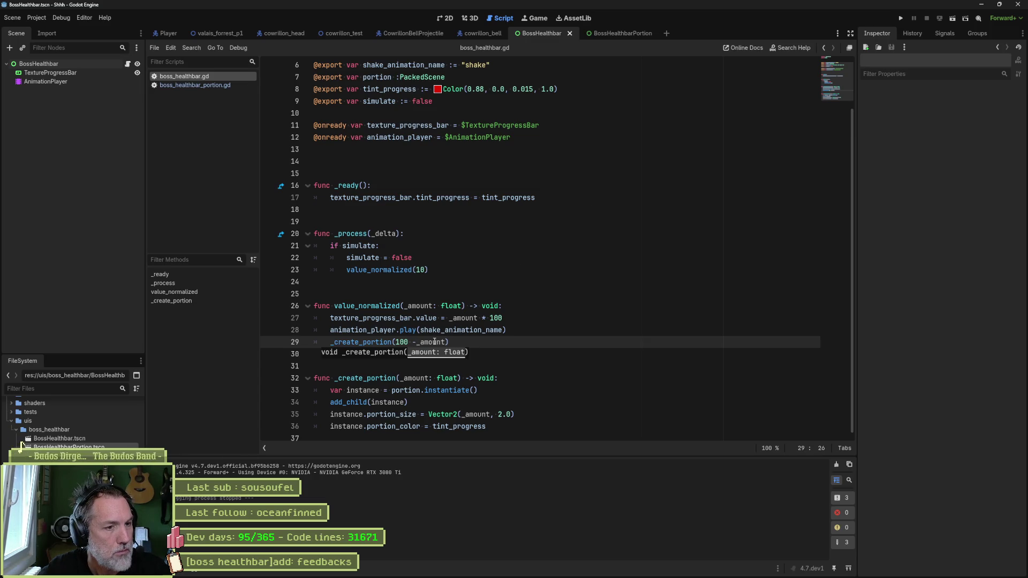
- Insert print_debug(self, " _amoutn: ", _amount) before the portion call, save, and run the scene
click(536, 333)
key(Return)
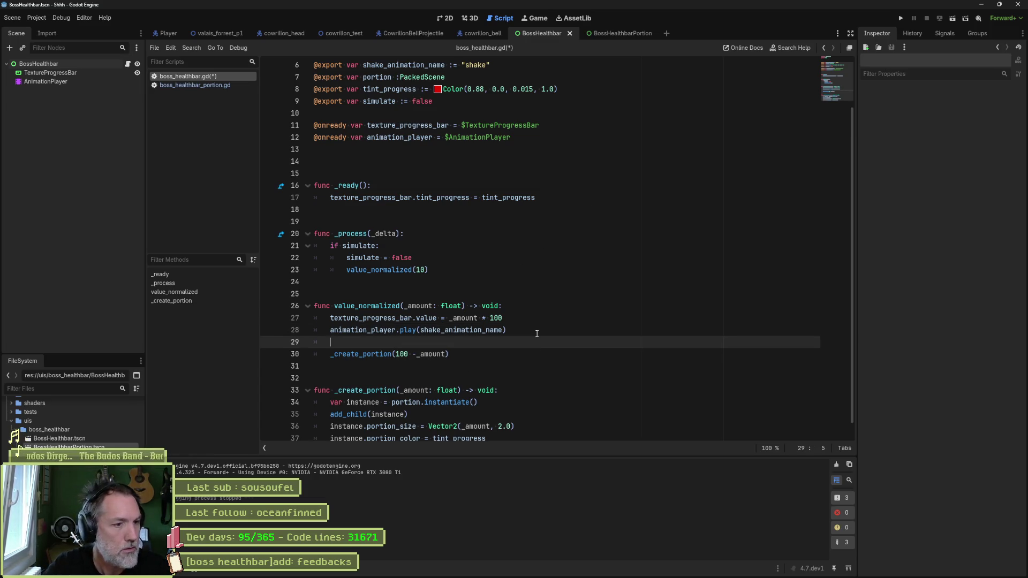
text(print_debug)
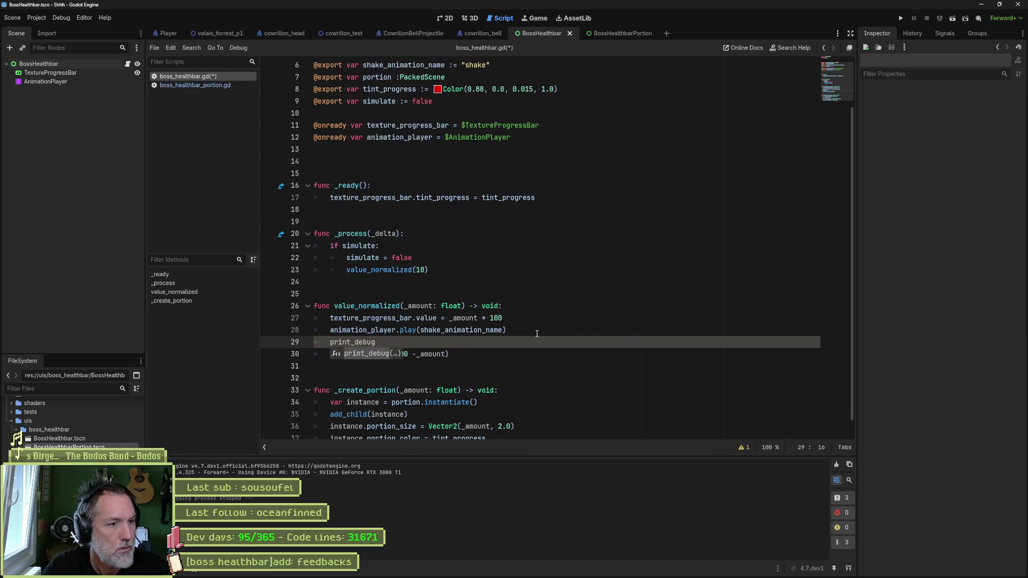
key(Return)
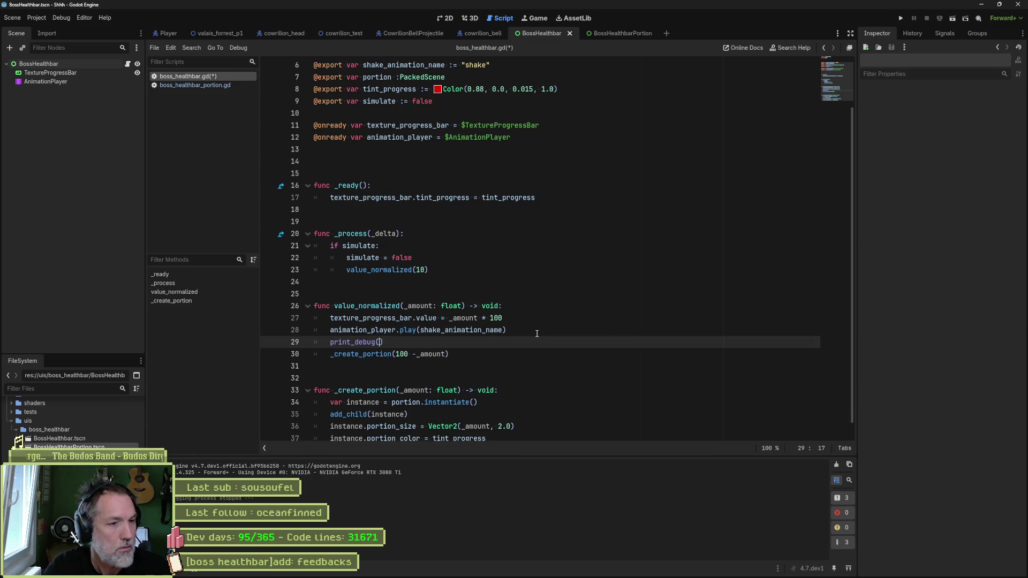
text(self, " _amoutn: ", a)
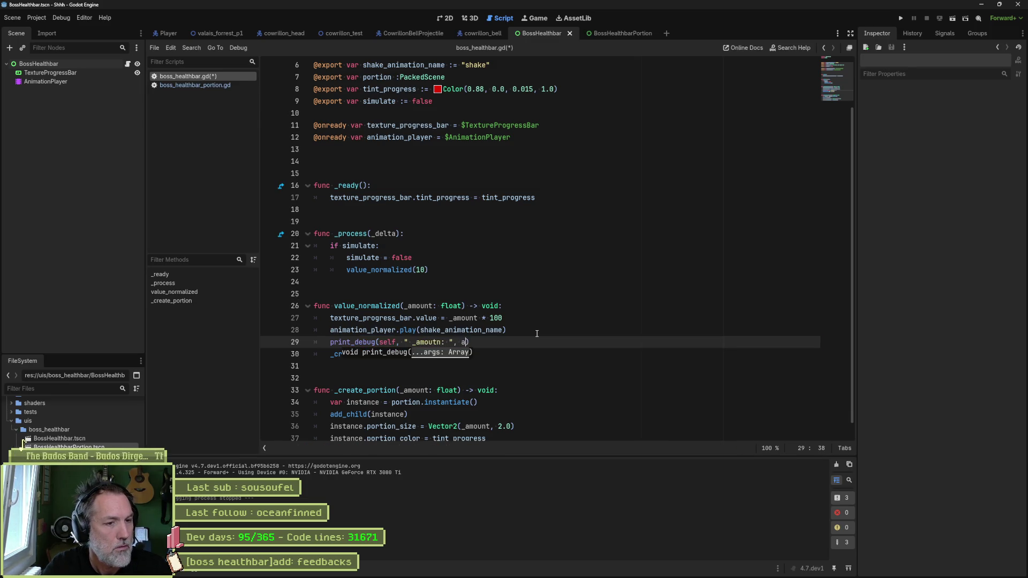
key(BackSpace)
text(_amount)
key(ctrl+s)
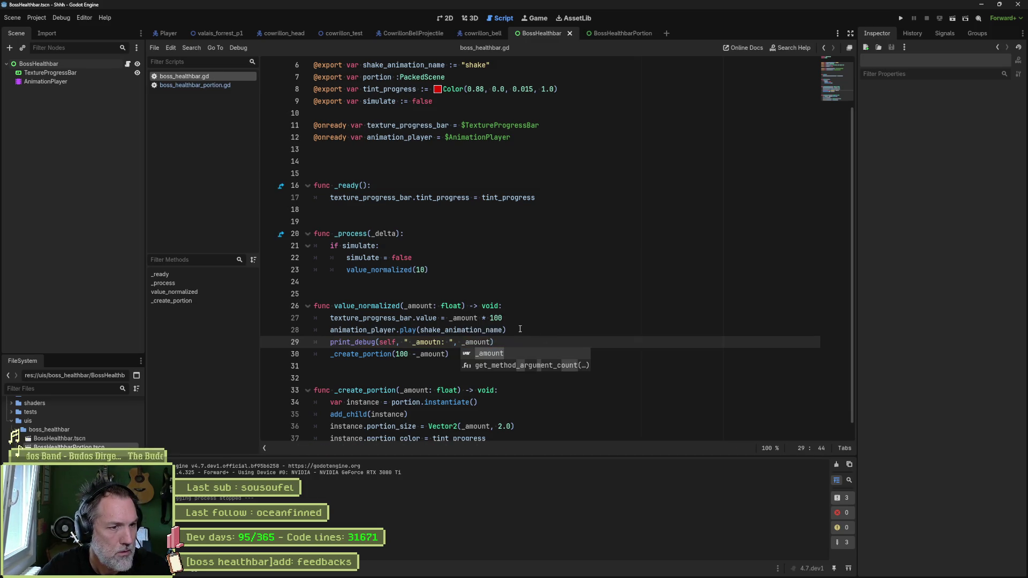
click(516, 330)
key(F6)
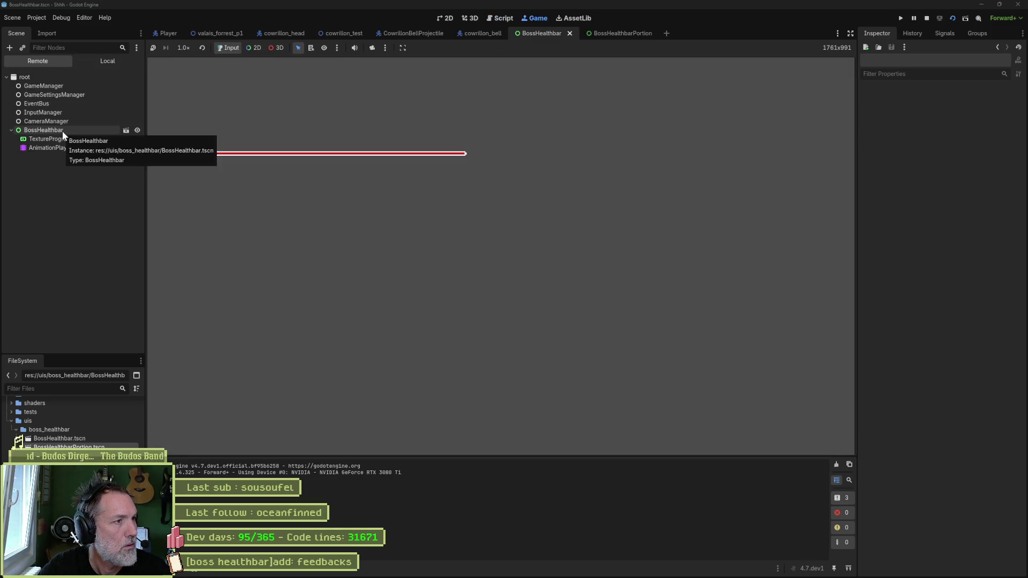
- Simulate a health change on BossHealthbar in the Remote Inspector, then stop the game
click(62, 131)
click(955, 164)
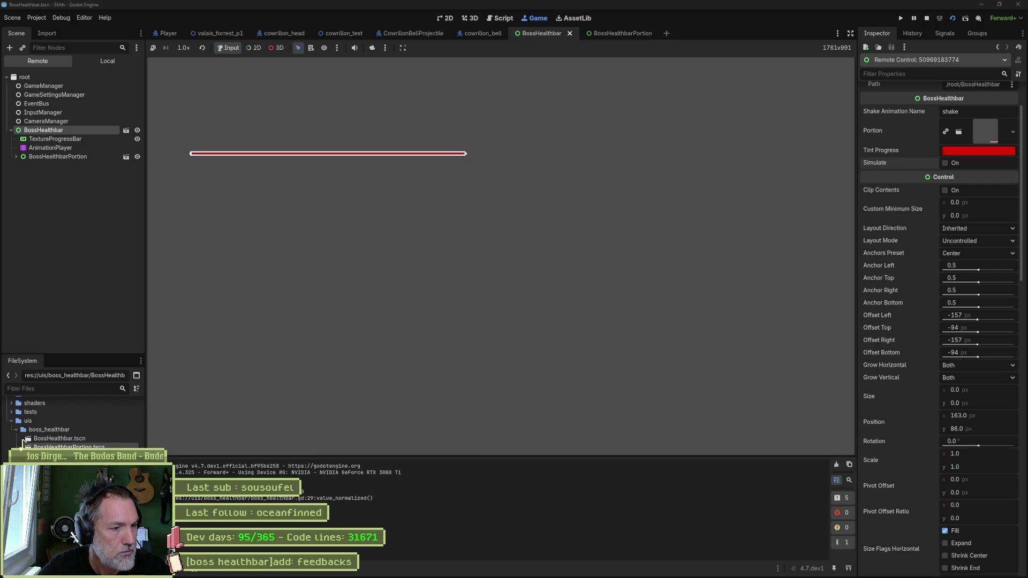
key(F8)
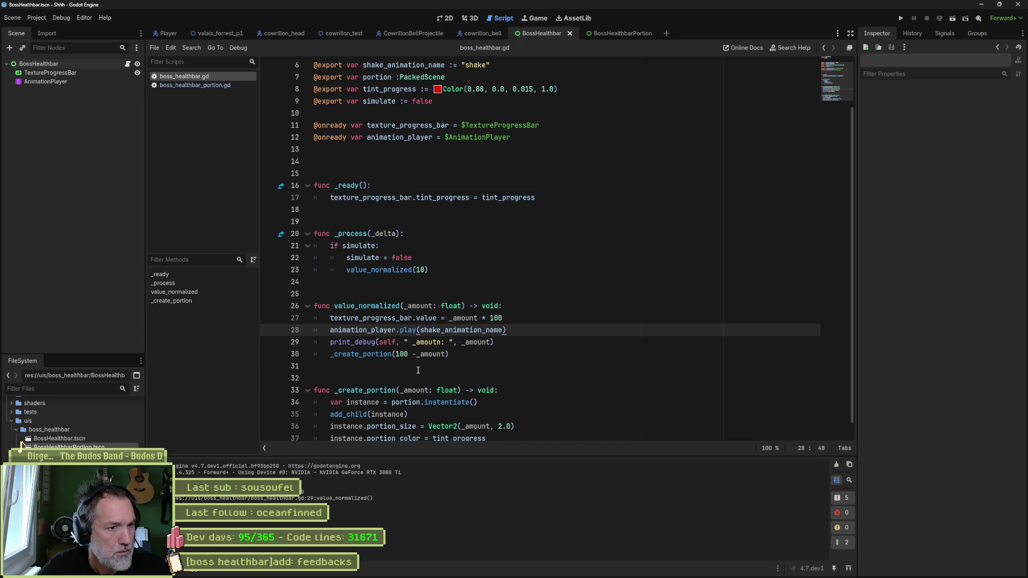
- Check the _create_portion definition and delete '100 - ' so _amount passes unchanged
click(379, 355)
double_click(380, 355)
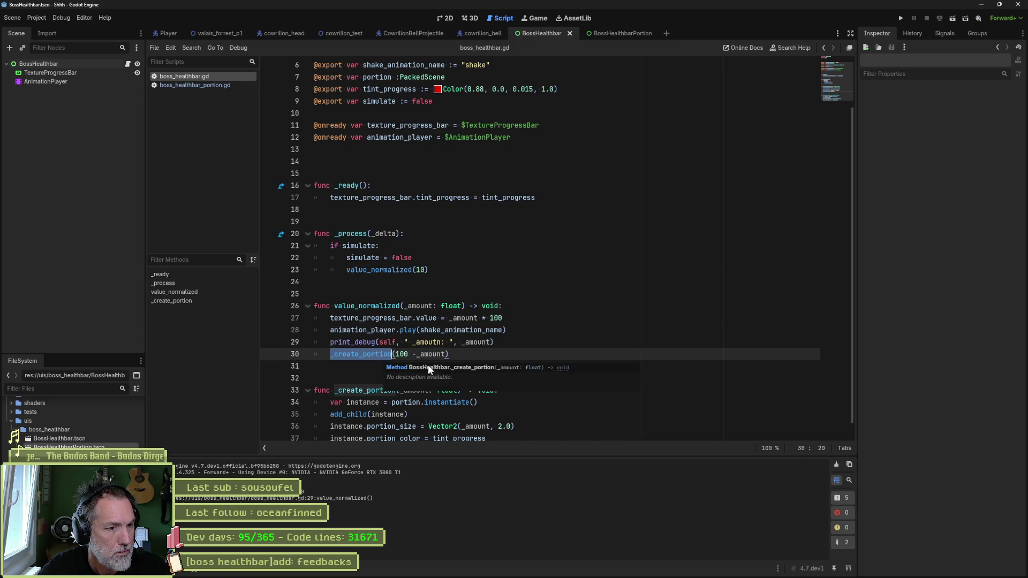
scroll(550, 409, down, 1)
click(550, 409)
double_click(420, 379)
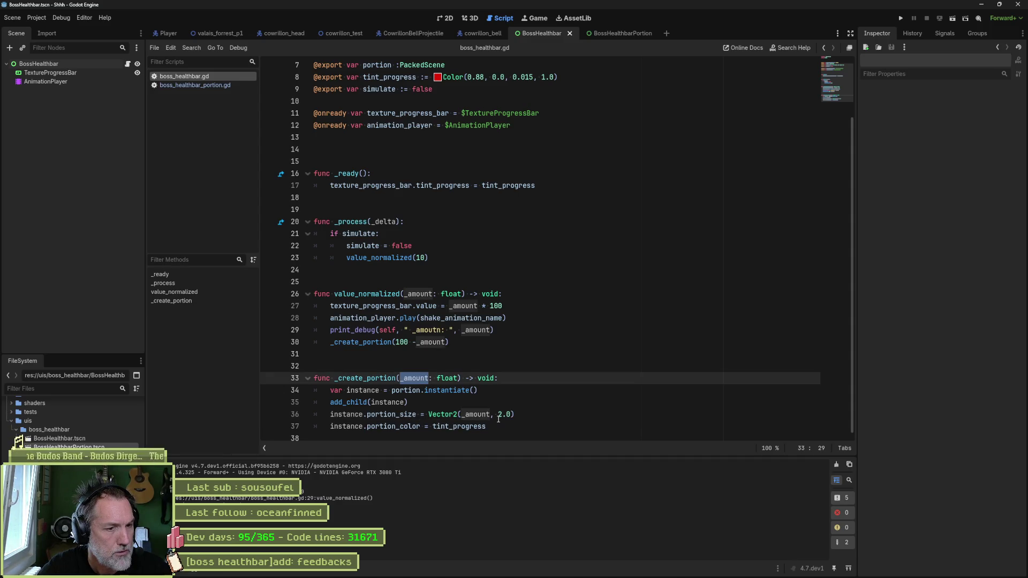
click(531, 331)
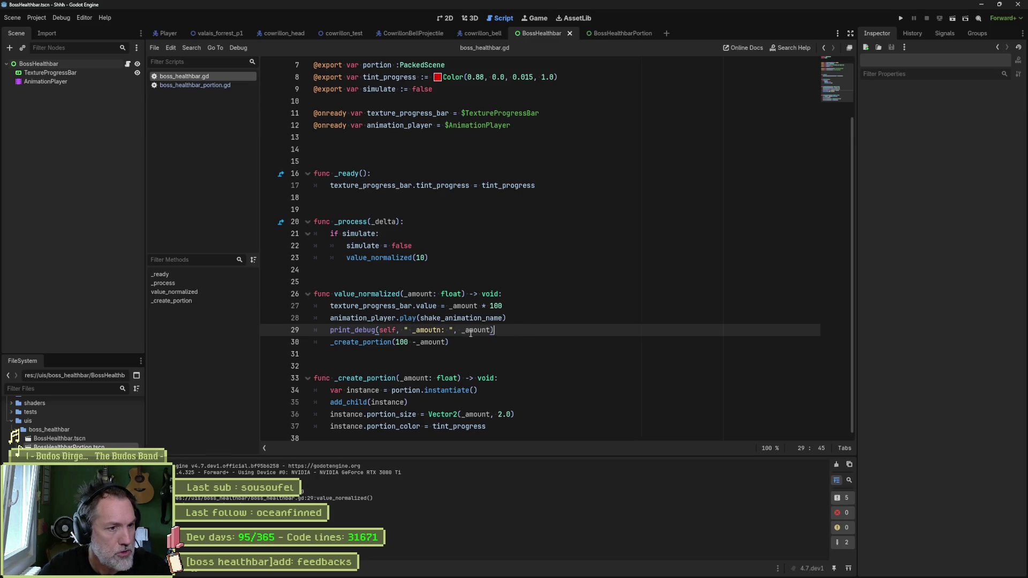
drag(416, 341, 396, 343)
key(BackSpace)
- Move the print_debug line down into _create_portion and rerun the scene
click(416, 330)
key(alt+Down)
key(alt+Down)
key(alt+Down)
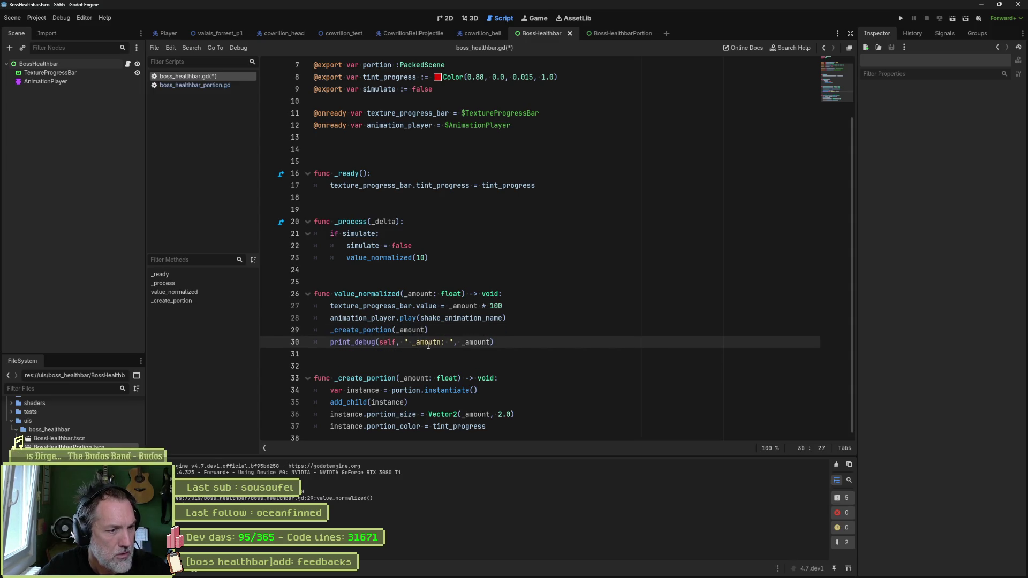
key(alt+Down)
key(alt+Down)
key(F6)
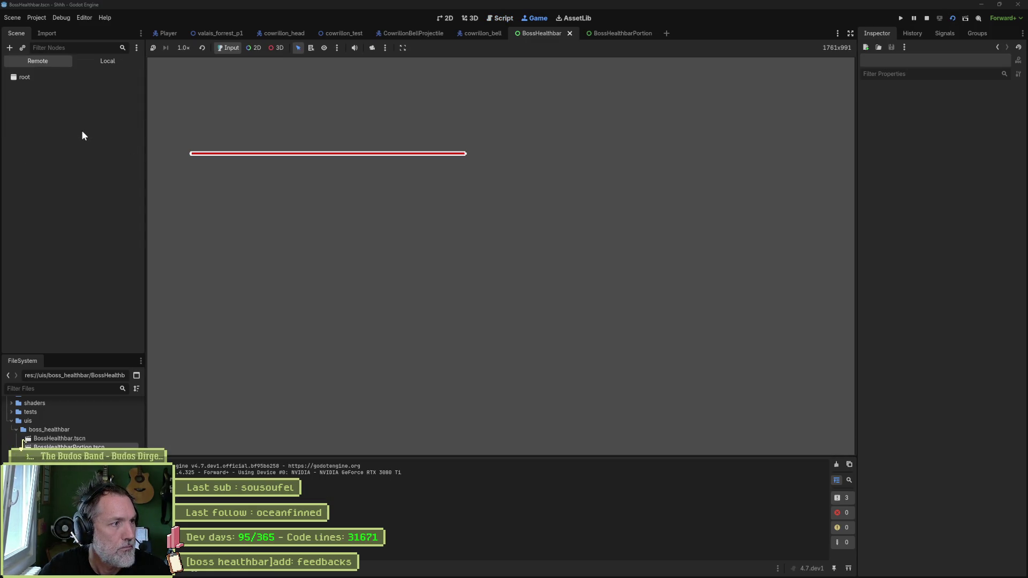
- Simulate a hit to spawn a BossHealthbarPortion, set its Position y to -5.25, then stop
click(81, 130)
click(950, 223)
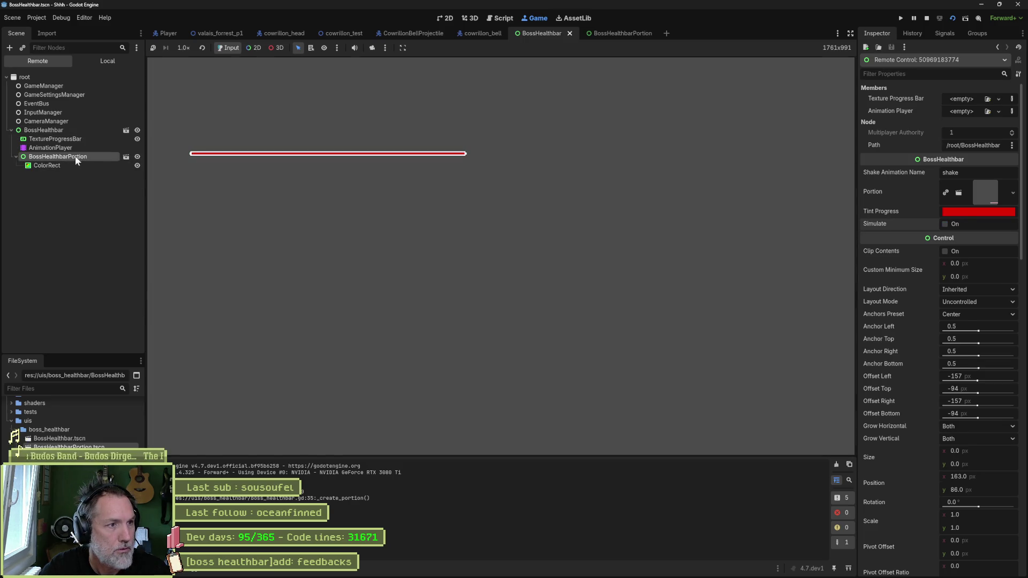
click(70, 155)
scroll(915, 290, down, 5)
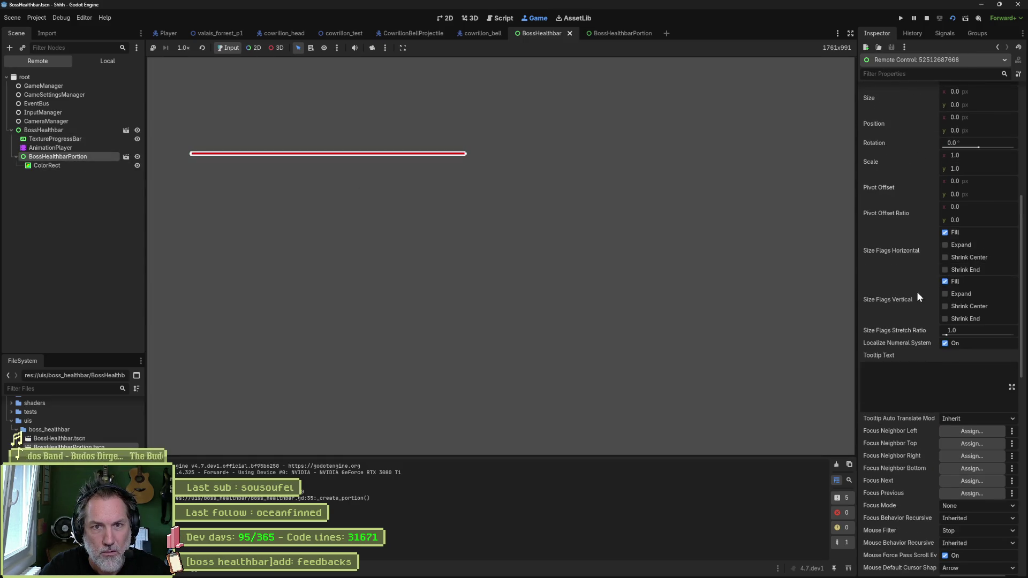
drag(989, 133, 976, 133)
click(925, 19)
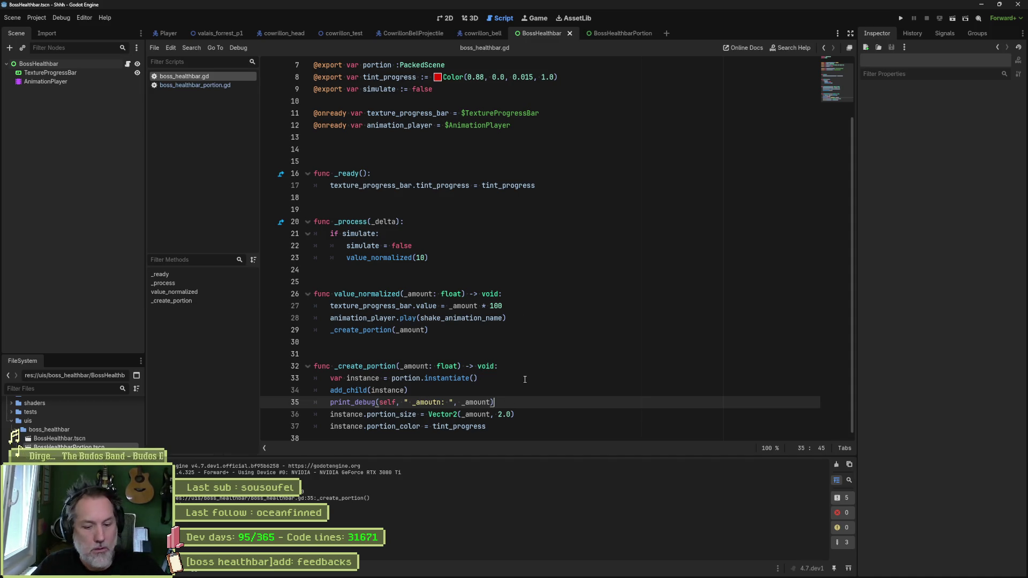
- Delete the print_debug line and add a new line after the portion colour assignment
key(ctrl+shift+k)
click(492, 409)
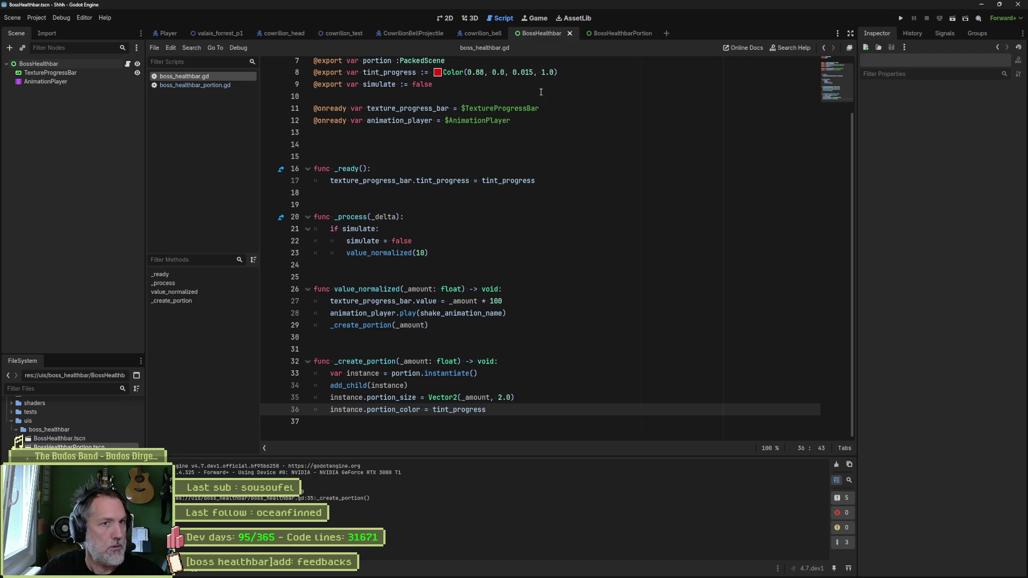
key(Return)
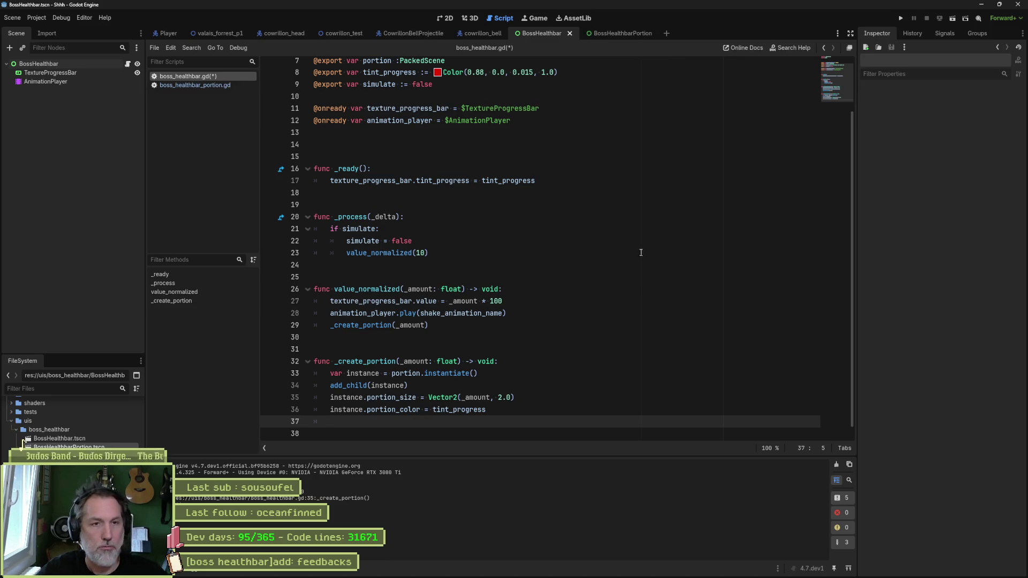
- Open the BossHealthbarPortion scene and insert a new line after tint_progress in _ready
click(619, 33)
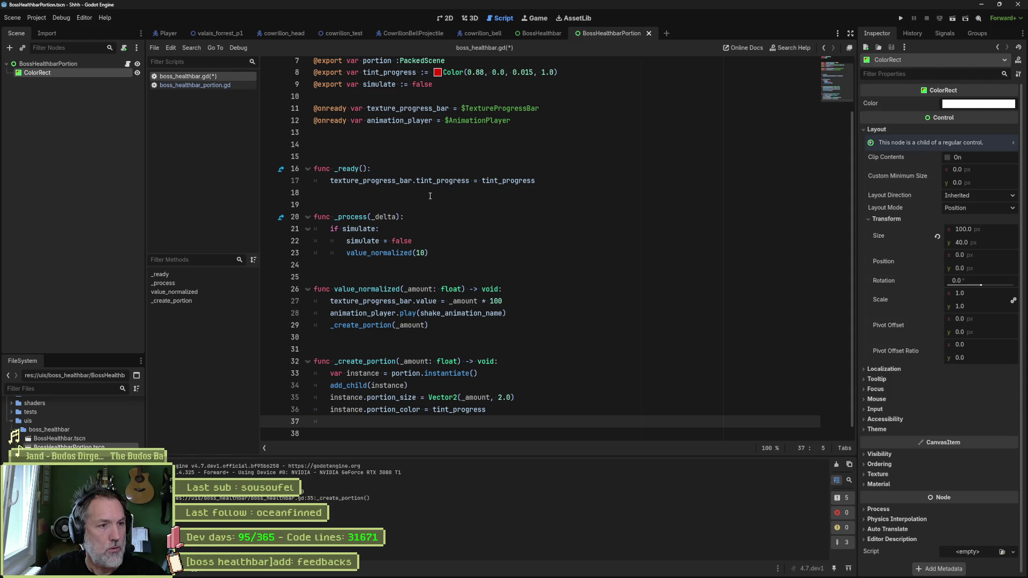
click(564, 179)
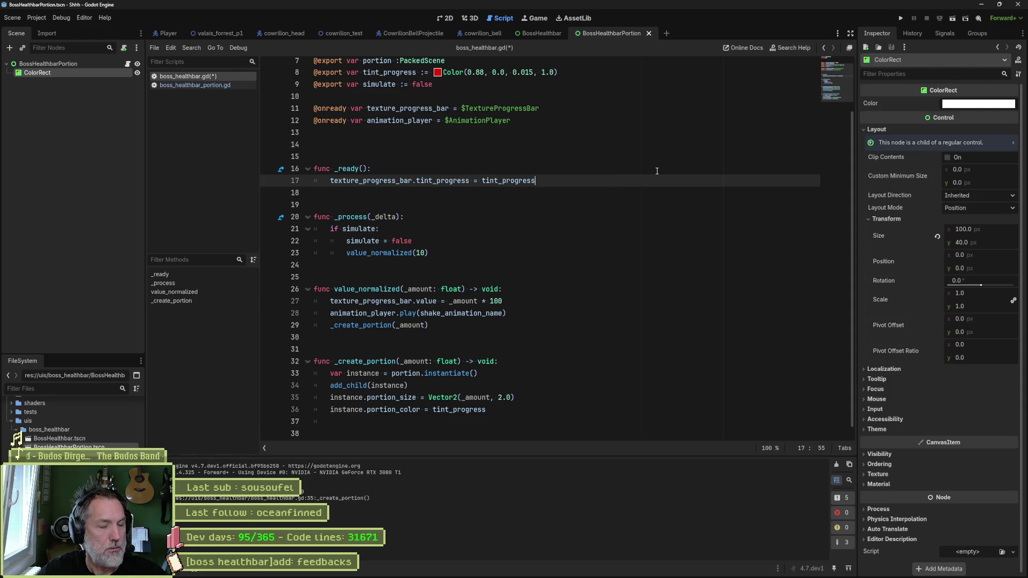
drag(447, 254, 454, 221)
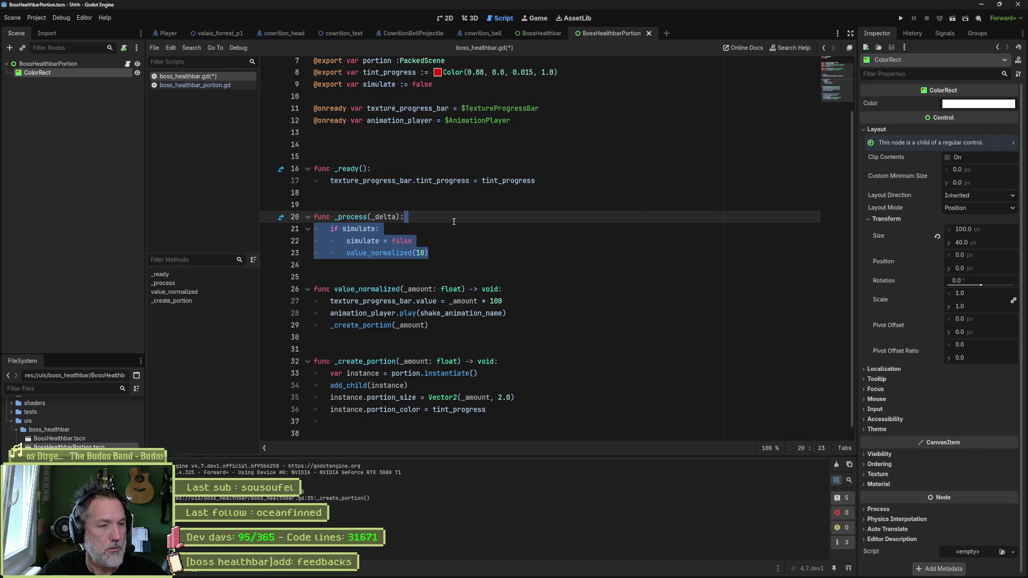
click(439, 241)
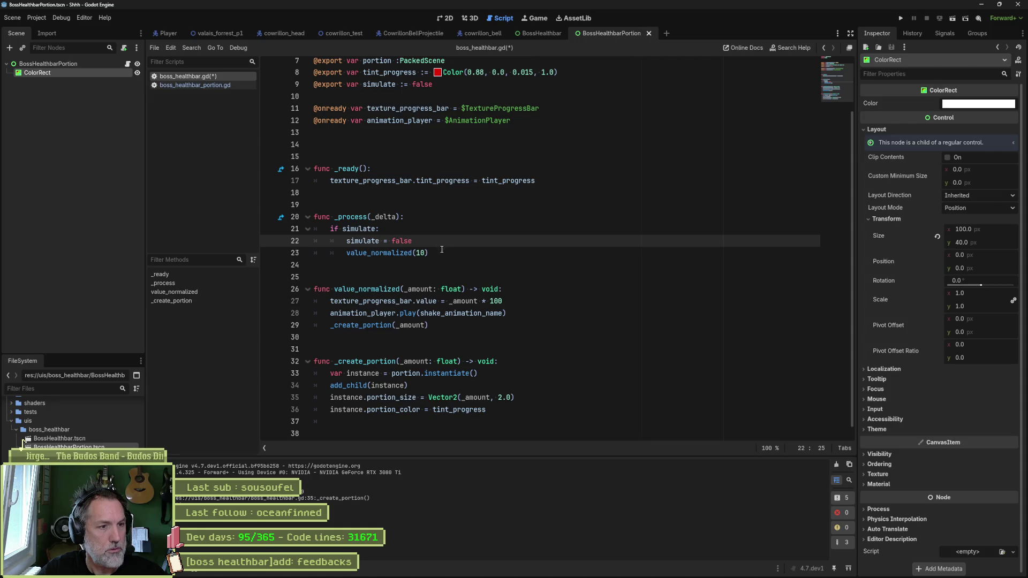
mouse_move(443, 254)
mouse_down()
mouse_move(321, 241)
mouse_move(313, 217)
mouse_up()
click(562, 180)
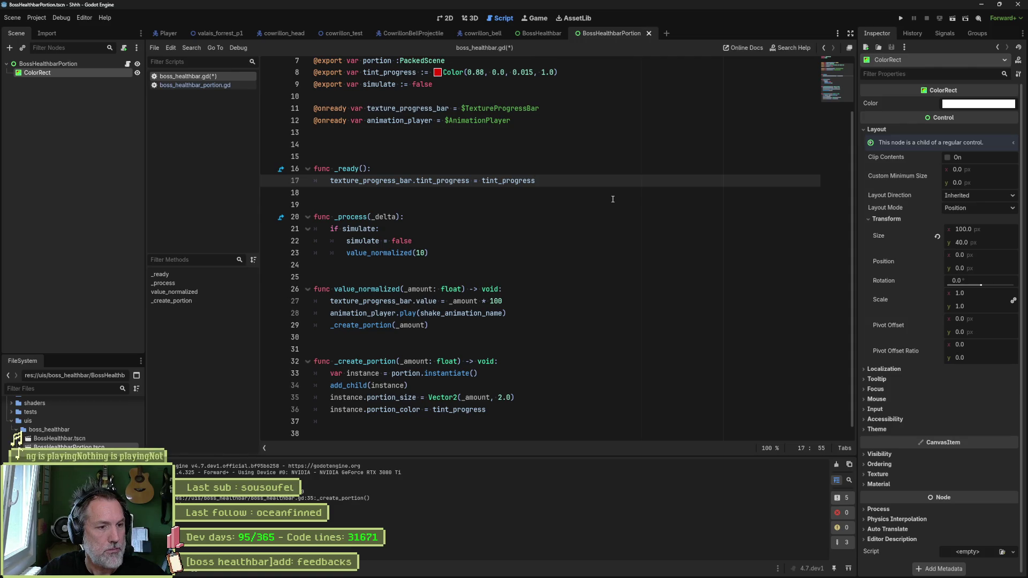
key(Return)
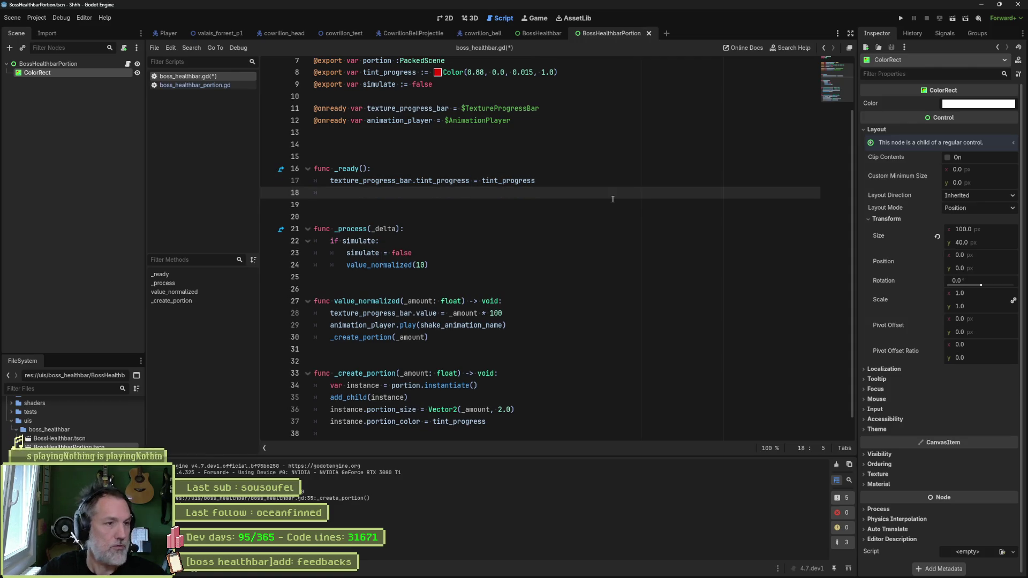
- Call _play_anim() in _ready and add a func _play_anim() -> void: pass stub, then save
text(_play_anim())
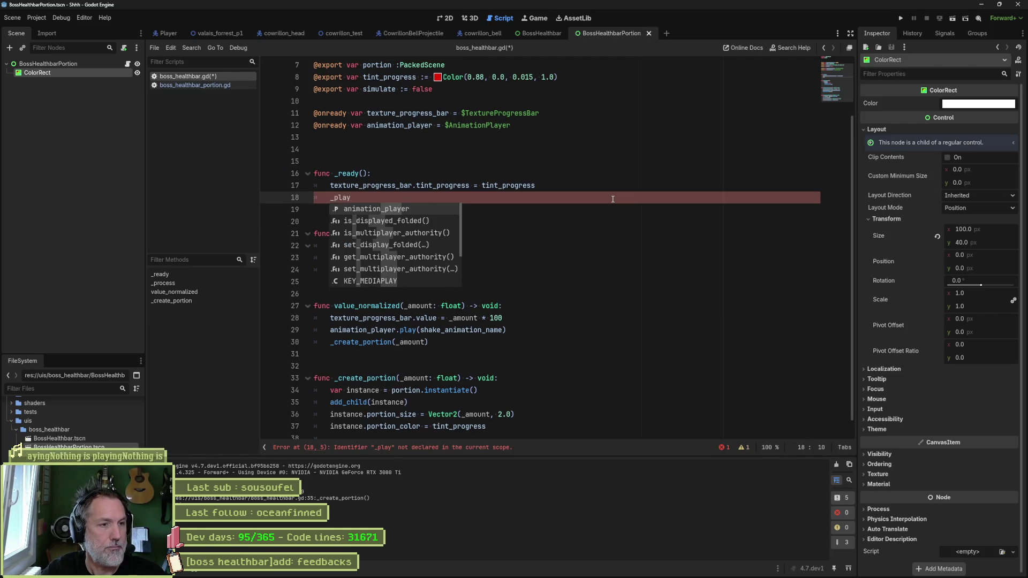
key(shift+Home)
key(ctrl+c)
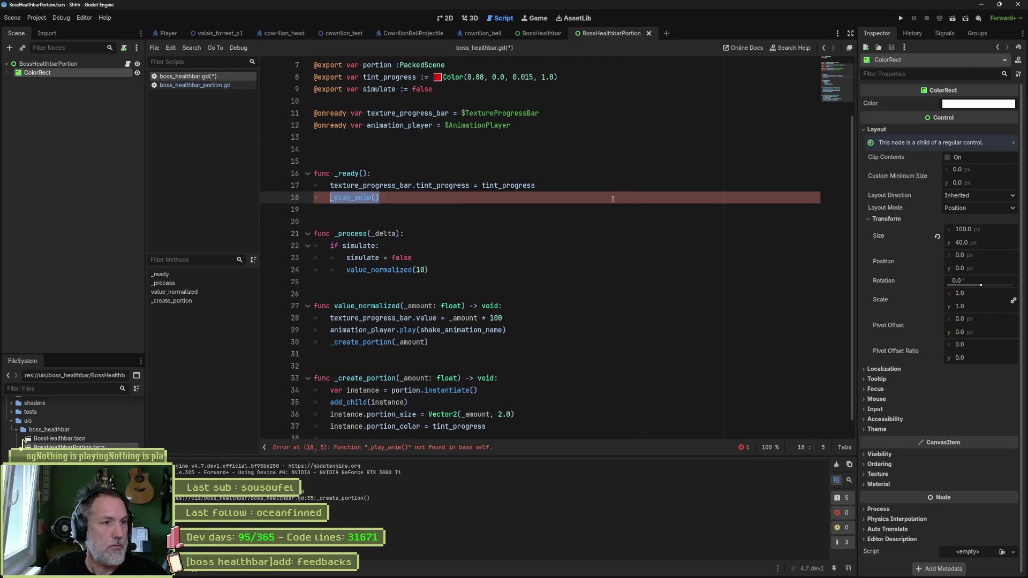
scroll(627, 206, down, 1)
click(439, 421)
key(Return)
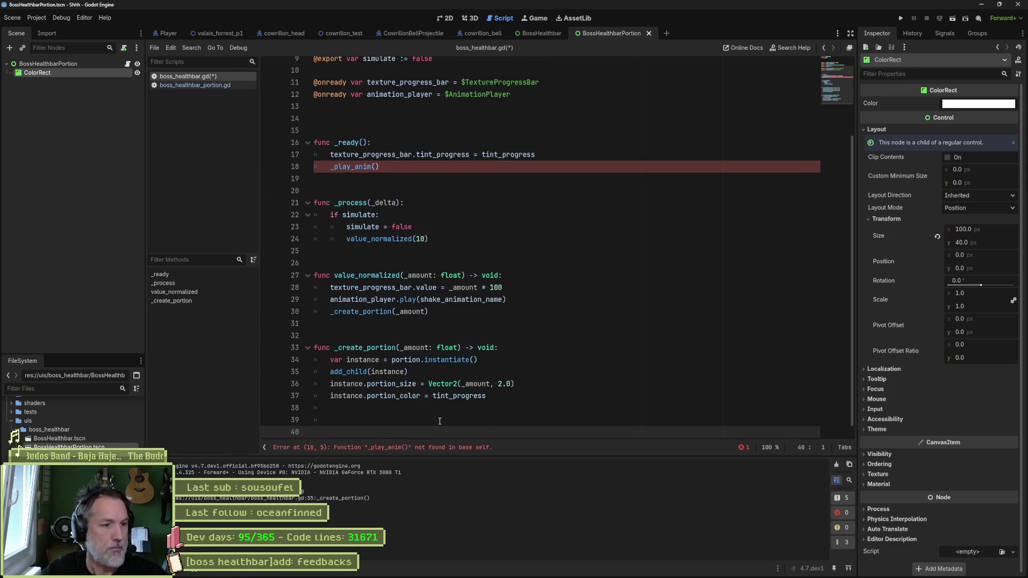
key(ctrl+v)
text(vo)
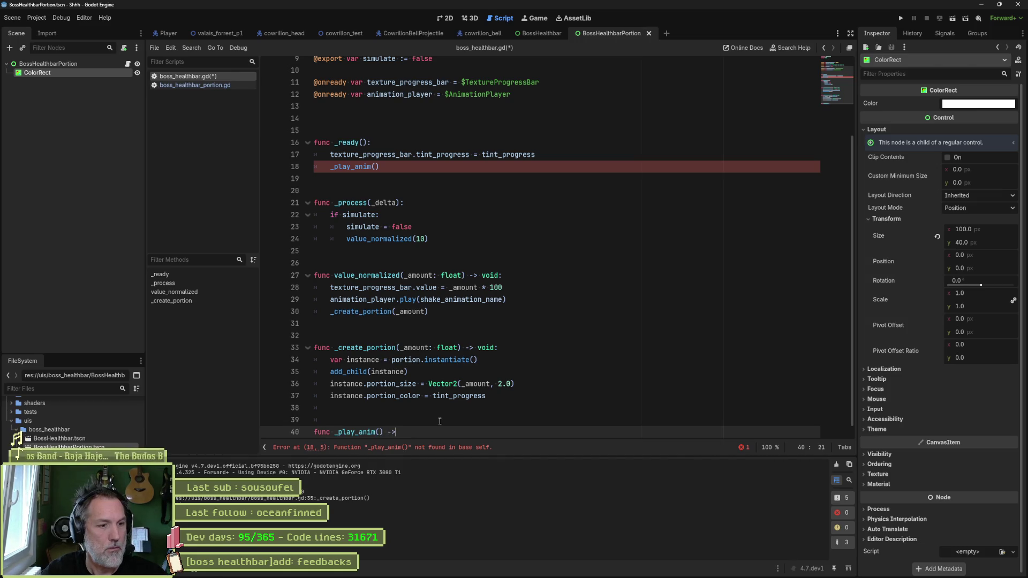
text(id:)
key(Return)
text(pass)
key(ctrl+s)
- Replace pass with animation_player., then cut the whole _play_anim function out of boss_healthbar.gd
double_click(433, 91)
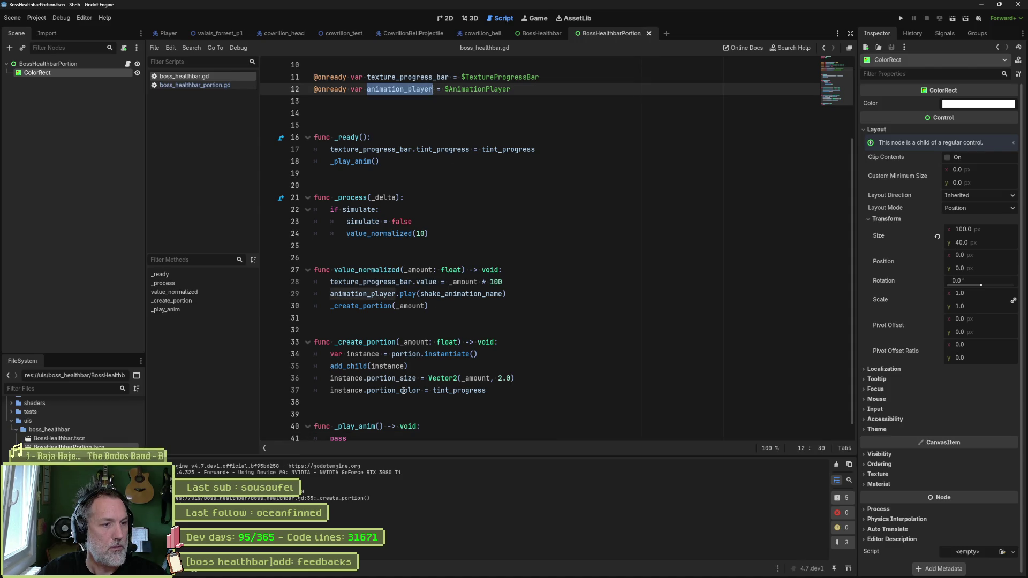
click(402, 437)
key(shift+Home)
key(ctrl+v)
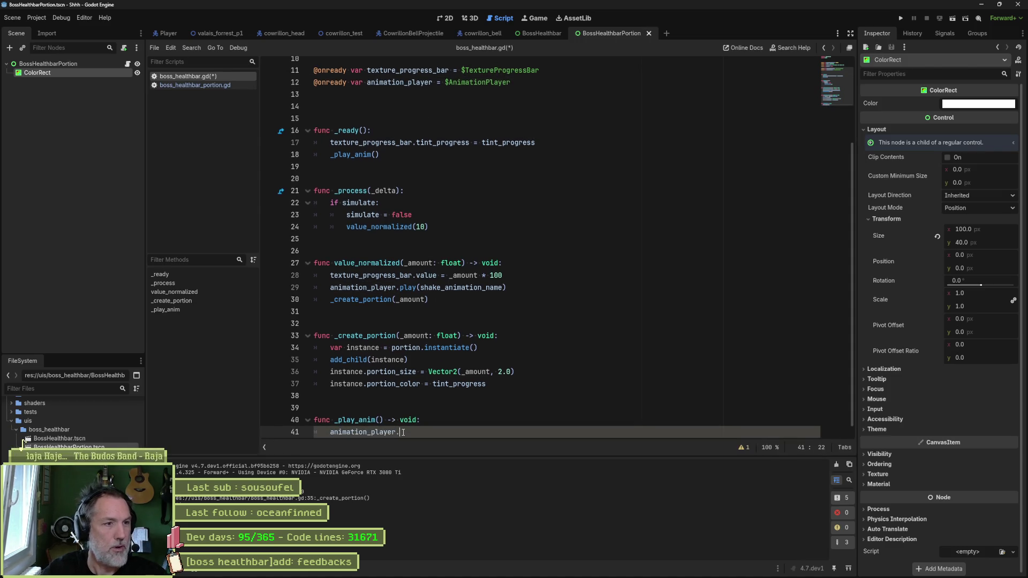
text(.)
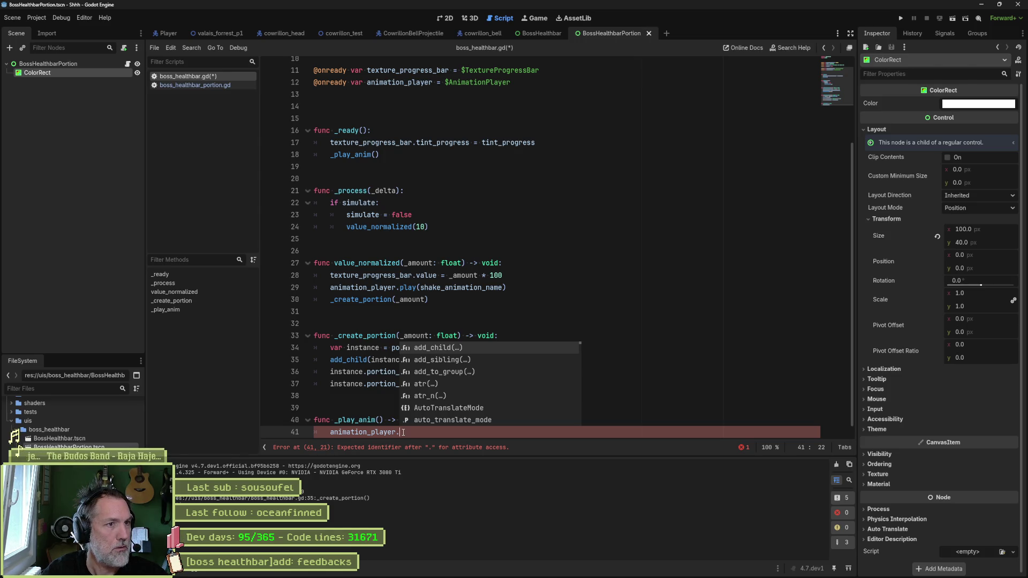
click(464, 219)
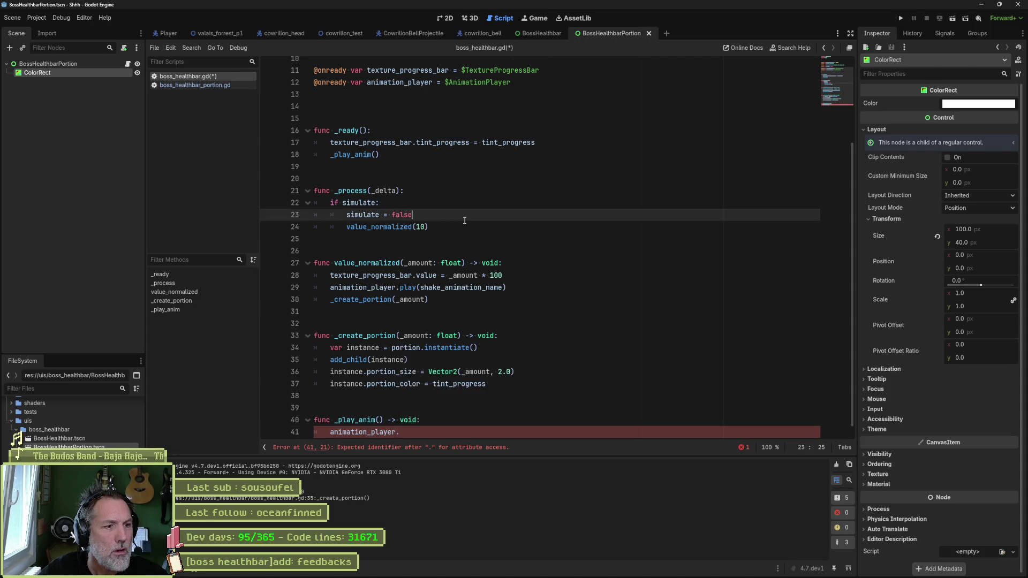
drag(439, 432, 487, 384)
key(ctrl+c)
key(BackSpace)
click(246, 85)
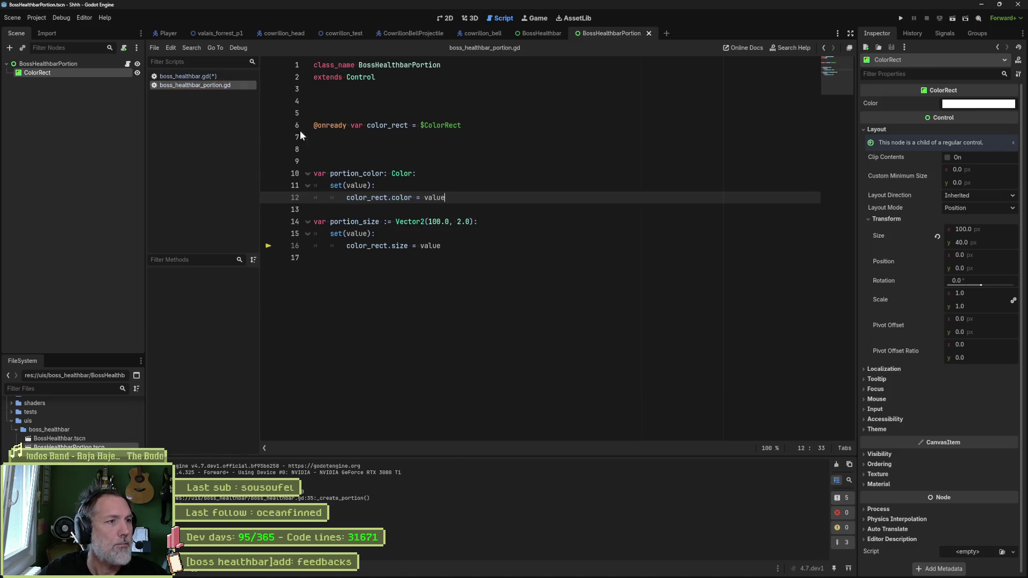
- Paste _play_anim and a _ready block into boss_healthbar_portion.gd, removing the _play_anim() call from boss_healthbar.gd
click(394, 278)
key(ctrl+v)
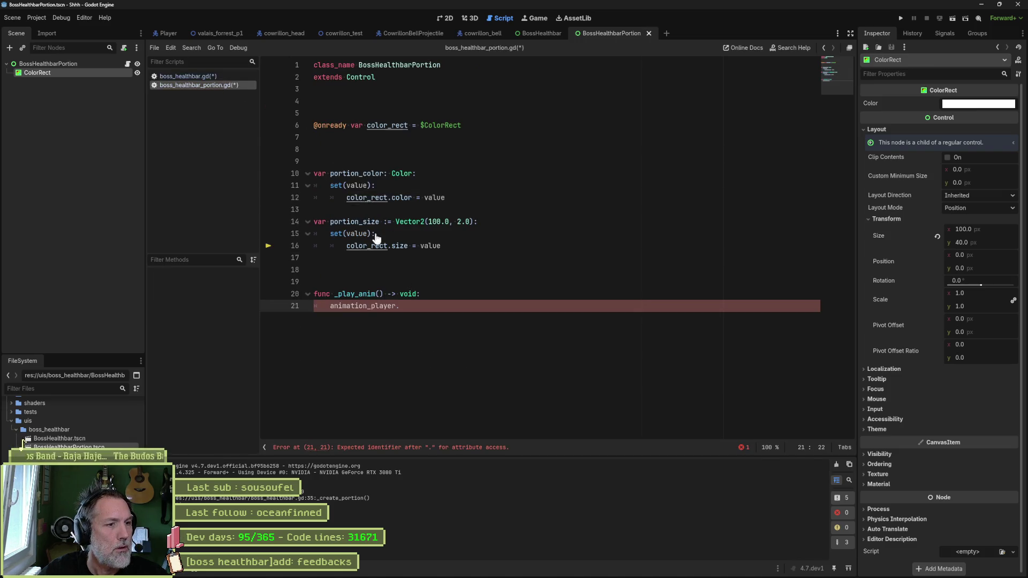
click(224, 75)
mouse_move(409, 192)
mouse_down()
mouse_move(374, 167)
mouse_move(516, 192)
mouse_move(564, 184)
mouse_up()
key(BackSpace)
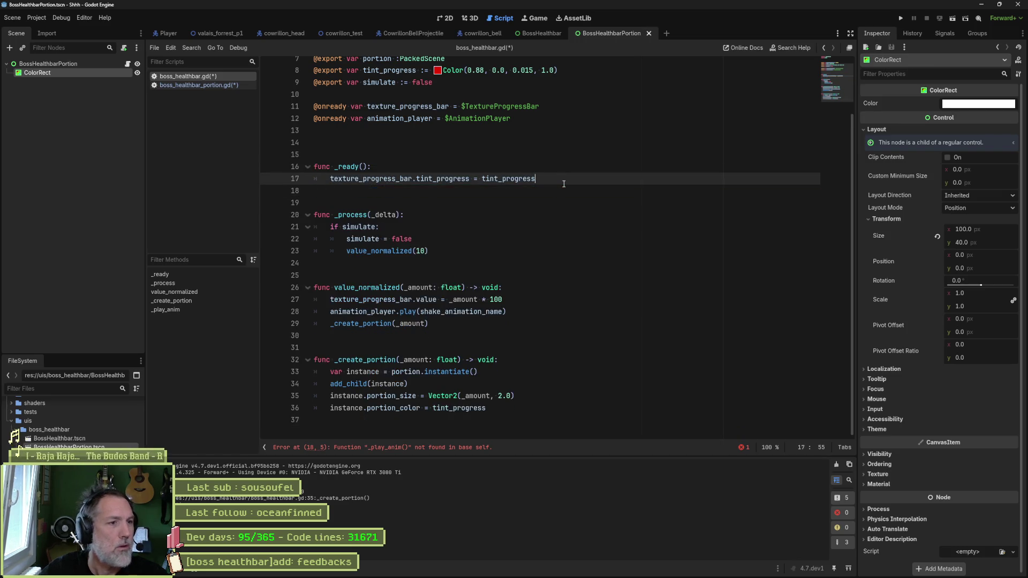
scroll(563, 183, up, 1)
click(226, 85)
click(352, 159)
text(func _ready(): 	texture_progress_bar.tint_progress = tint_progress 	_play_anim())
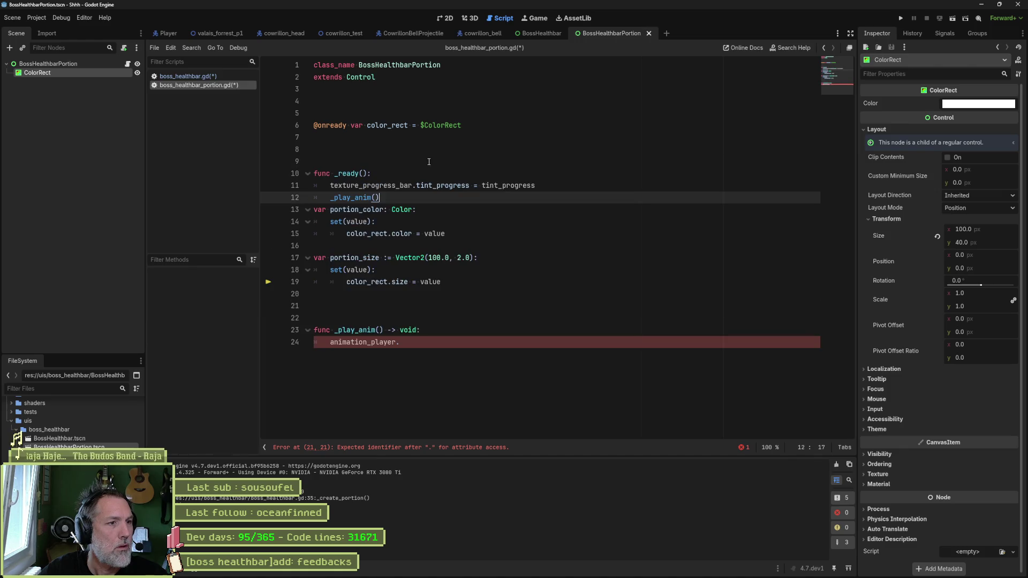
key(Return)
key(Return)
click(465, 330)
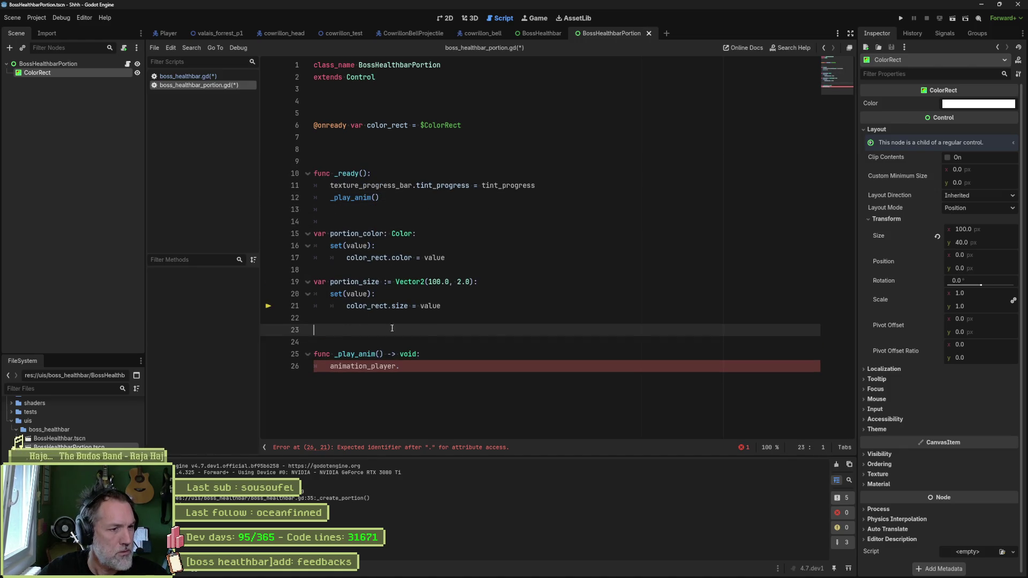
key(Delete)
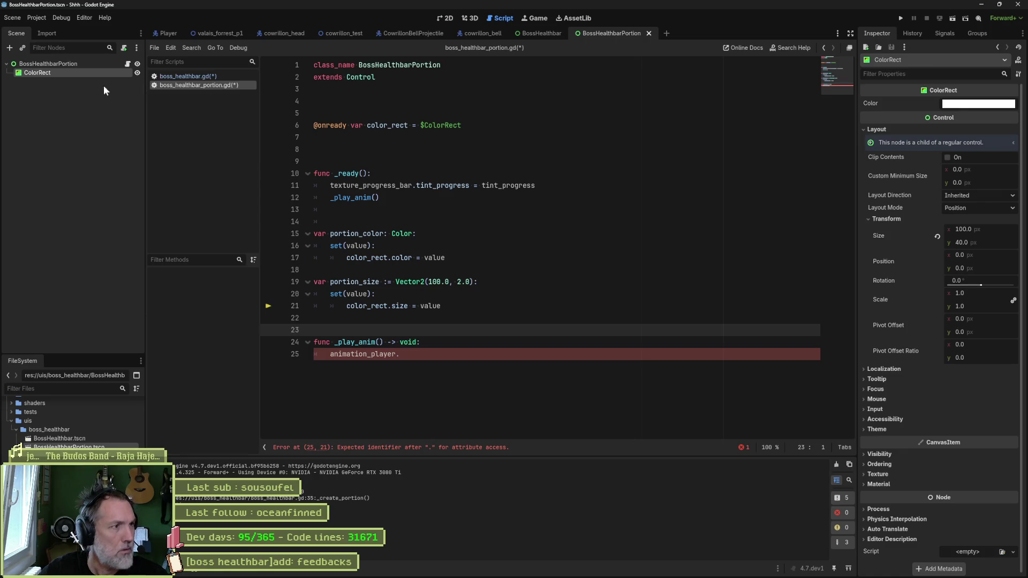
key(Up)
key(ctrl+a)
text(animation)
key(Up)
key(Return)
drag(73, 82, 348, 146)
double_click(399, 137)
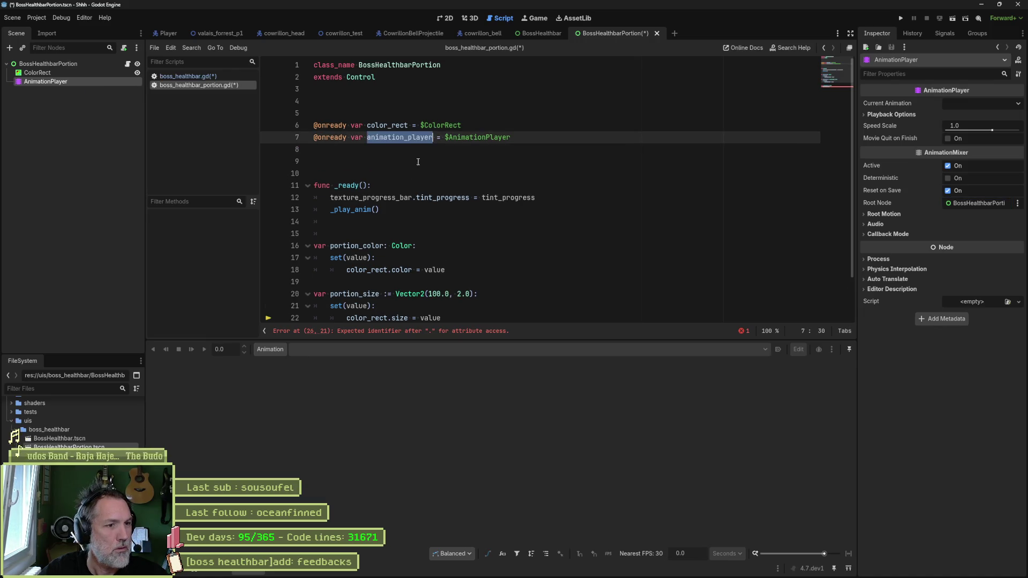
scroll(444, 252, down, 2)
click(496, 332)
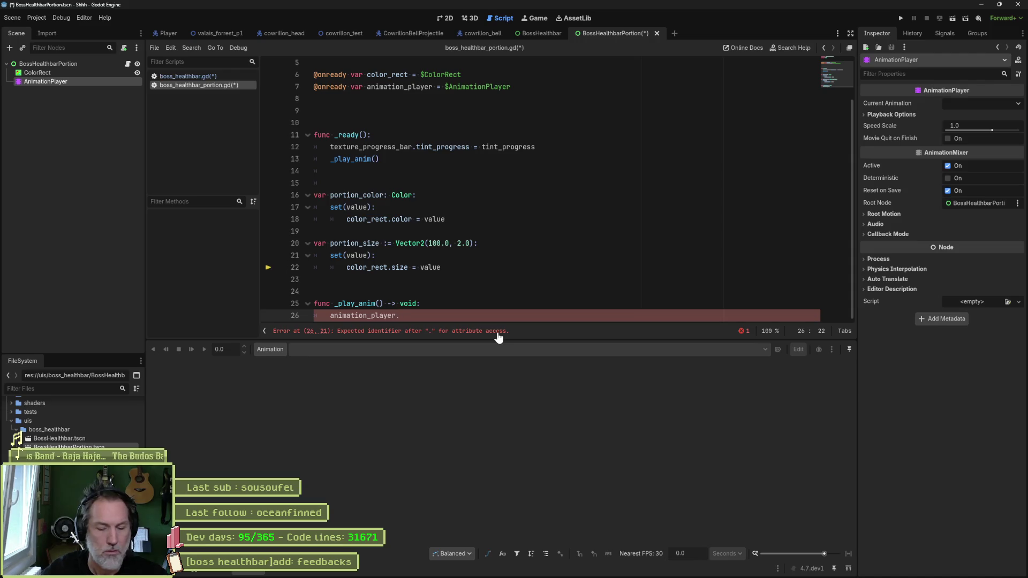
text((an)
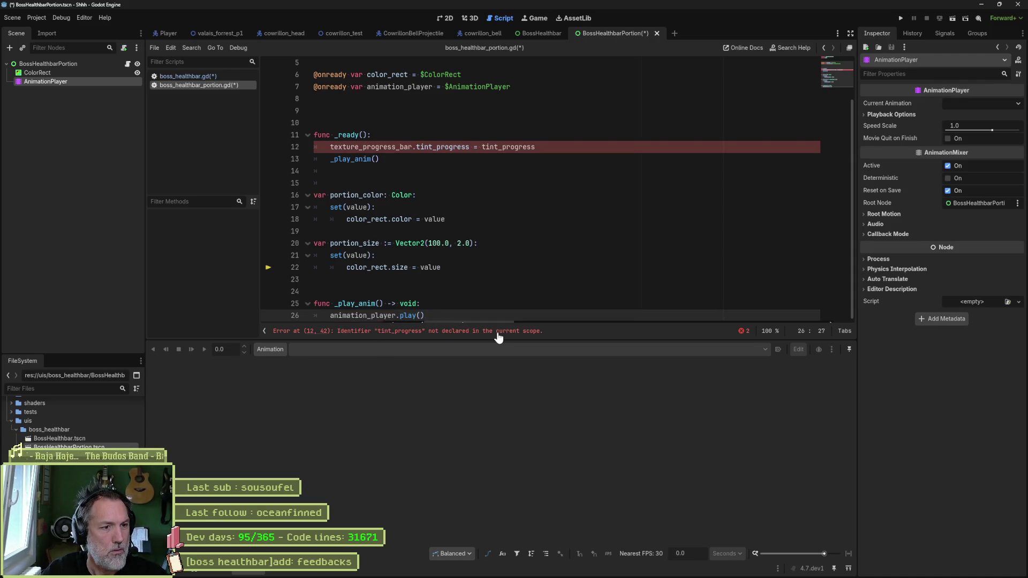
text(im_name)
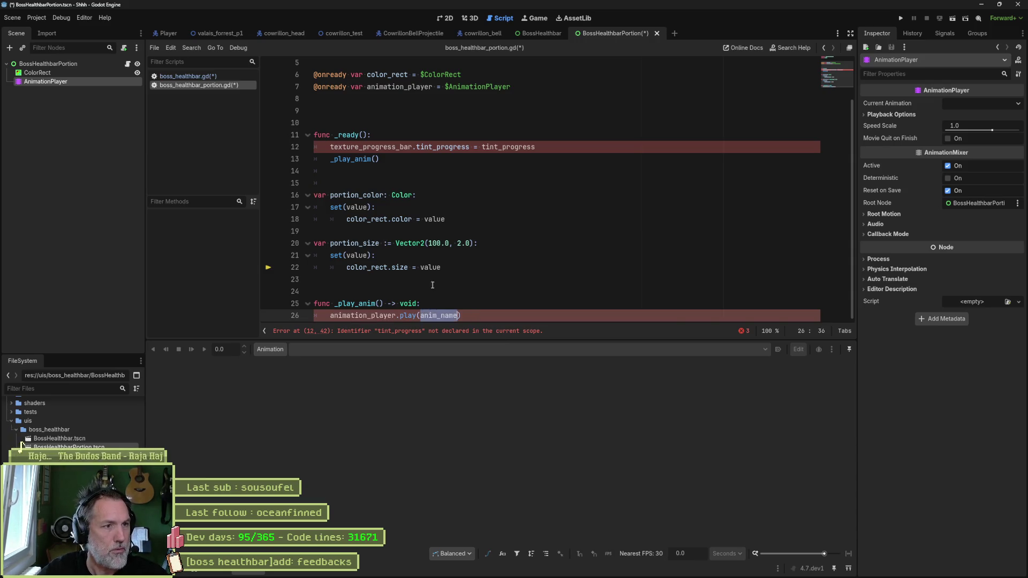
click(486, 62)
key(Return)
text(@export var anim_name)
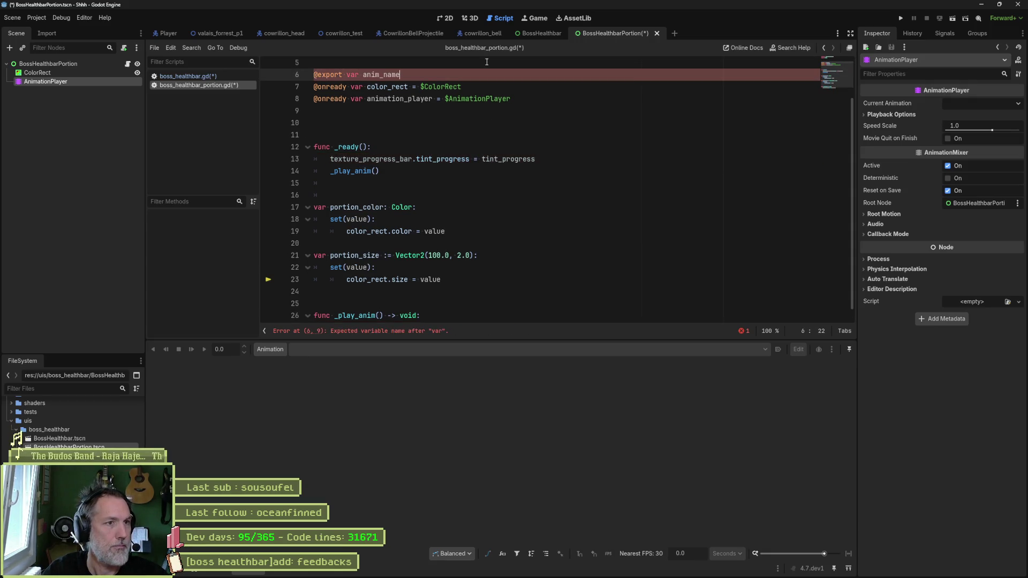
text( := "feedba)
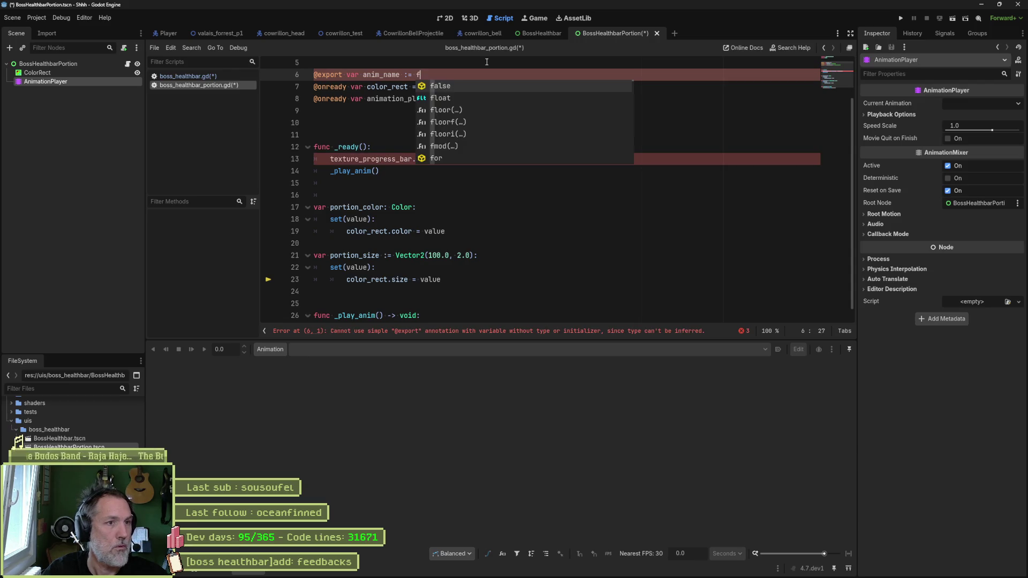
text(ck)
key(End)
key(Return)
key(ctrl+s)
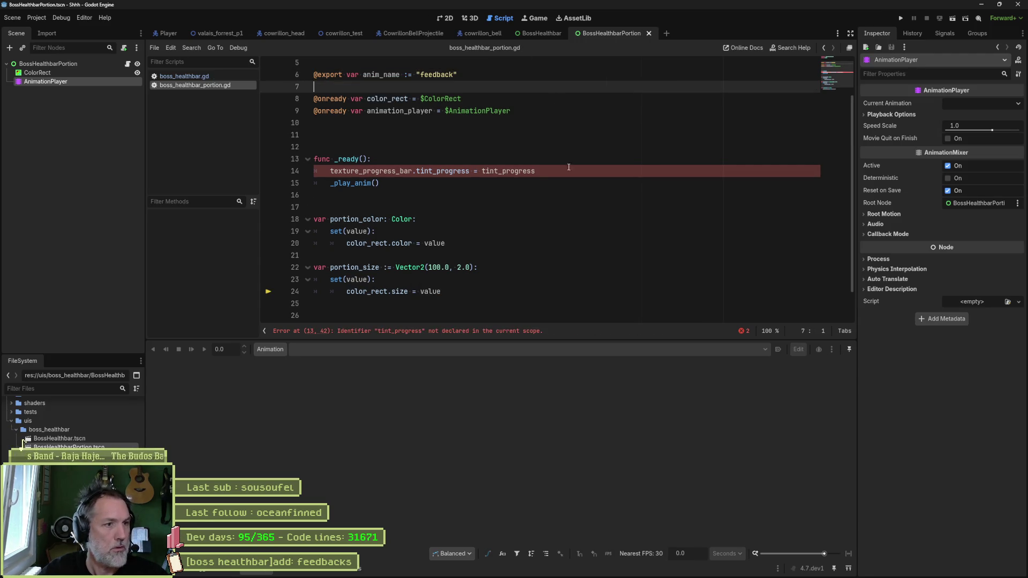
- Delete the texture_progress_bar tint line from the portion's _ready and fold all code blocks
double_click(381, 172)
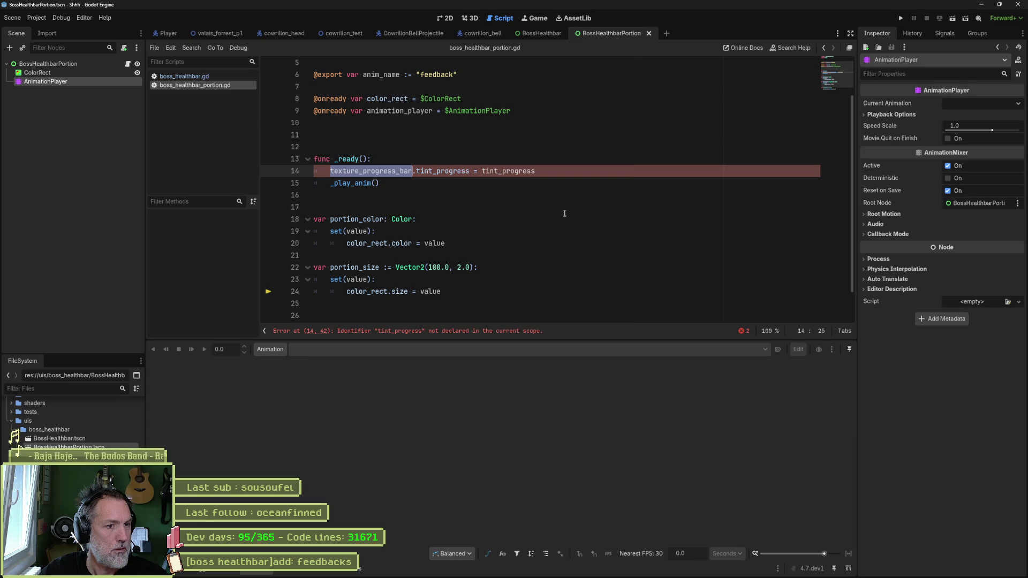
key(ctrl+shift+k)
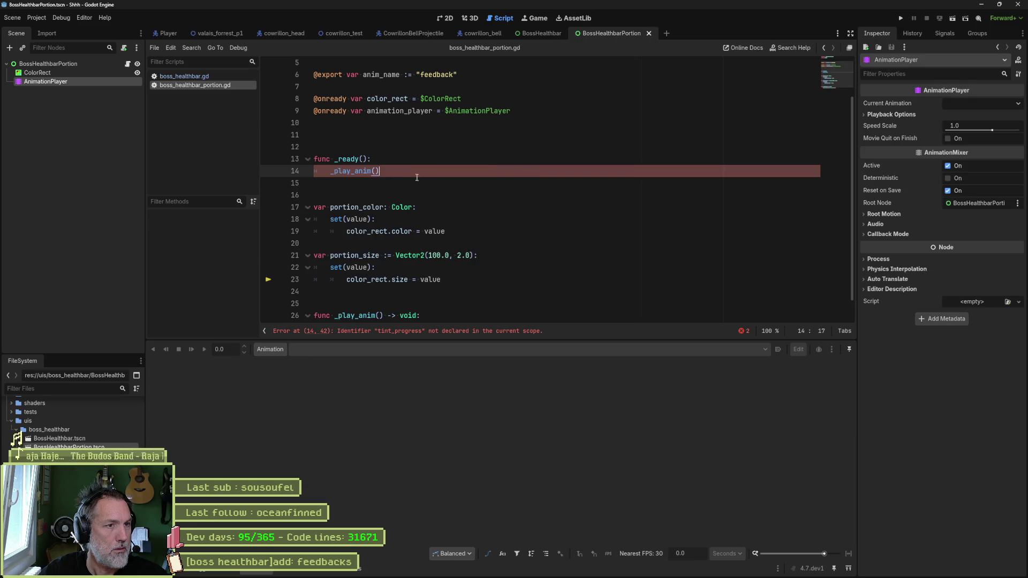
key(ctrl+alt+f)
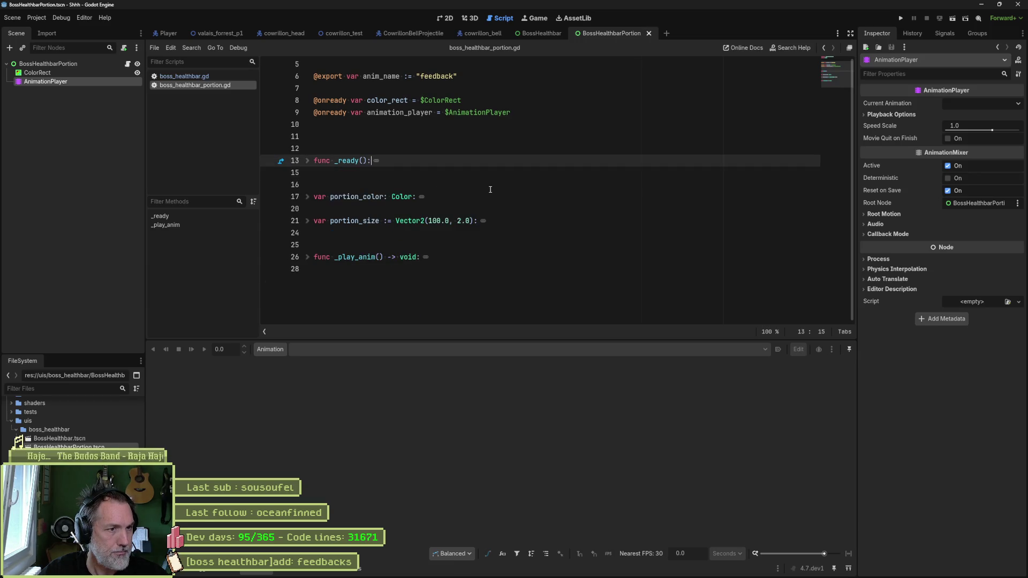
- Cut the _ready() function and paste it below the portion_size variable
click(465, 204)
key(Return)
key(ctrl+s)
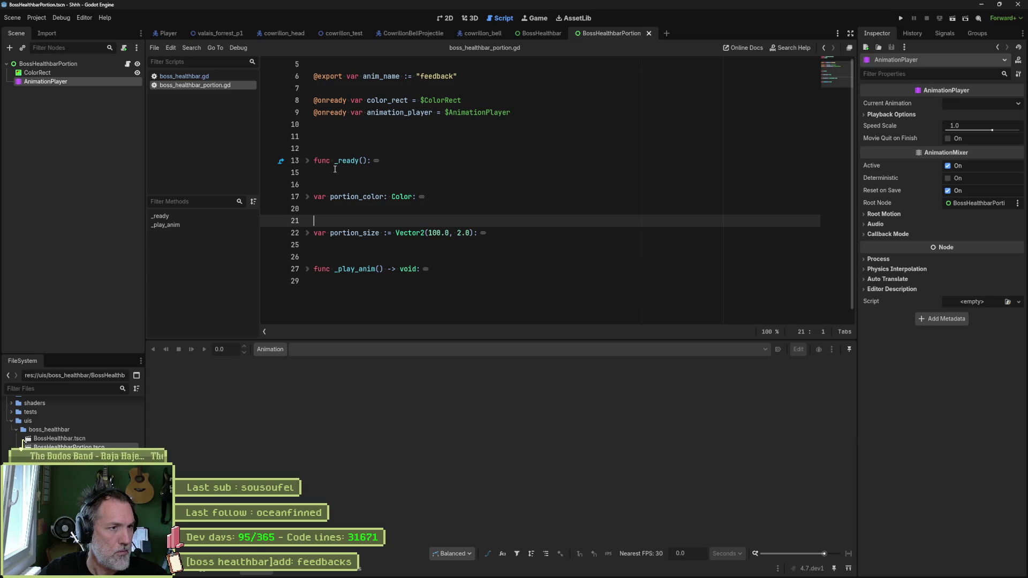
click(308, 161)
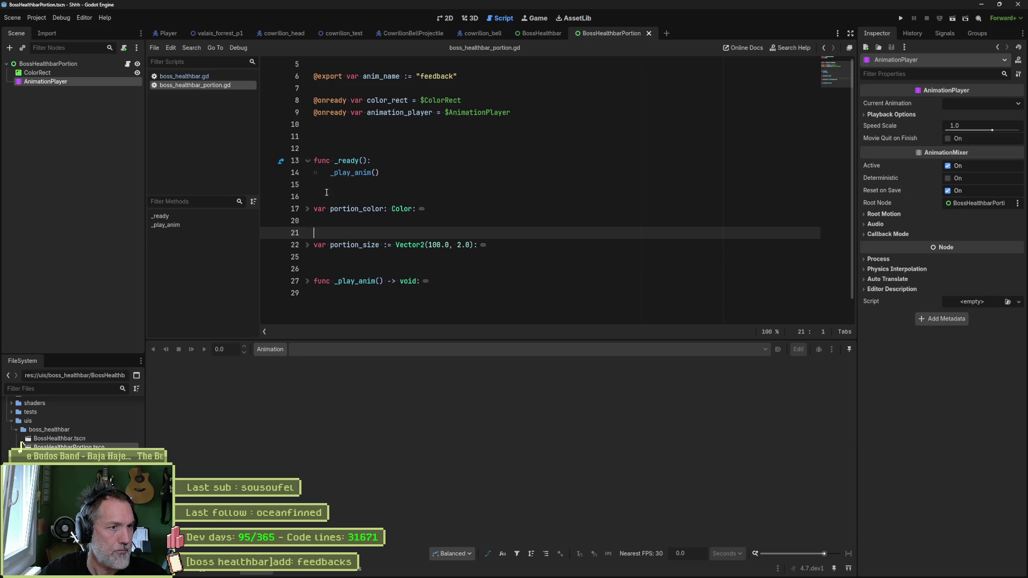
drag(326, 192, 314, 148)
key(ctrl+x)
click(410, 265)
key(ctrl+v)
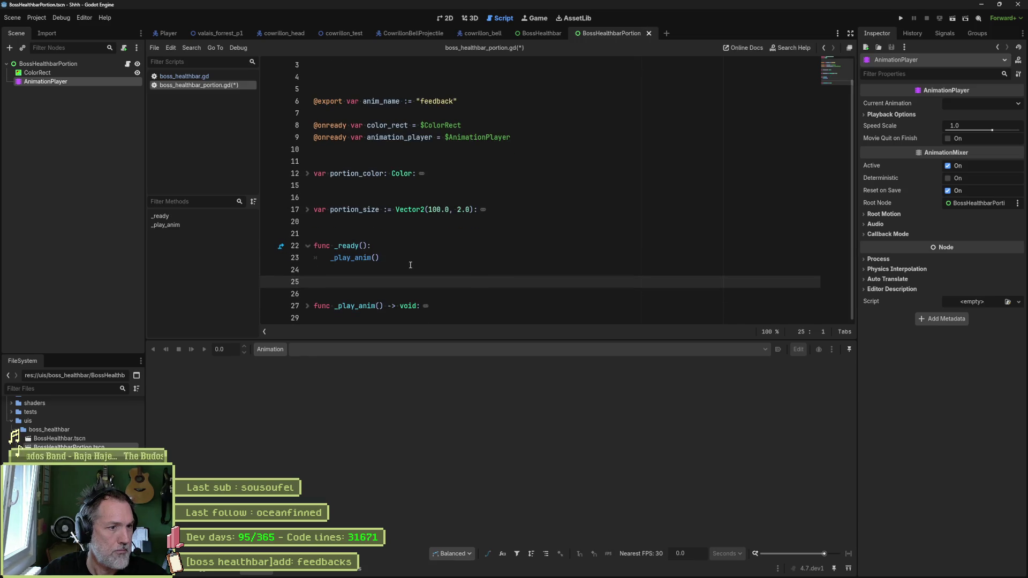
key(BackSpace)
- Remove stray blank lines around portion_color, portion_size and _ready, then save the script
click(360, 160)
key(Return)
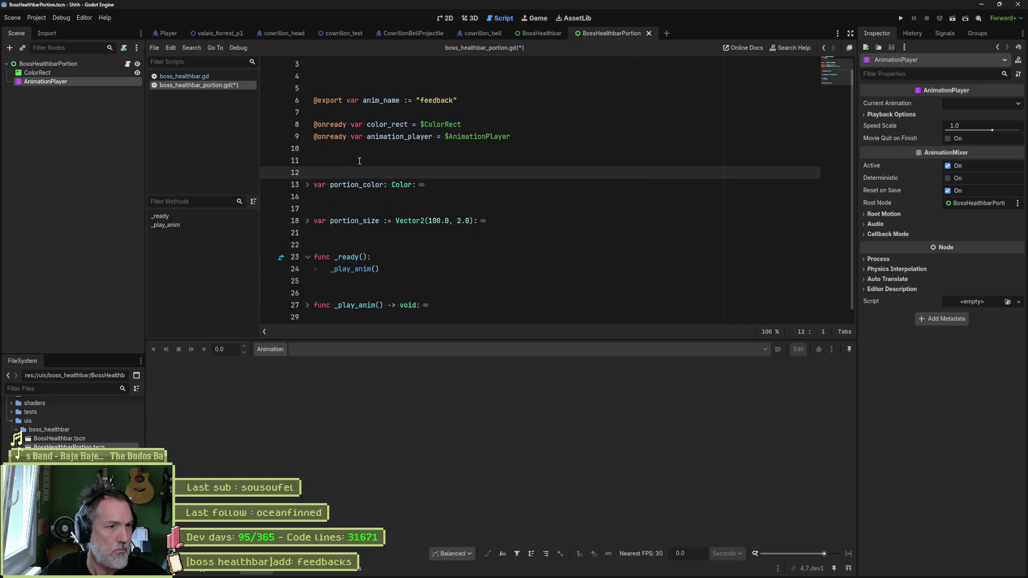
click(412, 193)
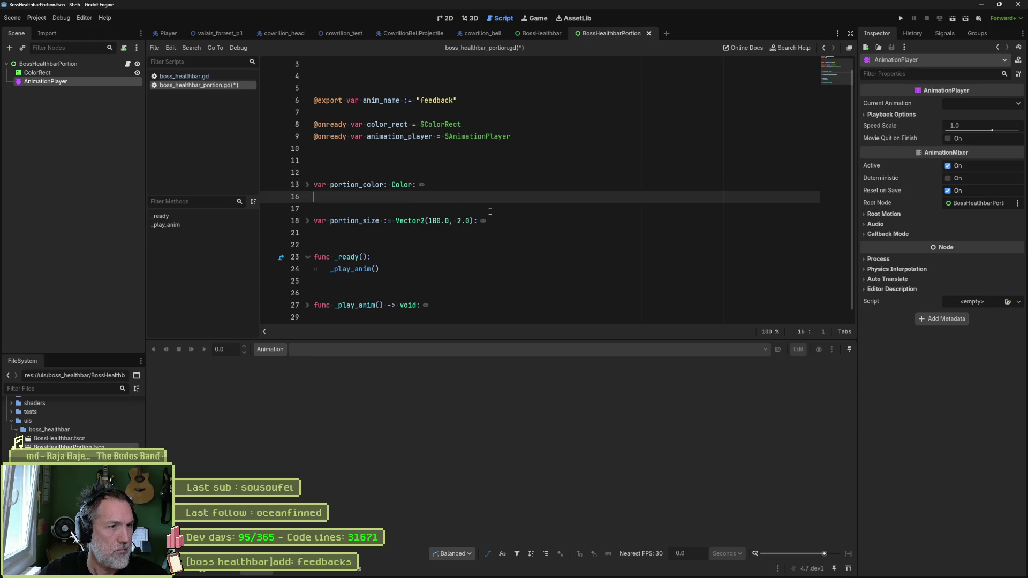
key(Delete)
key(Up)
key(BackSpace)
key(BackSpace)
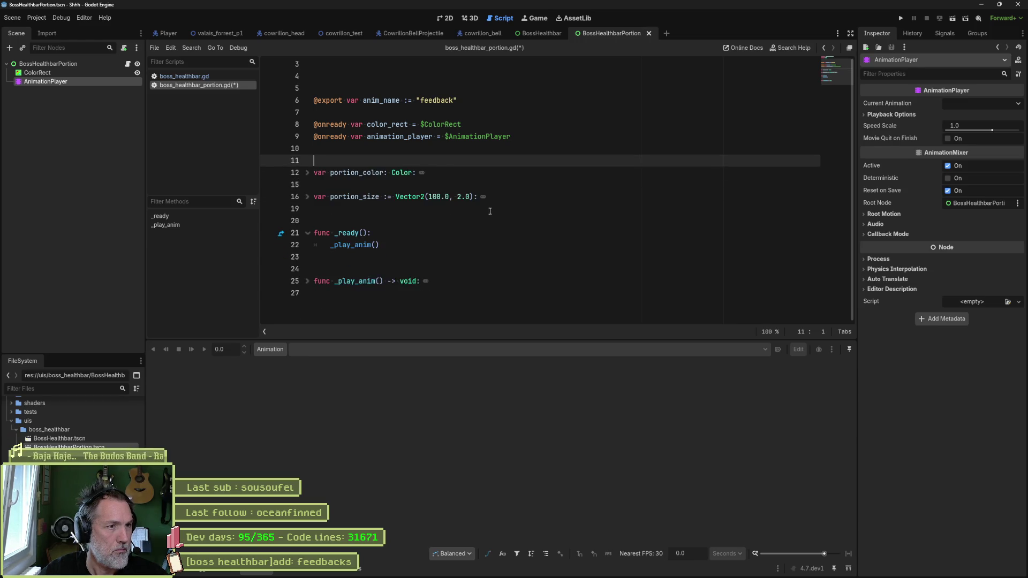
key(Down)
key(Delete)
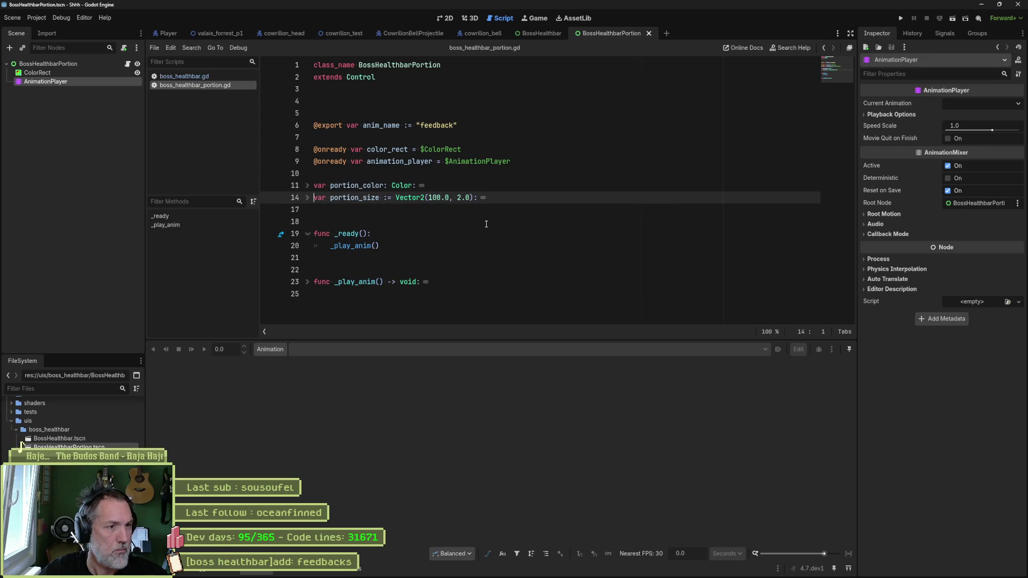
click(467, 229)
key(Return)
key(ctrl+s)
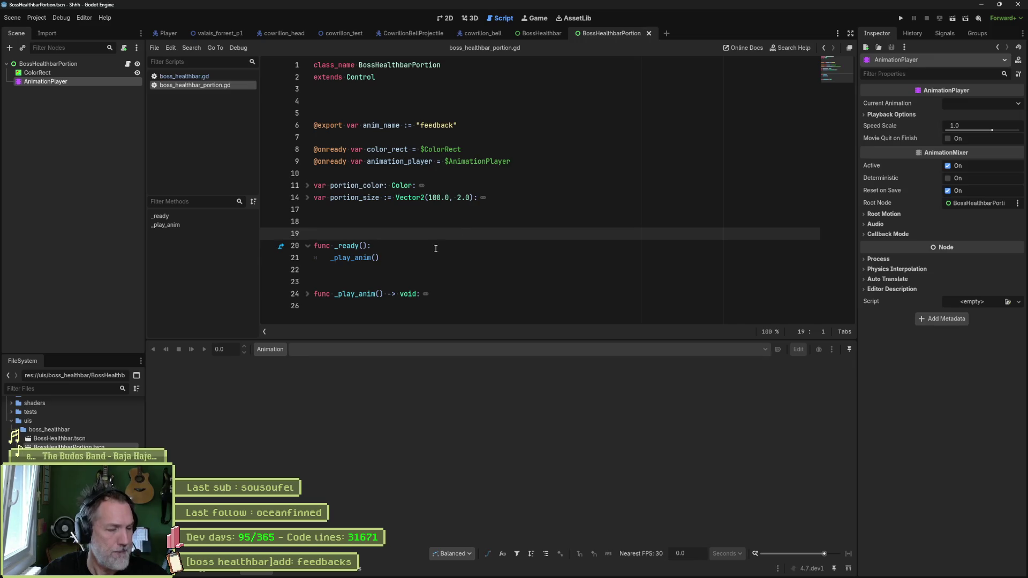
- Unfold _play_anim and select the AnimationPlayer node under BossHealthbarPortion
click(307, 294)
click(517, 275)
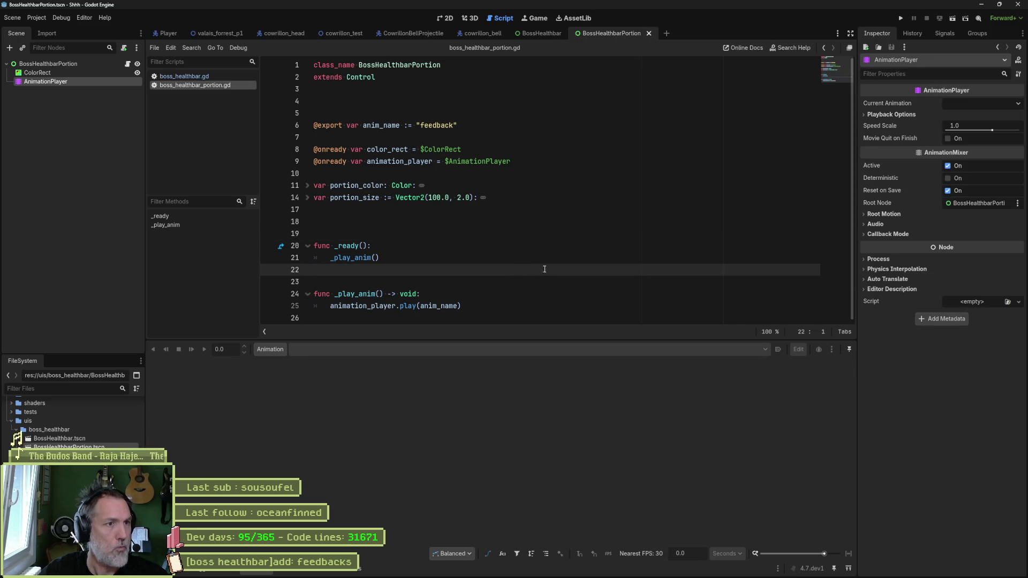
click(63, 64)
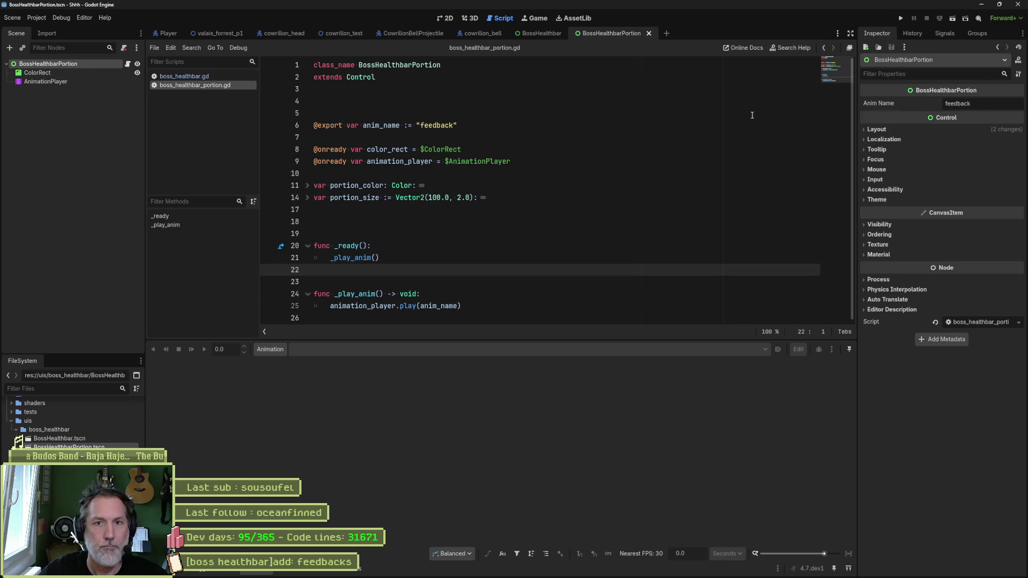
click(64, 81)
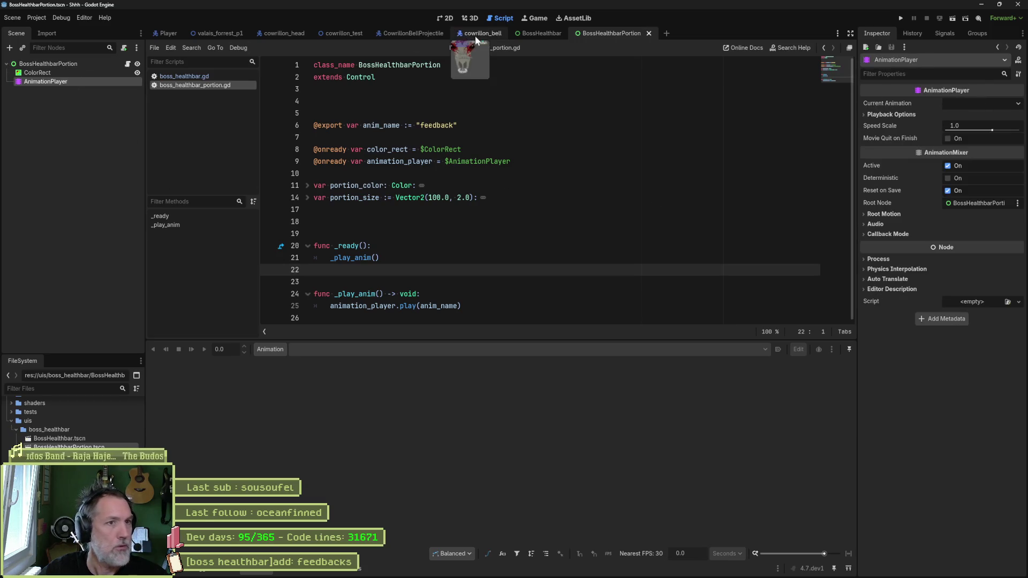
- Create a new animation named 'feedback' in the AnimationPlayer
click(445, 18)
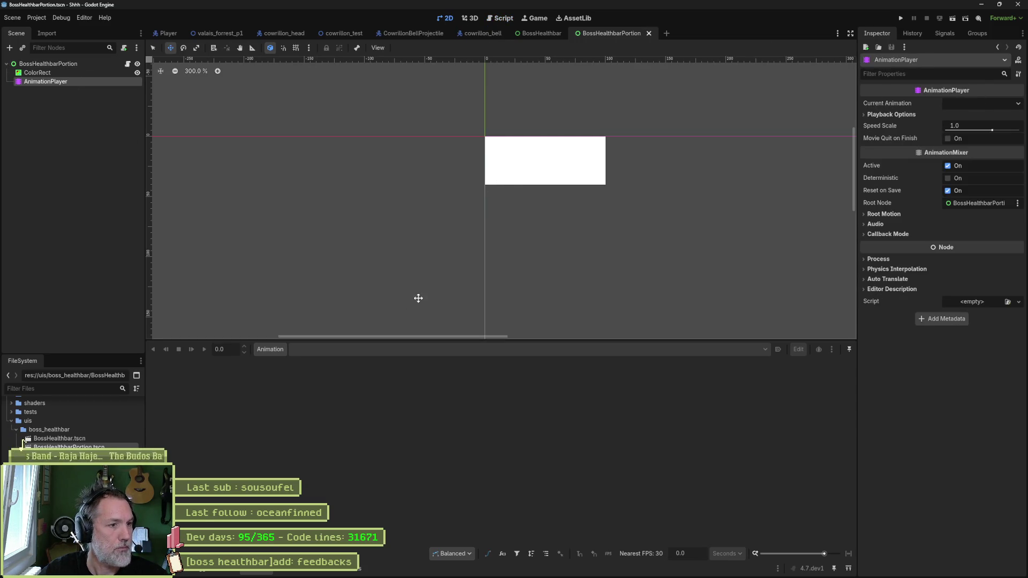
click(265, 349)
click(277, 365)
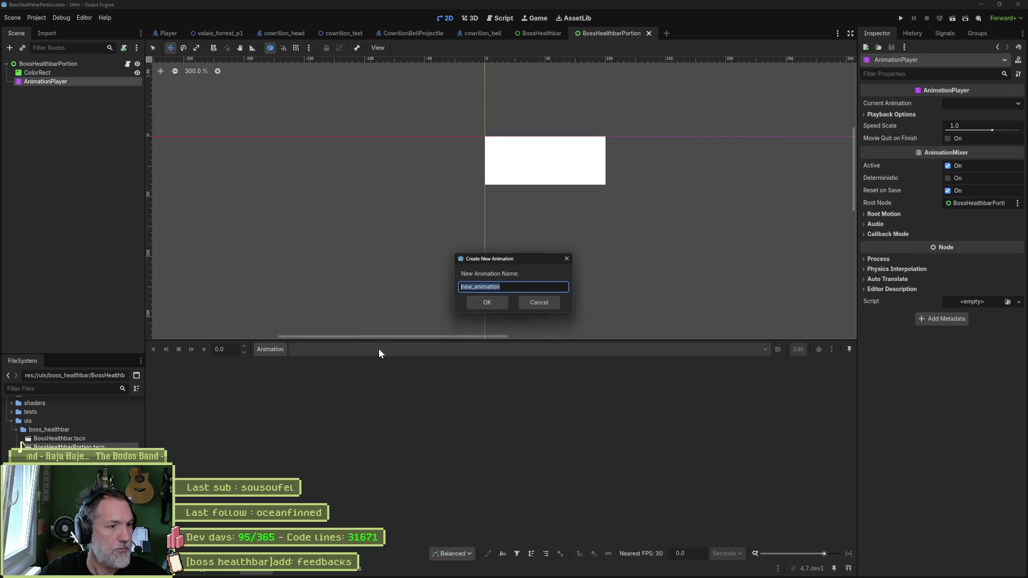
text(feedback)
key(Return)
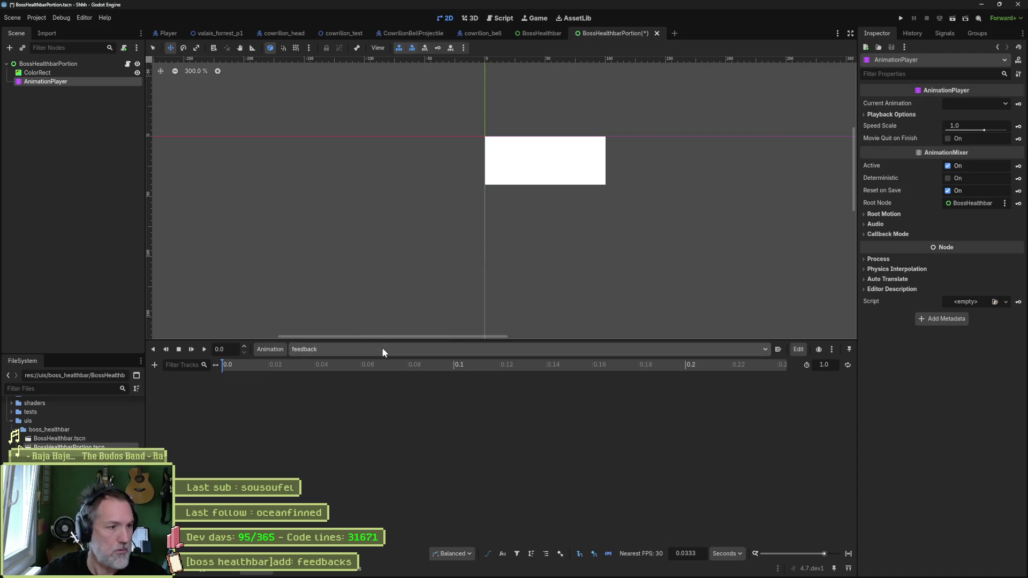
- Centre the ColorRect's pivot with a 0.5 pivot offset ratio on both axes
key(Up)
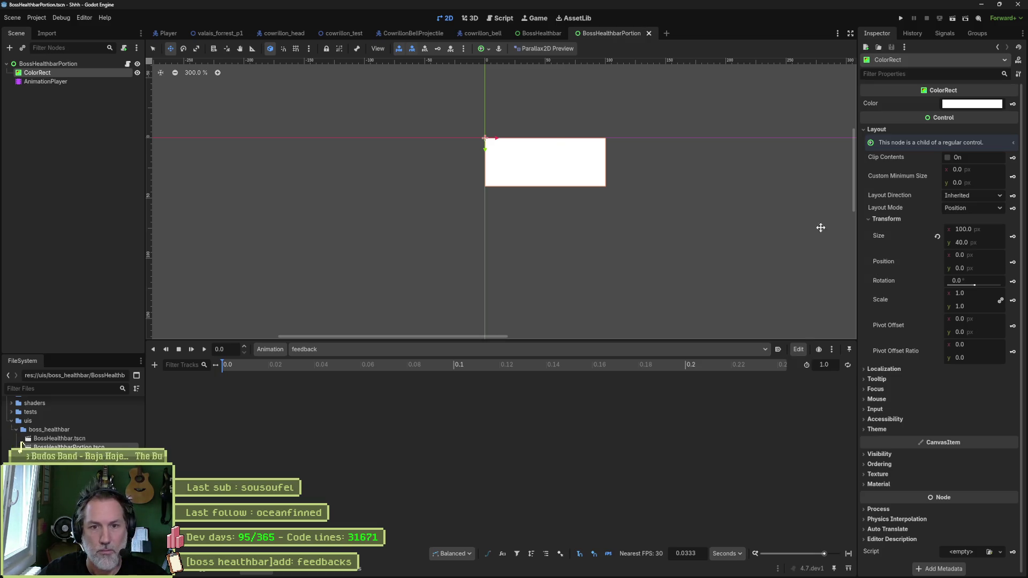
click(980, 345)
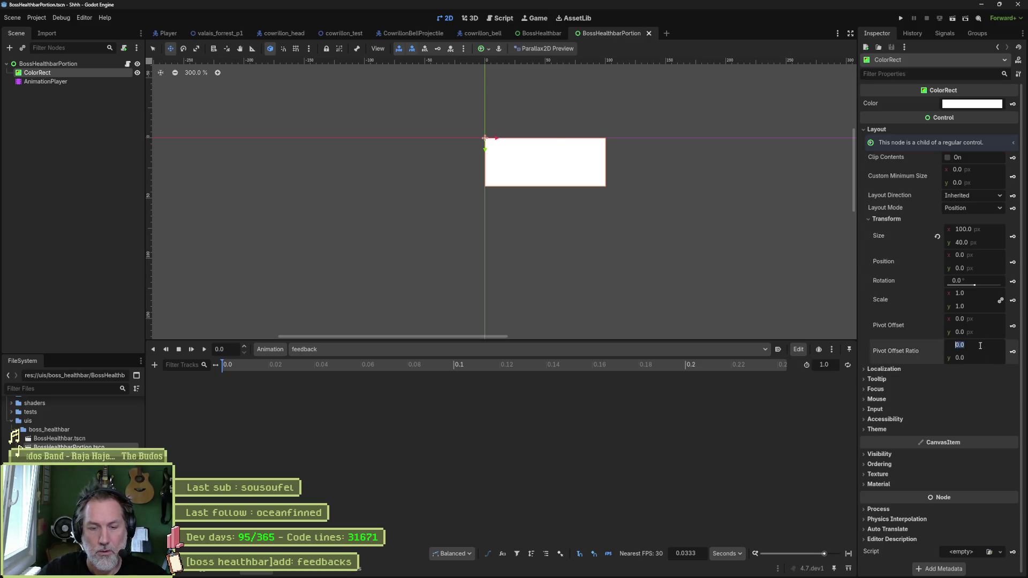
text(0.5)
key(Tab)
text(0.5)
key(Return)
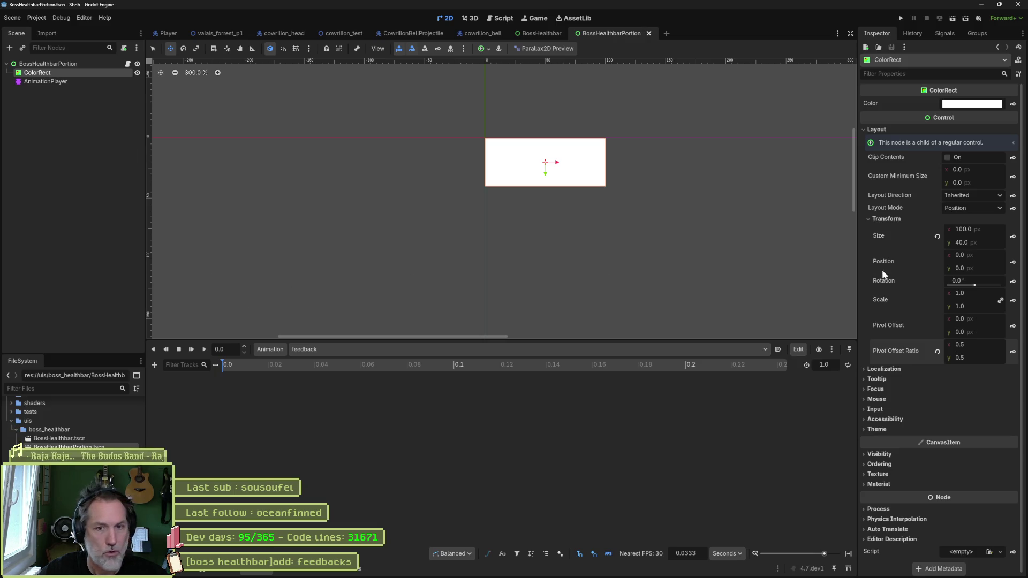
- Key the ColorRect's scale at 0, then key it enlarged to 2.675 at 0.2 seconds
click(1001, 300)
click(480, 311)
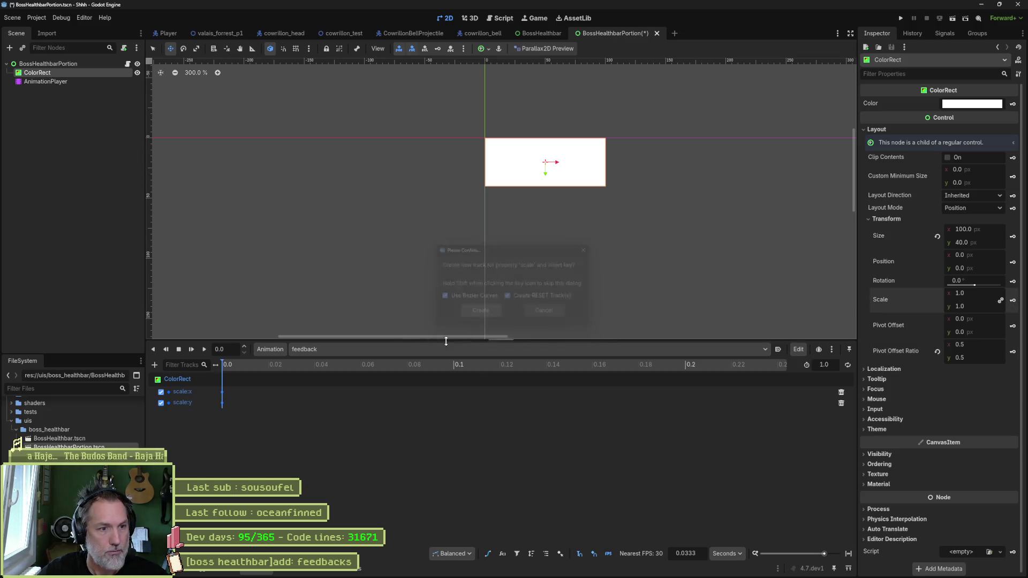
drag(282, 371, 344, 368)
drag(981, 297, 1006, 297)
click(685, 364)
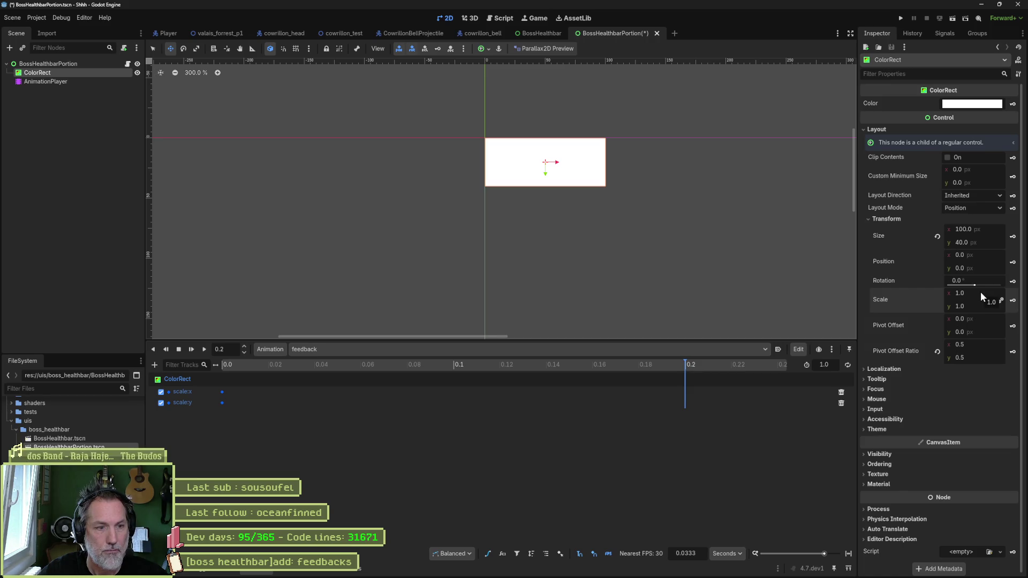
mouse_move(980, 293)
mouse_down()
mouse_move(1001, 293)
mouse_move(974, 293)
mouse_move(990, 293)
mouse_up()
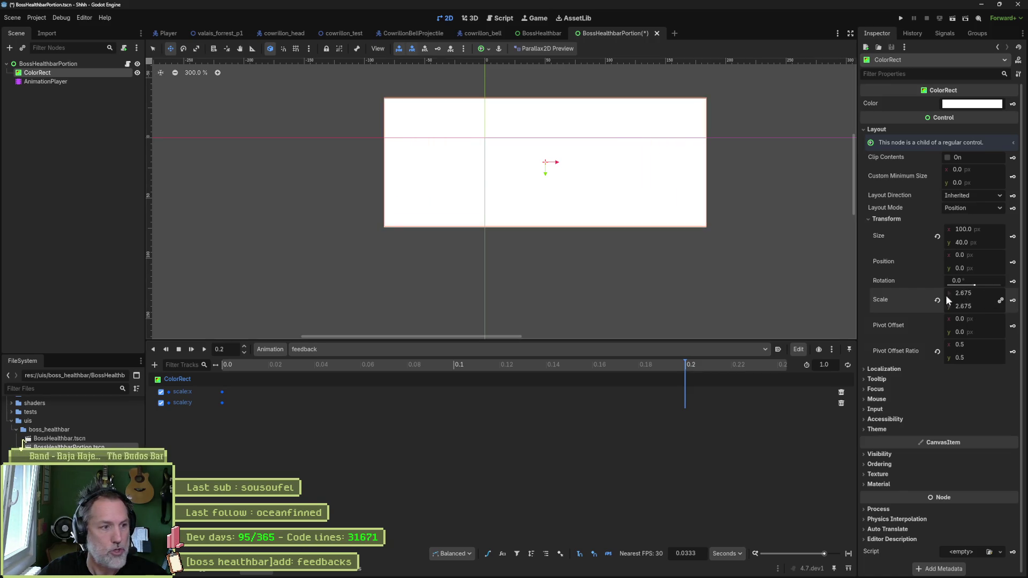
click(1012, 301)
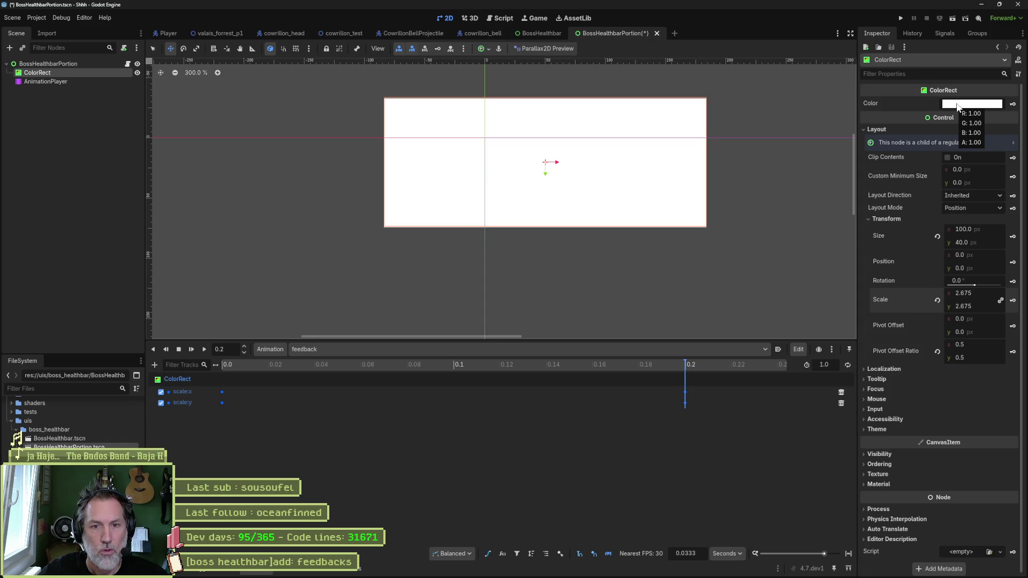
click(155, 364)
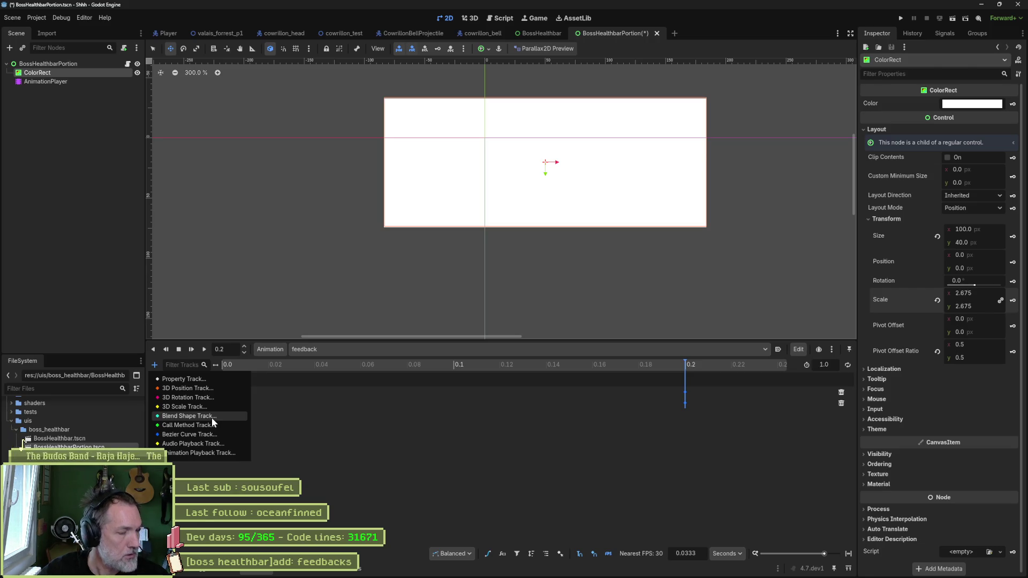
- Add a property track for the ColorRect's color:a alpha value
click(209, 379)
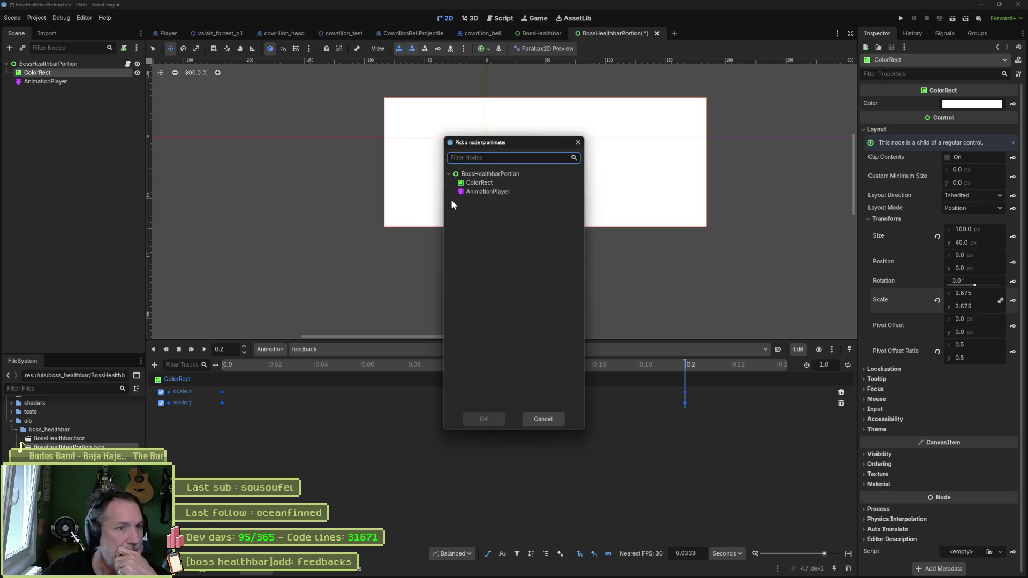
click(471, 183)
click(478, 418)
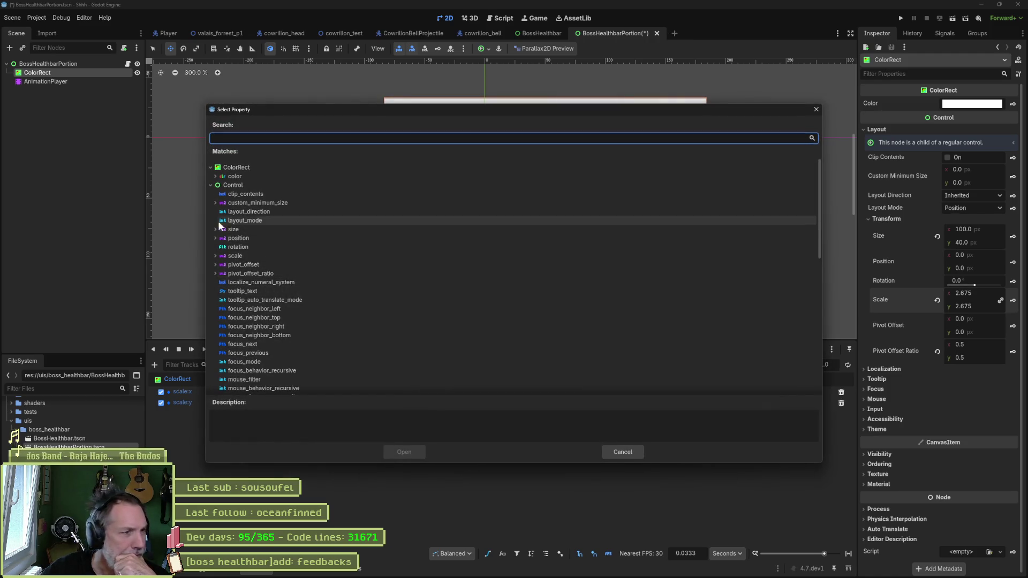
click(214, 176)
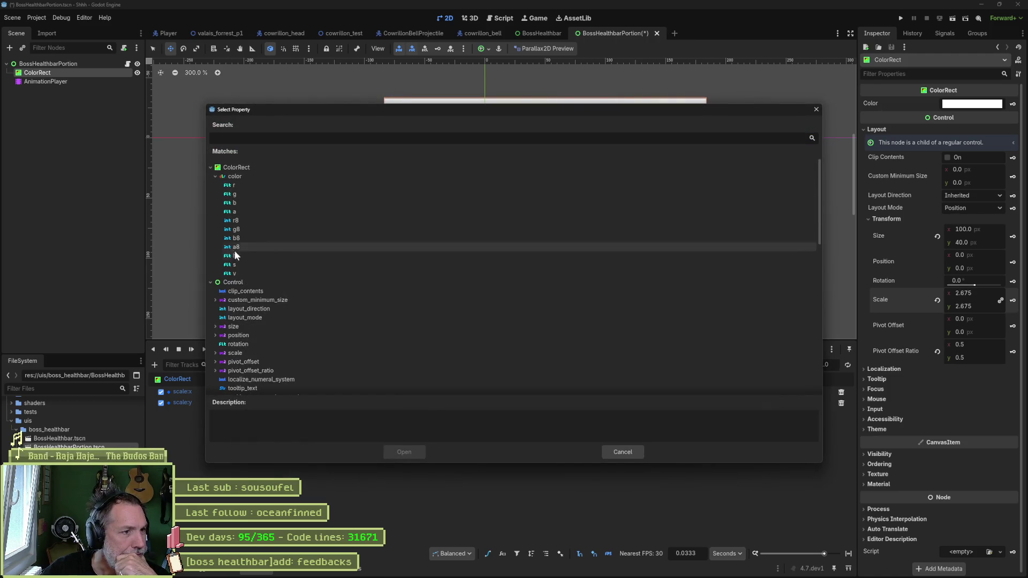
click(249, 212)
click(405, 451)
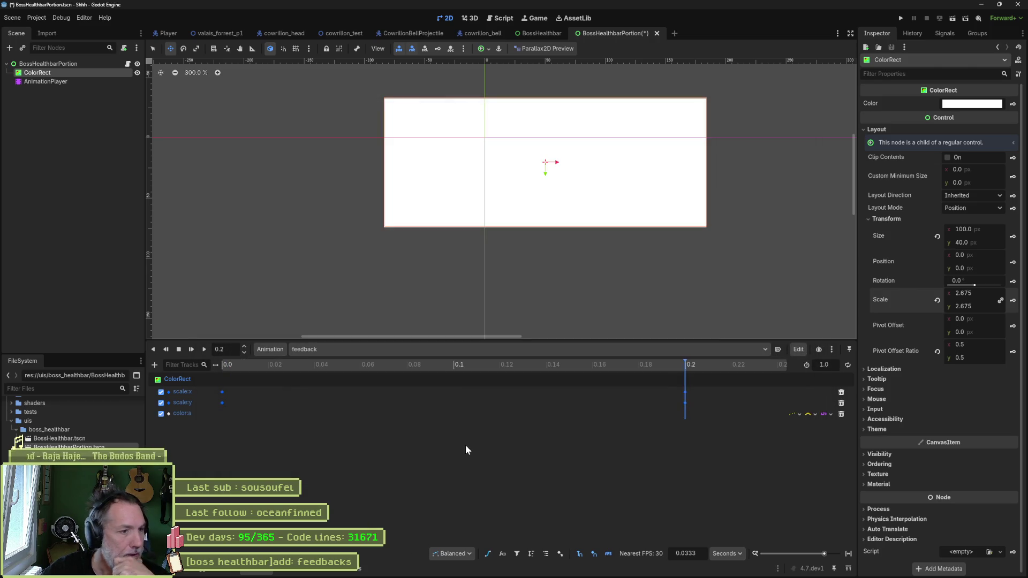
- Keep alpha 1.0 at the start and insert a 0.2-second key with alpha 0
drag(295, 364, 259, 354)
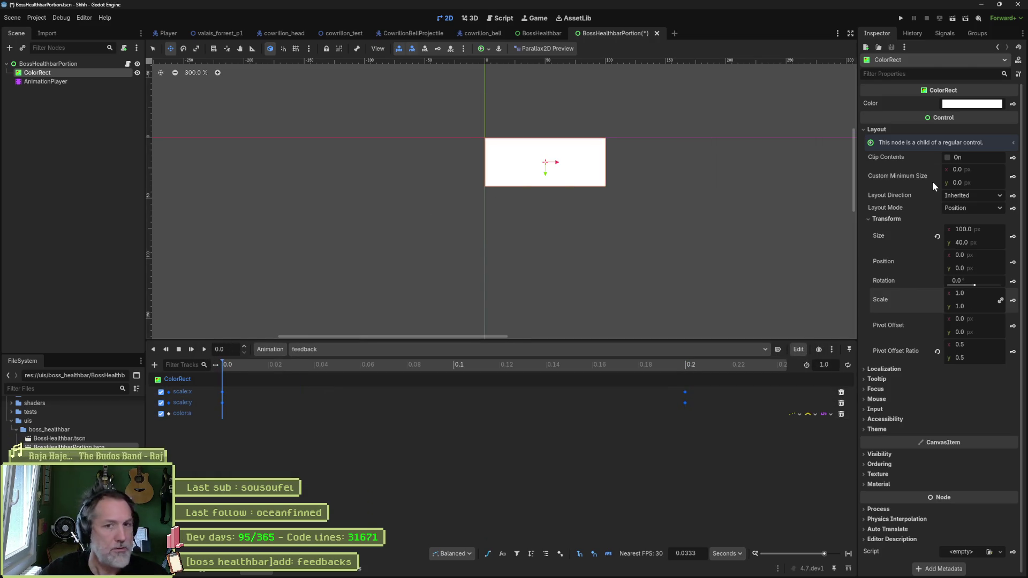
click(223, 414)
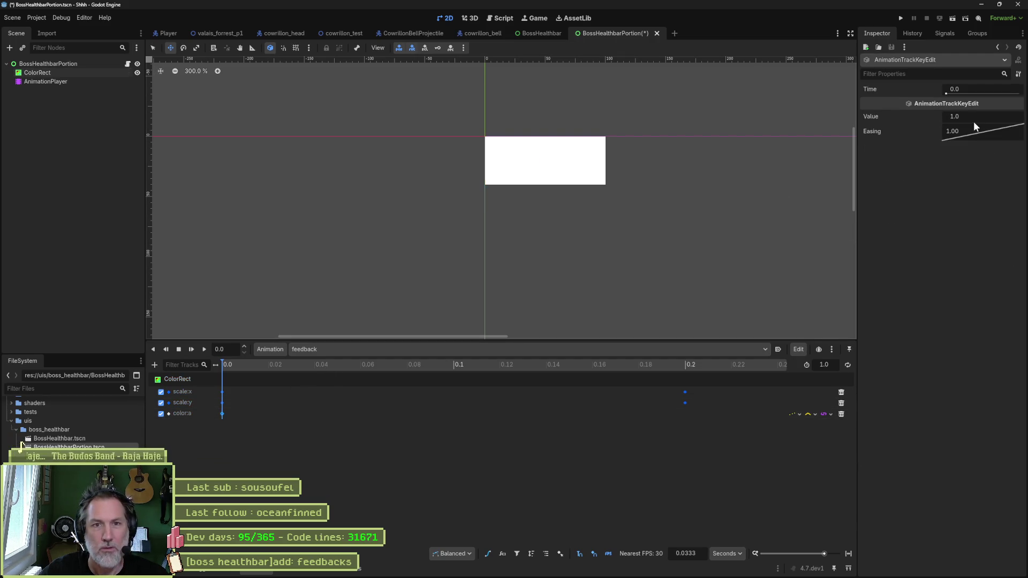
click(685, 364)
right_click(685, 413)
click(693, 421)
click(686, 414)
click(994, 116)
text(0)
key(Return)
- Save the portion scene, preview the fade, and run the BossHealthbar scene
key(ctrl+s)
mouse_move(679, 369)
mouse_down()
mouse_move(235, 340)
mouse_move(684, 356)
mouse_move(219, 354)
mouse_up()
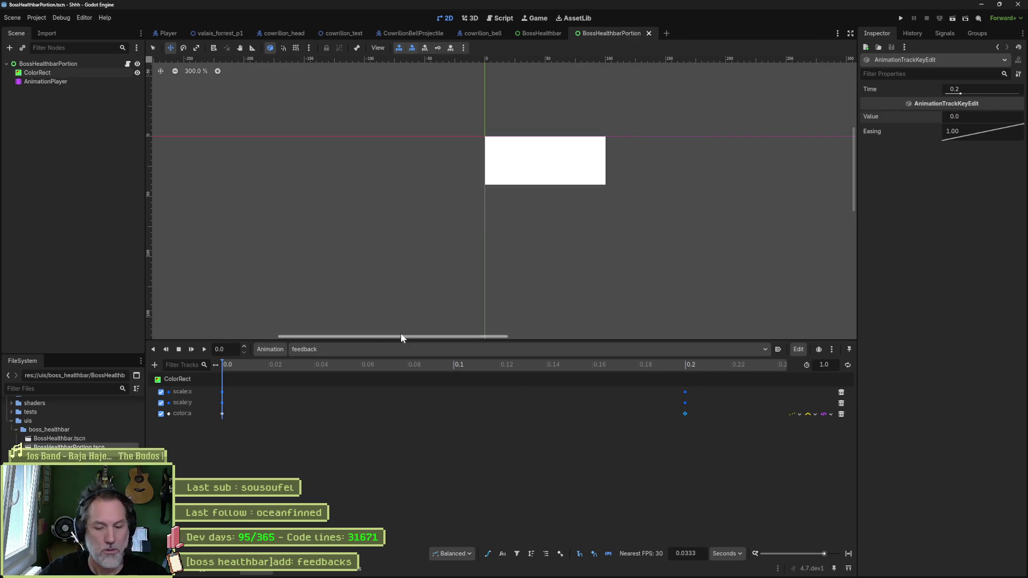
click(540, 33)
key(F6)
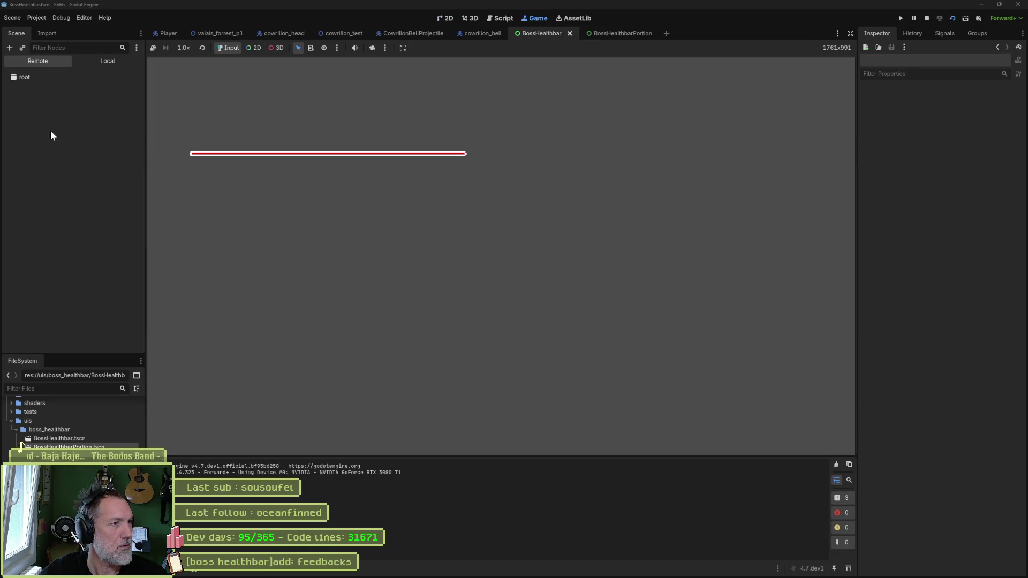
- Enable Simulate on the running BossHealthbar, then stop and reopen BossHealthbarPortion's AnimationPlayer
click(50, 130)
click(944, 224)
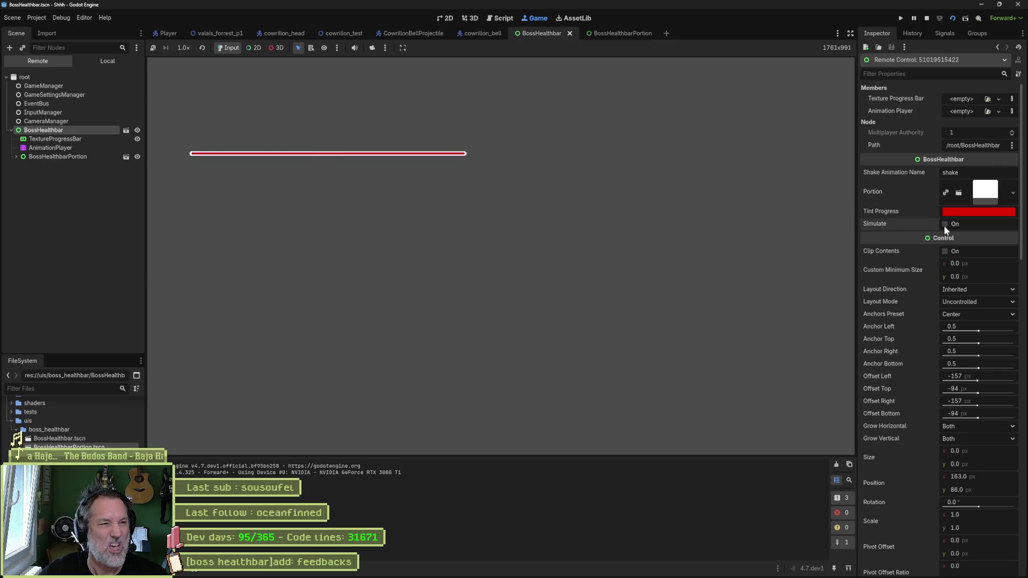
key(F8)
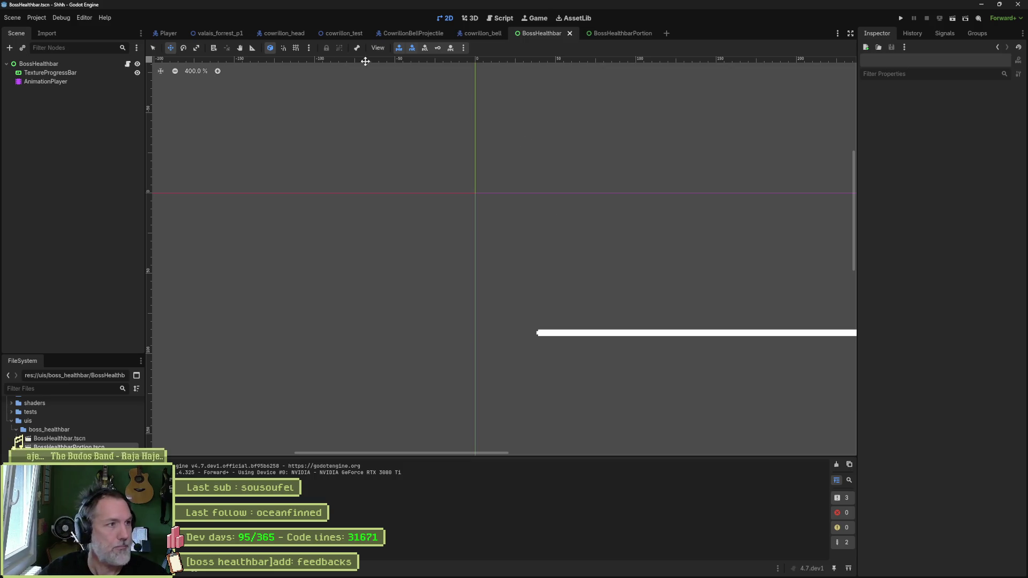
click(621, 35)
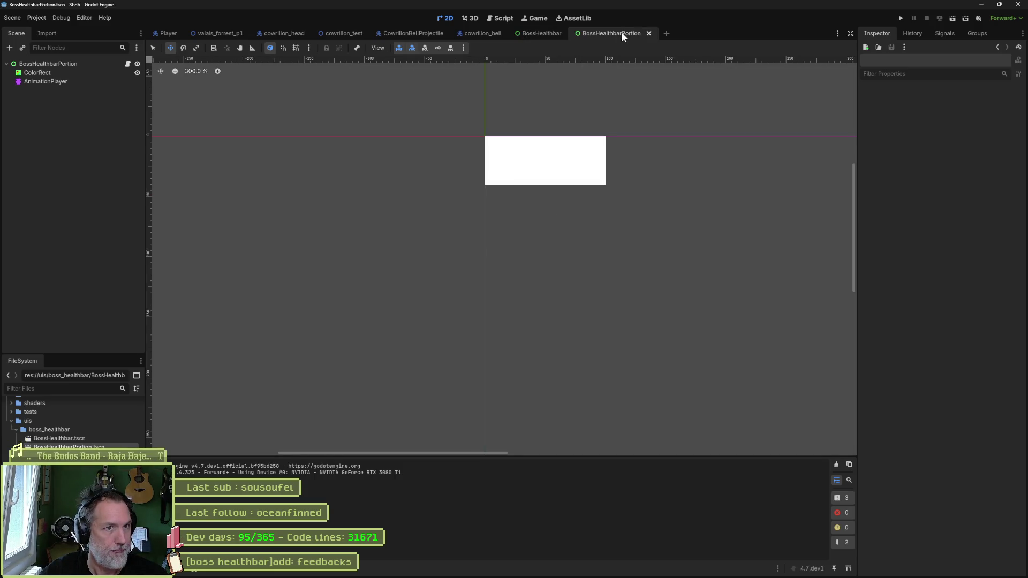
click(79, 65)
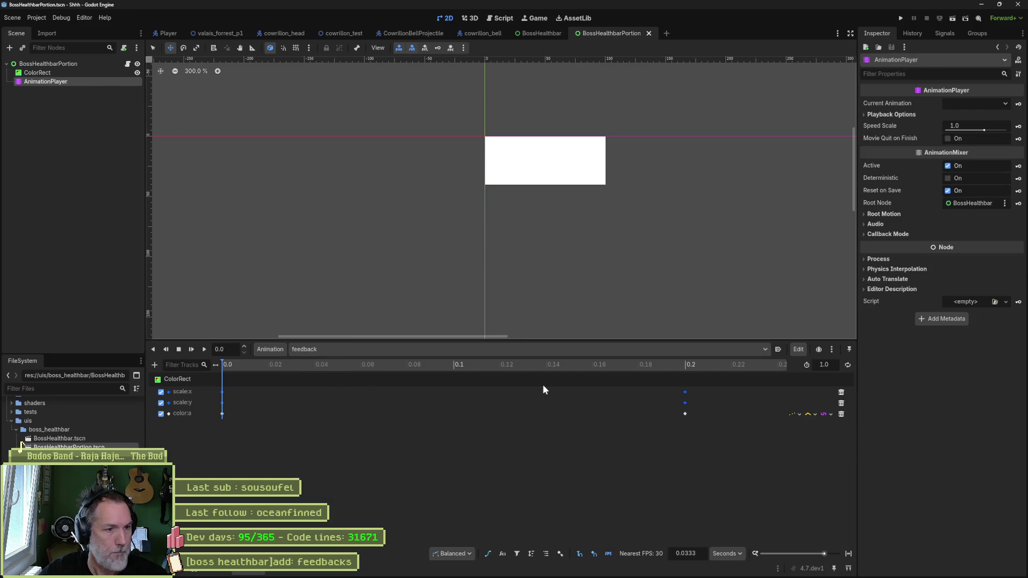
- Preview the animation at 0.2 seconds and scale the ColorRect in the viewport
click(686, 366)
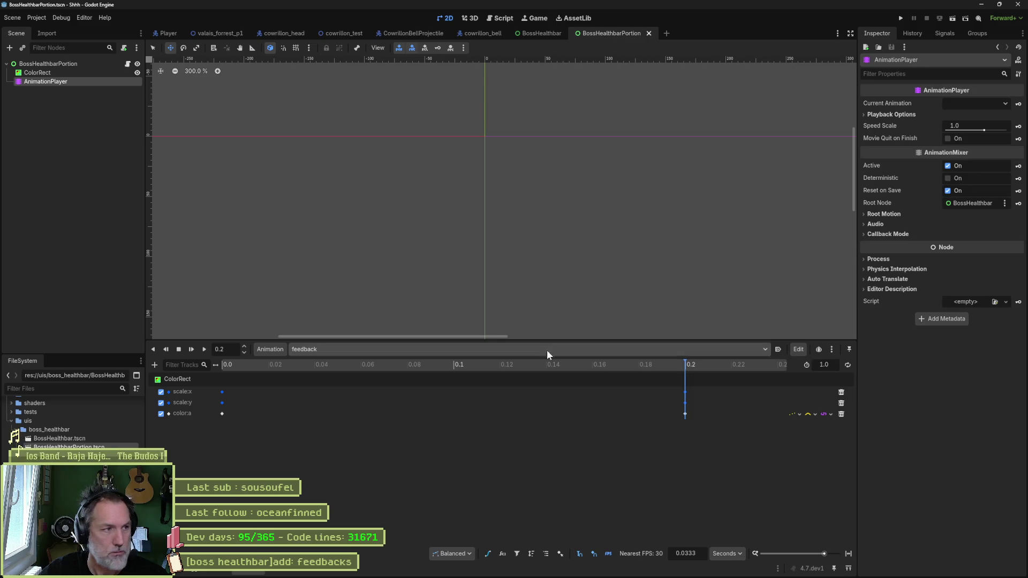
click(88, 72)
scroll(619, 190, down, 6)
drag(776, 198, 528, 222)
key(s)
drag(458, 217, 614, 239)
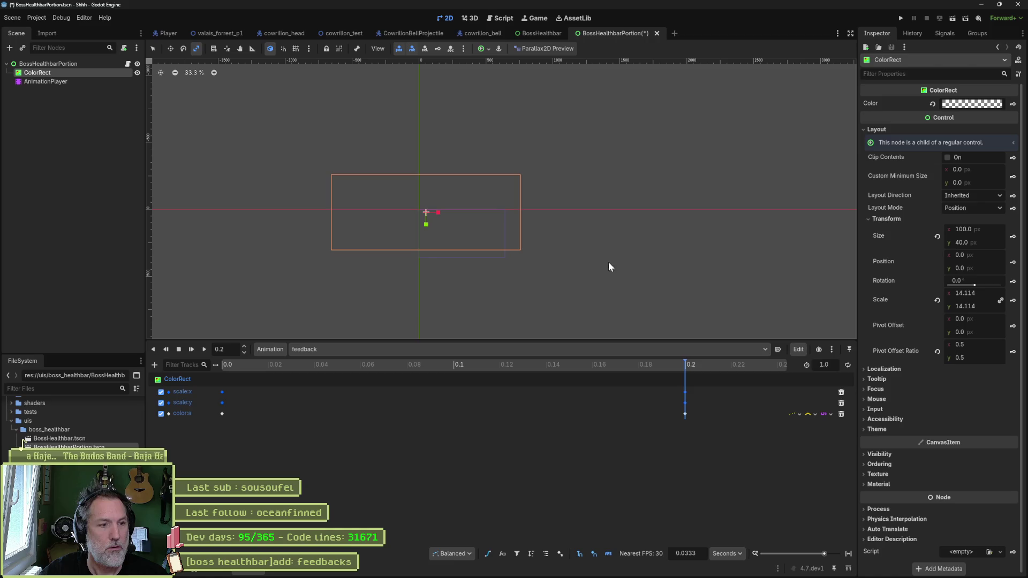
- Move the color:a start key to 0.1 s, add a new key at 0.0, and save
click(222, 414)
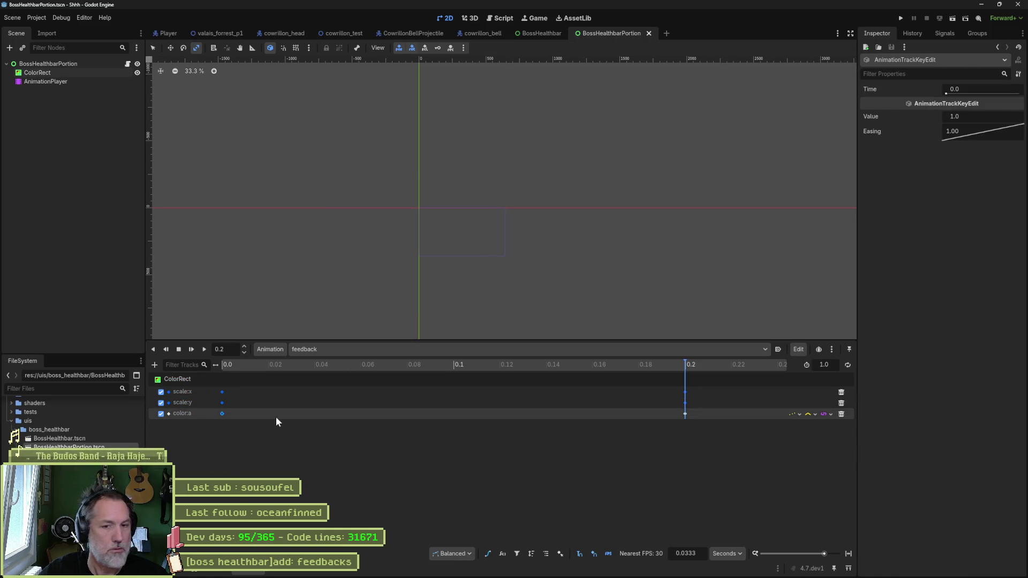
drag(221, 413, 456, 416)
click(203, 350)
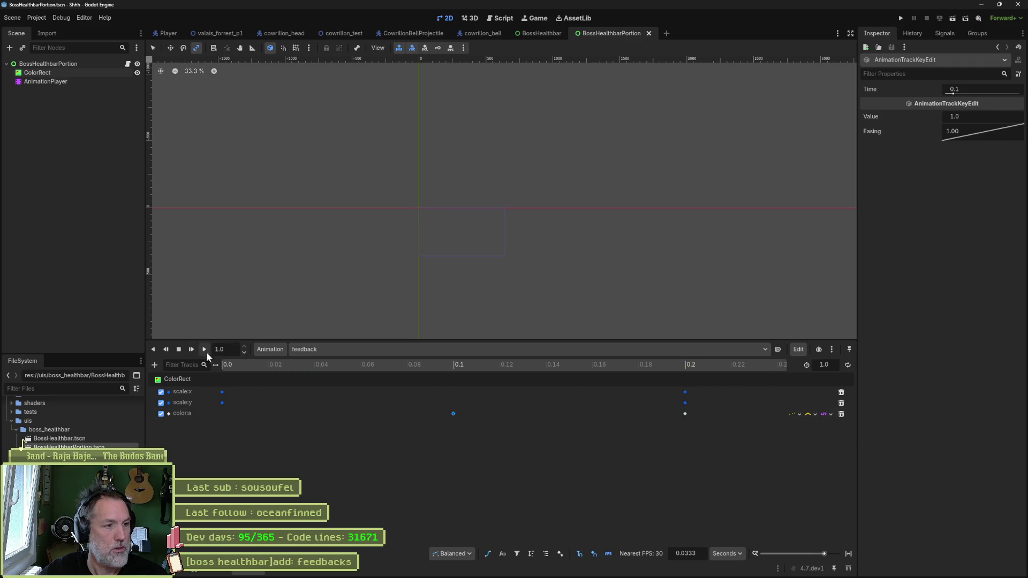
click(180, 349)
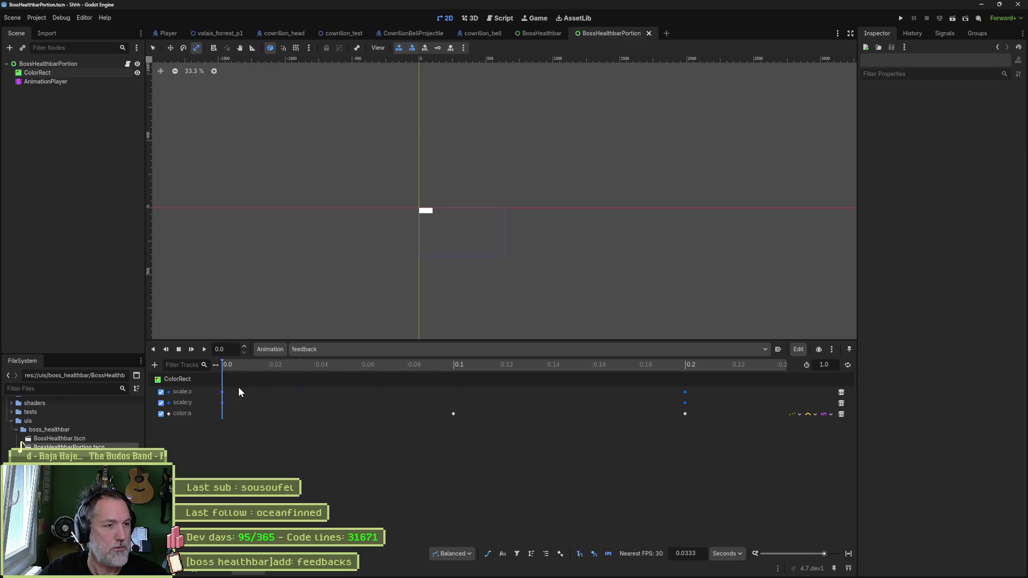
right_click(223, 413)
click(235, 418)
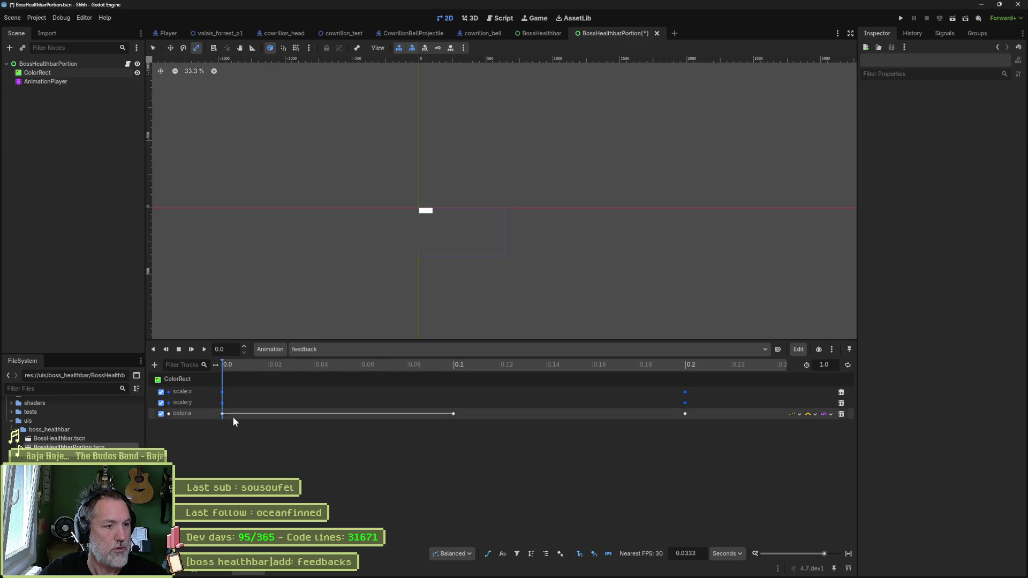
click(222, 413)
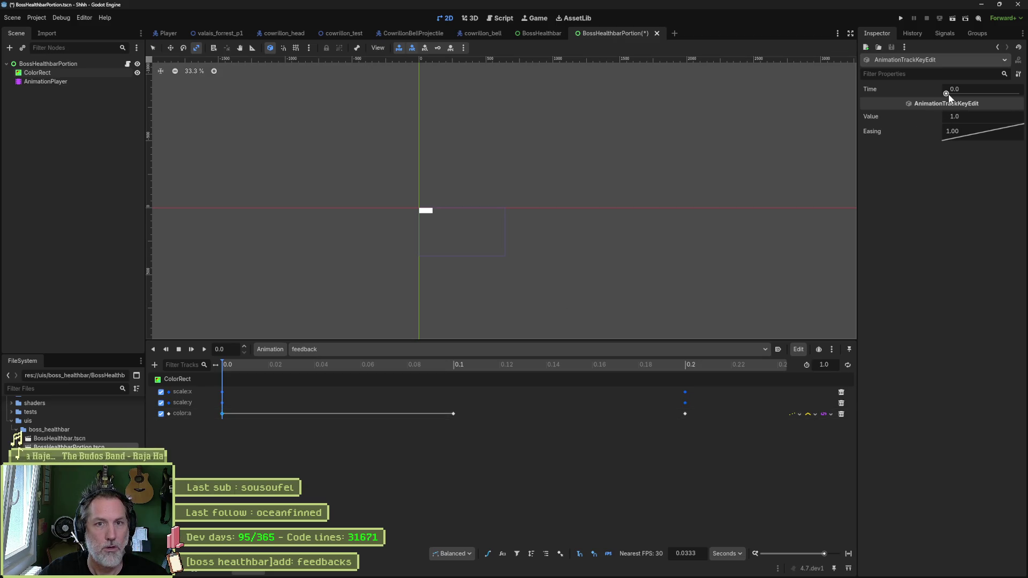
key(ctrl+s)
- Preview from 0.0667 seconds and move the color:a fade key to 0.1667 seconds
click(376, 364)
key(d)
key(d)
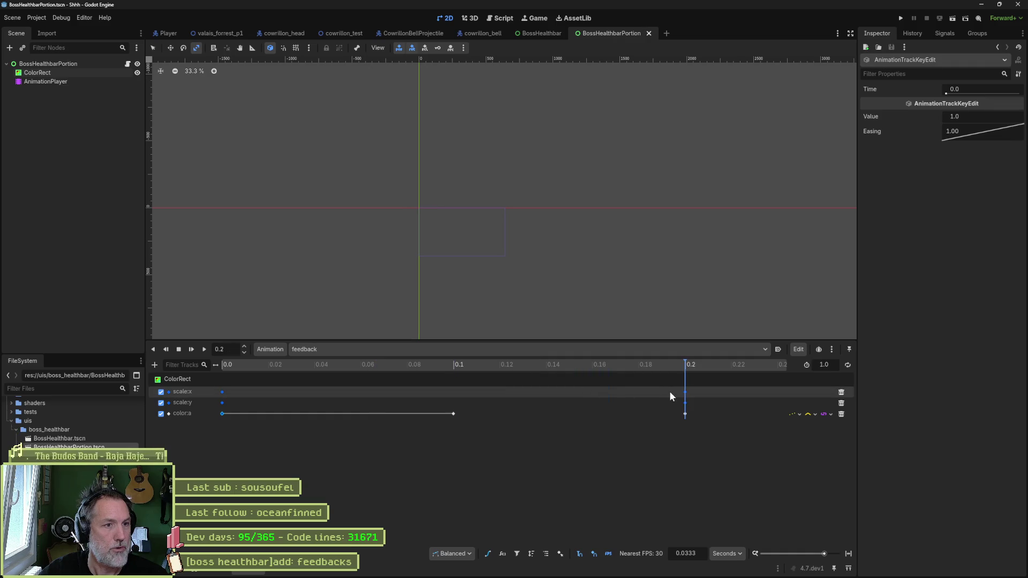
key(a)
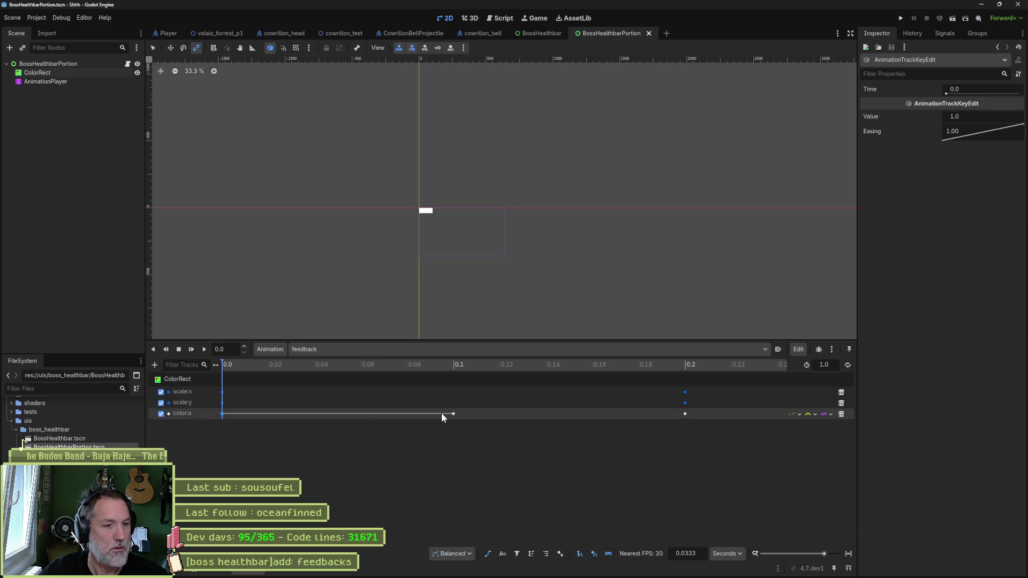
drag(454, 413, 644, 413)
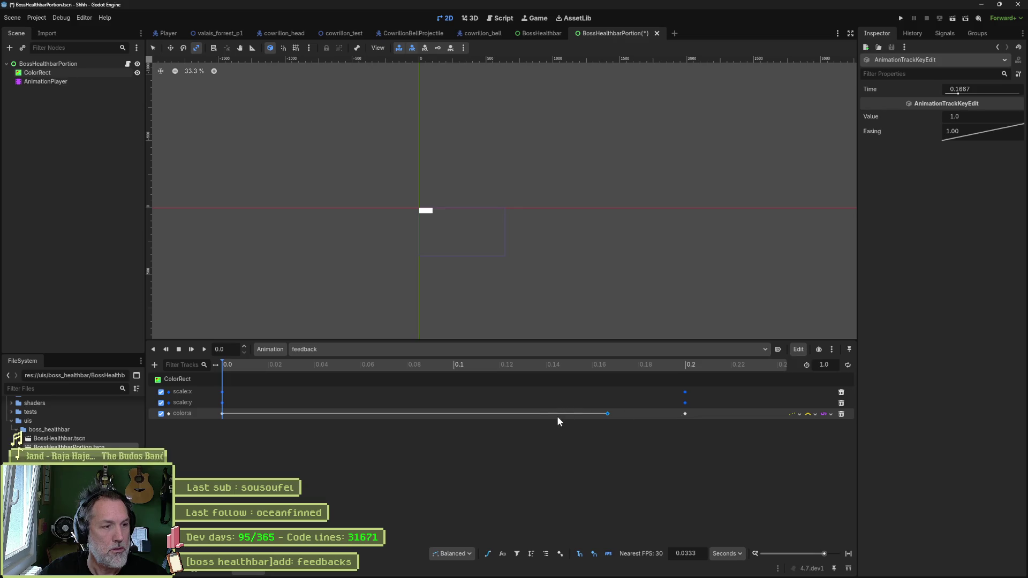
- Add a Bezier color:a track for ColorRect and delete the old keyed color:a track
click(155, 366)
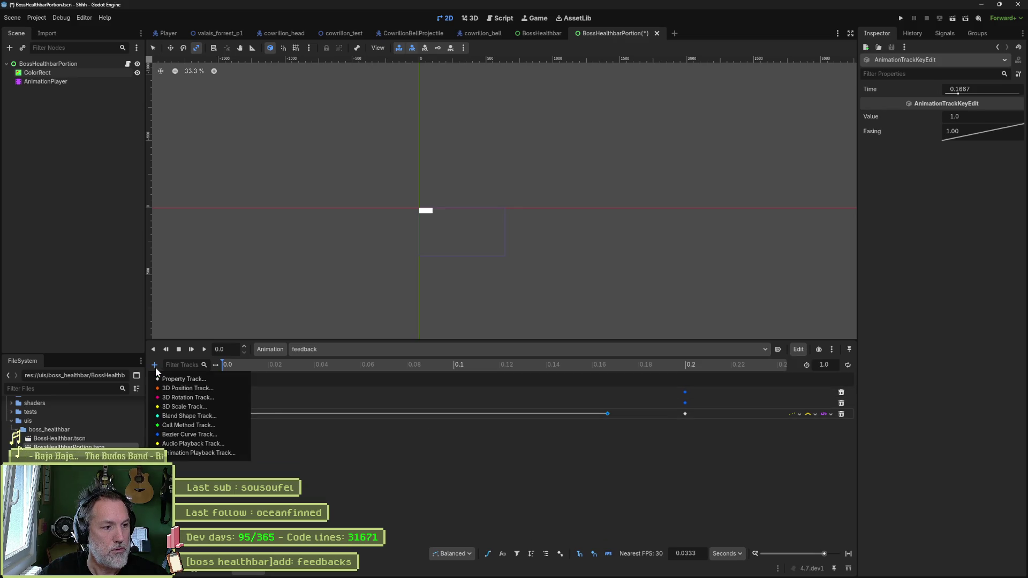
click(186, 436)
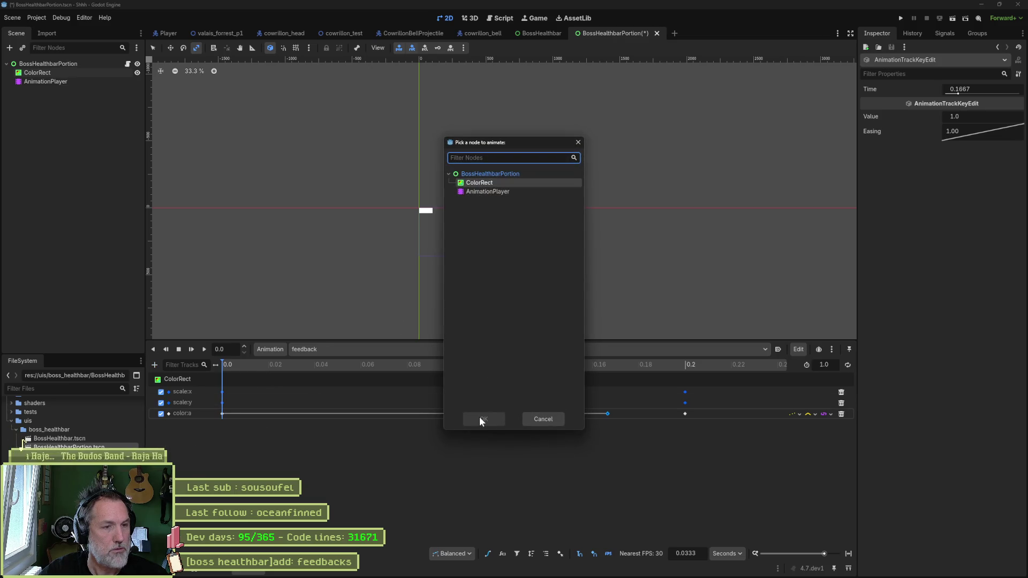
click(481, 185)
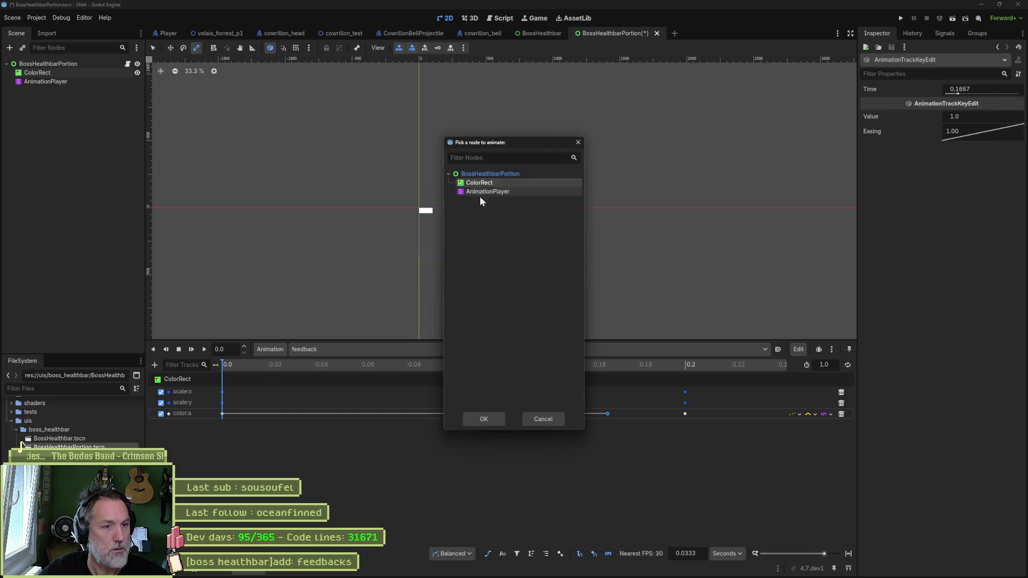
click(483, 421)
click(230, 211)
click(394, 450)
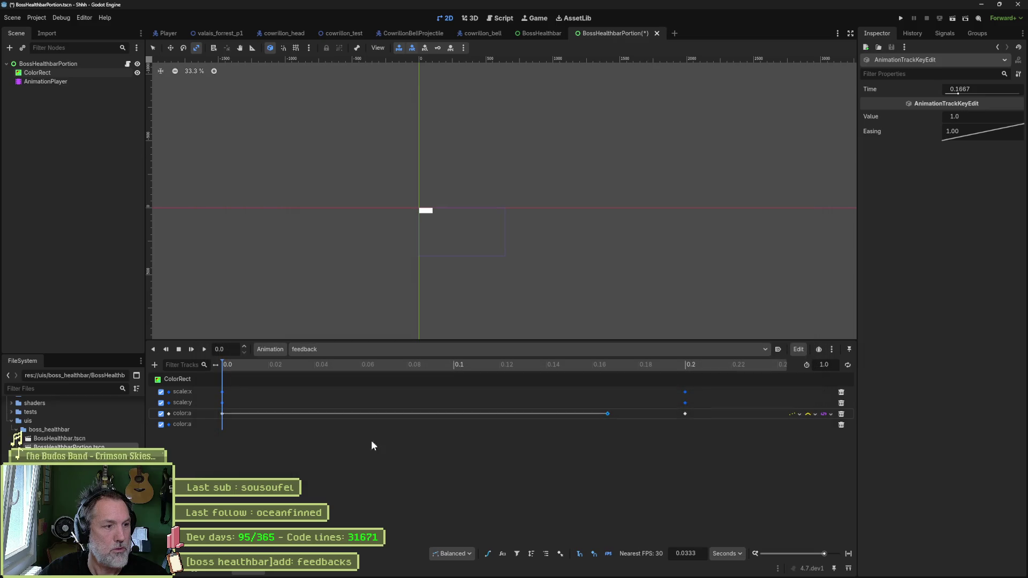
click(841, 413)
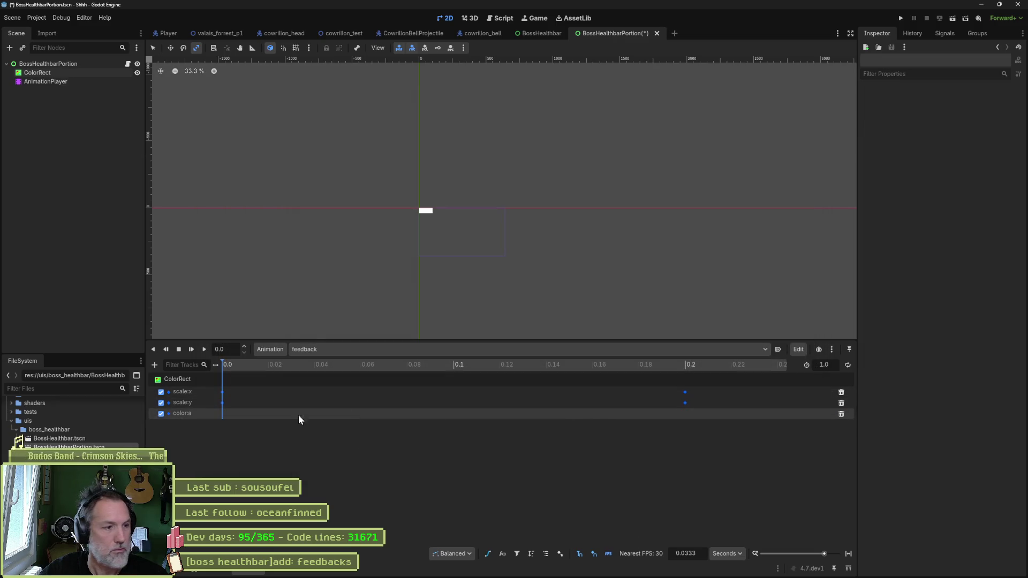
- Insert a color:a key at 0.2 seconds and select the key at 0.0
click(487, 554)
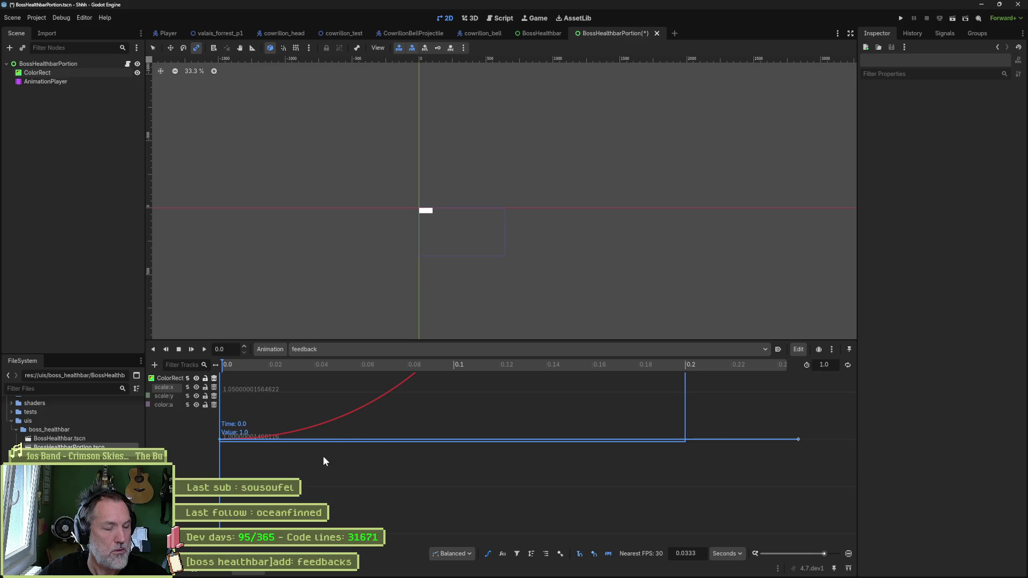
click(487, 553)
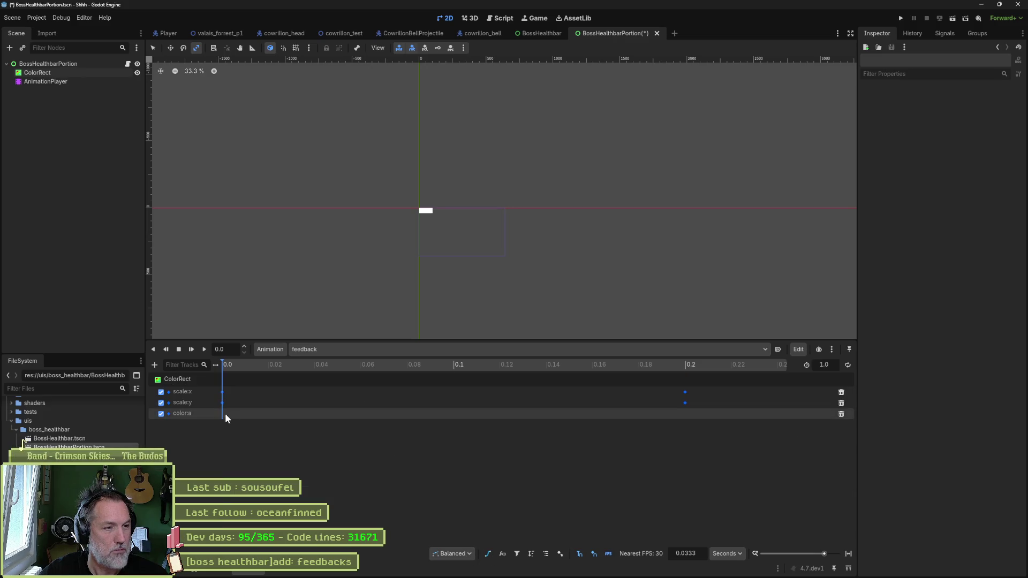
right_click(685, 413)
click(686, 424)
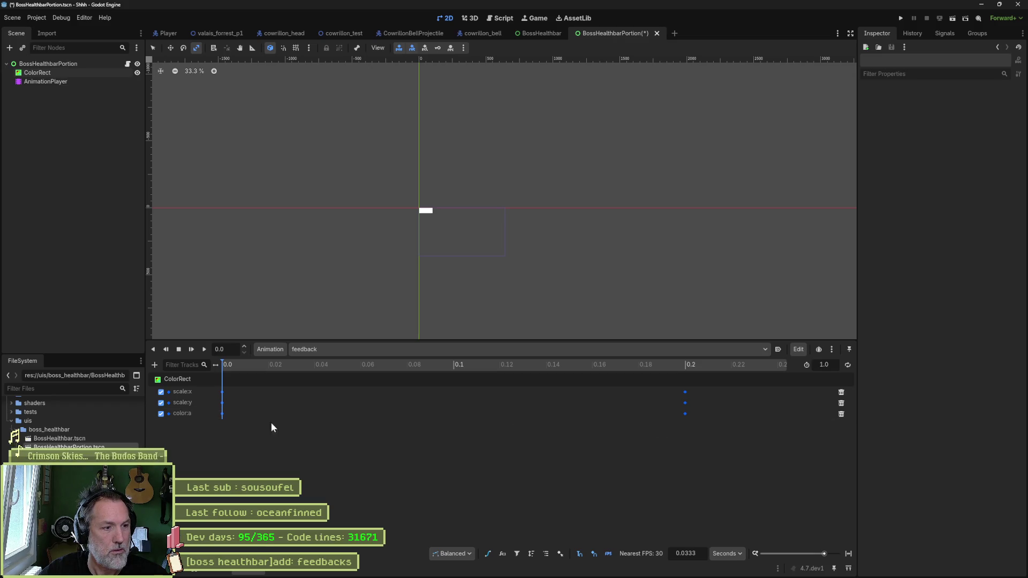
click(222, 413)
- Give all scale curve keys balanced handles for a smooth 1.0 to 2.675 ease
click(487, 553)
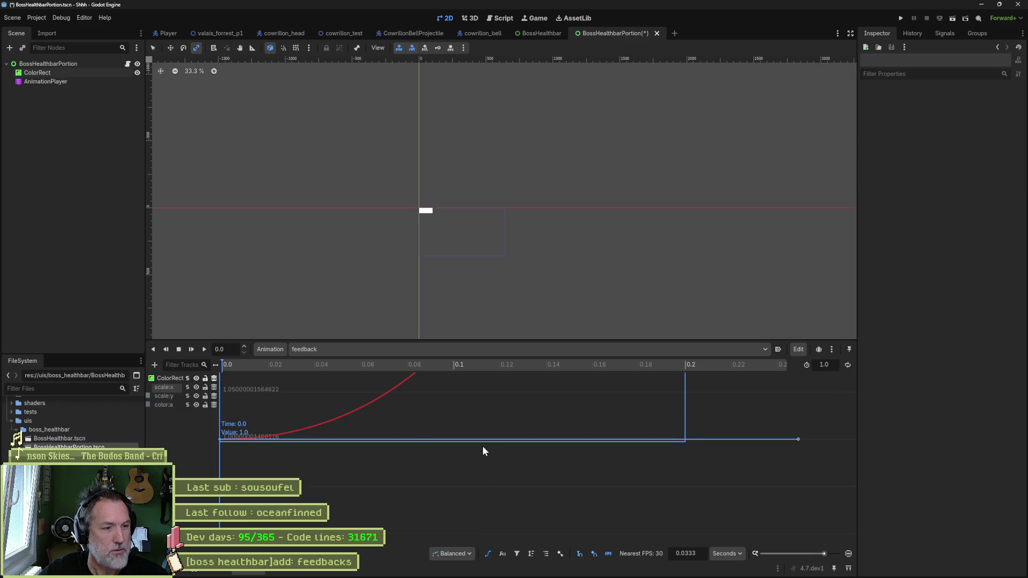
click(172, 404)
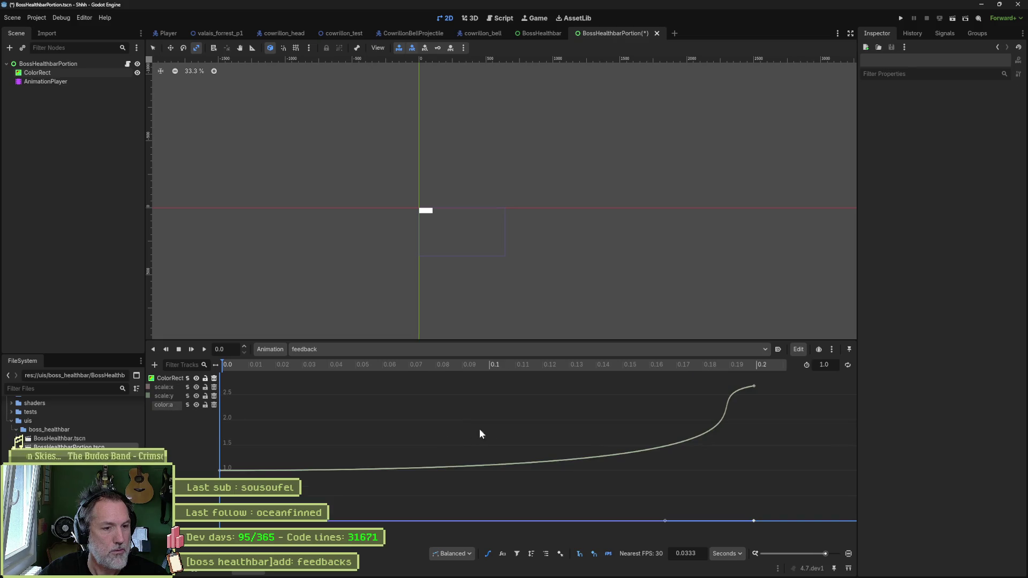
click(753, 386)
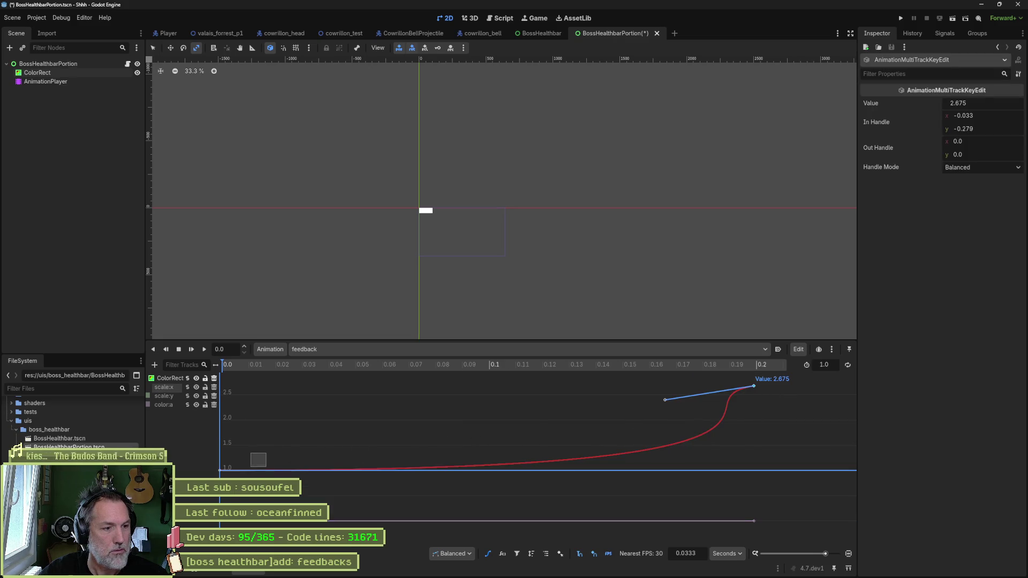
click(736, 469)
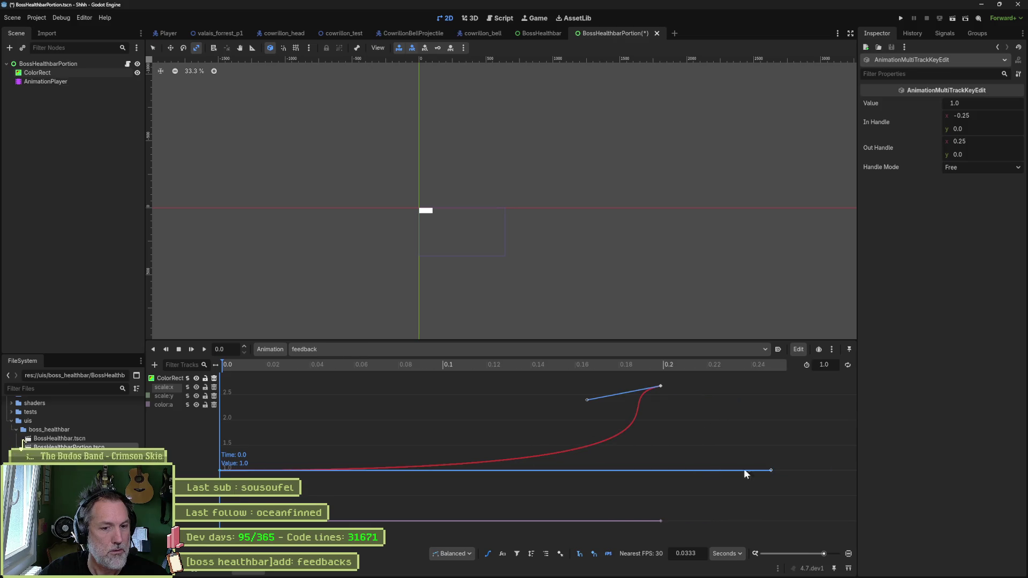
drag(676, 378, 211, 500)
right_click(220, 456)
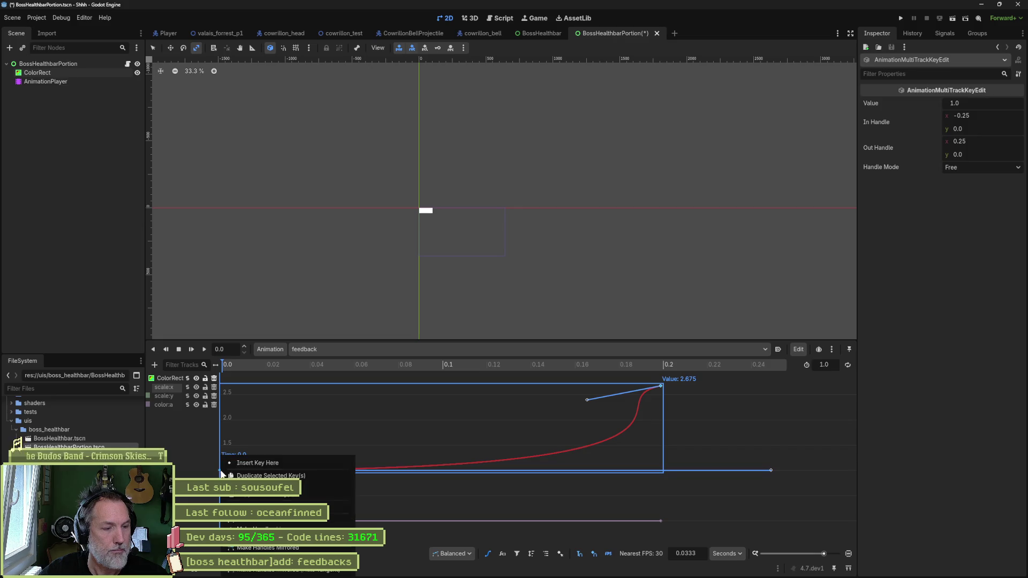
click(281, 533)
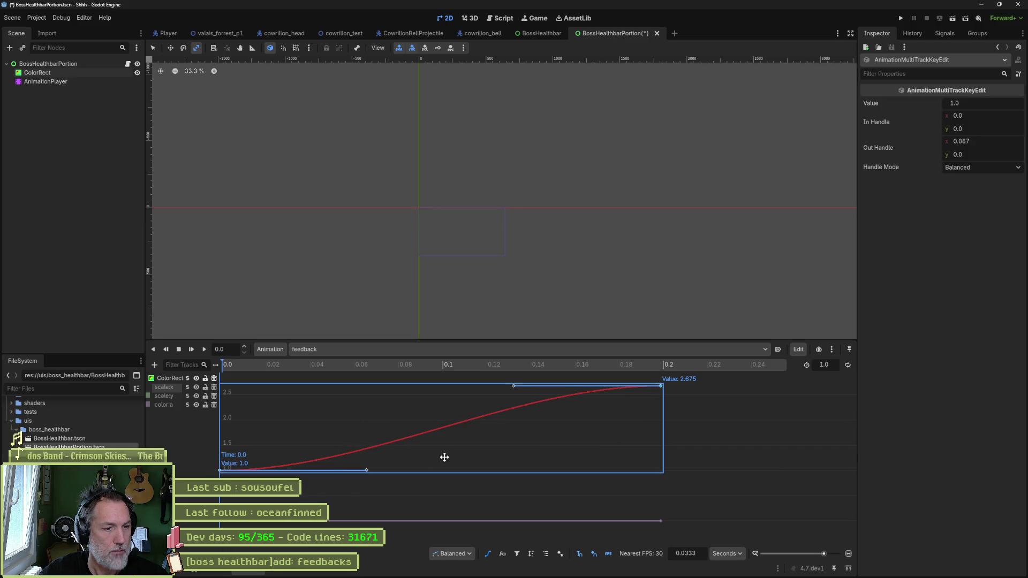
- Save, play back and rewind the feedback animation, then return to the keyframe tracks
click(493, 495)
drag(295, 365, 515, 379)
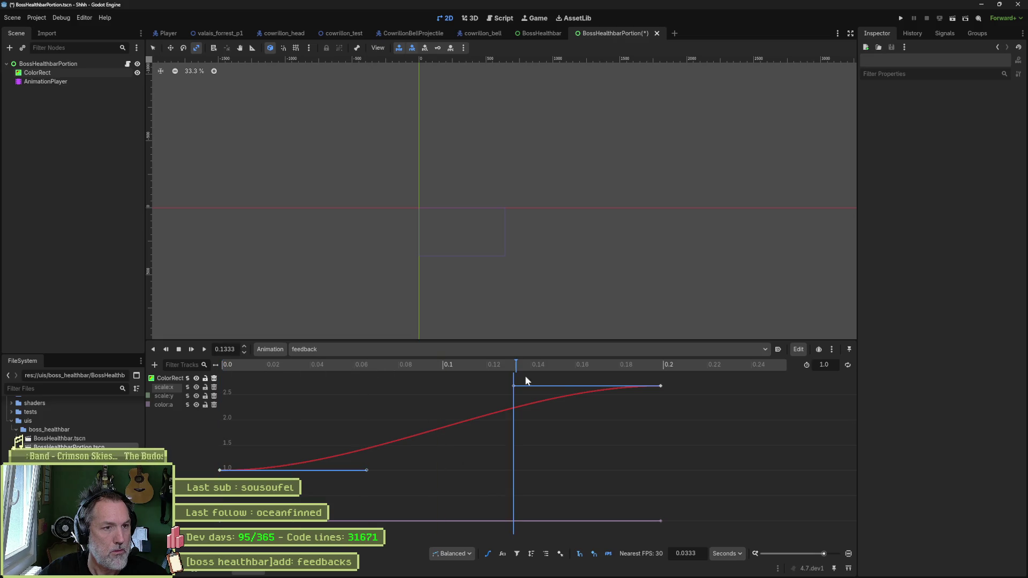
key(ctrl+s)
click(205, 350)
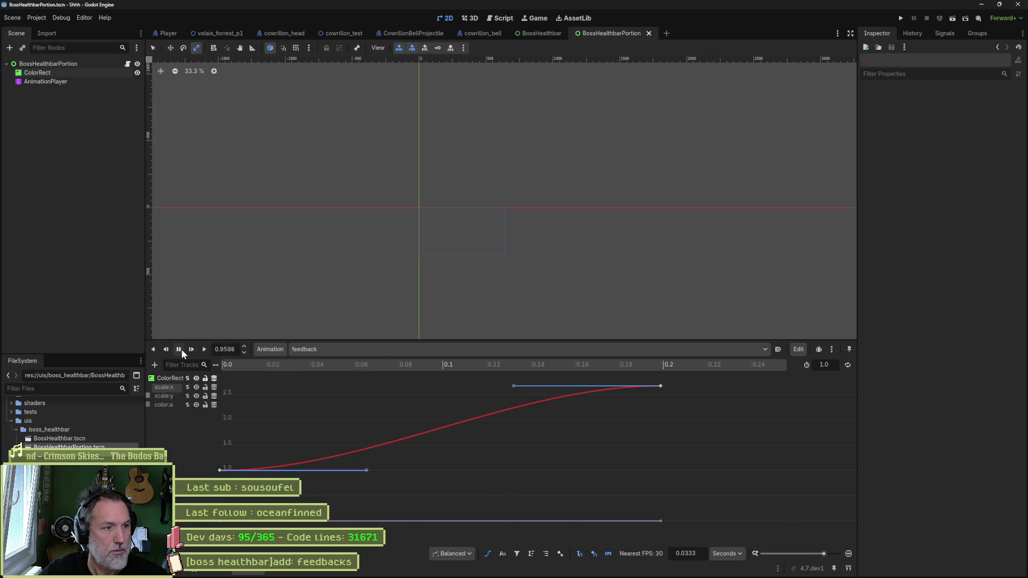
click(206, 349)
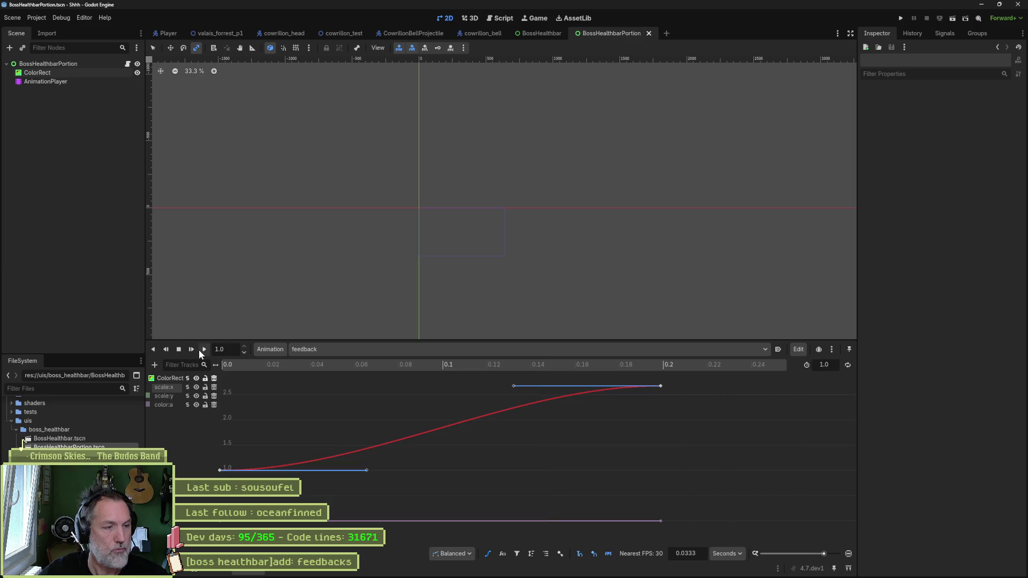
click(179, 349)
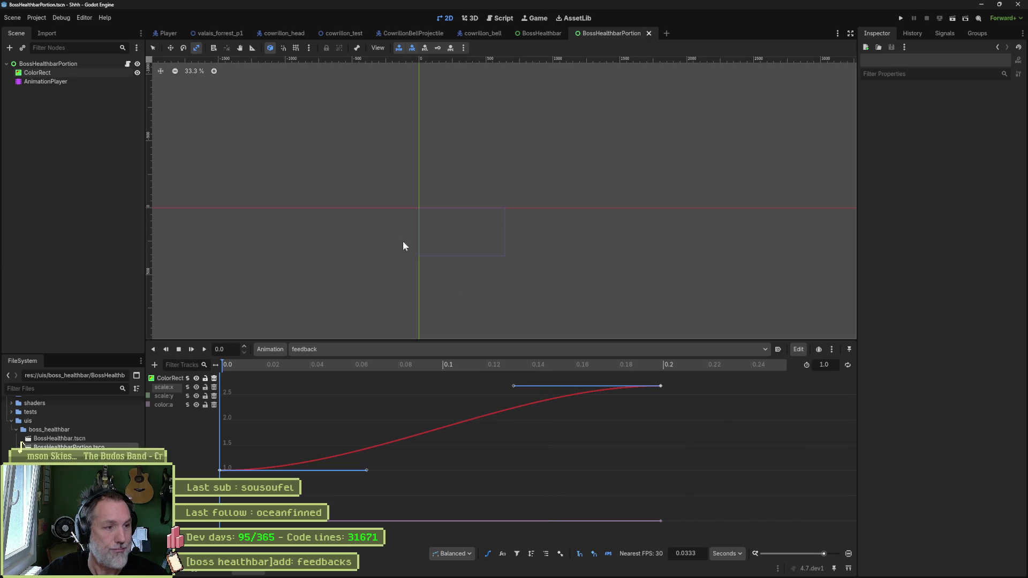
click(486, 554)
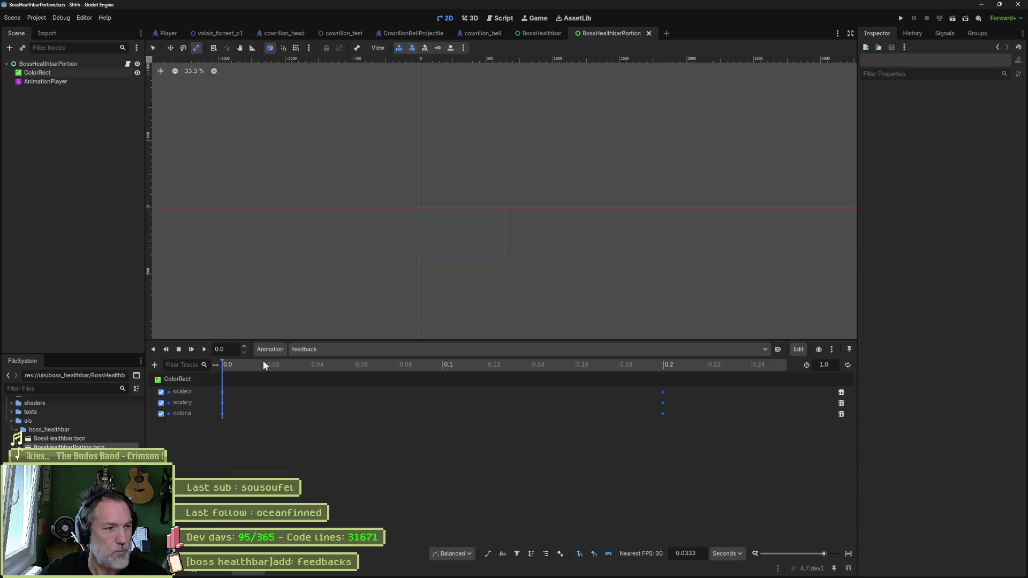
- Set the color:a key at 0 to opacity 1.0 and check the 0.2 key
drag(604, 366, 220, 369)
click(222, 392)
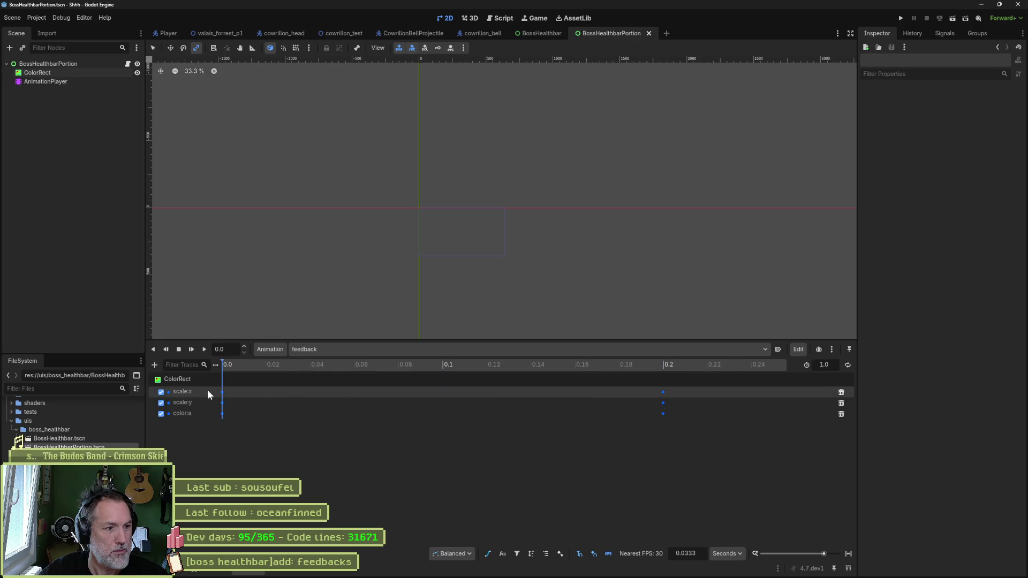
click(223, 414)
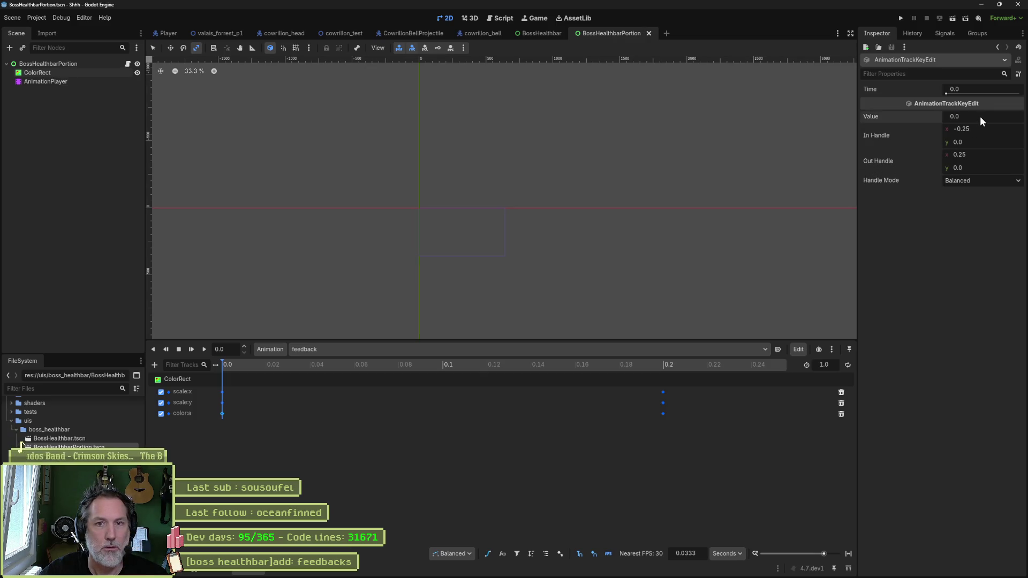
key(Return)
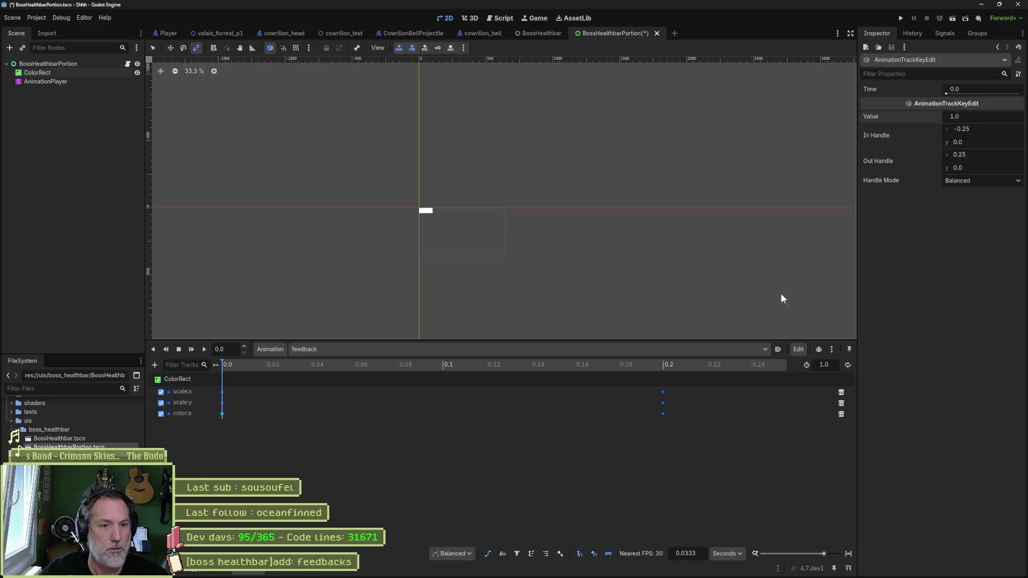
click(663, 413)
click(974, 116)
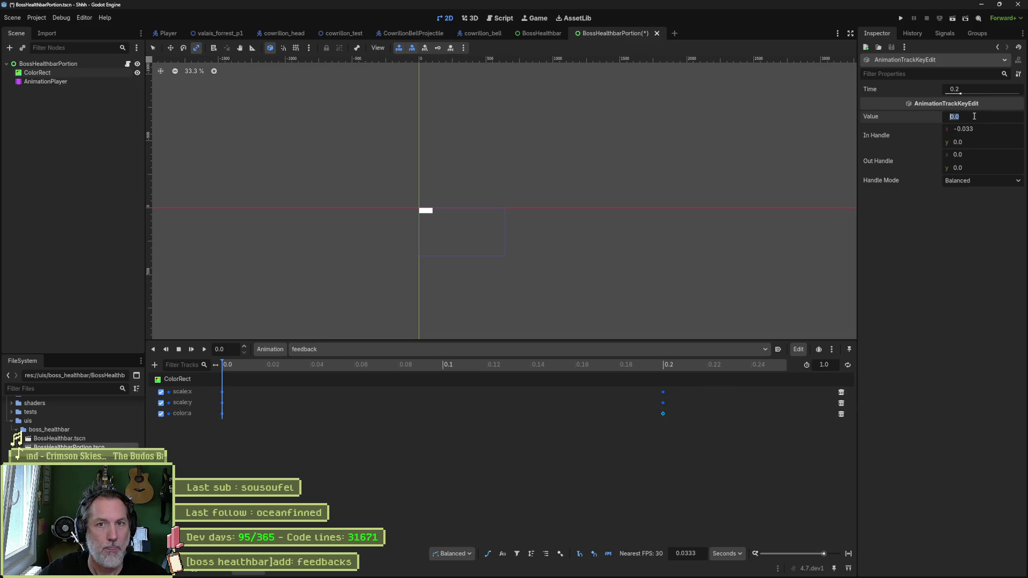
click(591, 406)
mouse_move(296, 365)
mouse_down()
mouse_move(592, 361)
mouse_move(296, 364)
mouse_up()
- Save the portion scene and run BossHealthbar, selecting its node in the remote tree
key(ctrl+s)
click(540, 33)
key(F6)
click(84, 131)
- Tick Simulate to spawn a portion, review its AnimationPlayer, then select BossHealthbar's TextureProgressBar
click(953, 223)
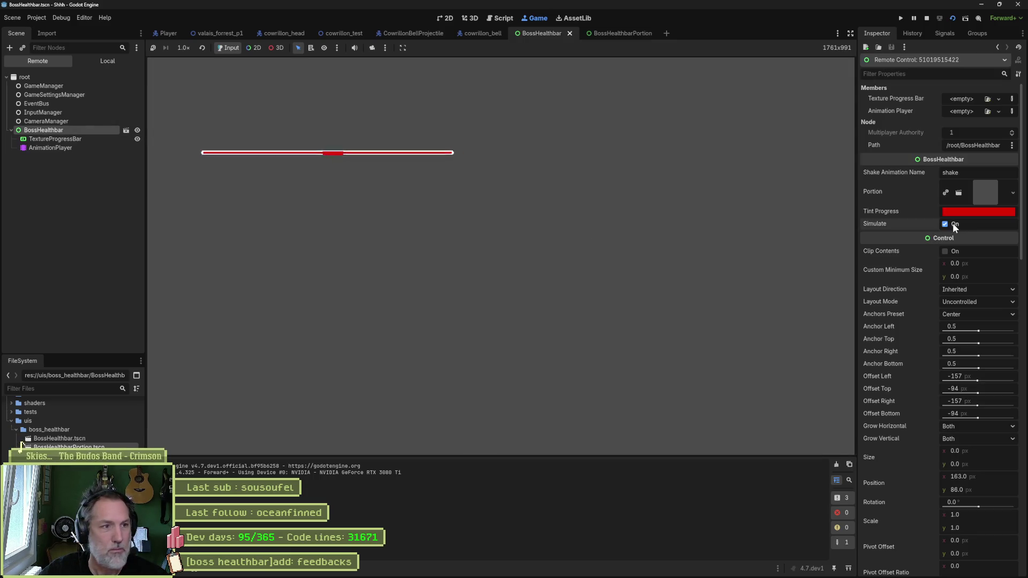
click(628, 35)
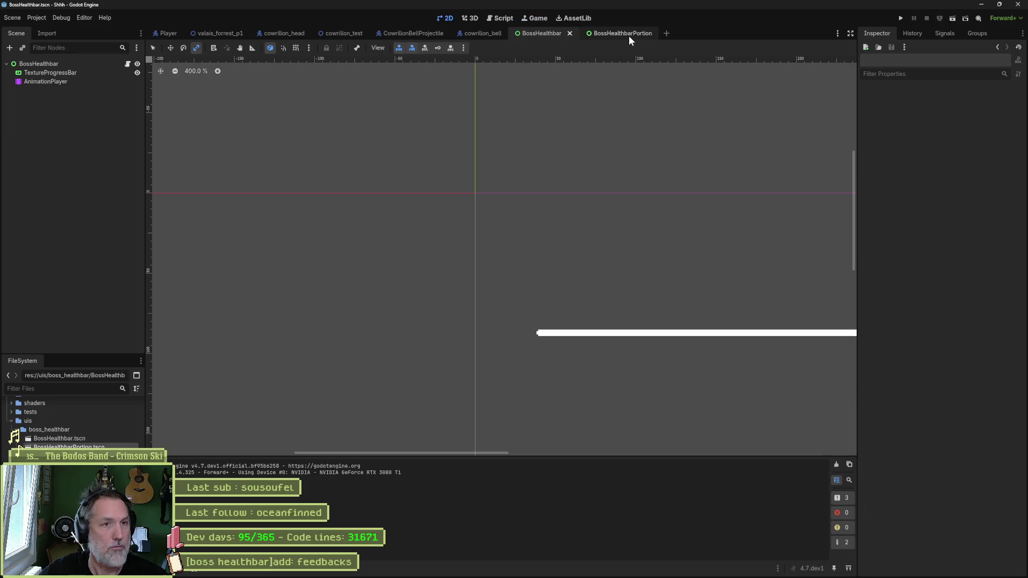
click(46, 81)
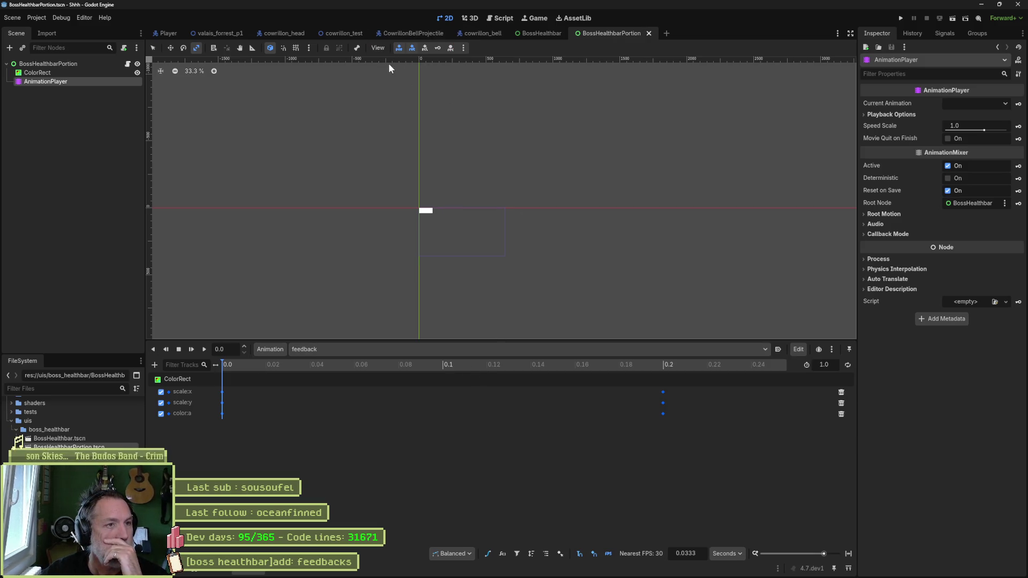
click(536, 32)
scroll(540, 117, right, 5)
scroll(540, 116, down, 3)
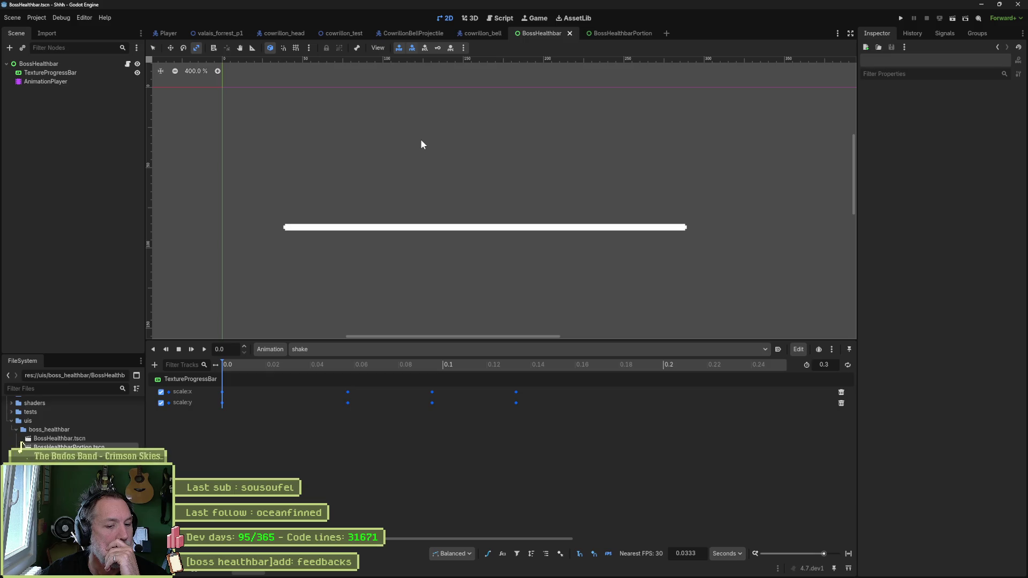
click(54, 72)
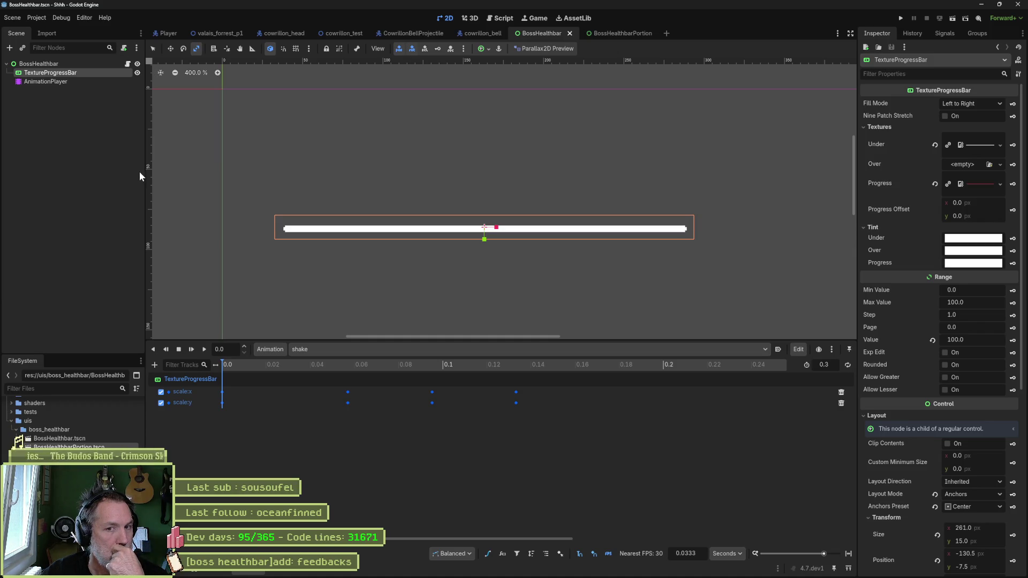
- Ask ChatGPT, in French, where the TextureProgressBar's progress ends in space
mouse_move(620, 576)
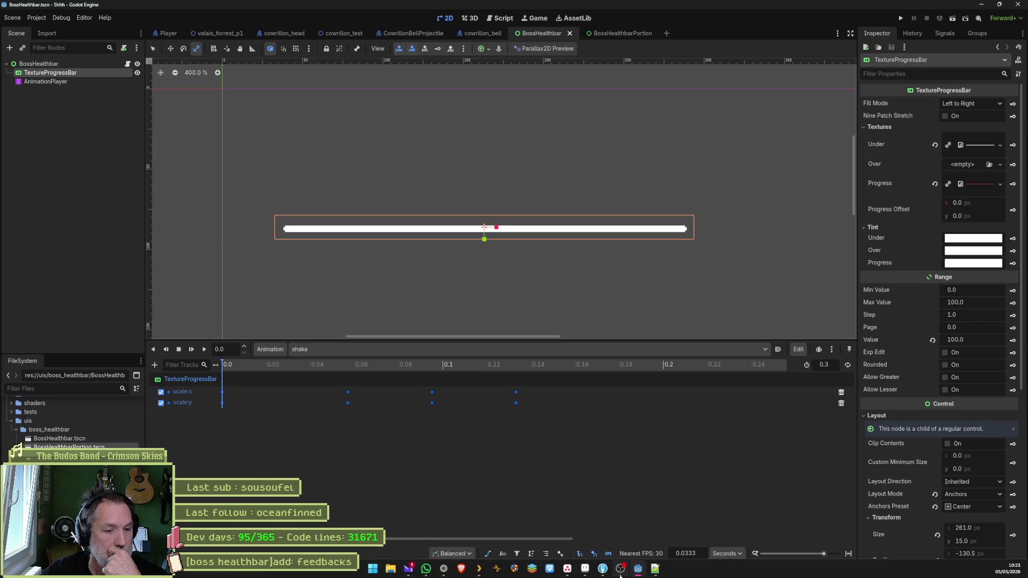
click(443, 568)
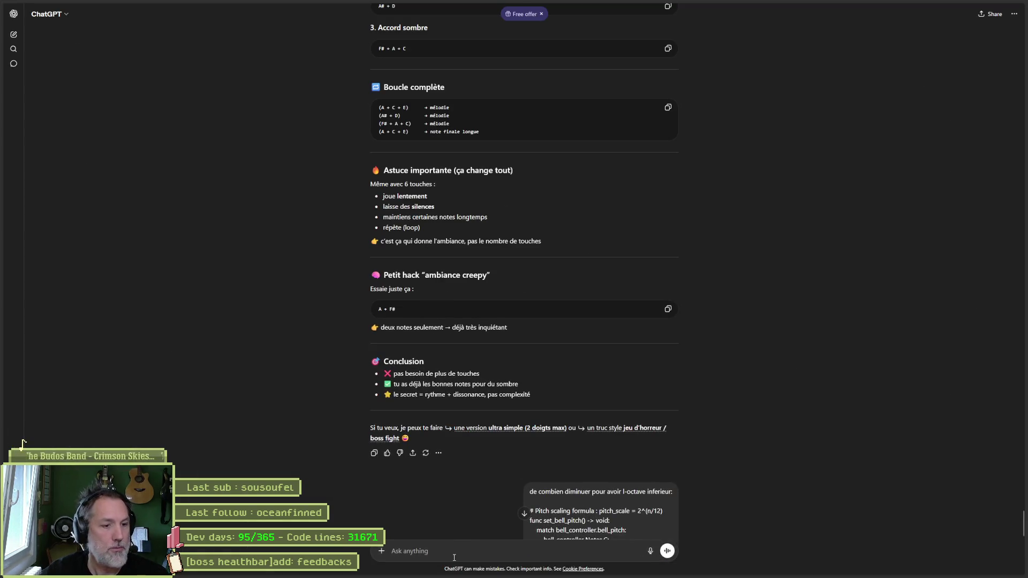
text(dan)
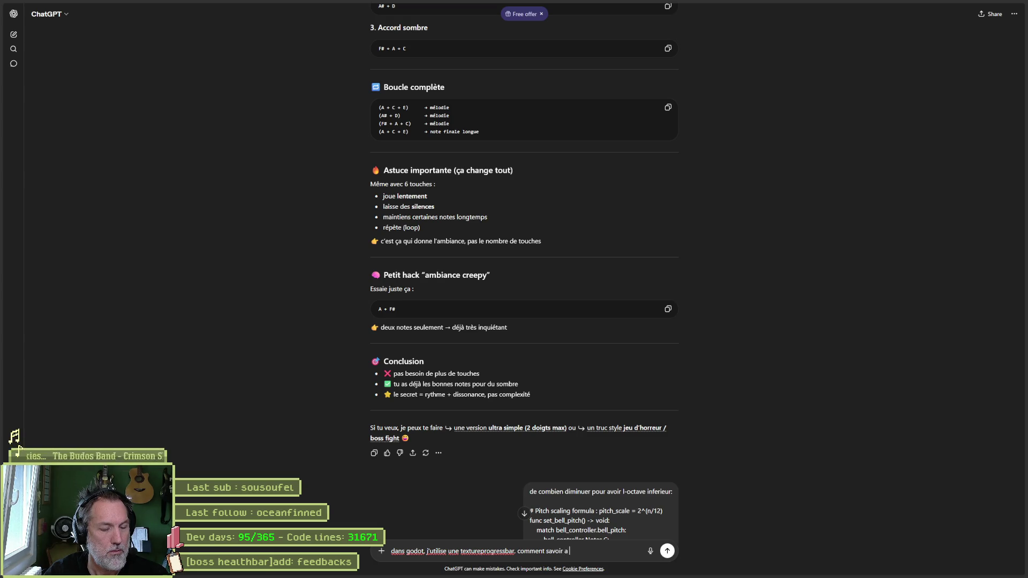
text(n)
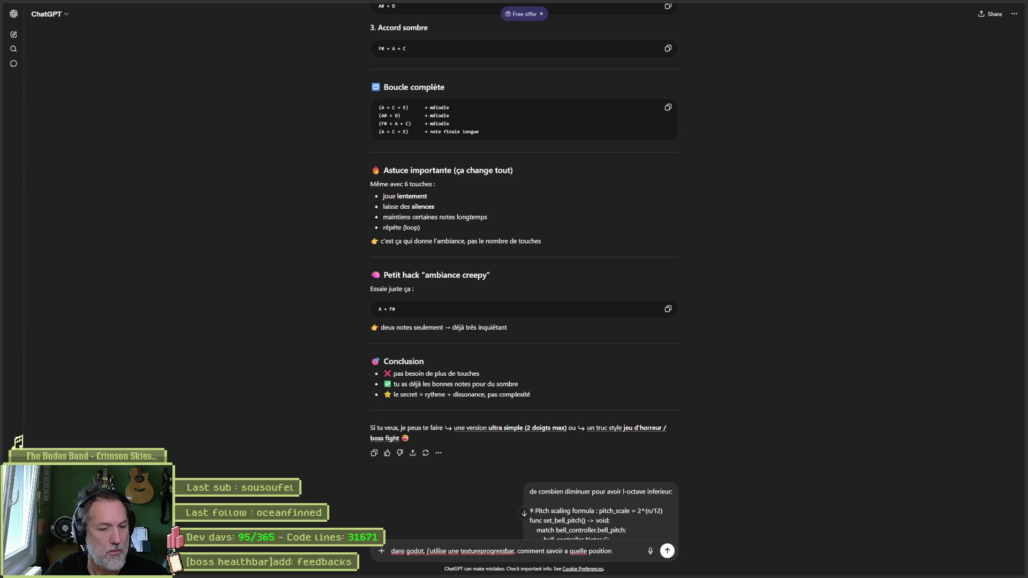
text(s l'espace est la fi)
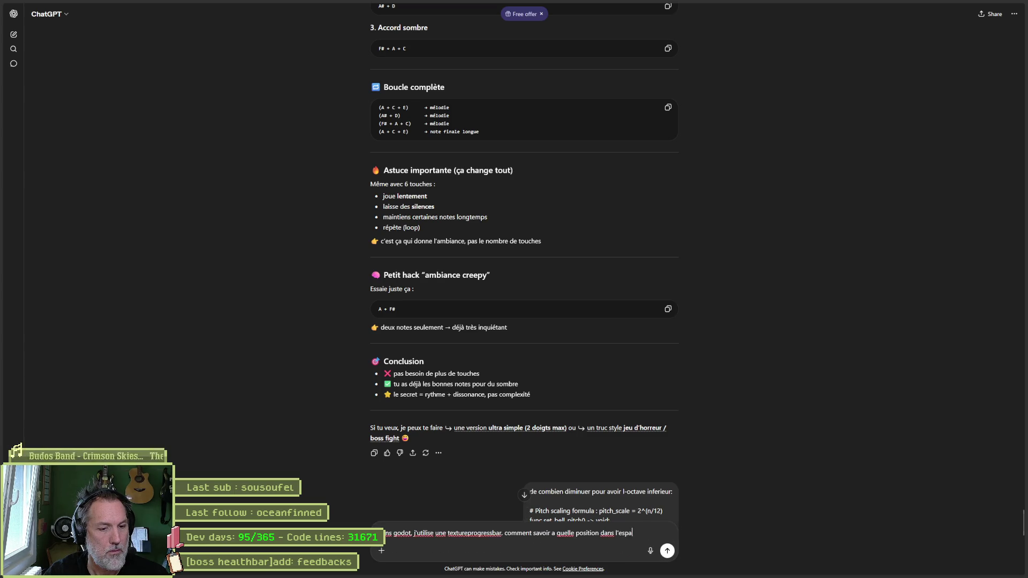
text(n)
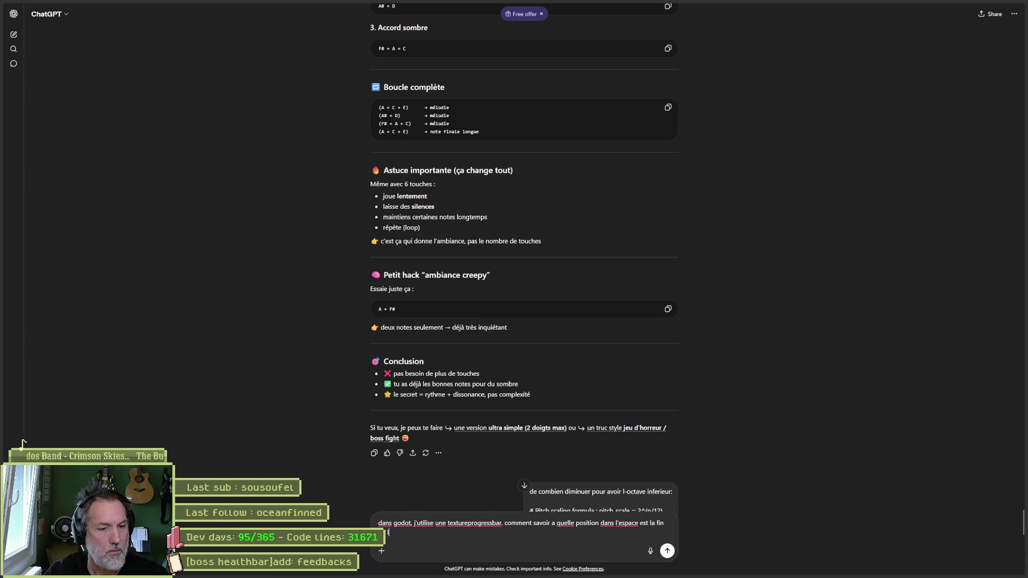
key(alt+Tab)
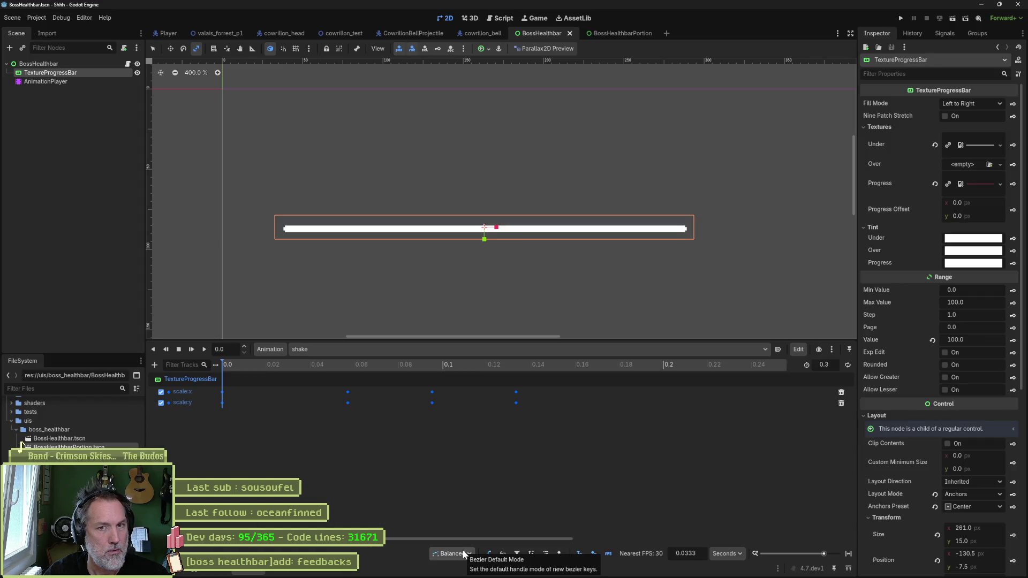
key(alt+Tab)
text(la progre)
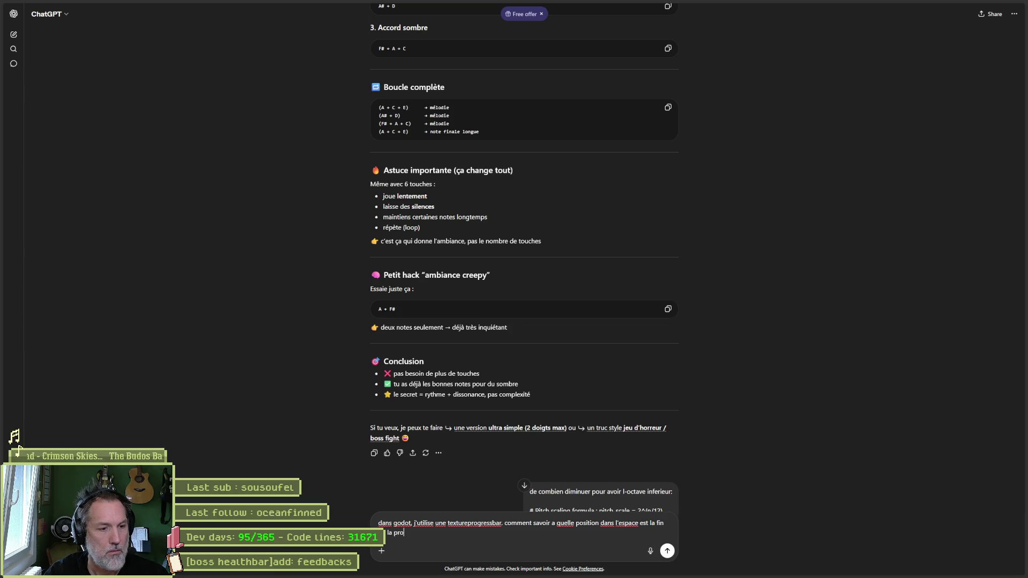
text(ss ?)
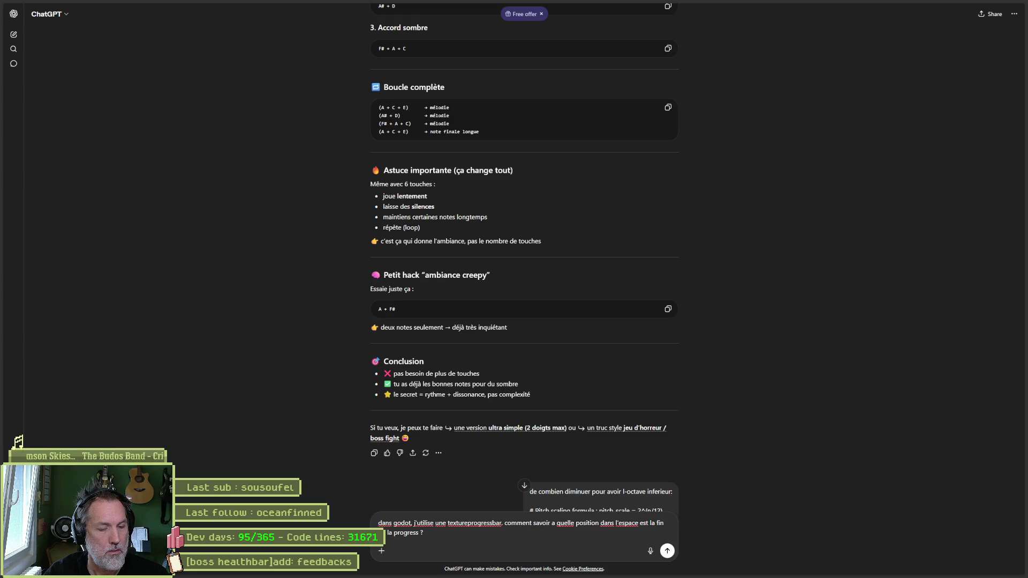
key(Return)
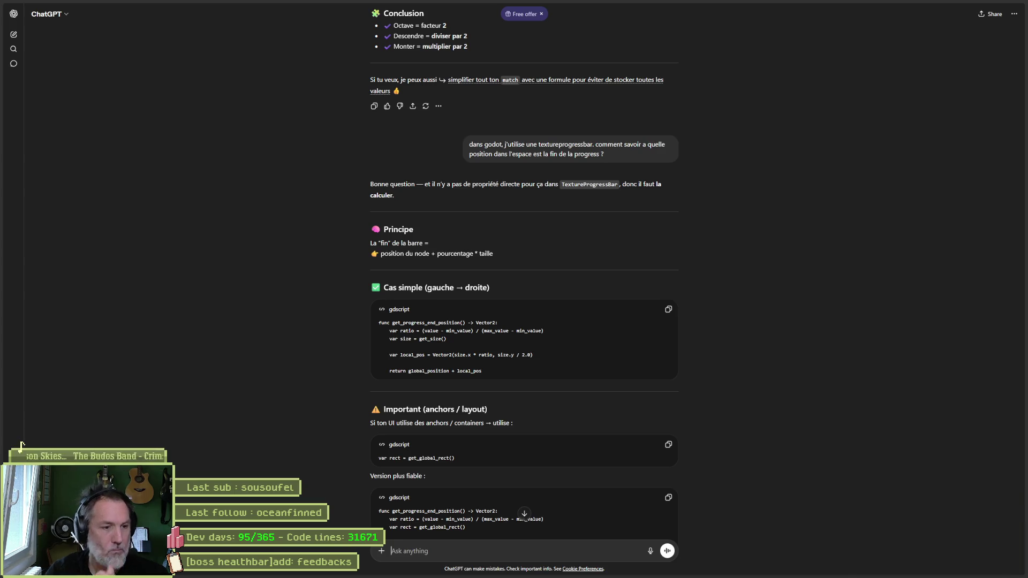
key(alt+Tab)
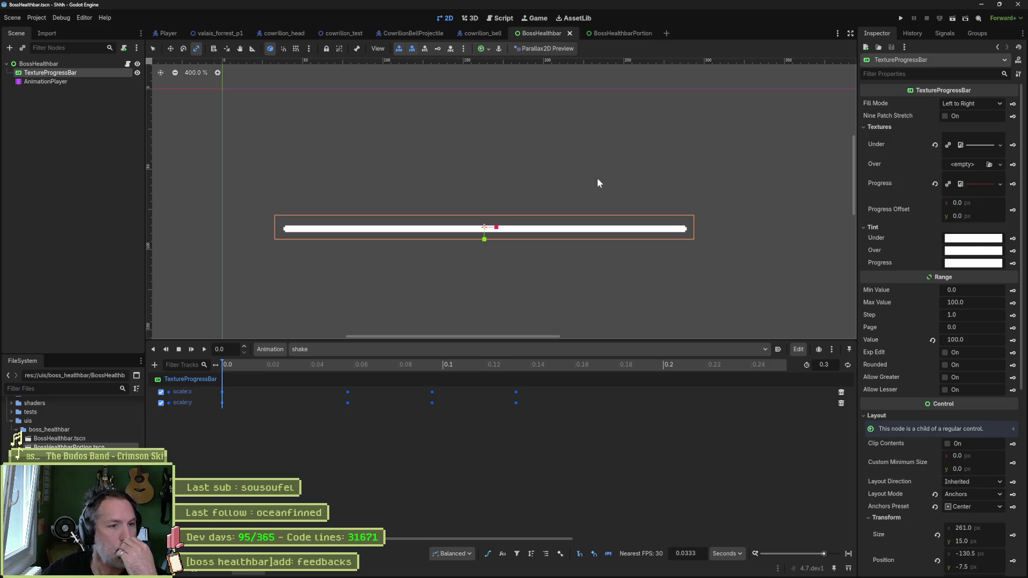
click(173, 47)
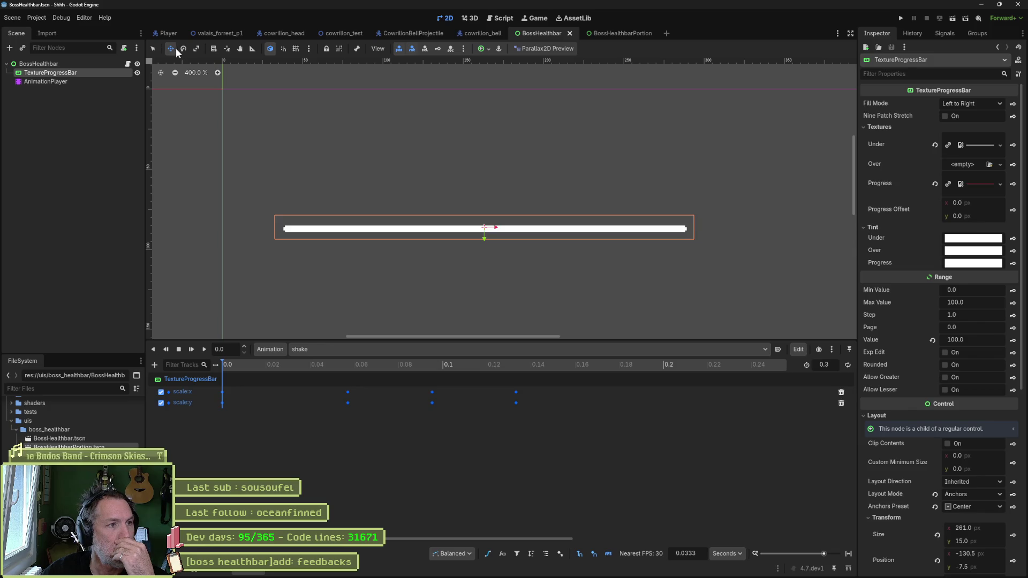
click(197, 48)
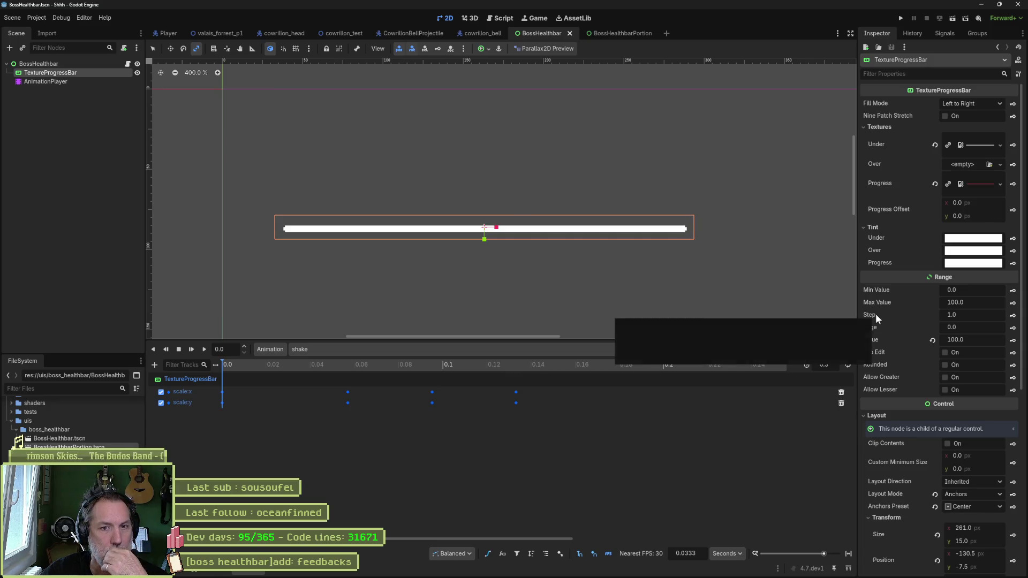
scroll(884, 316, down, 5)
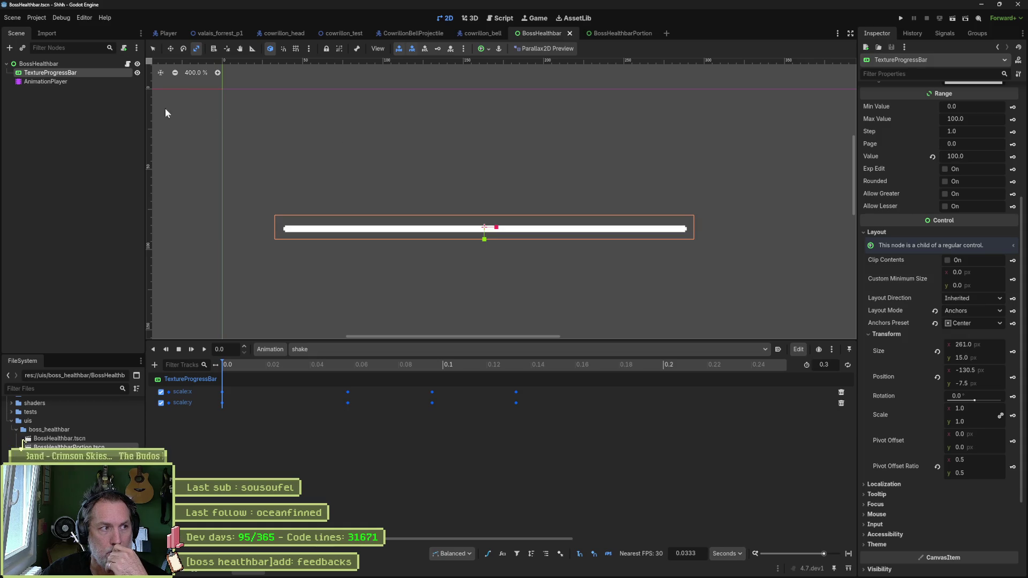
click(68, 65)
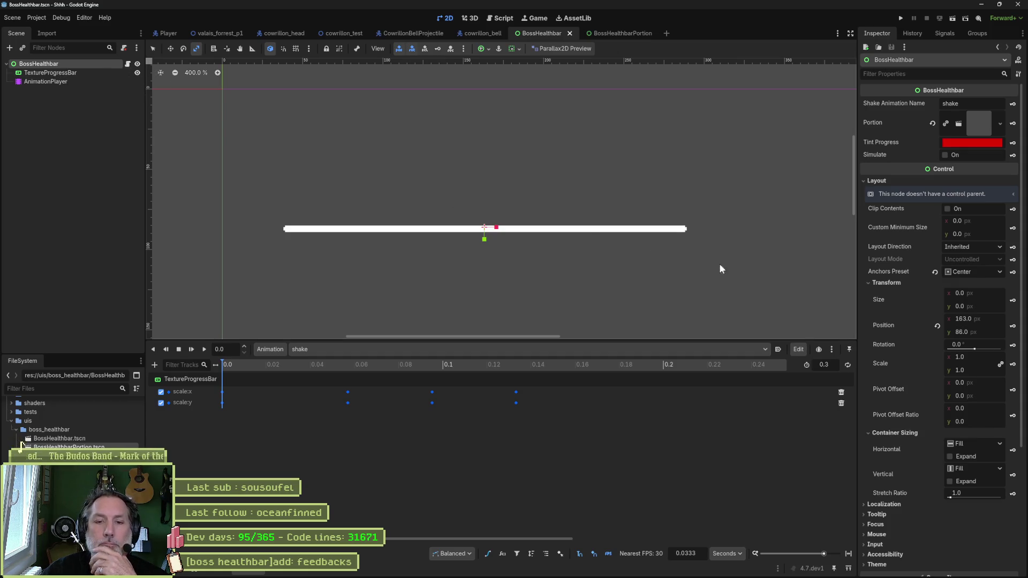
click(101, 73)
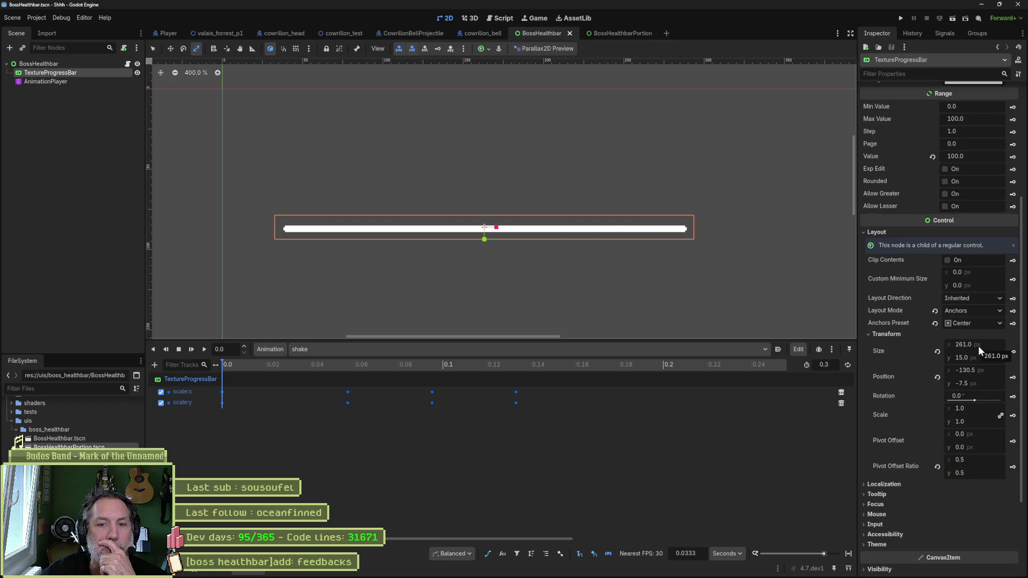
drag(987, 346, 1007, 347)
key(ctrl+z)
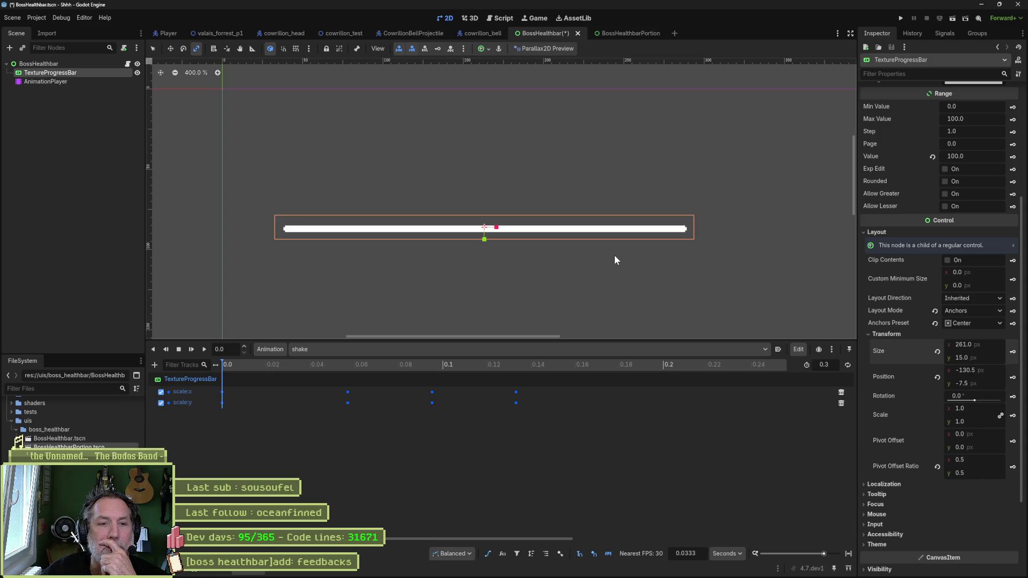
- Thicken and lengthen the white line in the boss_healthbar sprite, then return to Godot
click(588, 569)
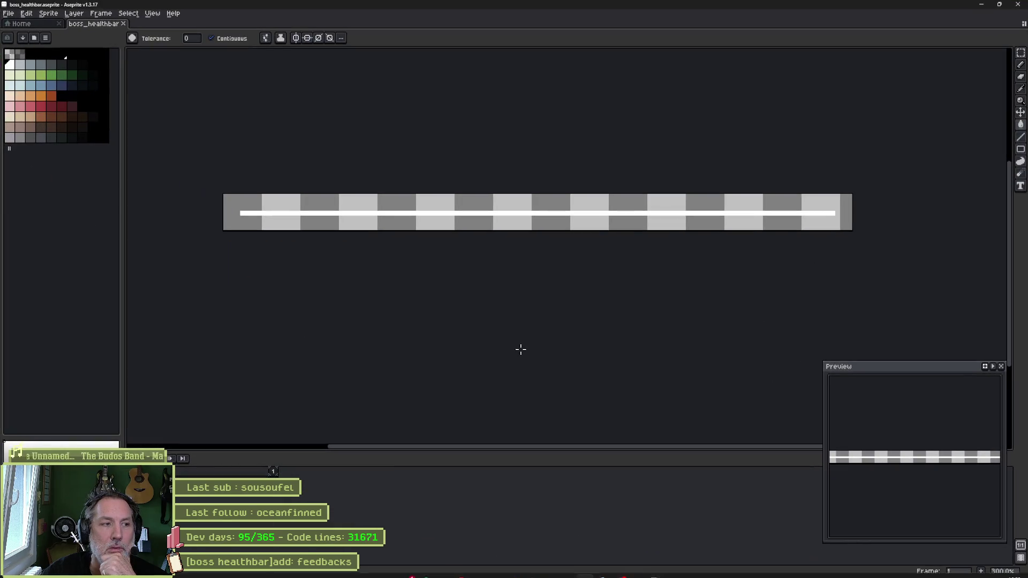
key(ctrl+z)
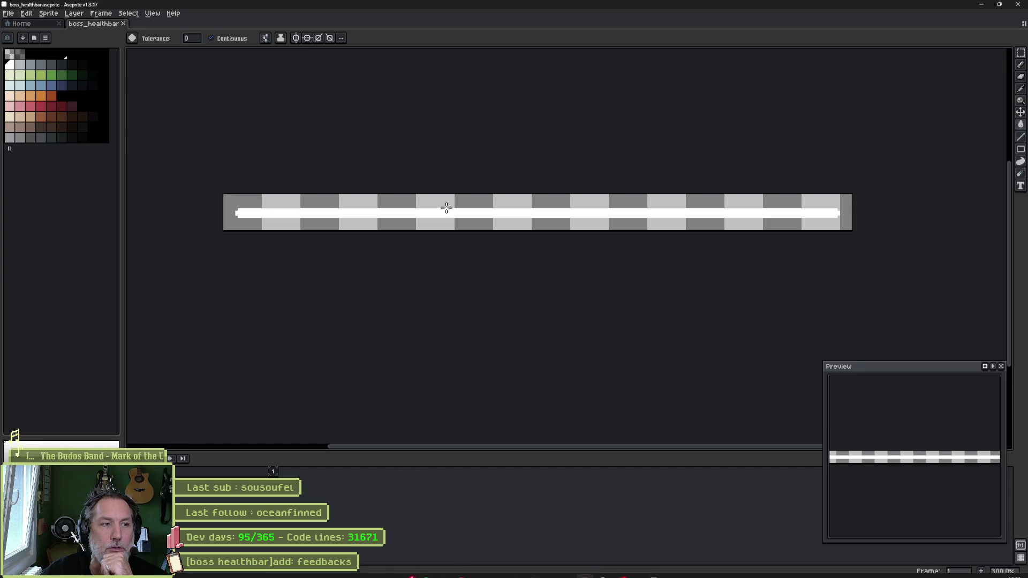
click(637, 572)
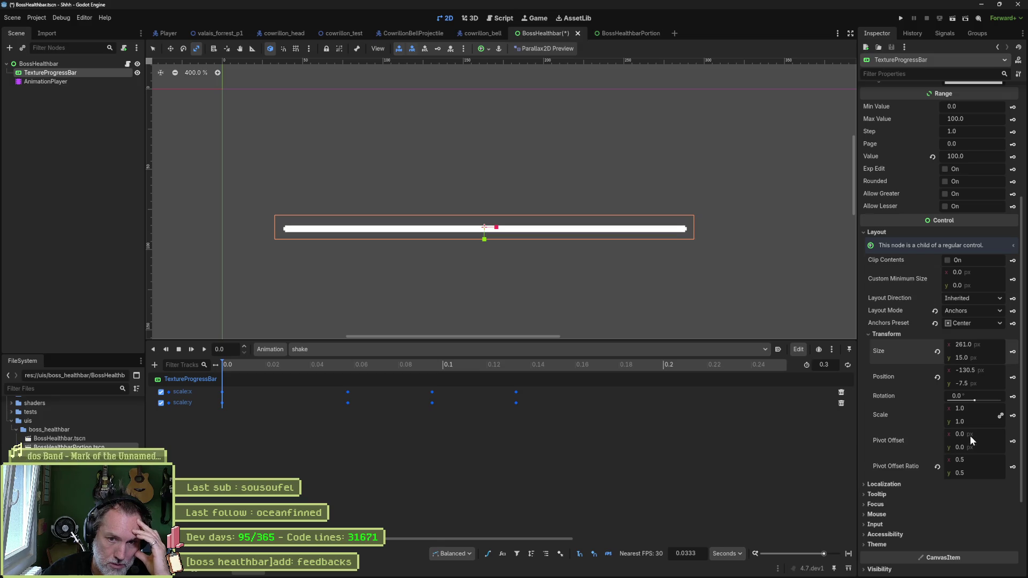
- Set the progress bar's Pivot Offset Ratio to (0, 0.5) and save the scene
drag(984, 433, 995, 433)
key(ctrl+z)
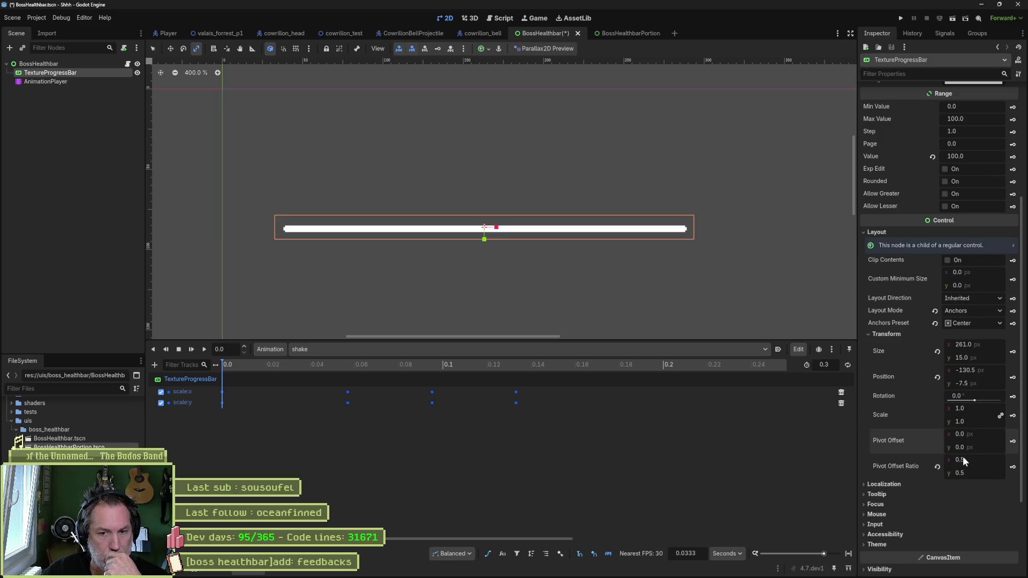
text(0)
key(Tab)
text(0)
key(Return)
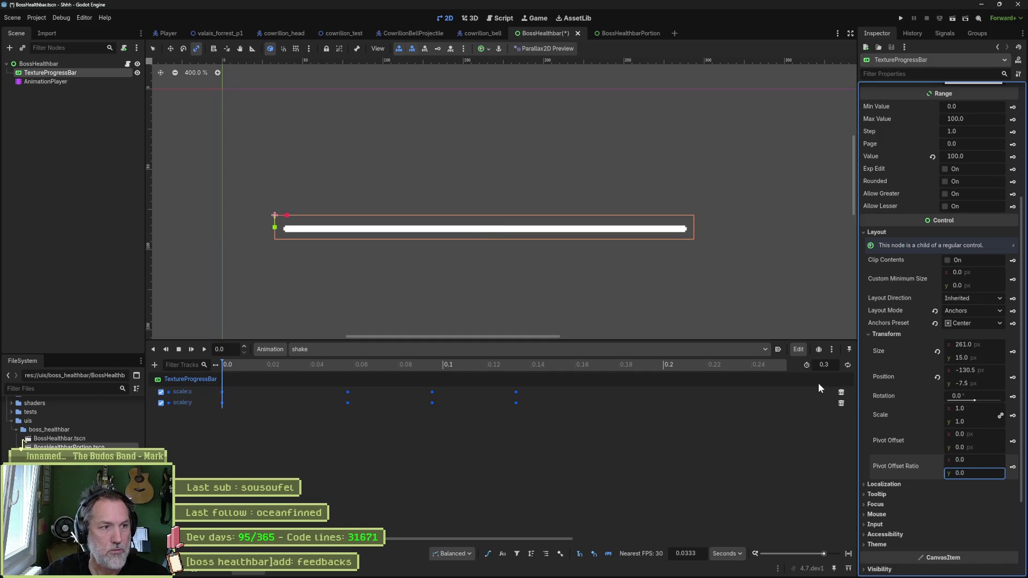
drag(987, 432, 1000, 432)
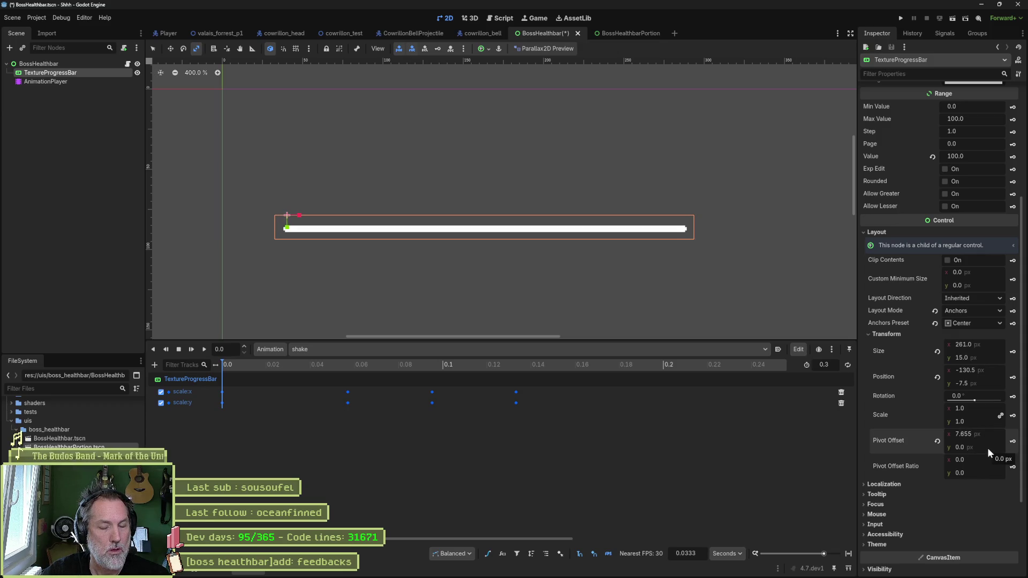
click(968, 477)
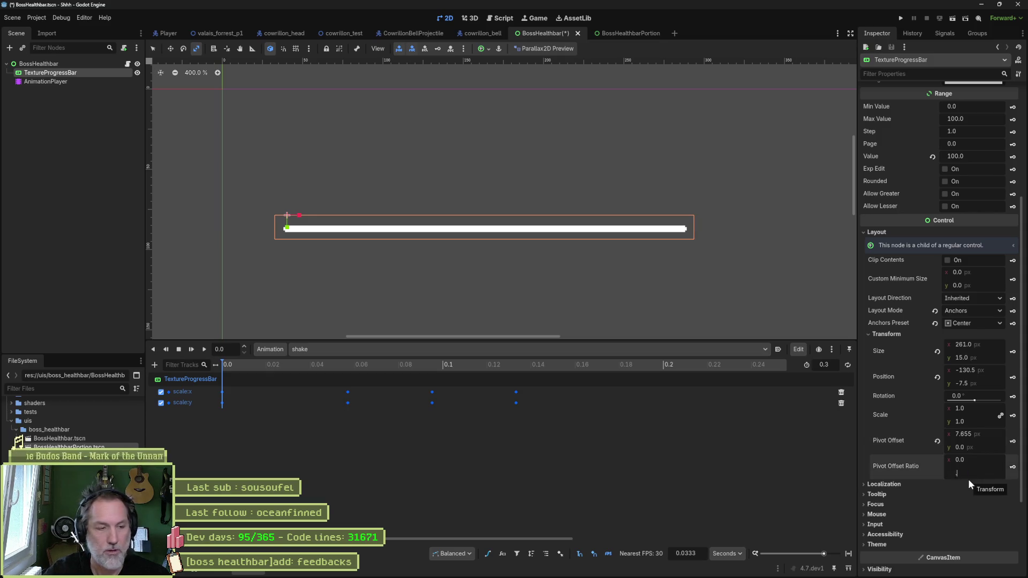
text(0.5)
key(Return)
key(ctrl+s)
- Tint the TextureProgressBar's progress red (ff4040)
scroll(302, 236, up, 4)
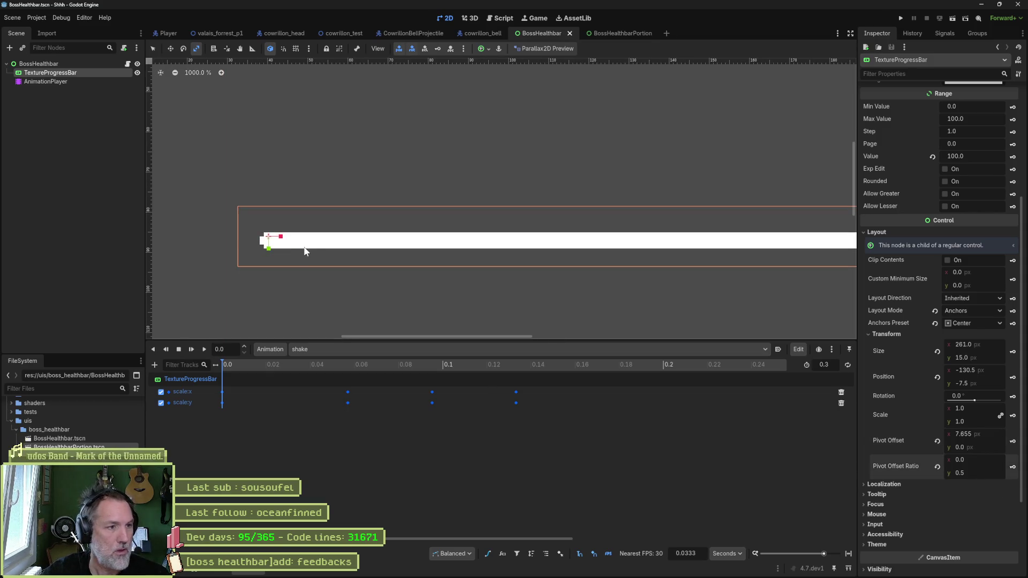
scroll(917, 175, up, 5)
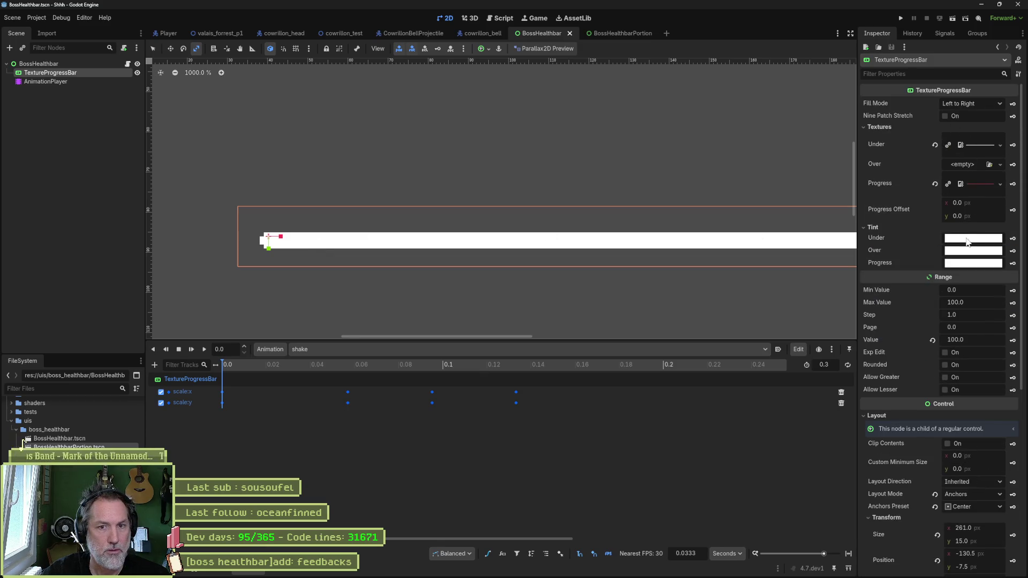
click(973, 263)
click(970, 431)
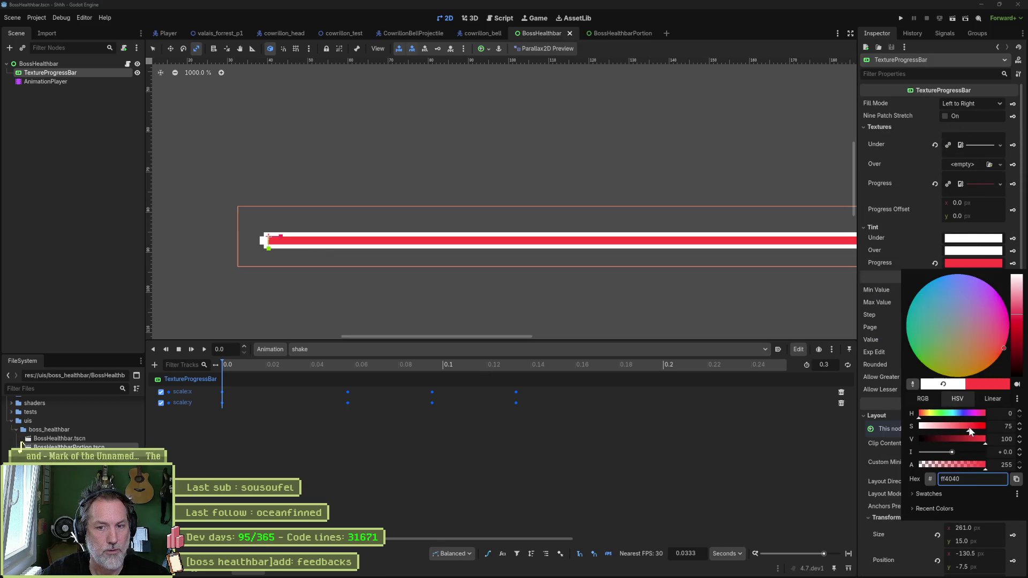
click(721, 310)
- Set the horizontal Pivot Offset to 7.5 px and save the scene
scroll(247, 242, up, 3)
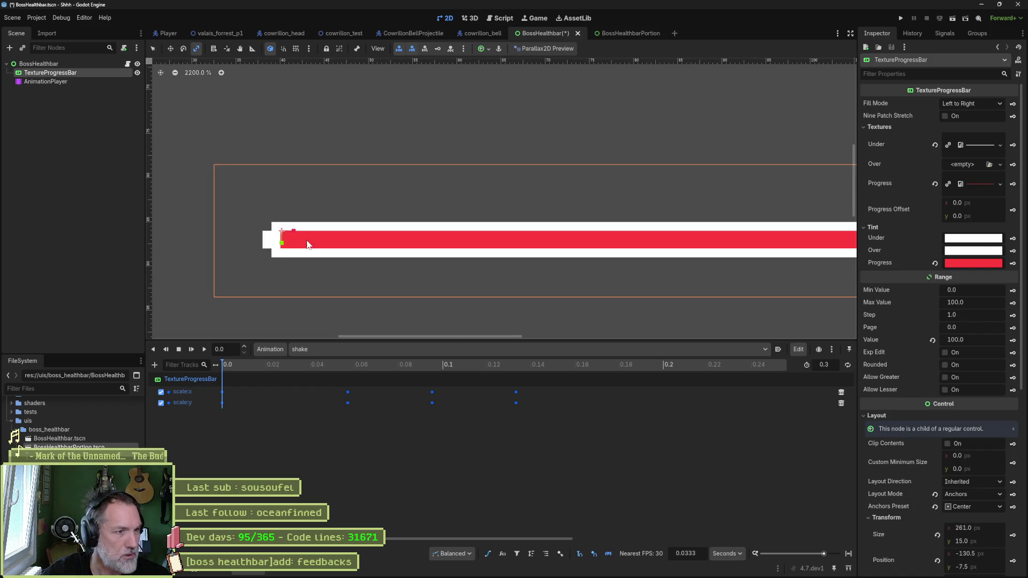
scroll(302, 243, up, 1)
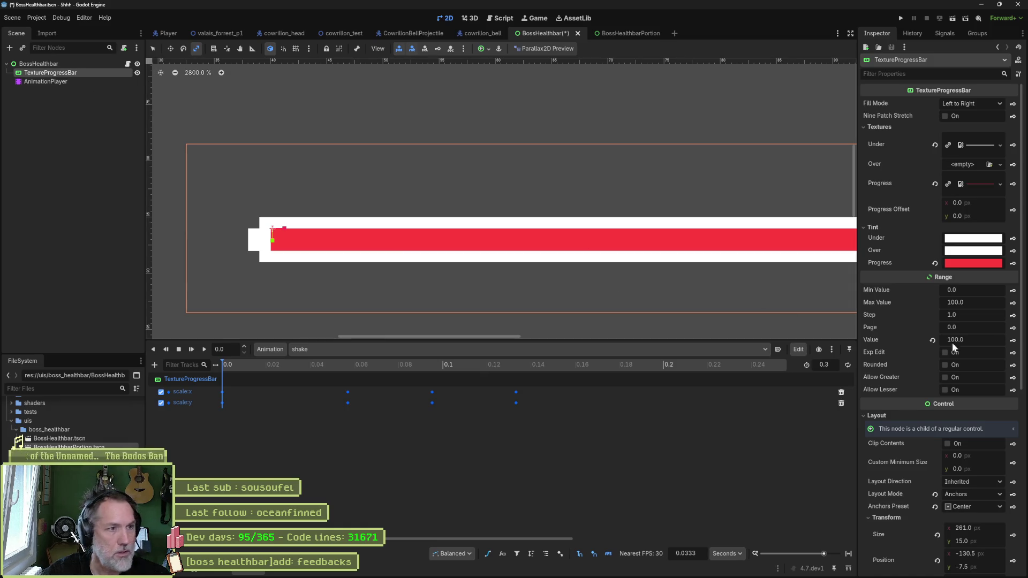
scroll(955, 350, down, 5)
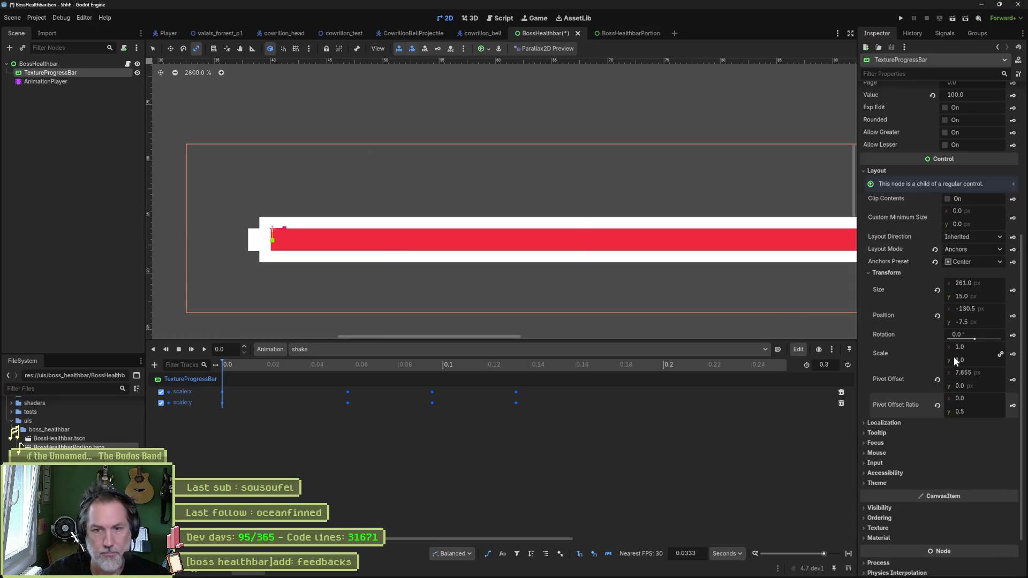
mouse_move(995, 370)
mouse_down()
mouse_move(974, 371)
mouse_move(985, 370)
mouse_up()
click(987, 374)
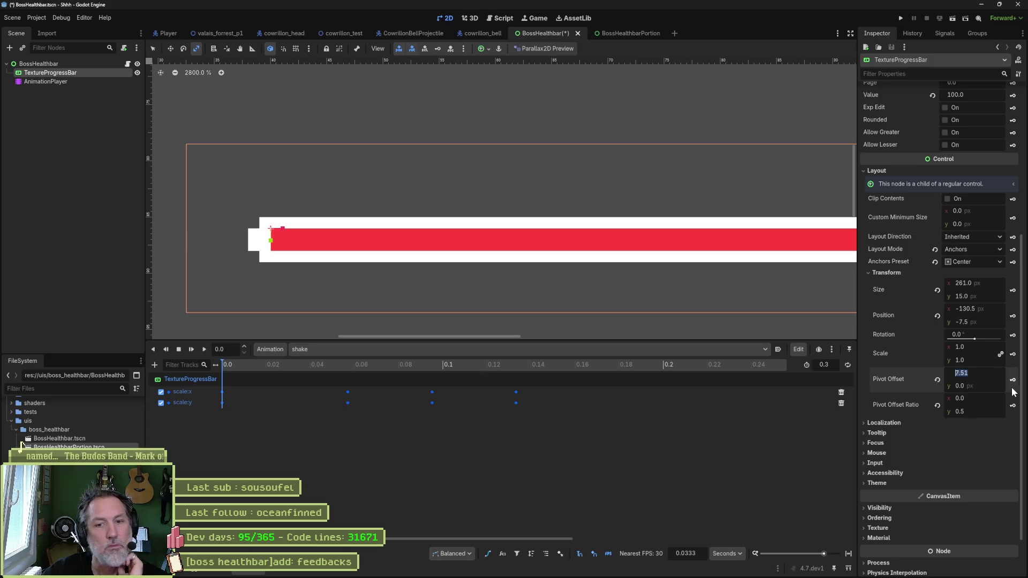
text(5.7)
key(Return)
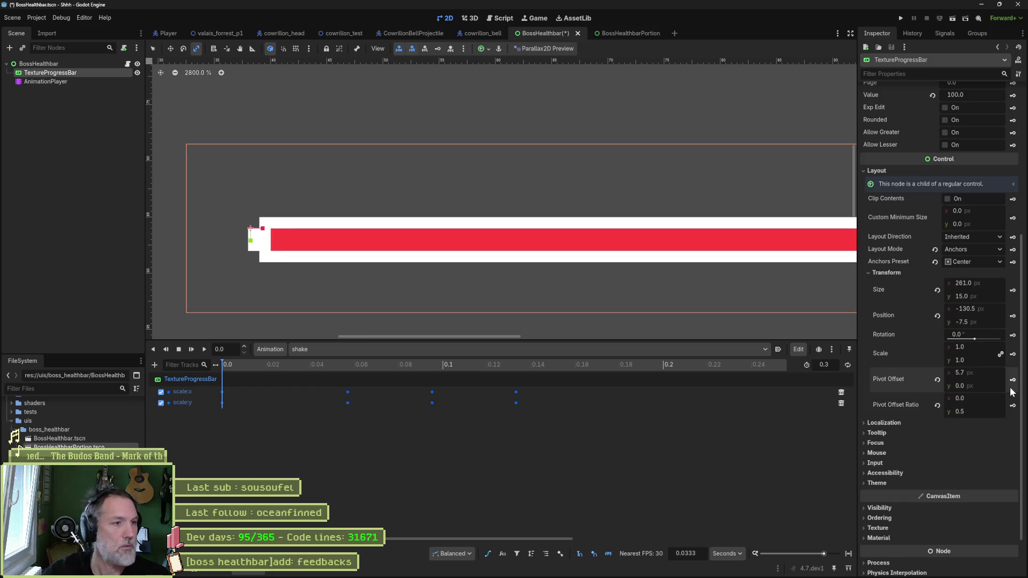
click(984, 373)
text(7.5)
key(Return)
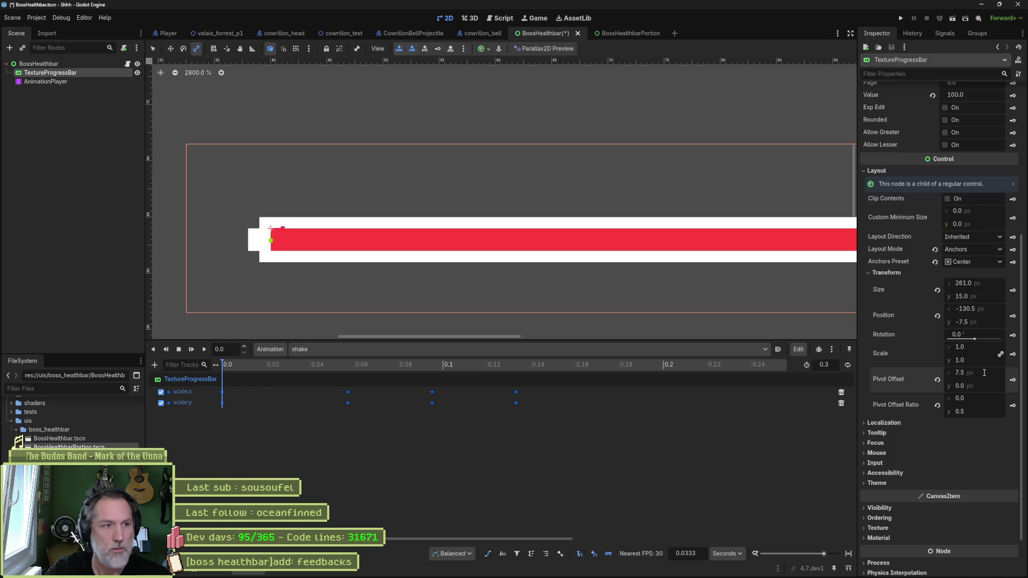
key(ctrl+s)
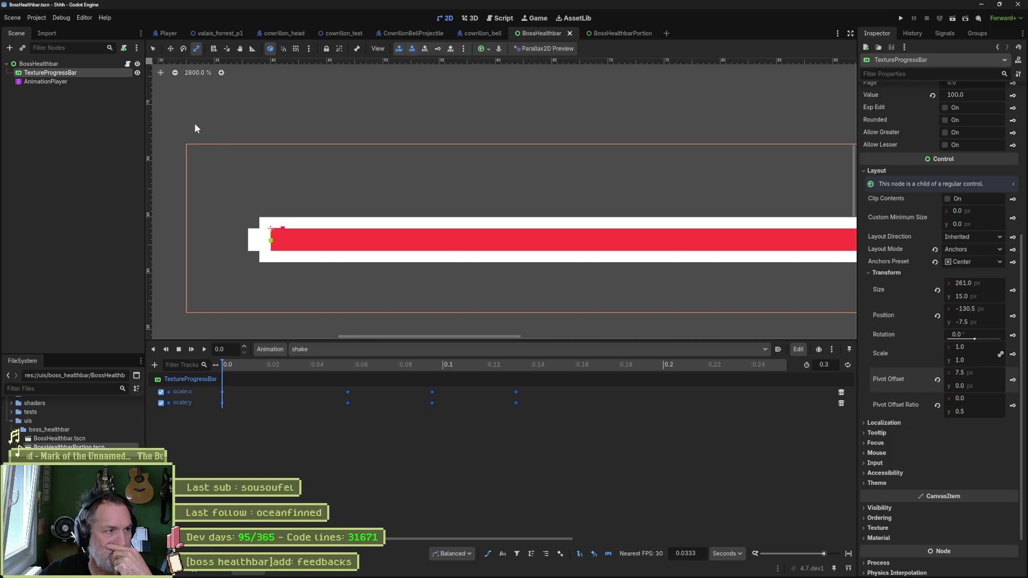
- Revert the BossHealthbar root's Position to 0, 0 and save the scene
click(71, 63)
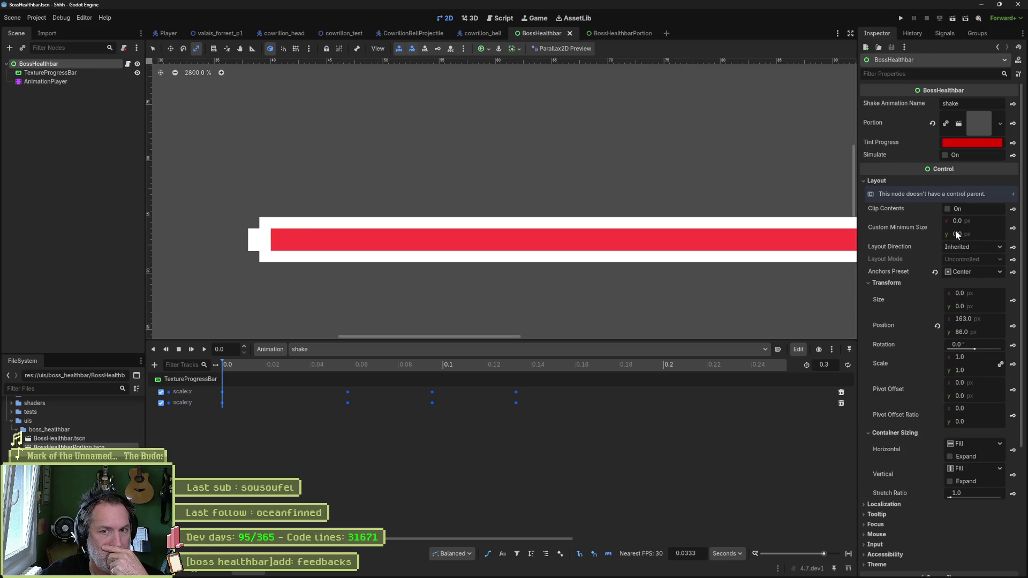
click(937, 326)
scroll(640, 183, down, 3)
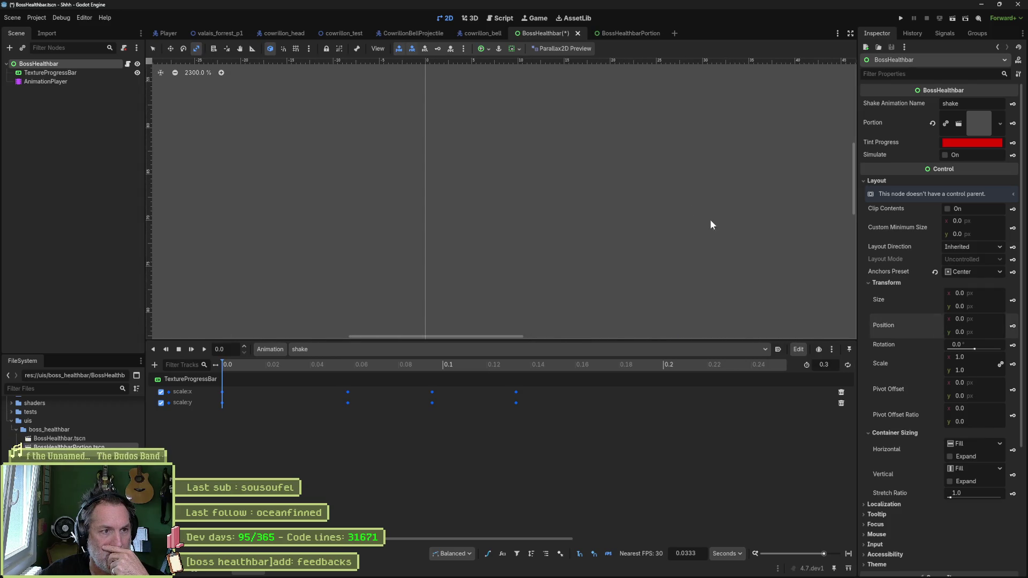
scroll(653, 161, down, 4)
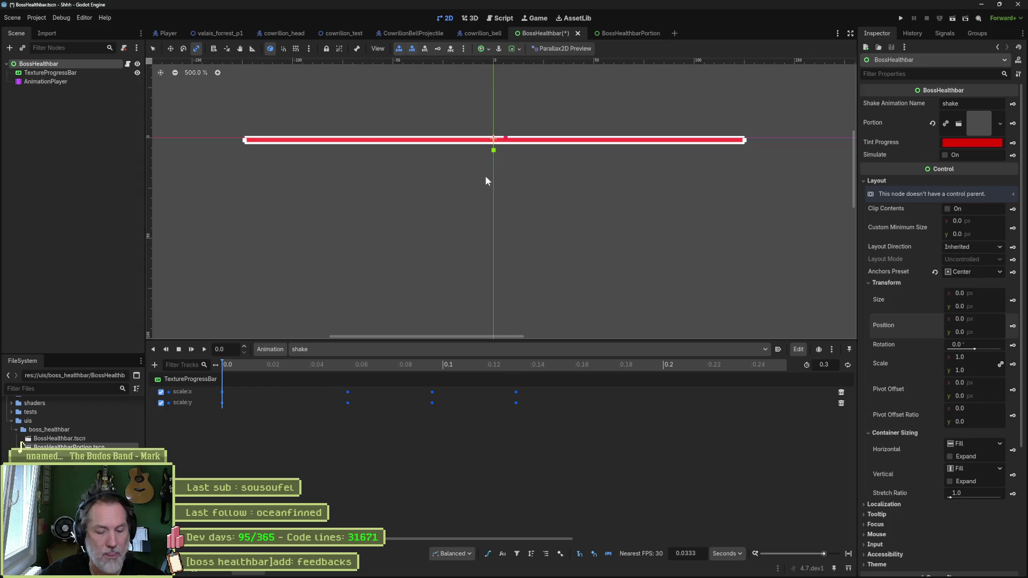
key(ctrl+s)
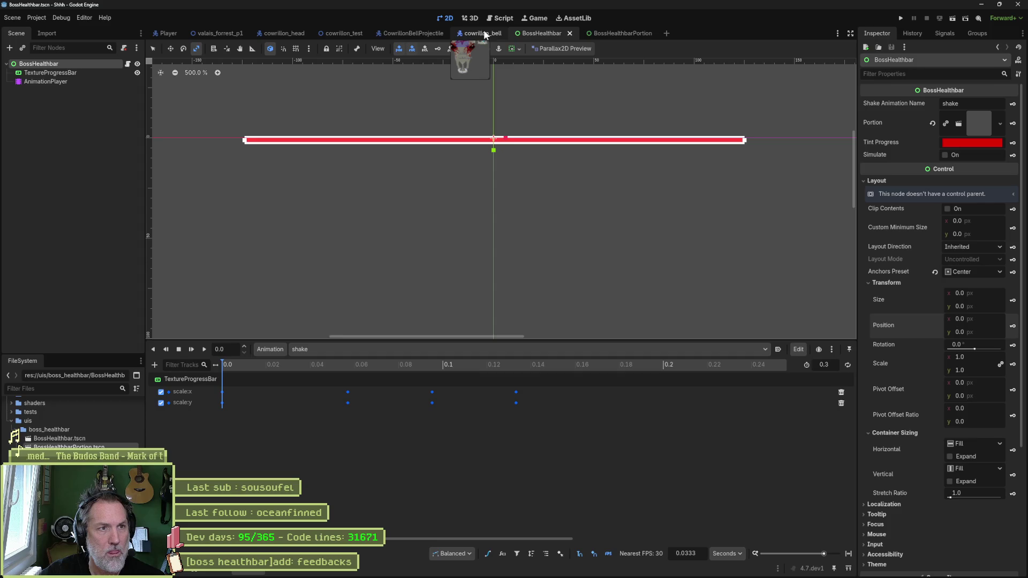
- Run the scene with F6, toggle BossHealthbar's Simulate on and off, then stop with F8
key(F6)
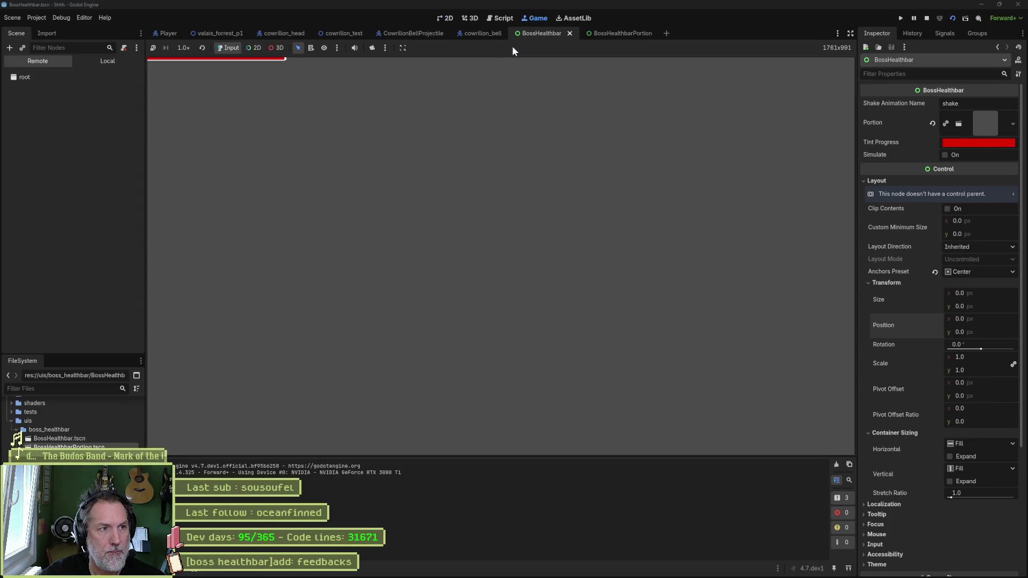
click(54, 130)
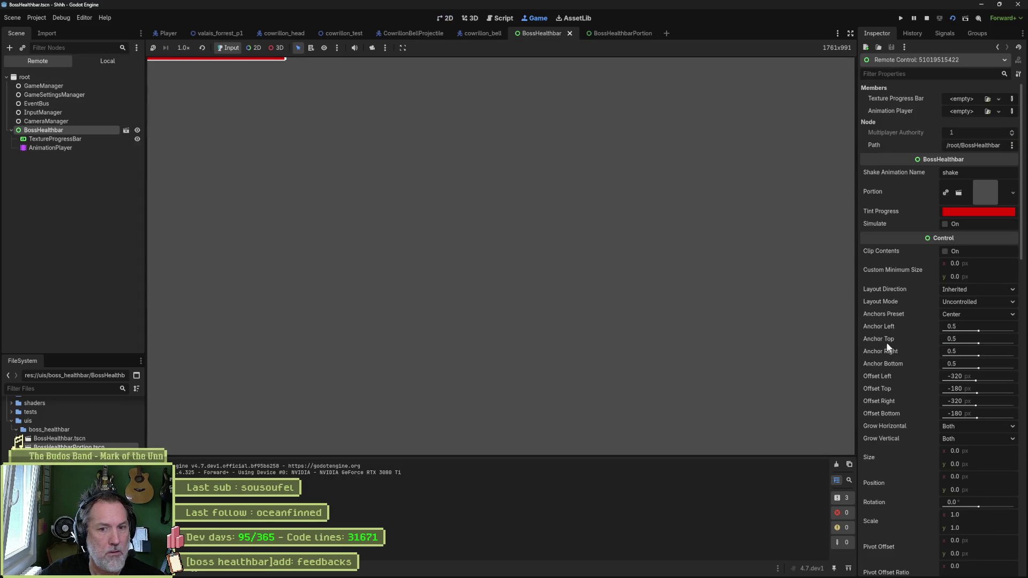
click(947, 224)
click(947, 224)
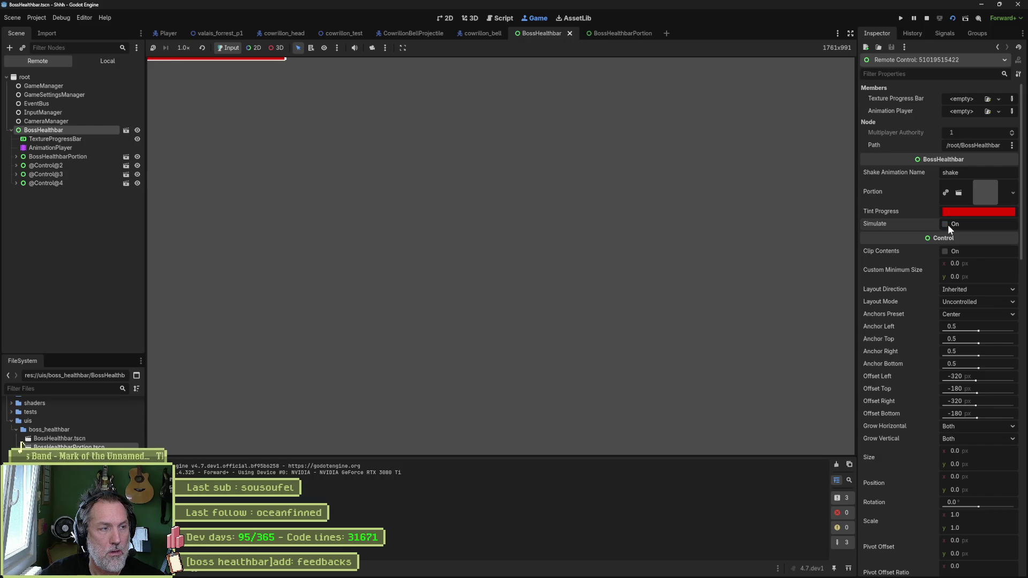
key(F8)
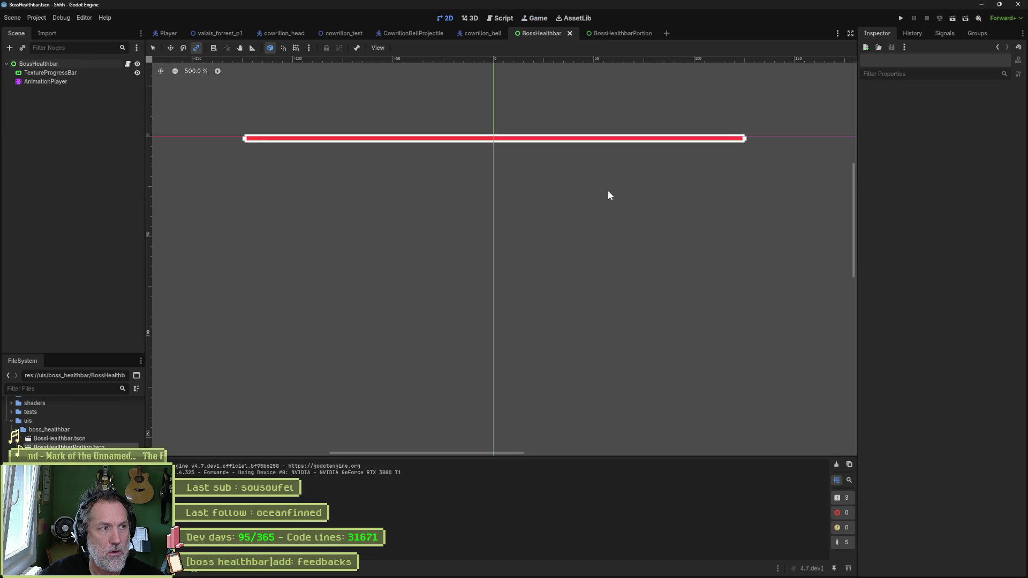
- Move the BossHealthbar root about 70, 35 px down-right and run the scene
click(75, 63)
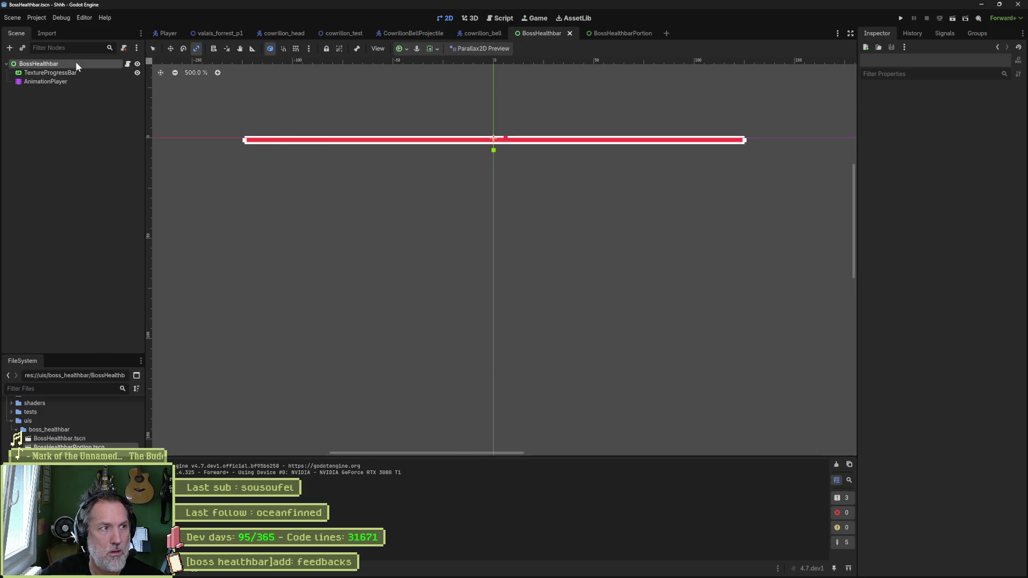
key(w)
mouse_move(572, 199)
mouse_down()
mouse_move(759, 293)
mouse_move(866, 311)
mouse_up()
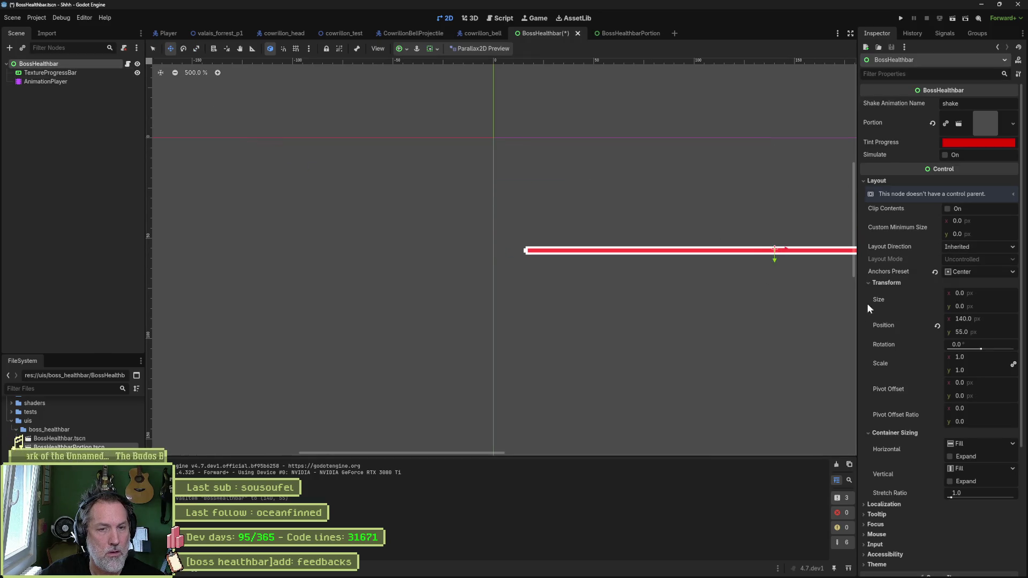
key(F6)
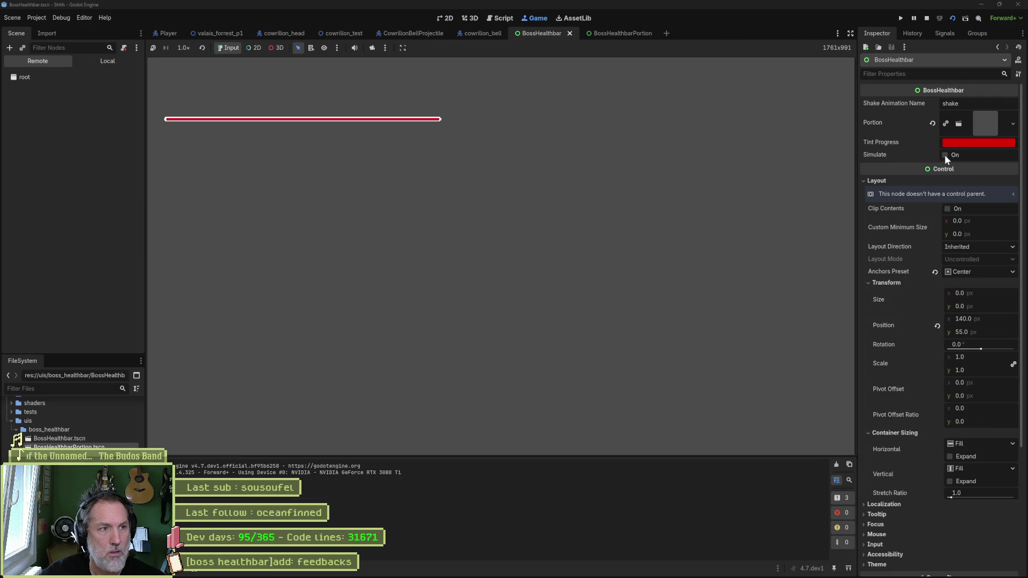
- Toggle Simulate on and off repeatedly to spawn extra portions, then stop the game
click(945, 155)
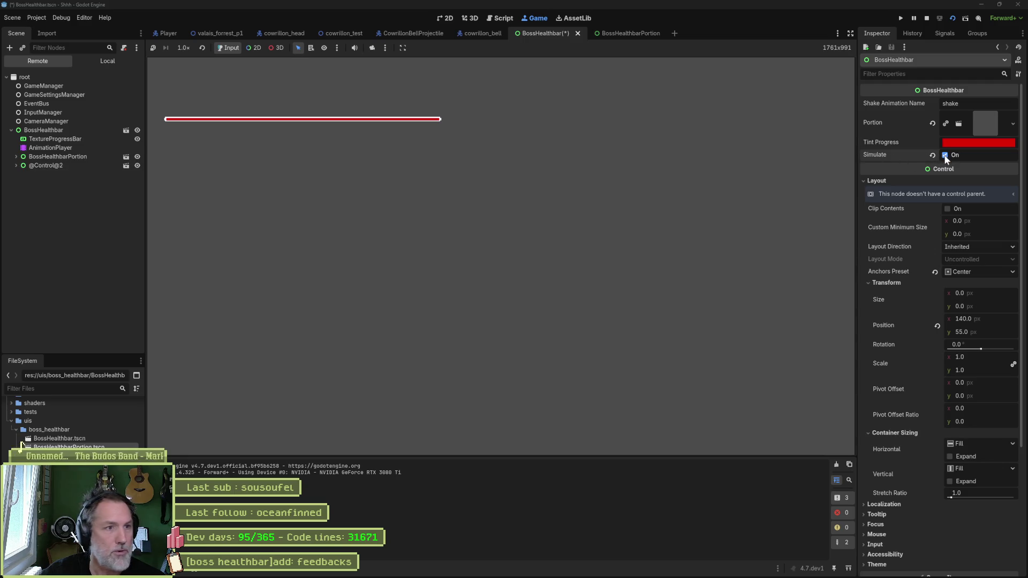
click(944, 155)
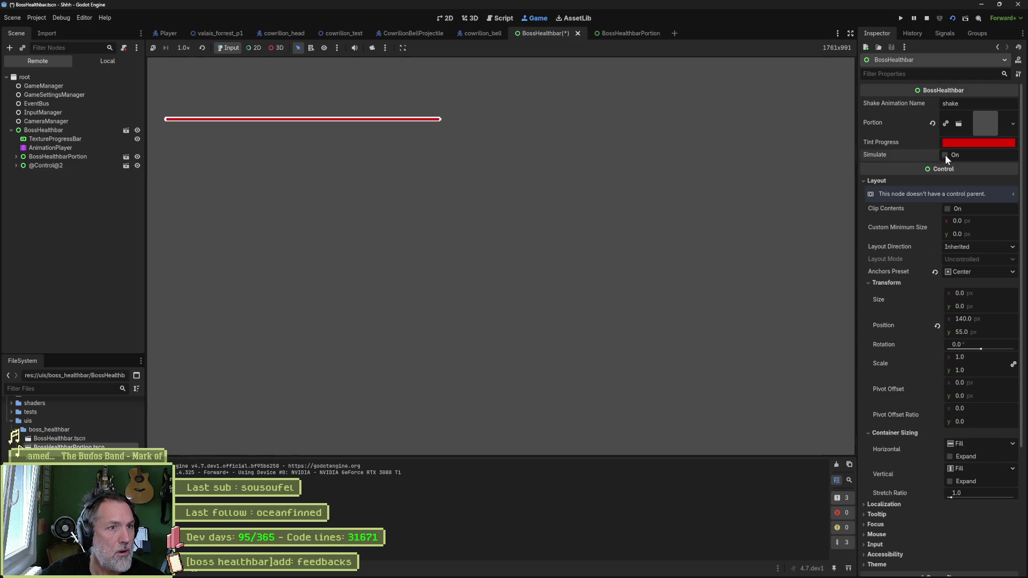
click(945, 155)
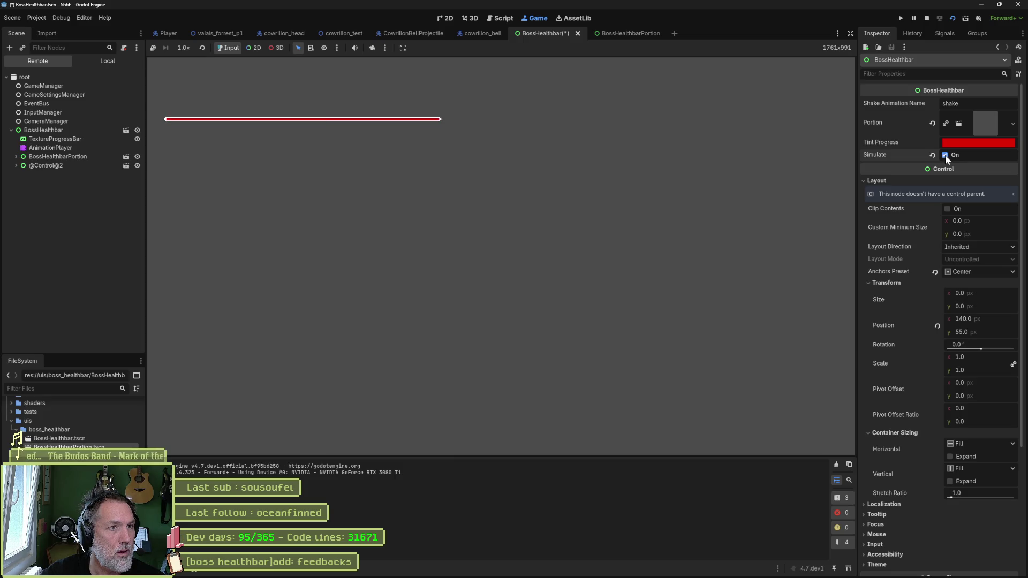
click(945, 155)
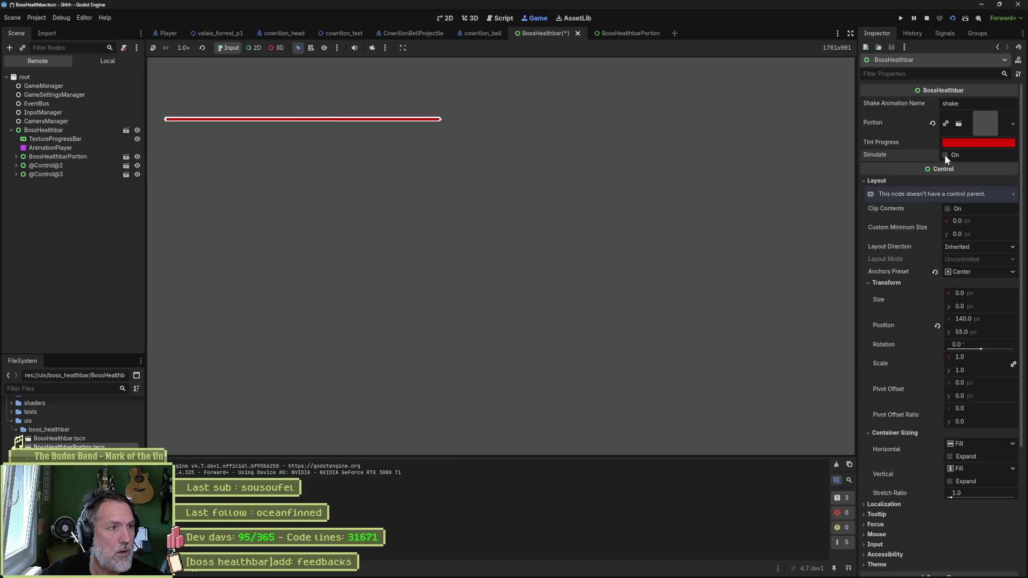
click(945, 155)
key(F8)
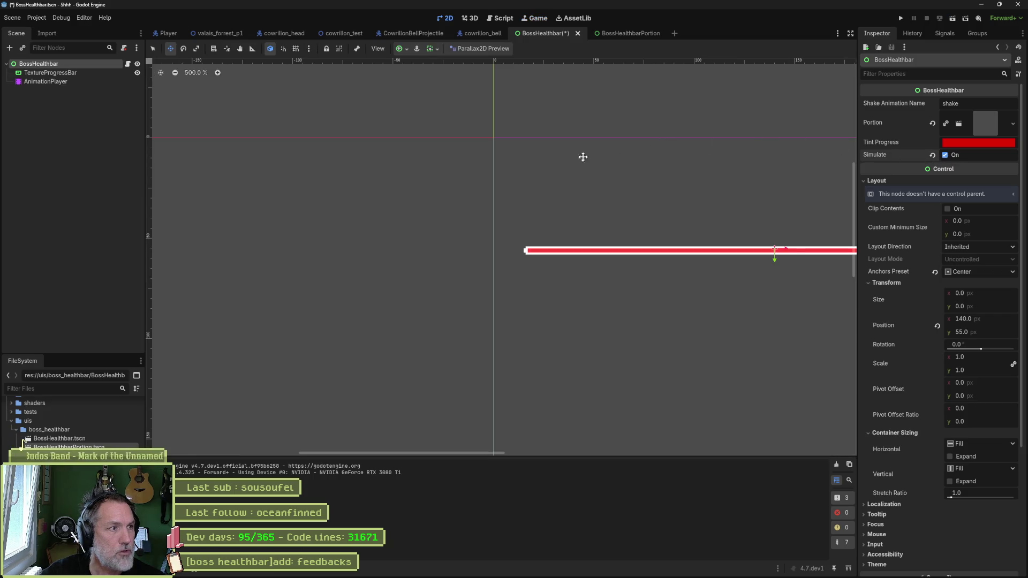
click(21, 84)
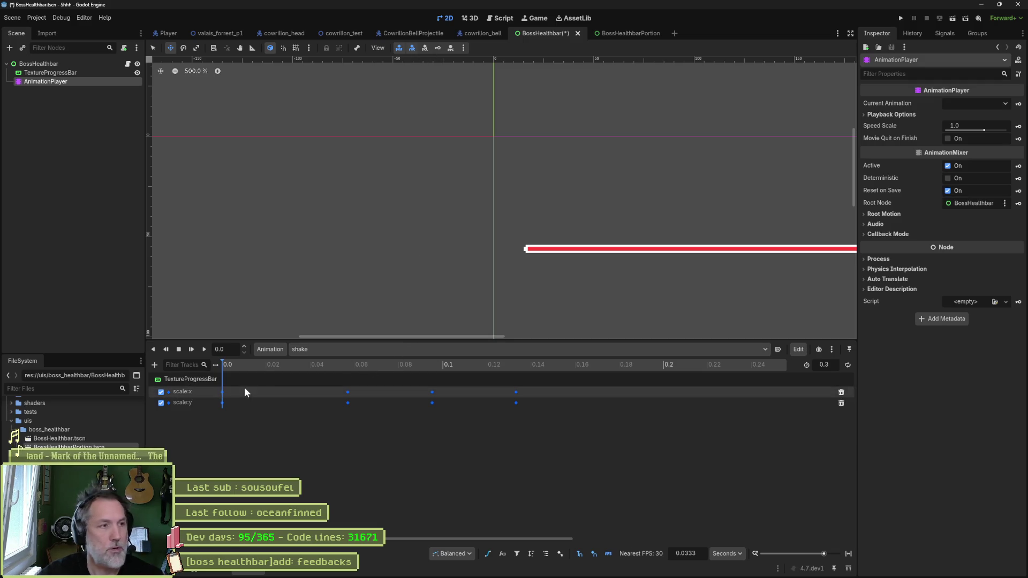
- Move the shake scale keys from TextureProgressBar onto a BossHealthbar scale track, removing the old tracks, and save
drag(545, 386, 201, 431)
click(39, 64)
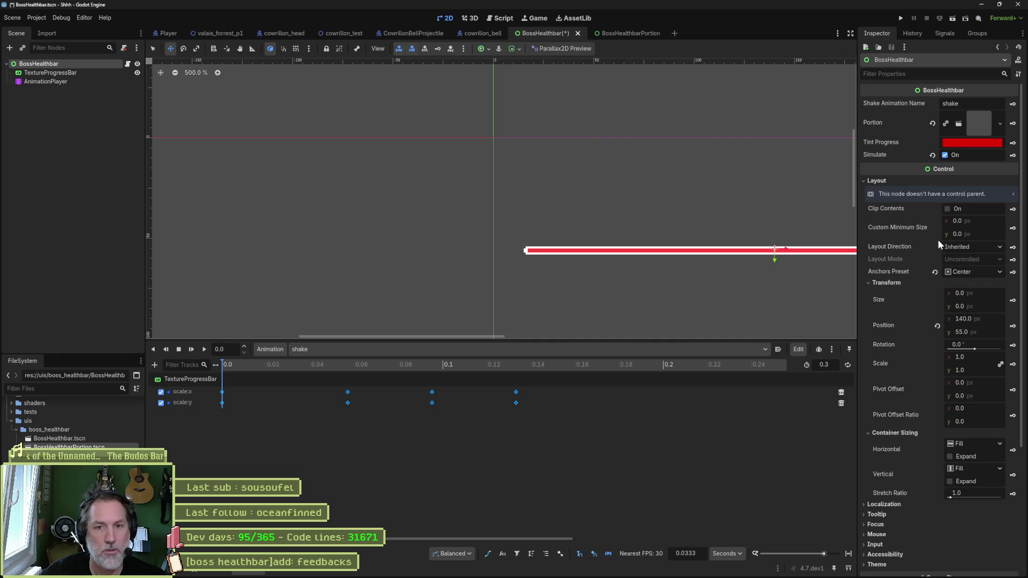
click(1012, 365)
click(485, 312)
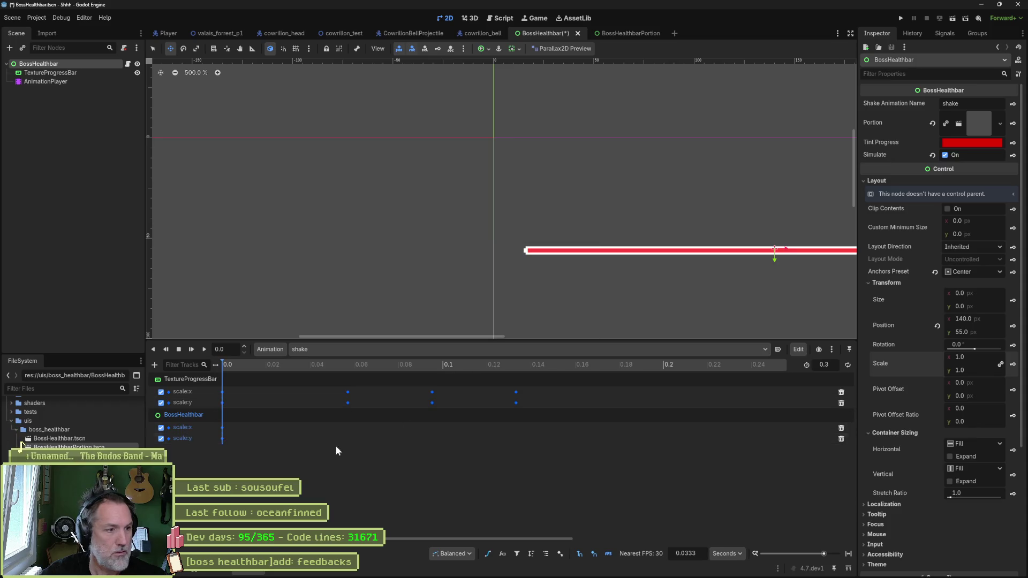
key(ctrl+v)
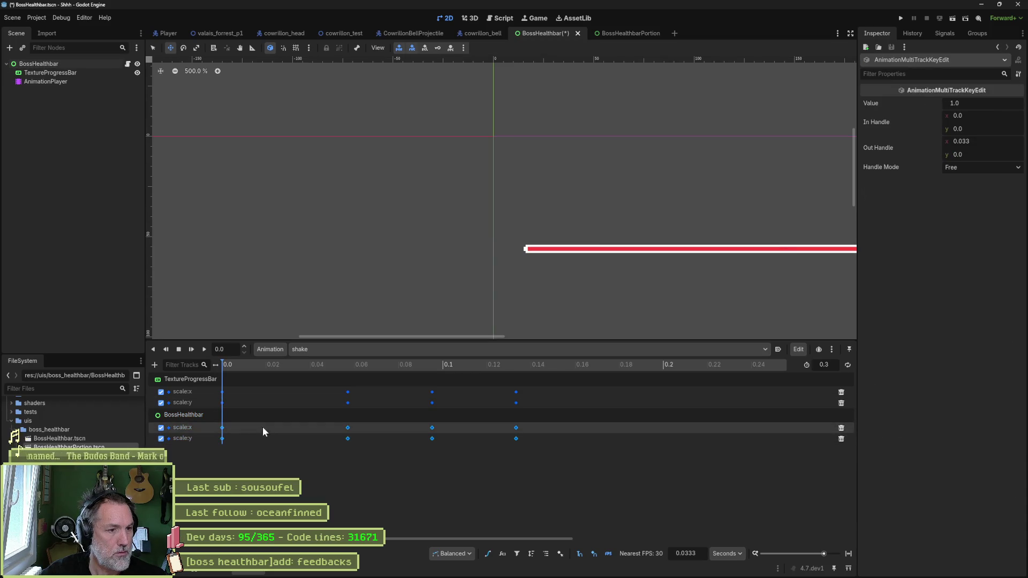
click(841, 393)
click(841, 393)
key(ctrl+s)
- Preview the shake, test-run the scene with Simulate enabled, then stop the game
mouse_move(367, 364)
mouse_down()
mouse_move(400, 364)
mouse_move(191, 375)
mouse_up()
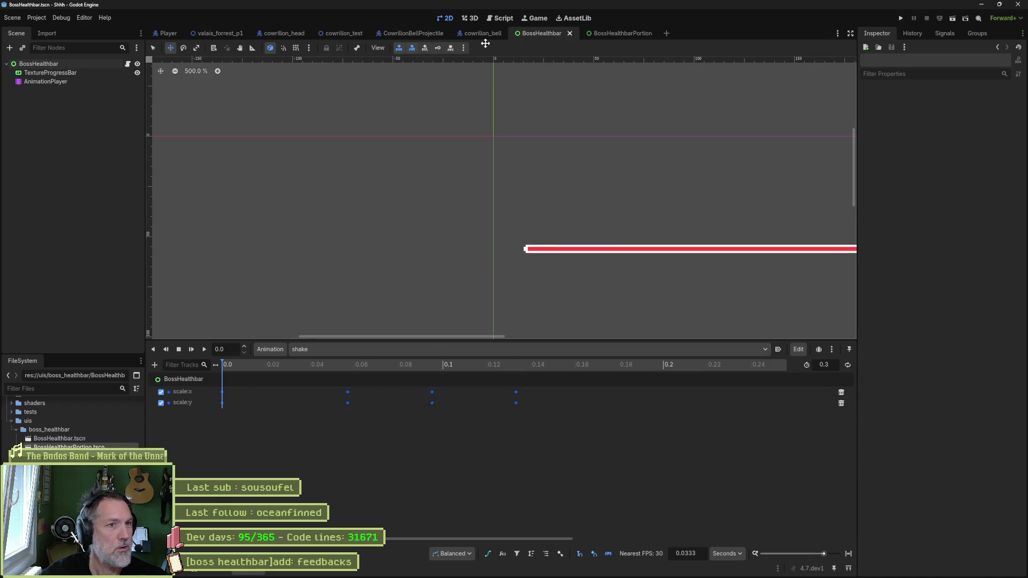
key(F6)
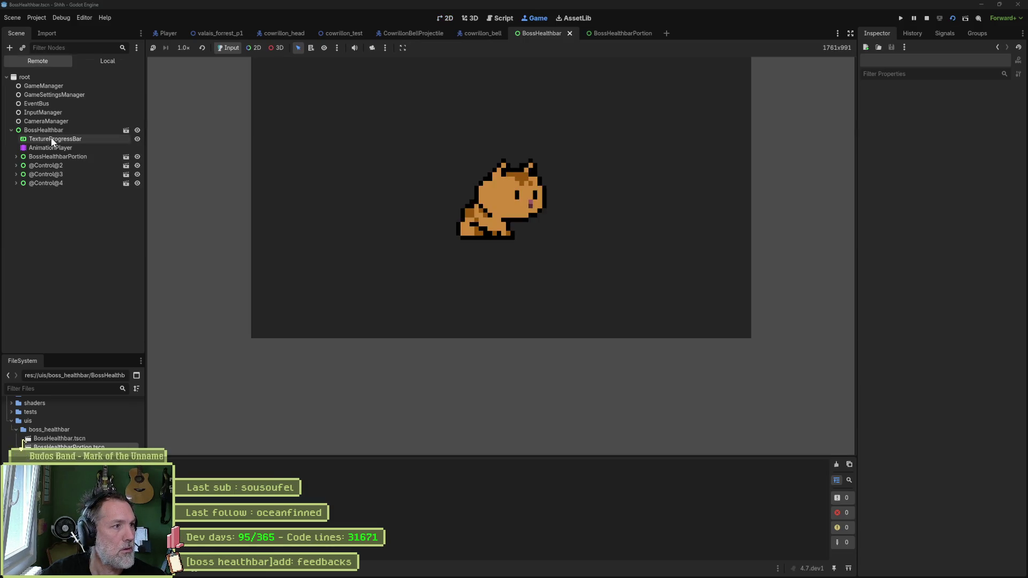
click(56, 131)
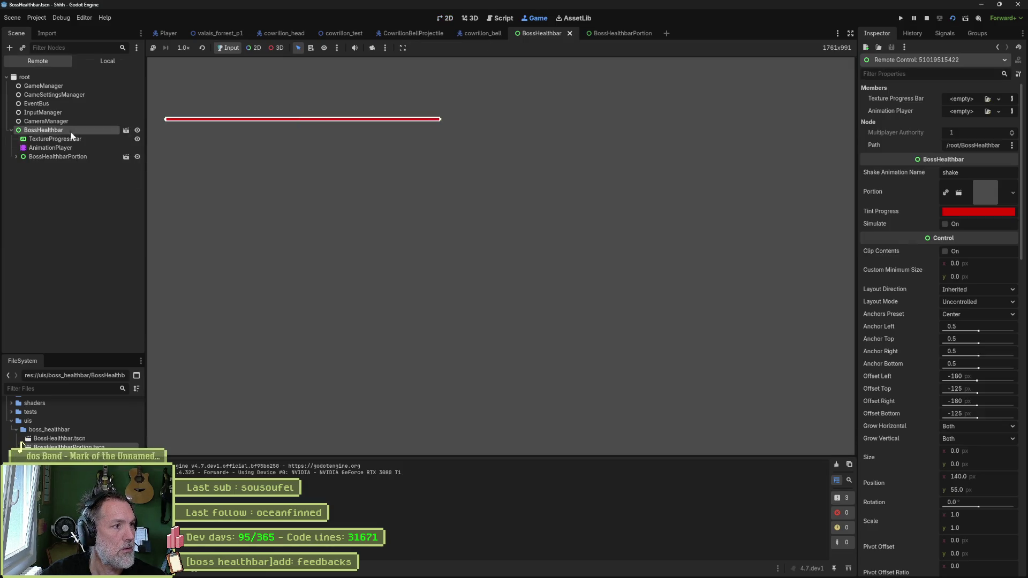
click(944, 223)
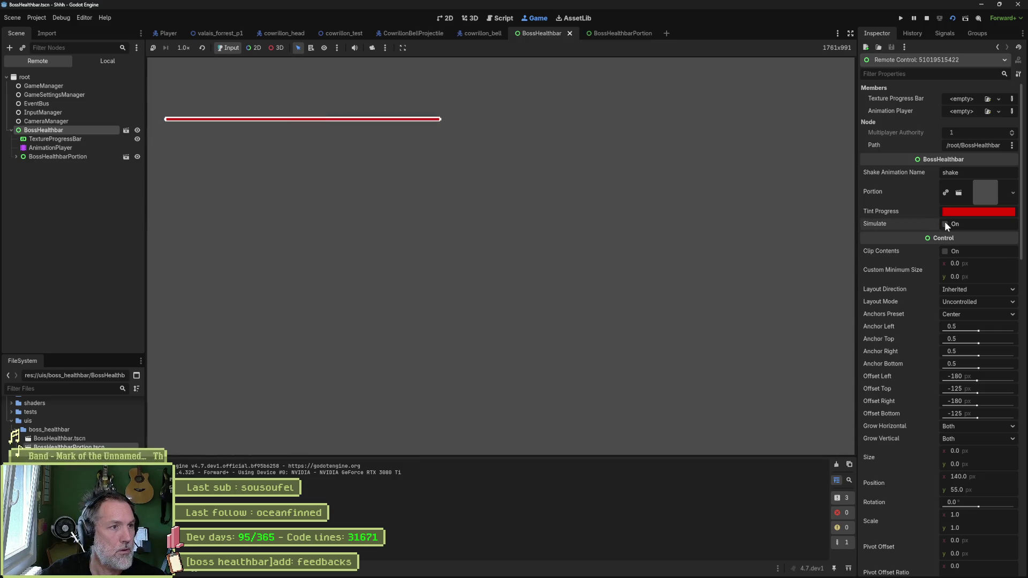
key(F8)
click(74, 71)
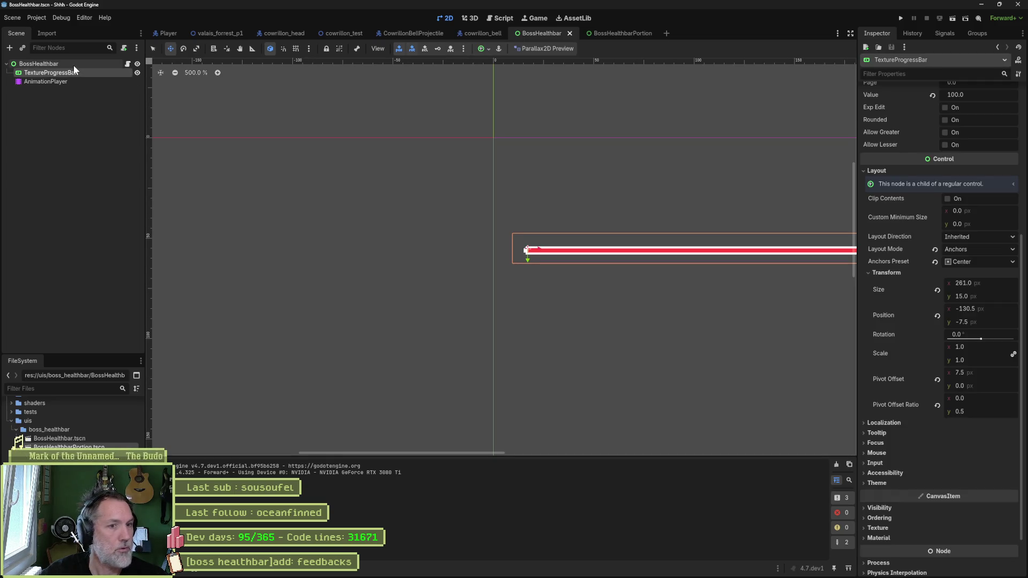
drag(658, 276, 332, 275)
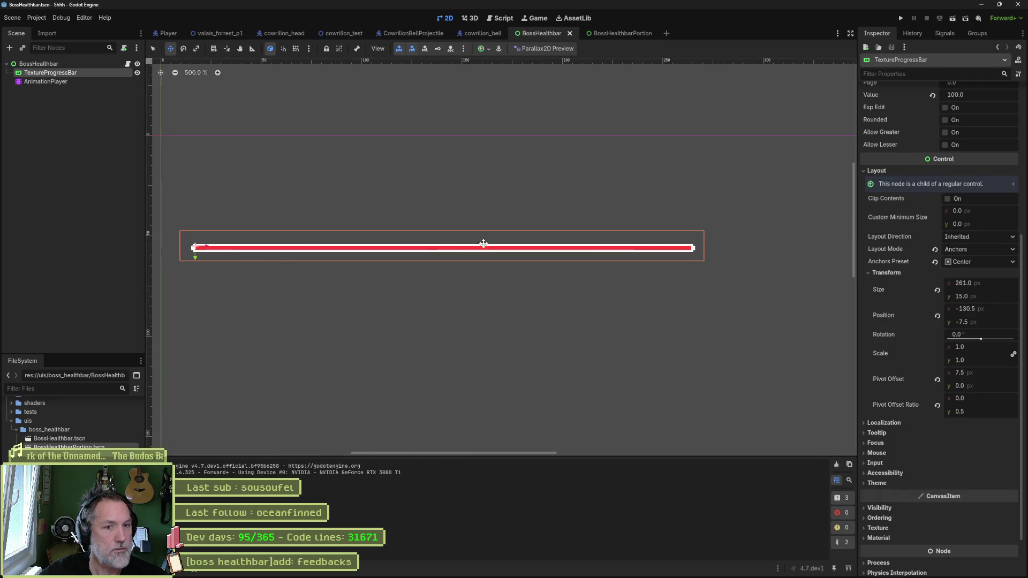
click(76, 141)
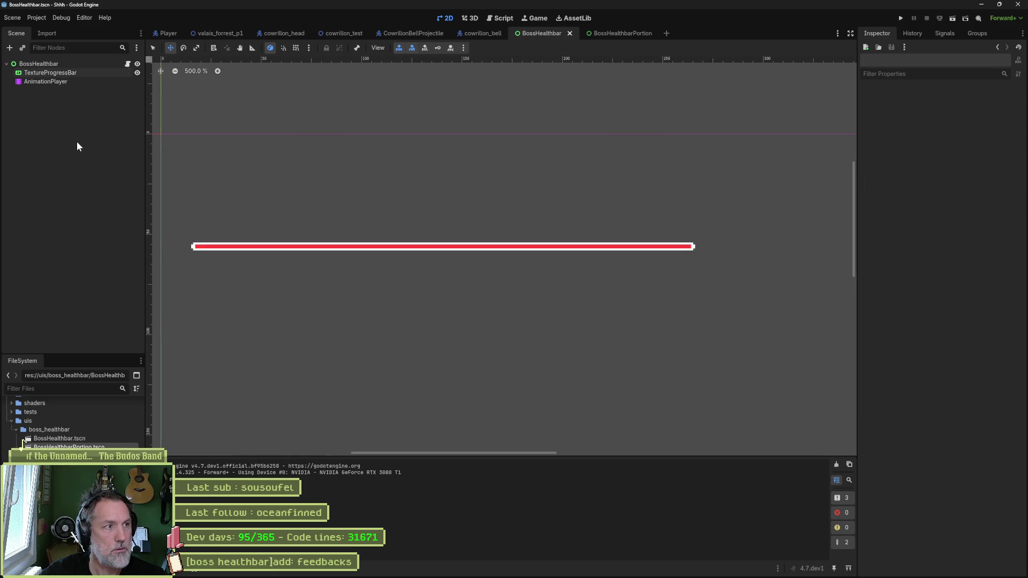
- Add a Marker2D node and drag it to the bar's right end at position 124, 0
key(ctrl+a)
text(marker)
key(Return)
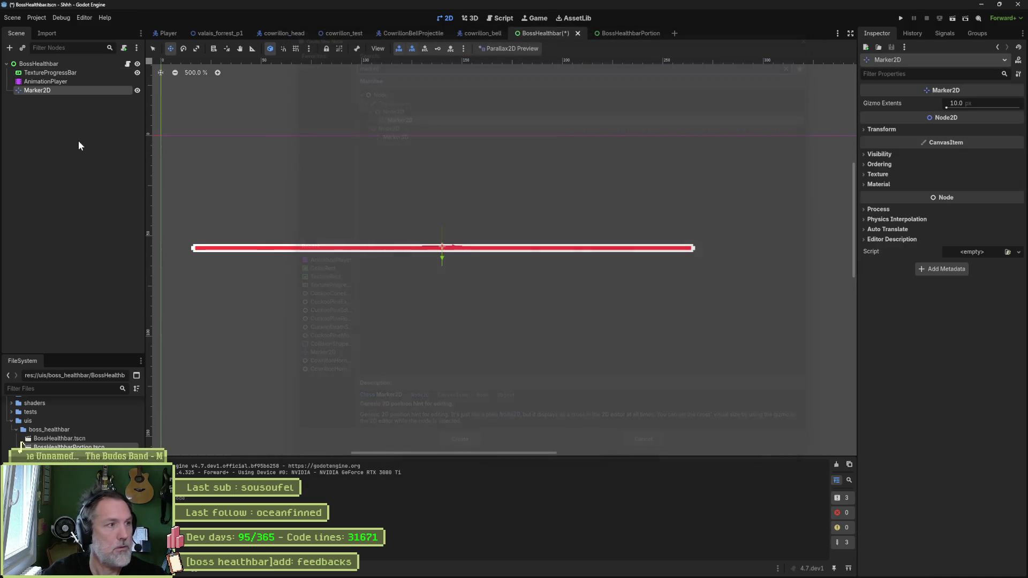
drag(449, 252, 702, 256)
click(888, 129)
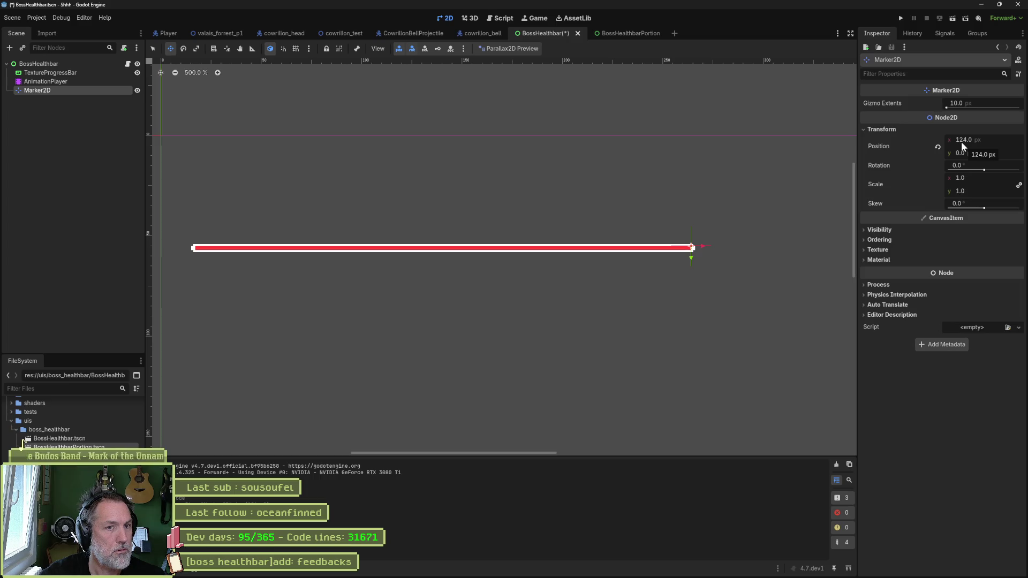
scroll(412, 154, left, 3)
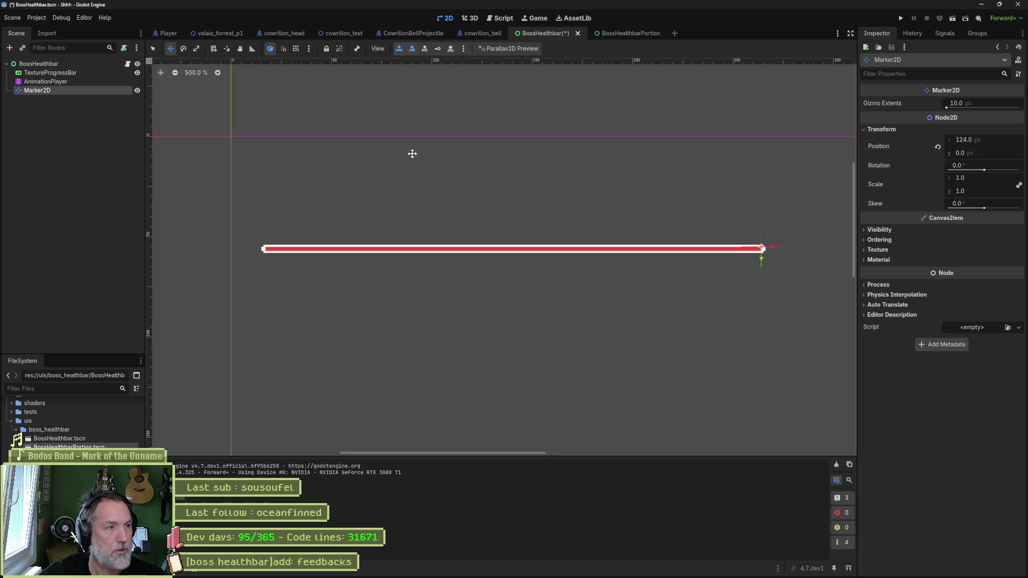
click(65, 64)
drag(524, 247, 489, 246)
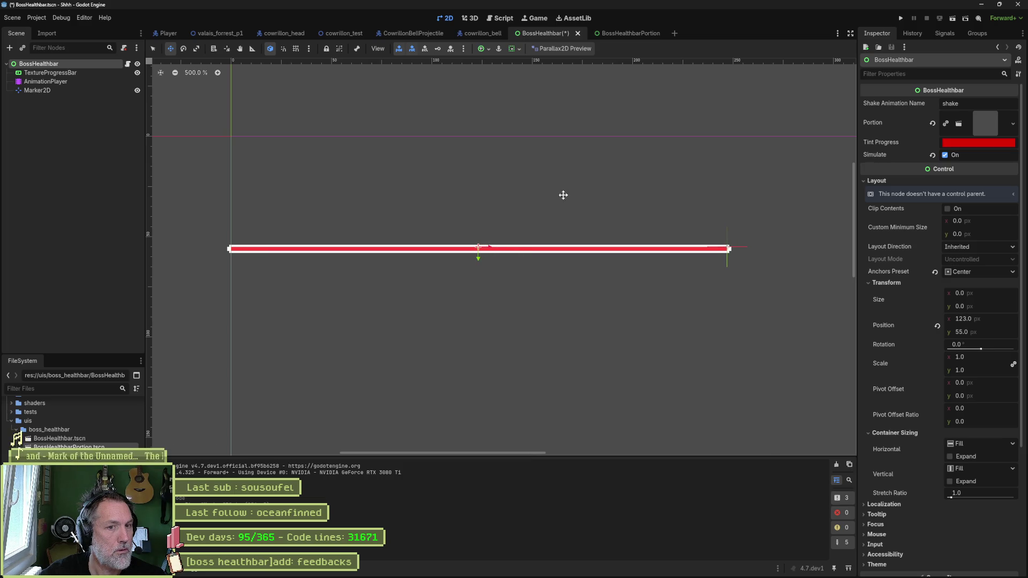
click(56, 91)
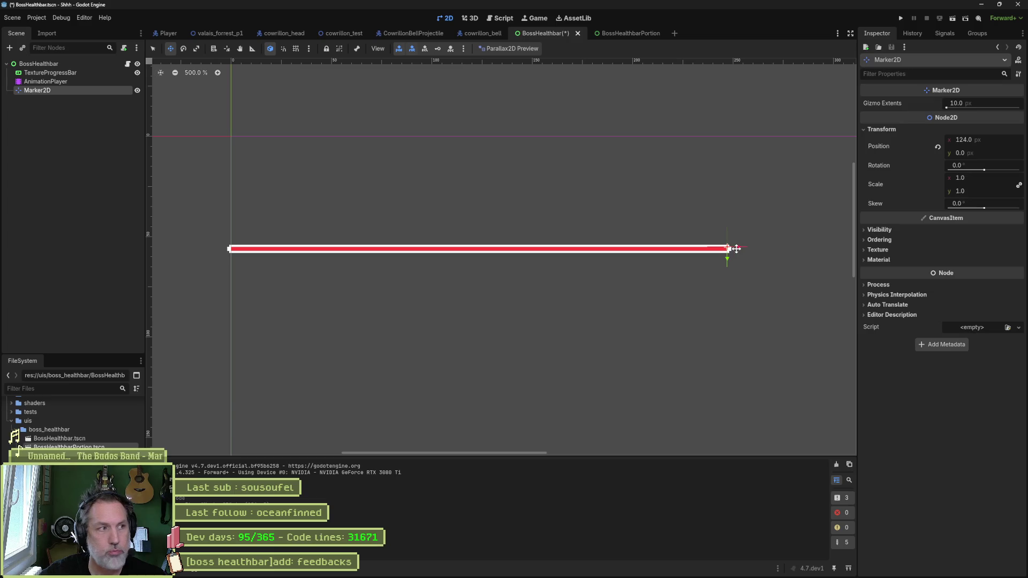
- Revert TextureProgressBar and BossHealthbar positions to 0, 0, save, and run the game
click(84, 69)
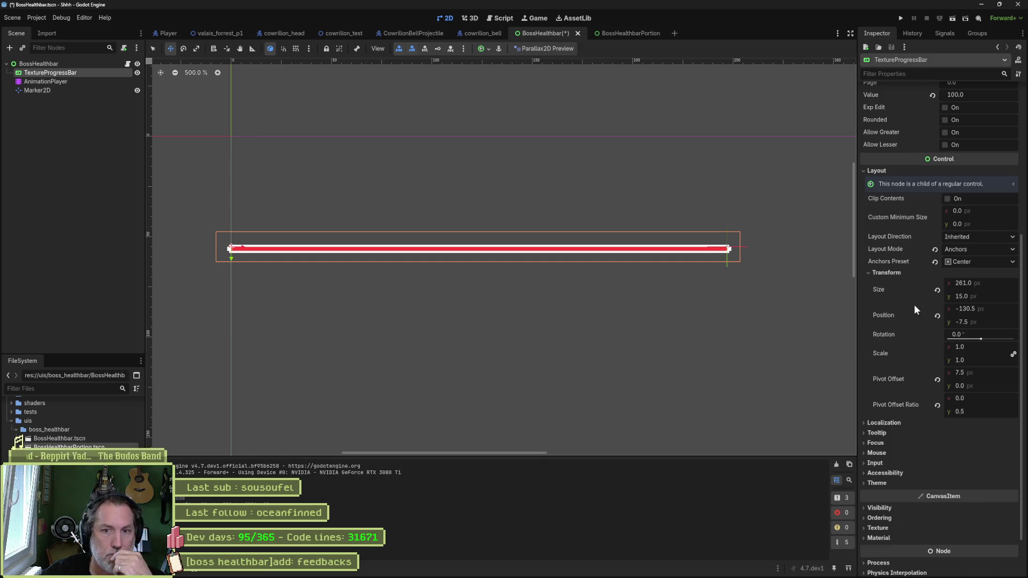
click(936, 316)
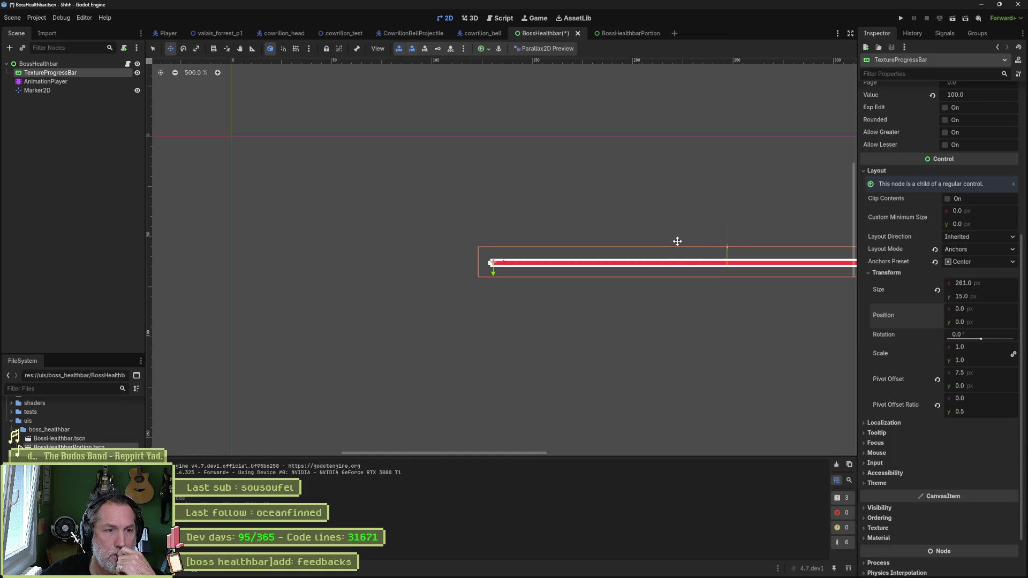
click(60, 66)
click(63, 75)
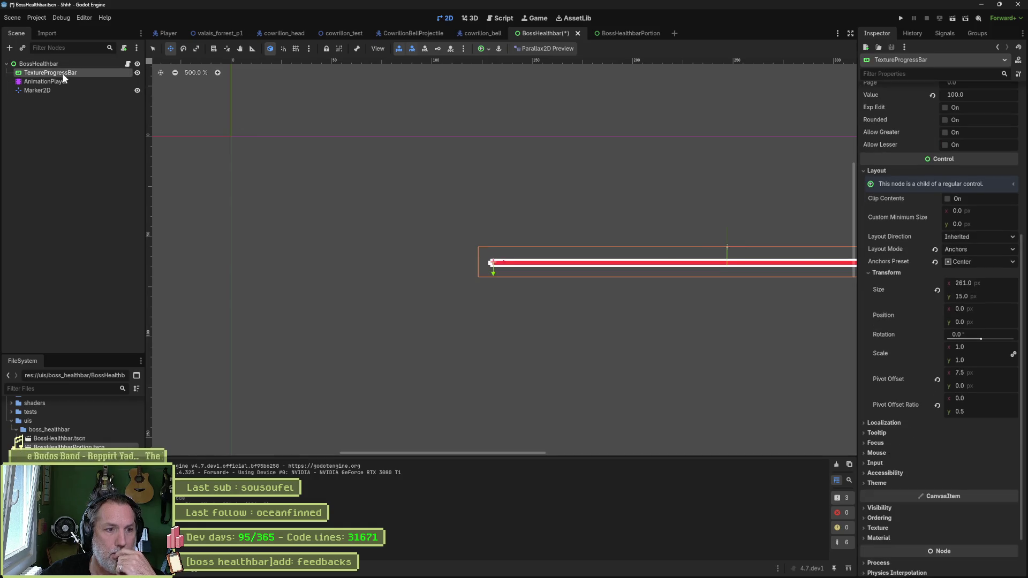
click(63, 64)
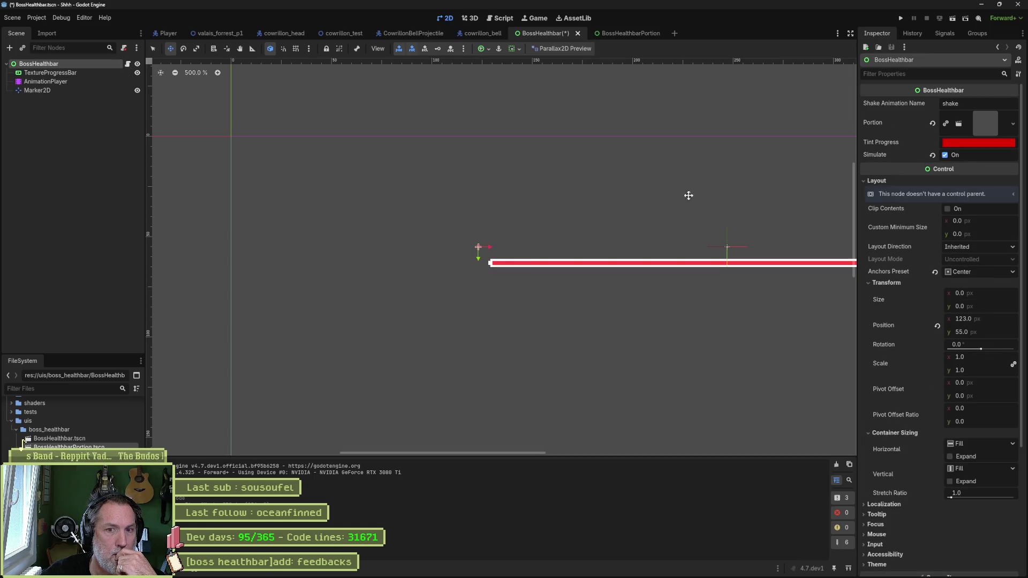
click(938, 321)
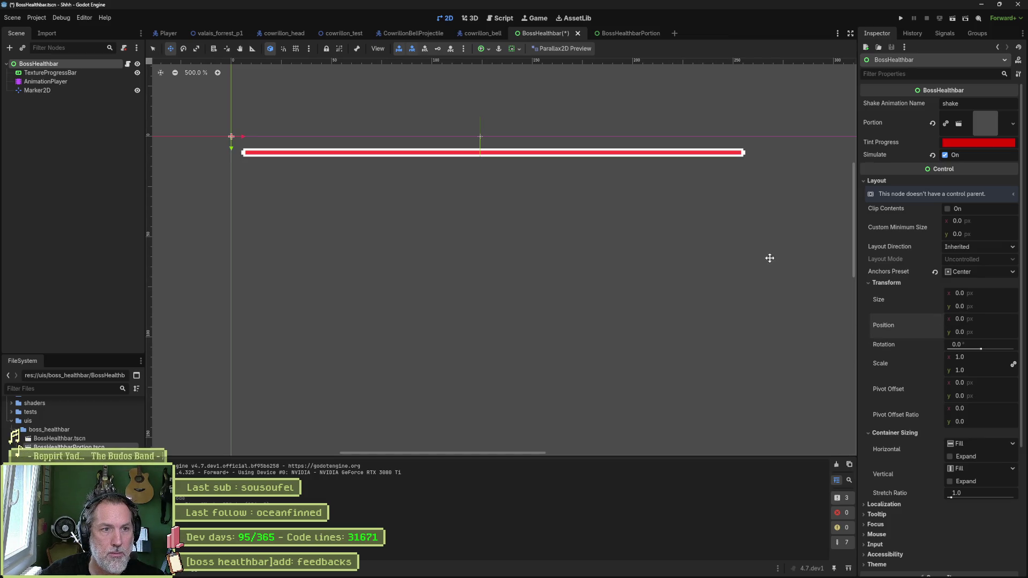
key(ctrl+s)
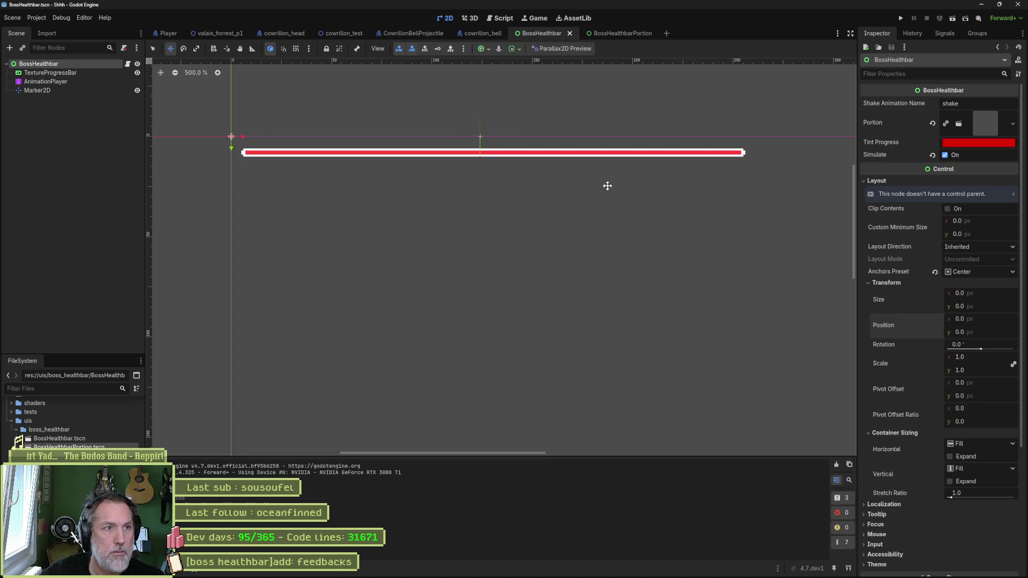
key(F6)
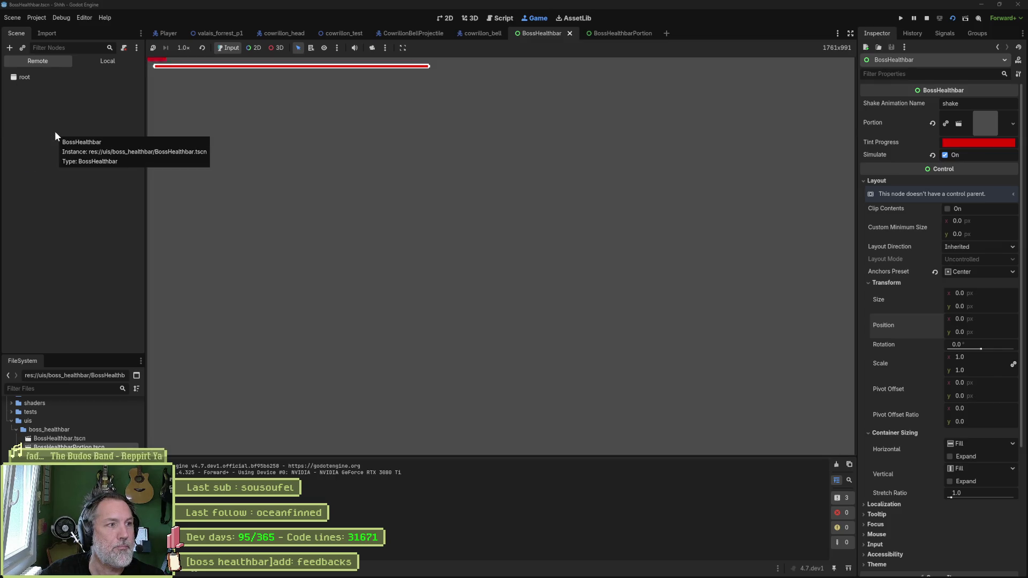
- Turn Simulate off in the Remote inspector and stop the game with F8
click(944, 155)
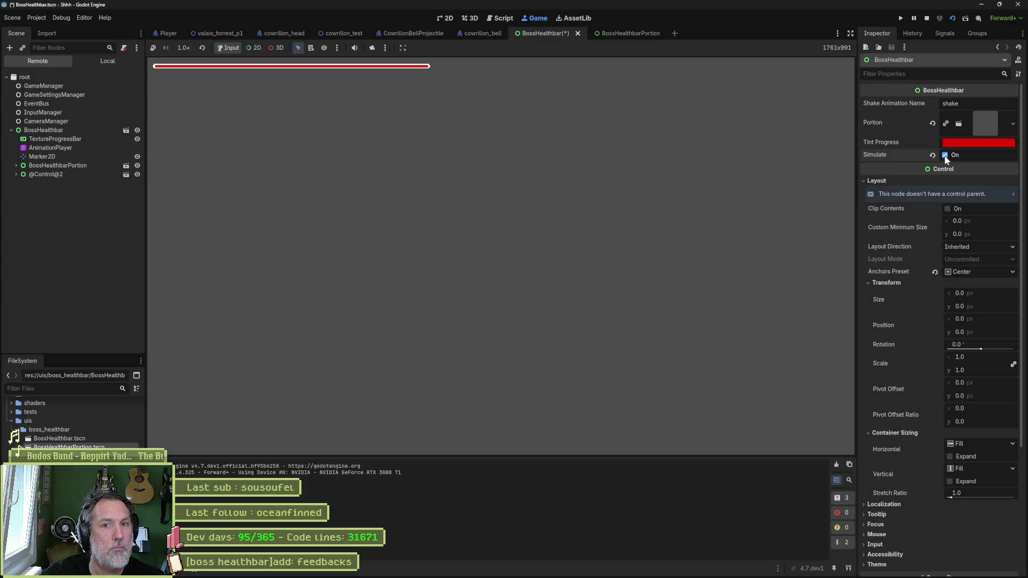
key(F8)
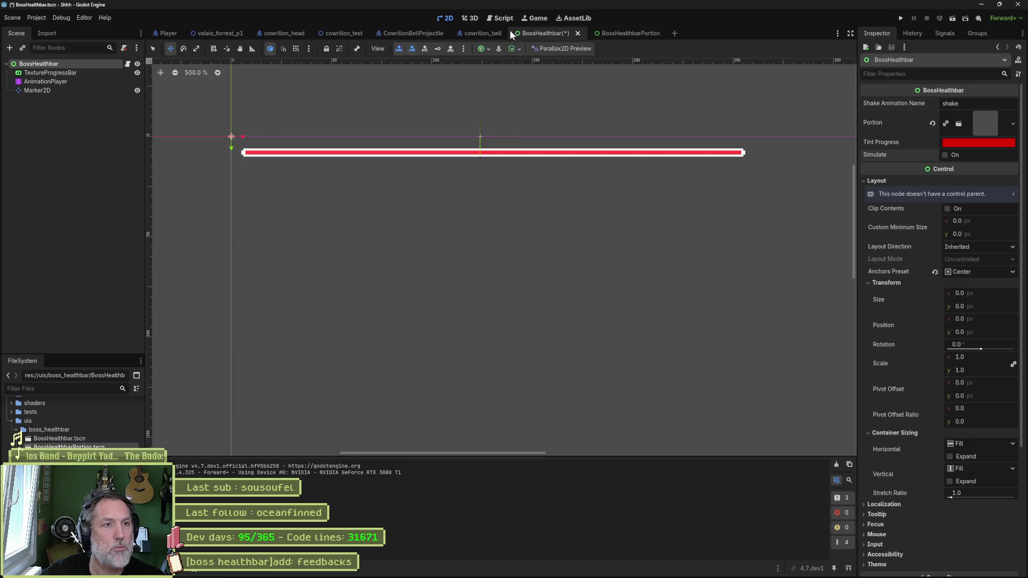
click(501, 17)
- In boss_healthbar.gd, write _create_portion to instantiate, add, size and tint a portion when simulate is on
click(197, 76)
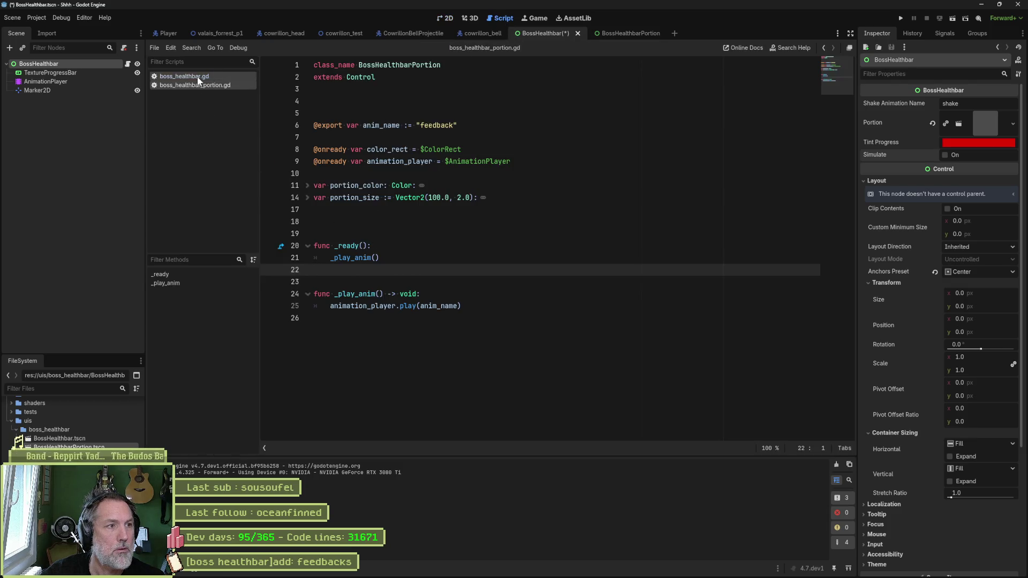
double_click(375, 258)
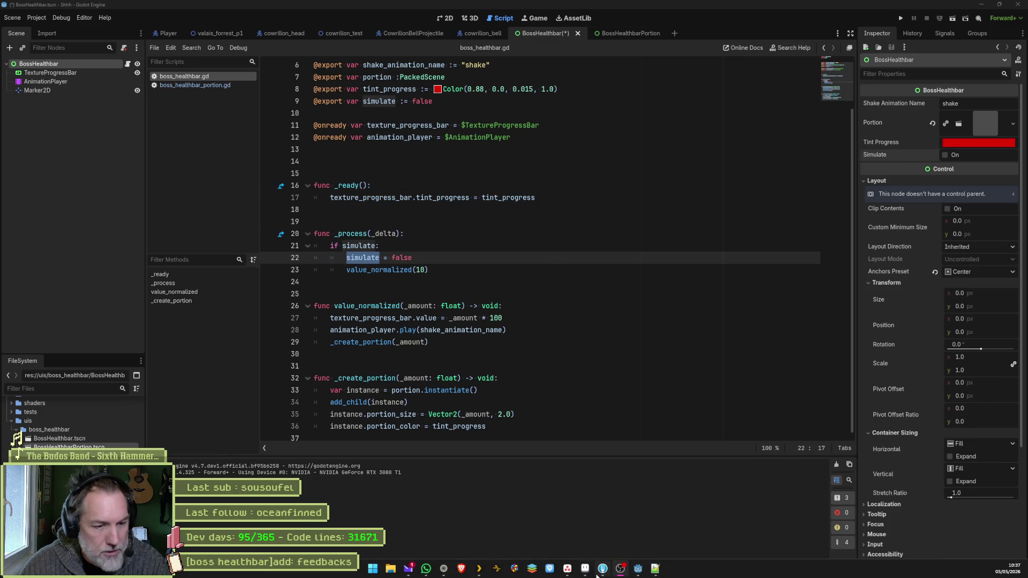
click(585, 570)
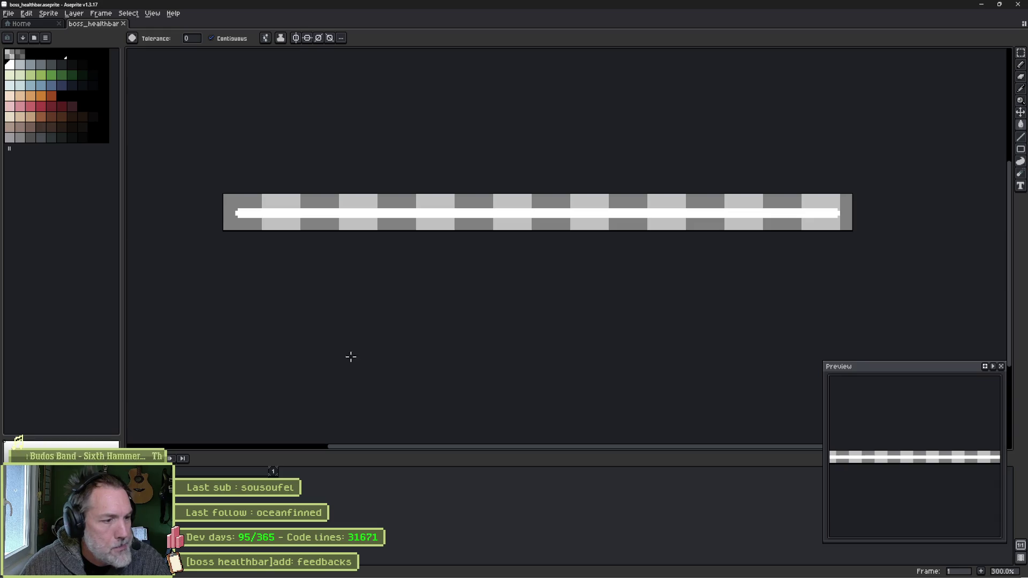
- In Aseprite, marquee-select the white inner strip end to end to read its width
key(ctrl+z)
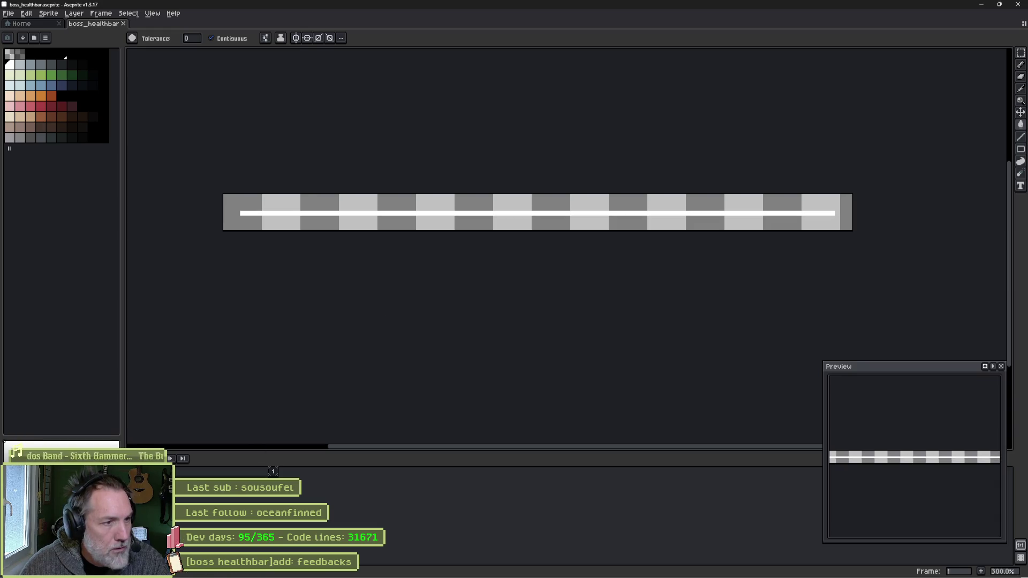
key(m)
mouse_move(241, 212)
mouse_down()
mouse_move(854, 229)
mouse_move(243, 213)
mouse_move(833, 215)
mouse_up()
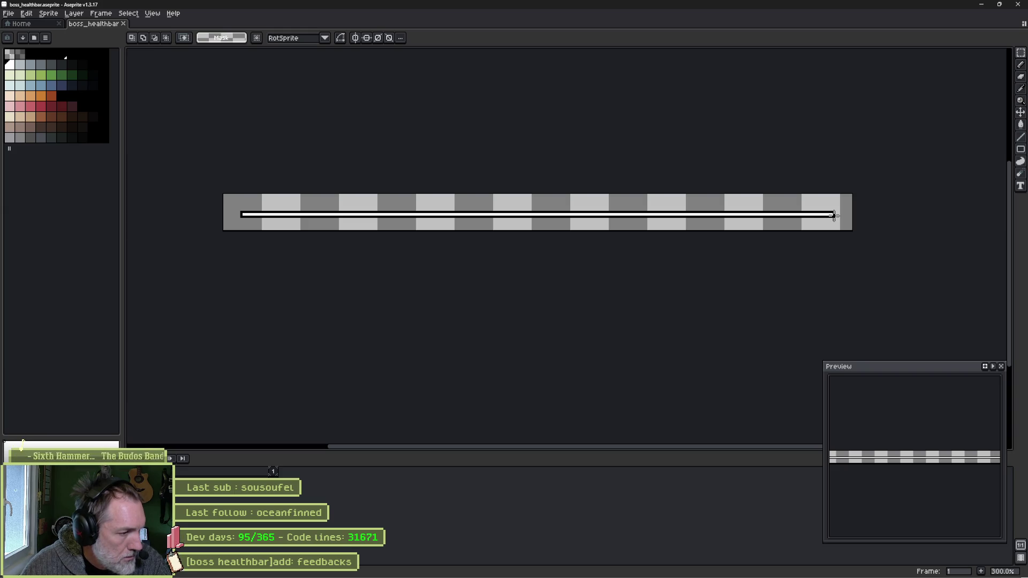
drag(833, 215, 837, 218)
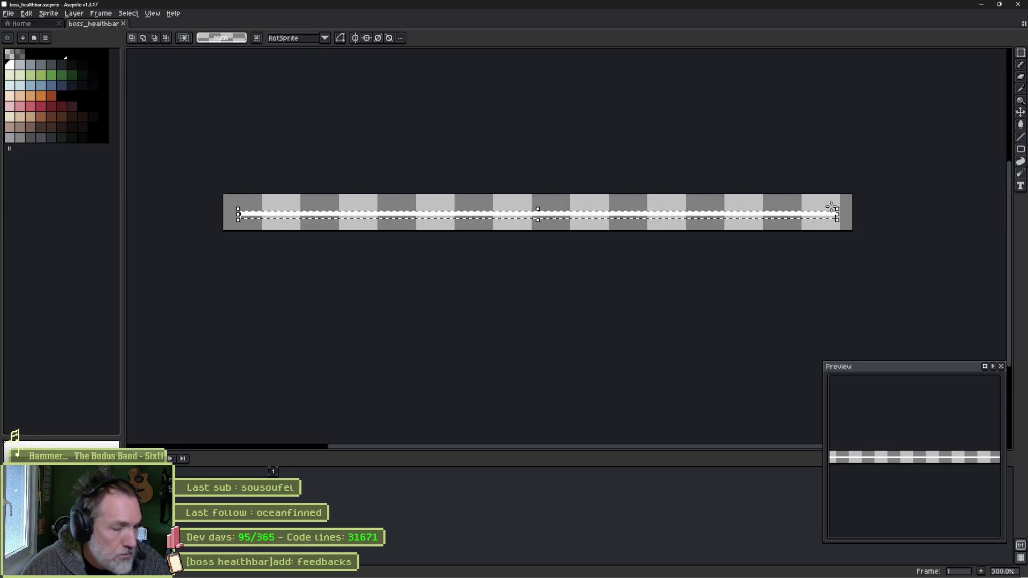
click(978, 6)
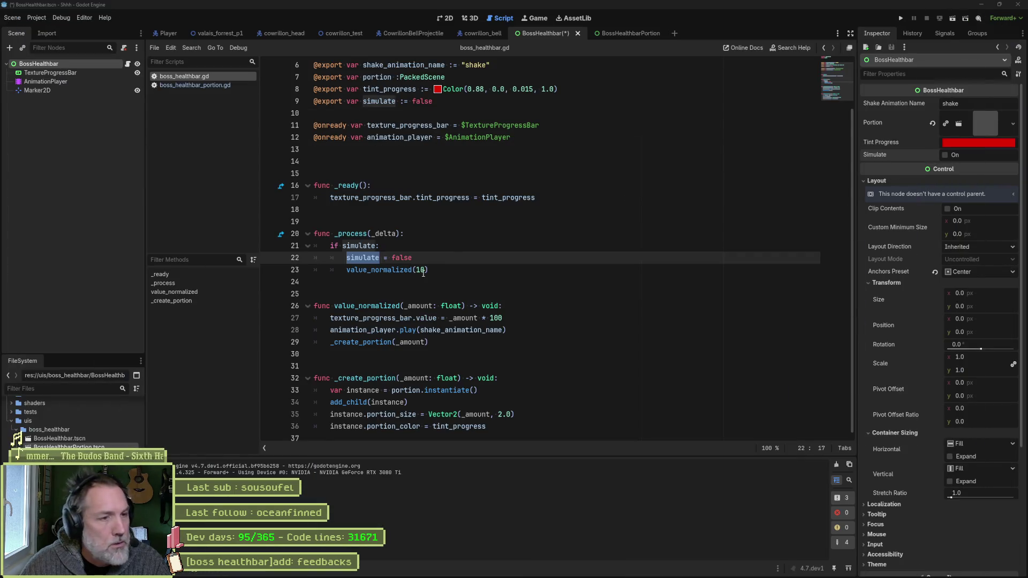
scroll(441, 221, up, 2)
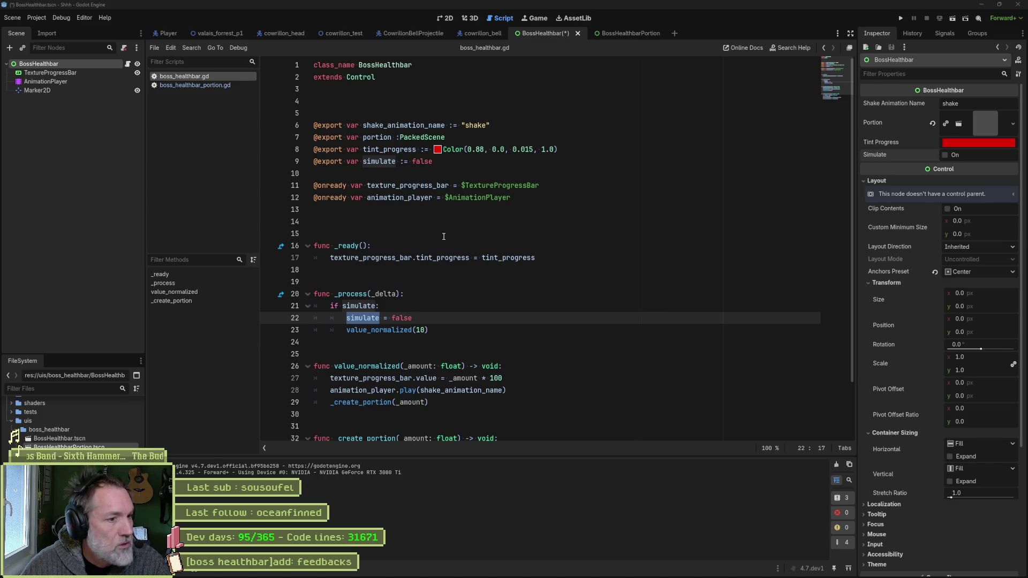
scroll(444, 236, down, 2)
scroll(426, 190, up, 2)
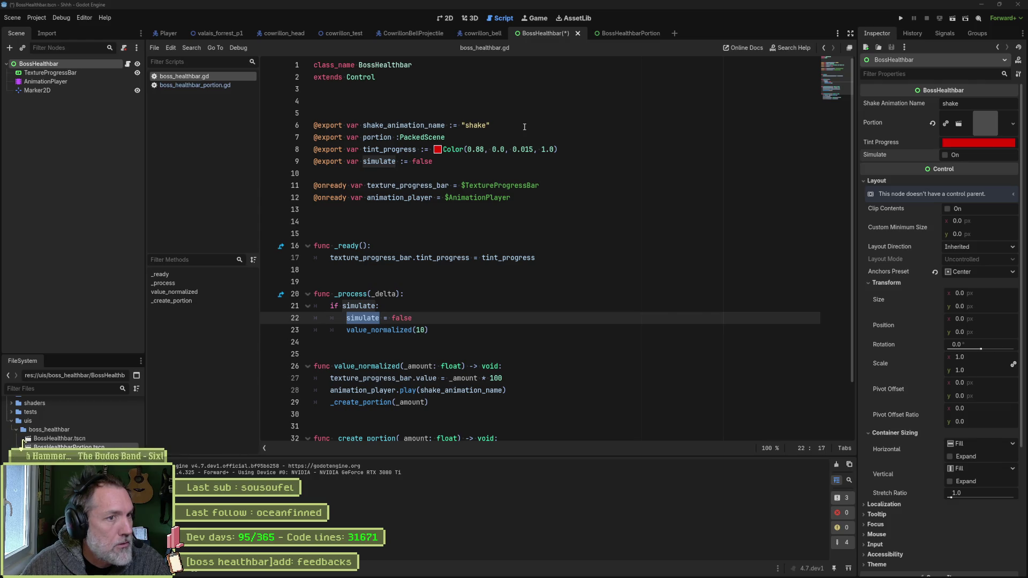
click(524, 127)
key(Return)
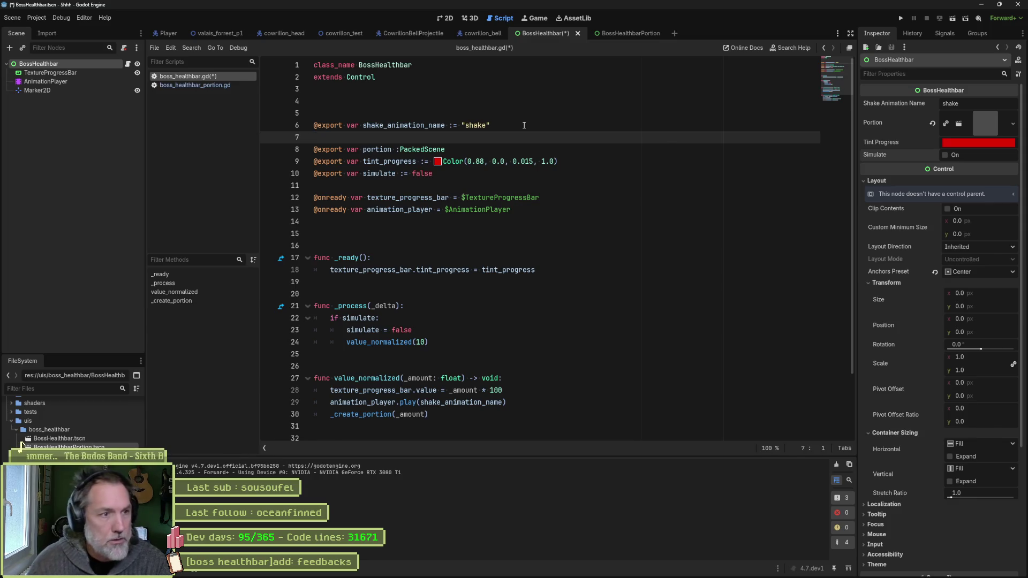
text(@export var)
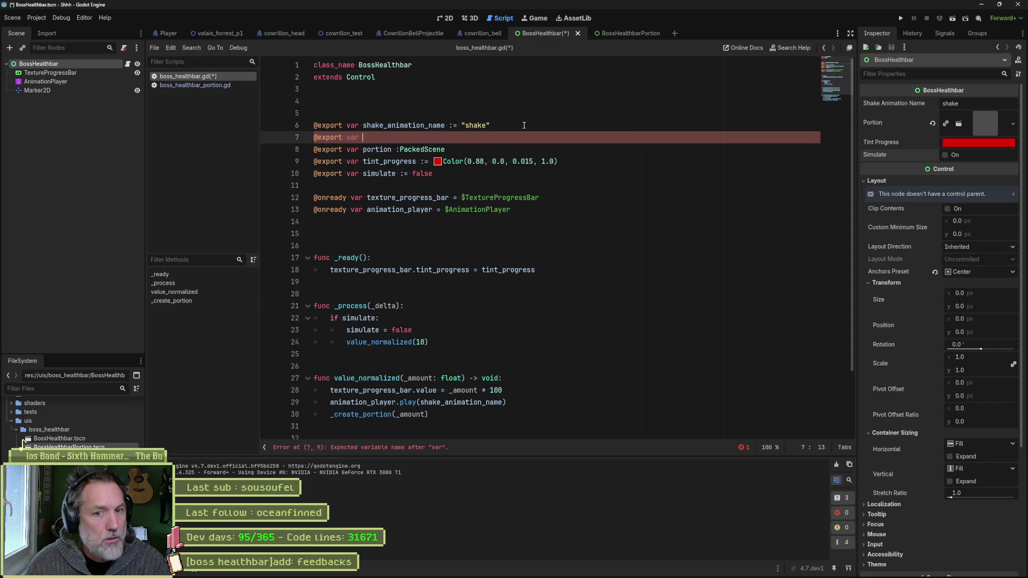
text(bar_length:)
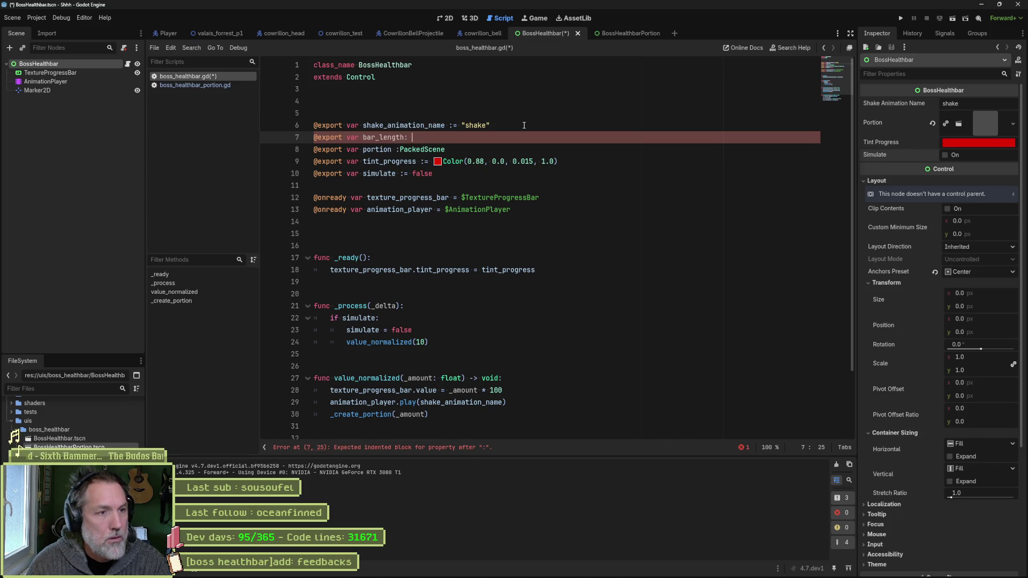
key(BackSpace)
key(BackSpace)
text(:= 24)
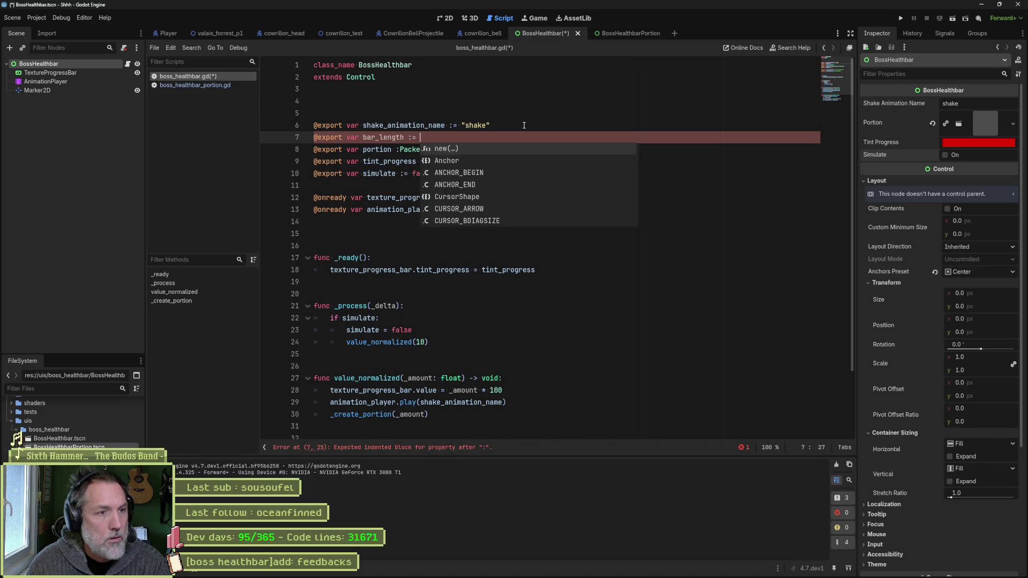
text(7)
key(ctrl+s)
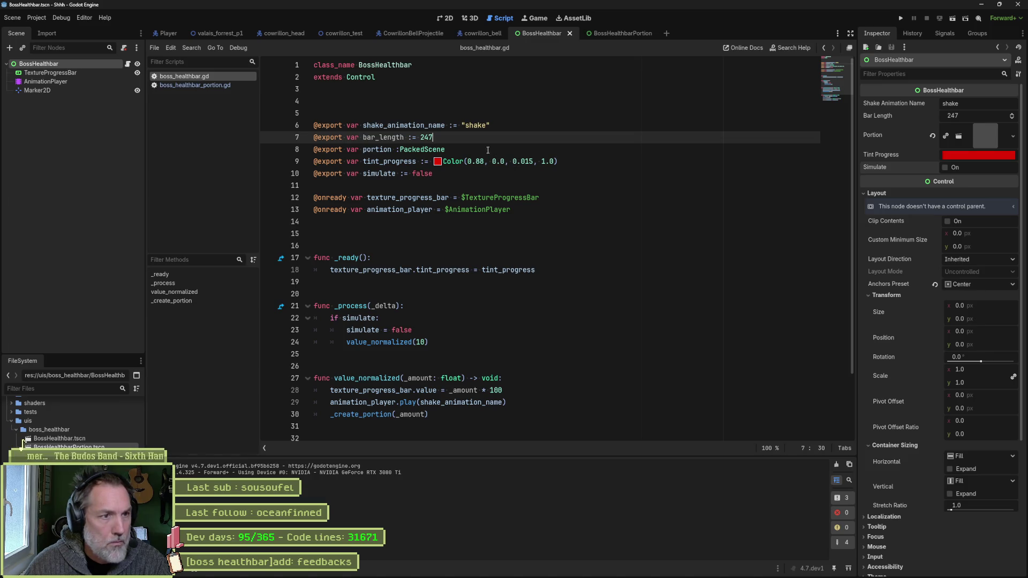
- Document bar_length with the comment '## Check in aseprite file' and save
key(Home)
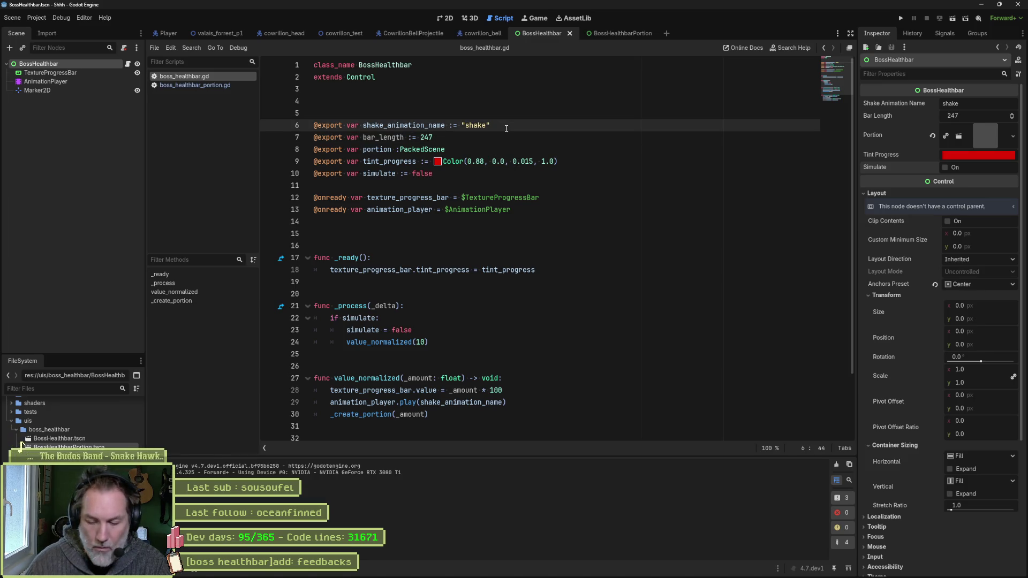
key(Return)
key(Up)
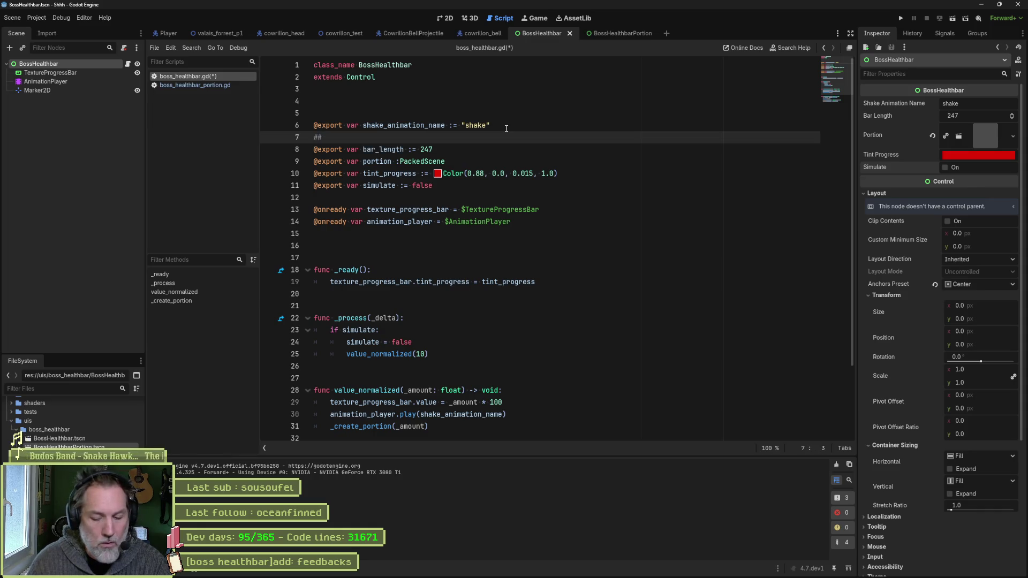
key(BackSpace)
key(BackSpace)
text(Note)
key(BackSpace)
key(BackSpace)
key(BackSpace)
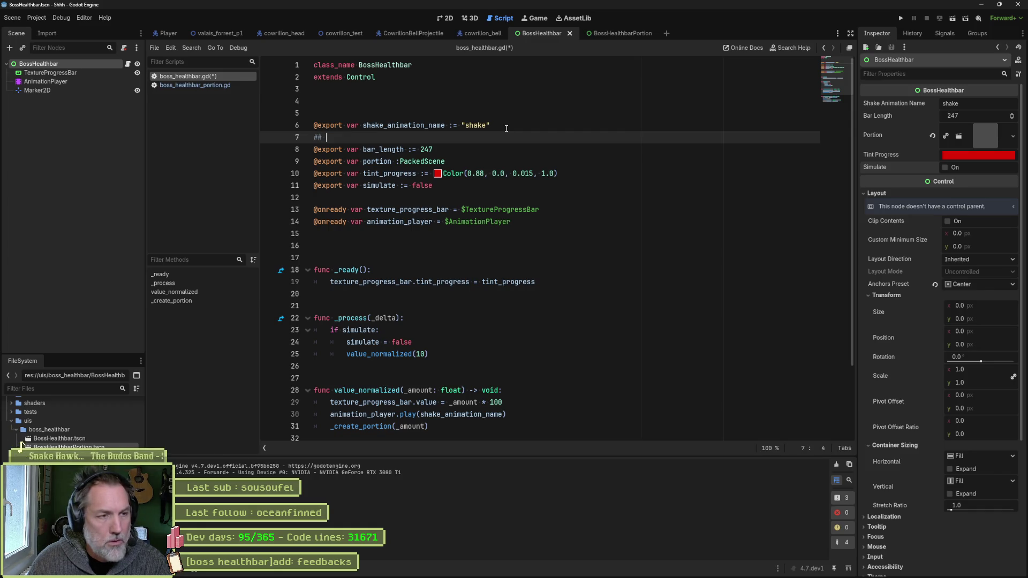
text(Check in aspriet)
key(BackSpace)
key(BackSpace)
text(te)
key(ctrl+s)
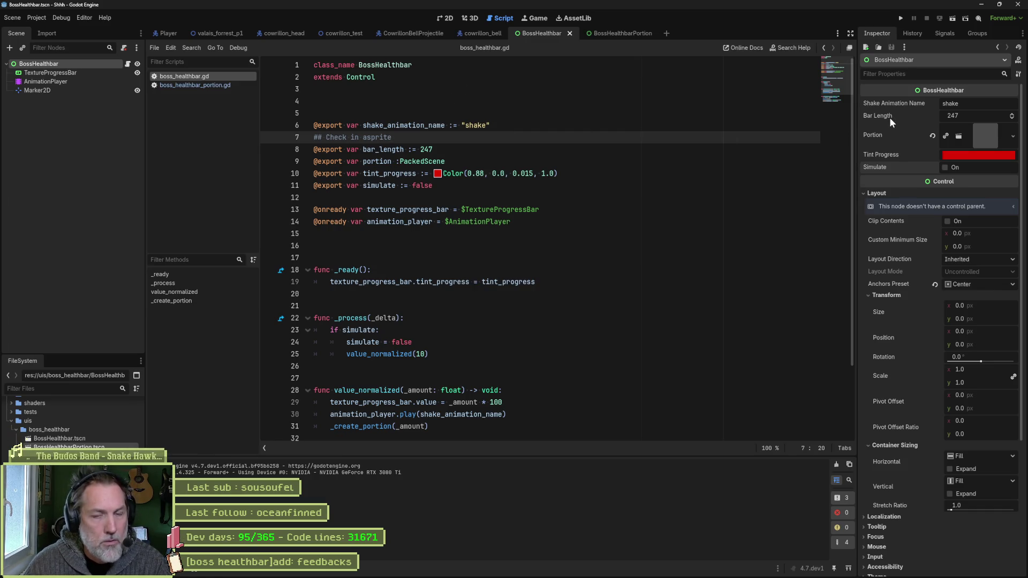
mouse_move(890, 119)
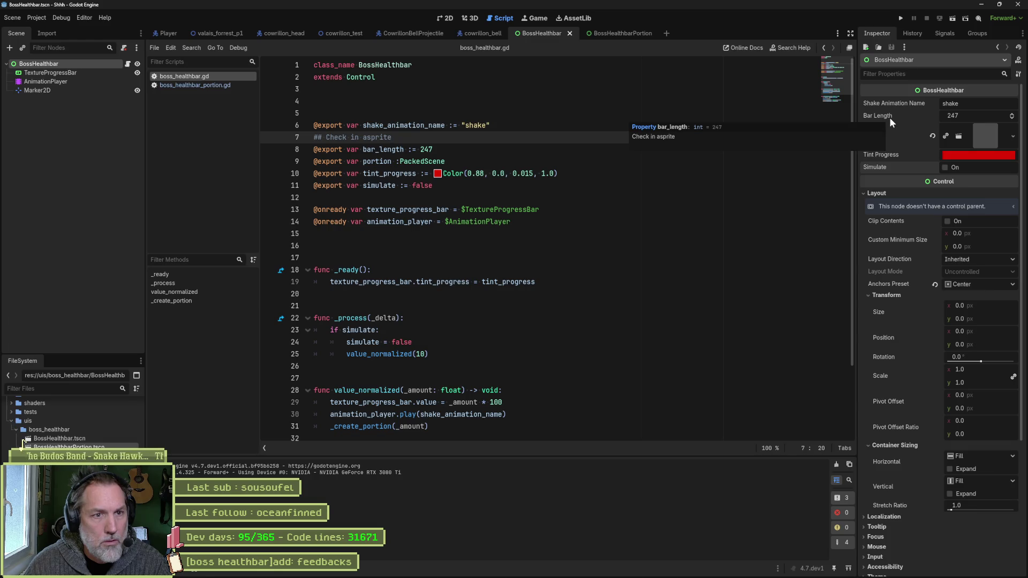
text(e)
key(ctrl+s)
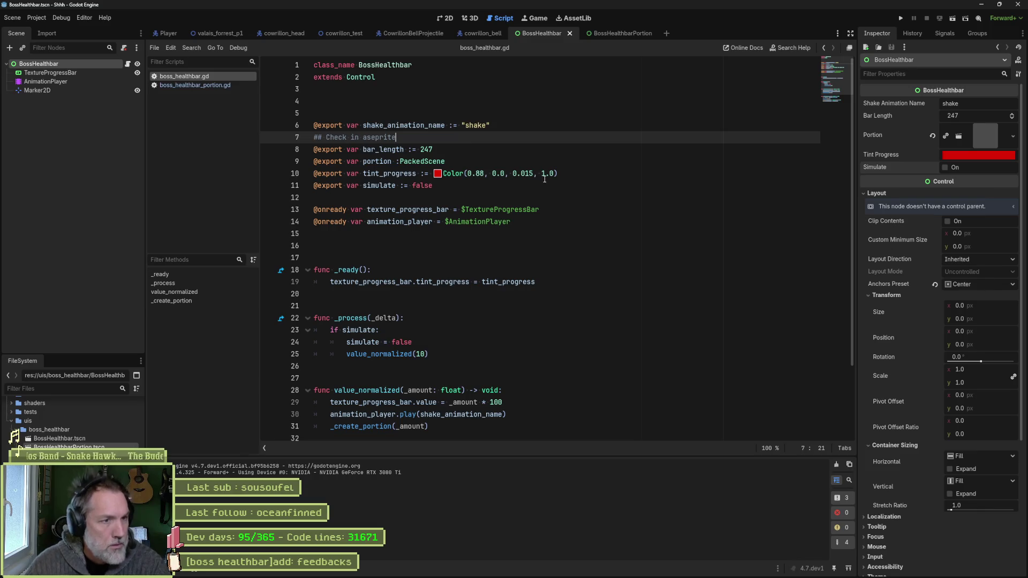
text(file)
key(ctrl+s)
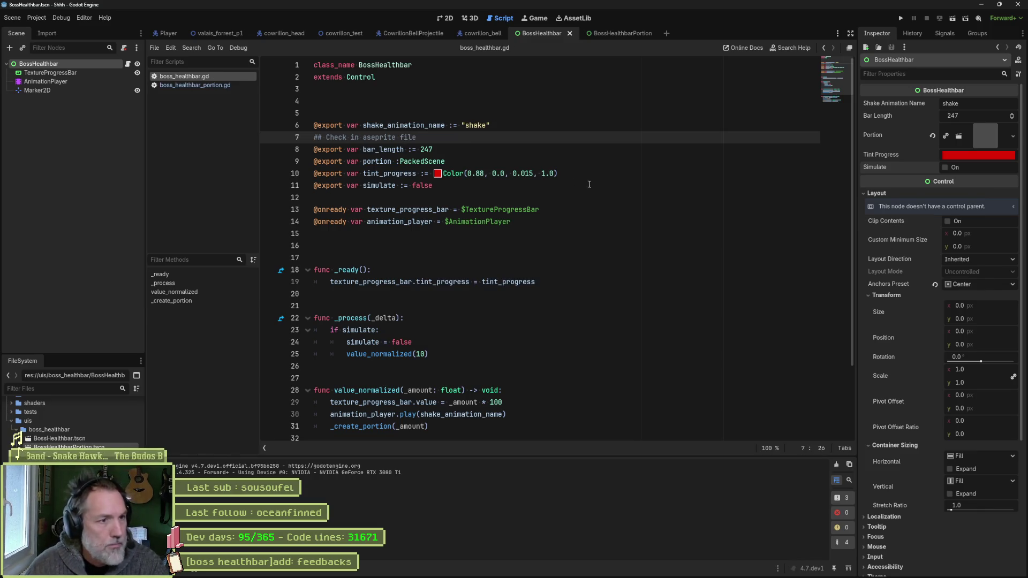
click(576, 181)
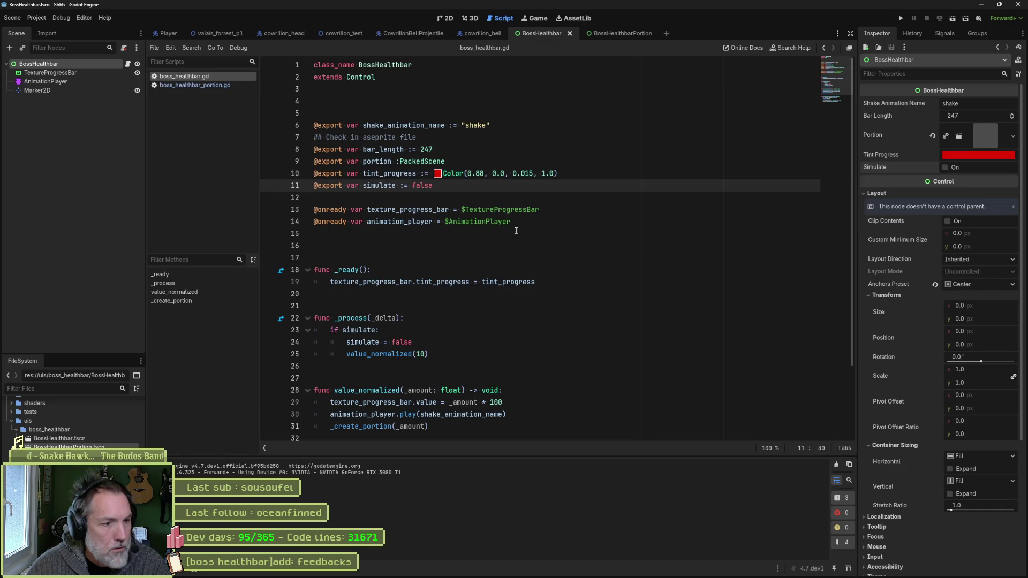
- Start an 'instance.' line below portion_color in _create_portion
scroll(518, 238, down, 1)
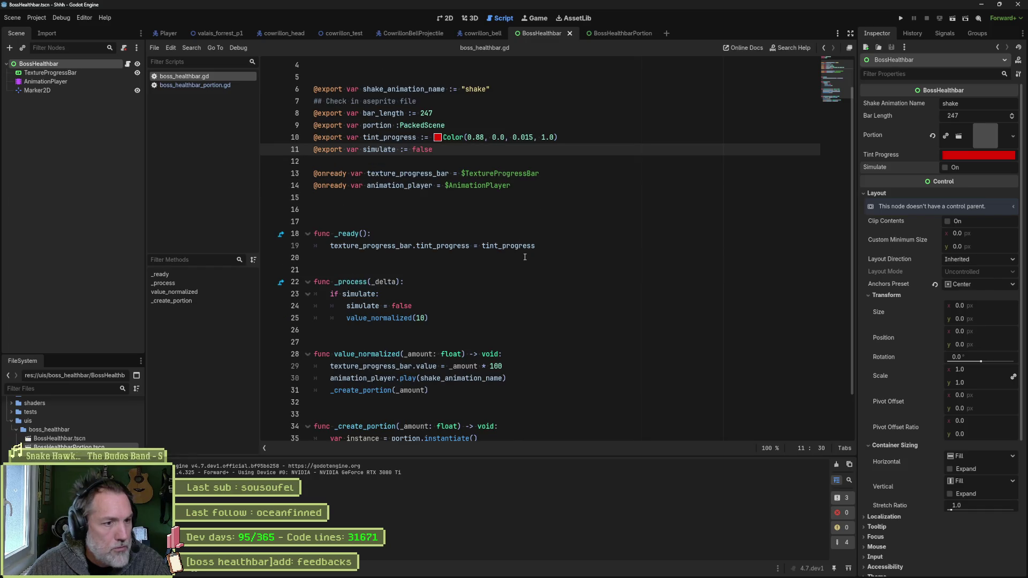
scroll(524, 257, down, 1)
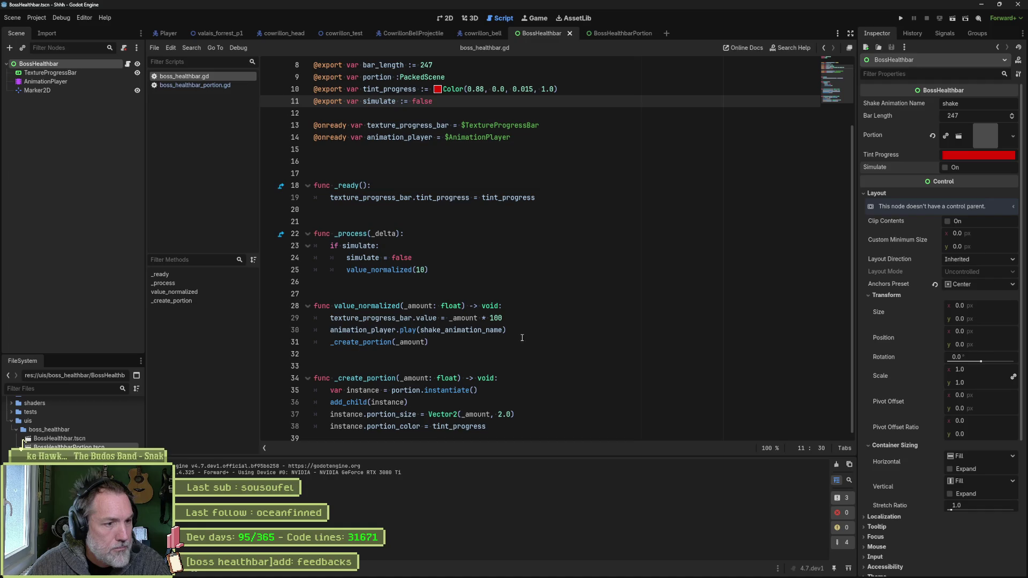
click(521, 423)
key(Return)
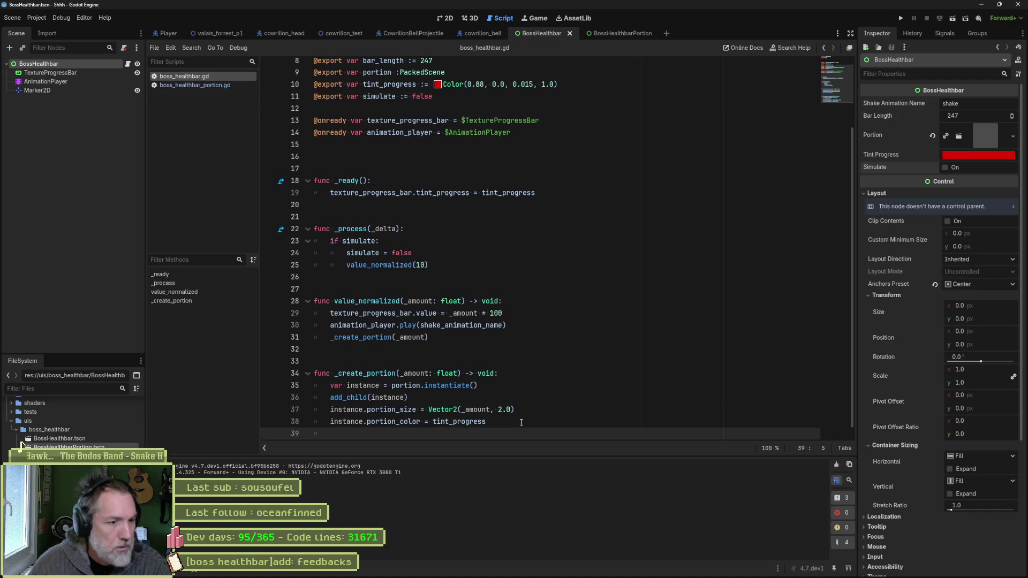
text(instance.po)
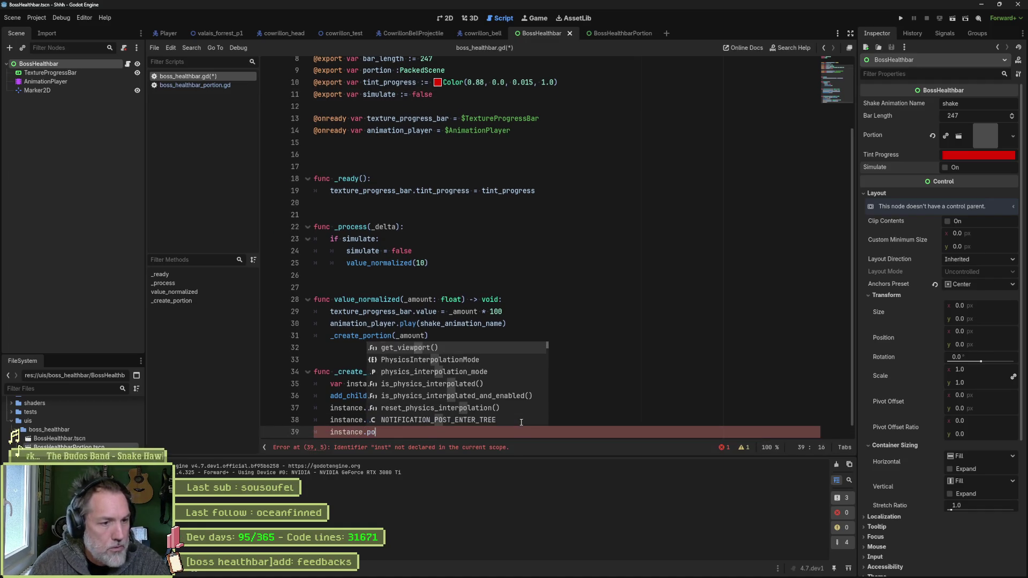
key(BackSpace)
key(BackSpace)
click(647, 391)
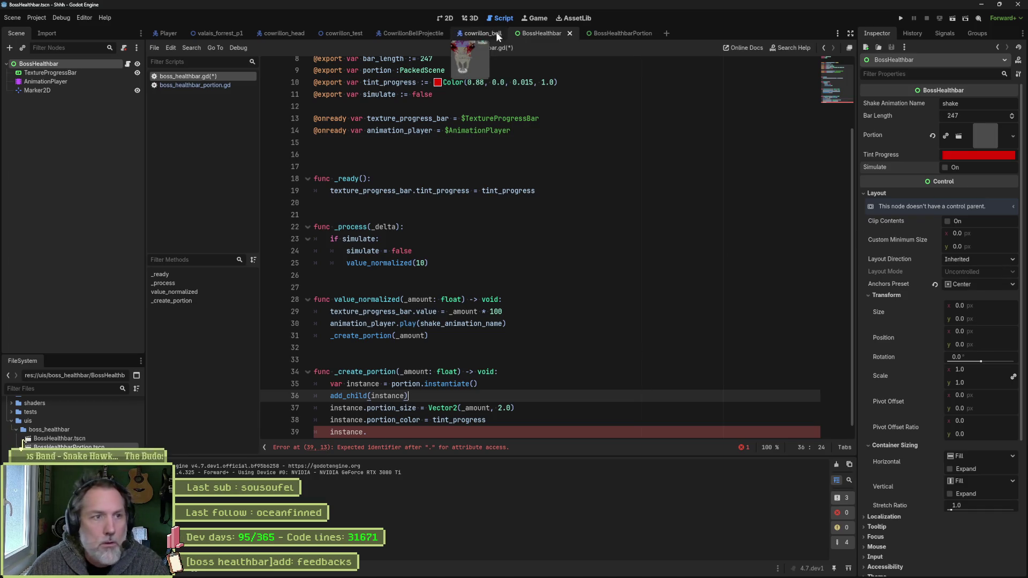
click(445, 17)
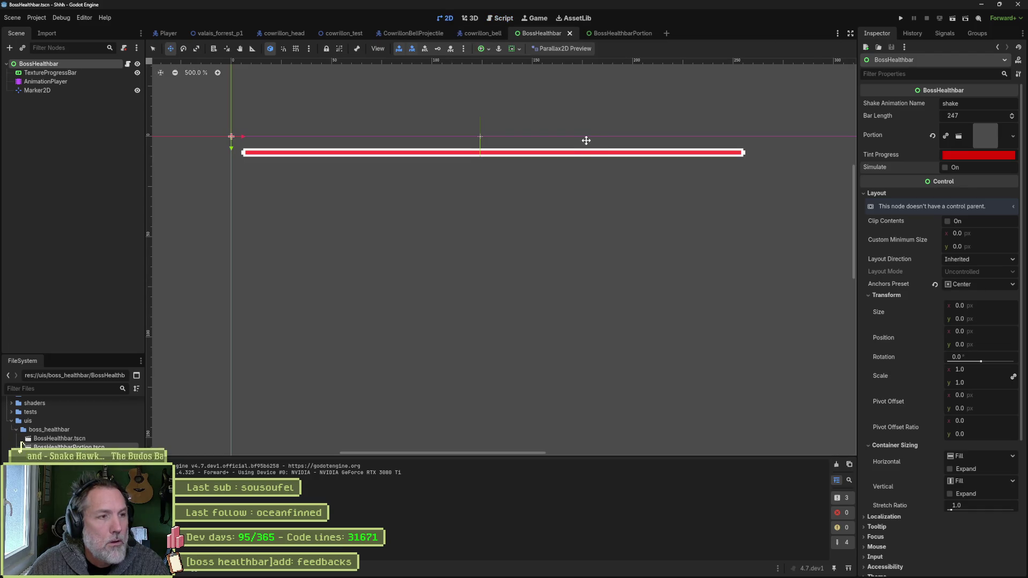
- Copy the Position property path from the BossHealthbarPortion root node's transform settings
click(629, 33)
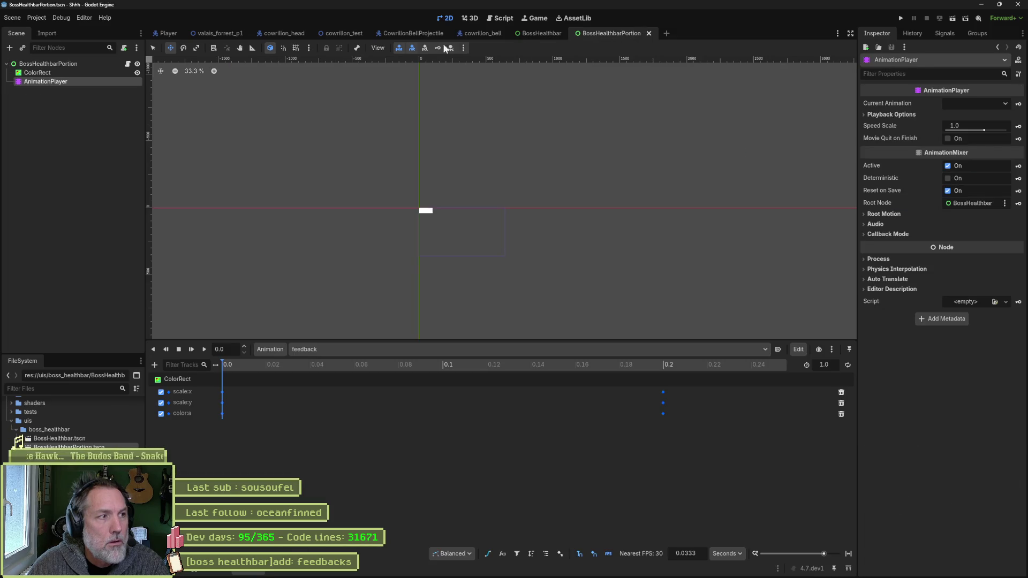
click(88, 63)
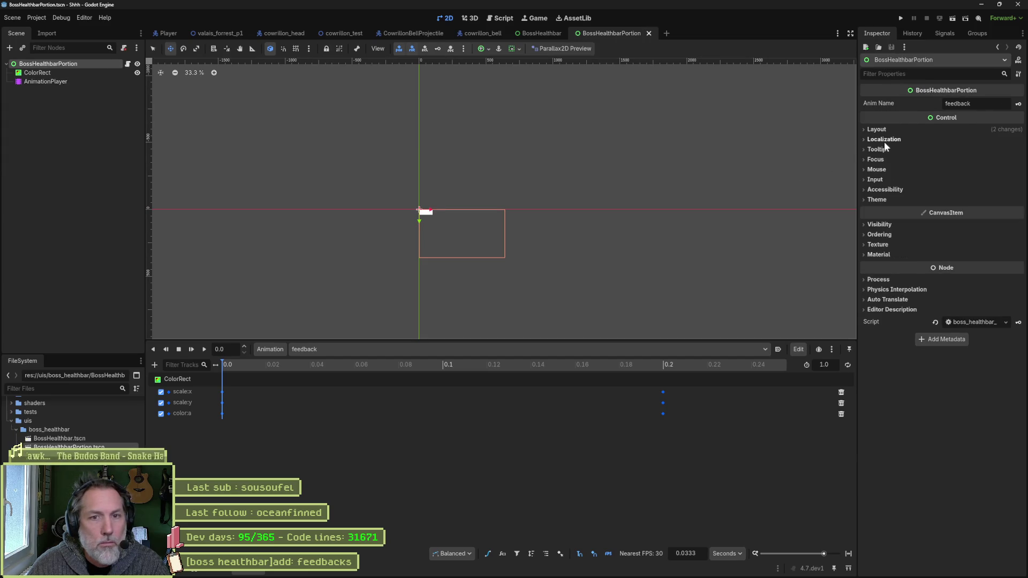
click(891, 131)
click(887, 231)
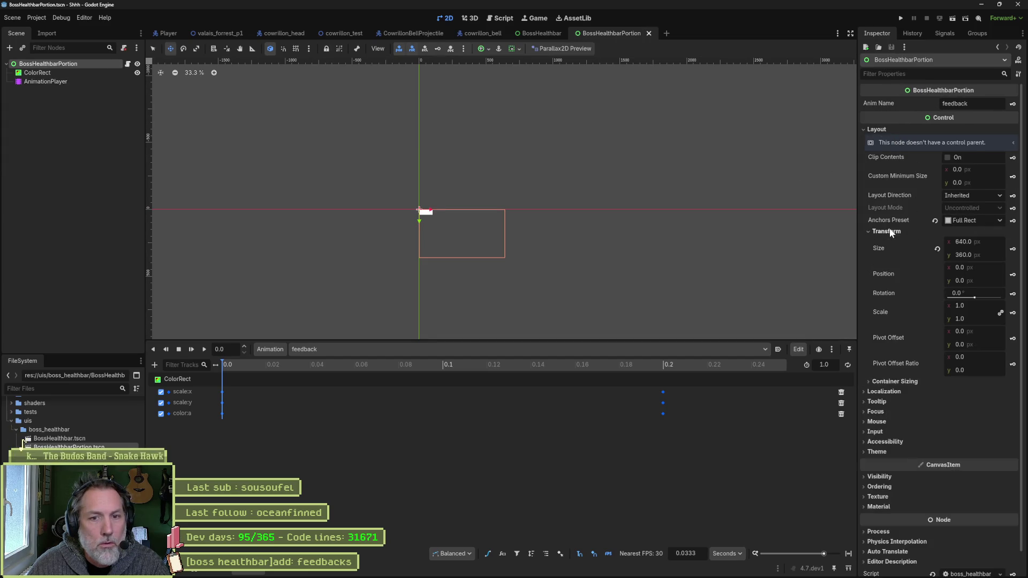
right_click(902, 272)
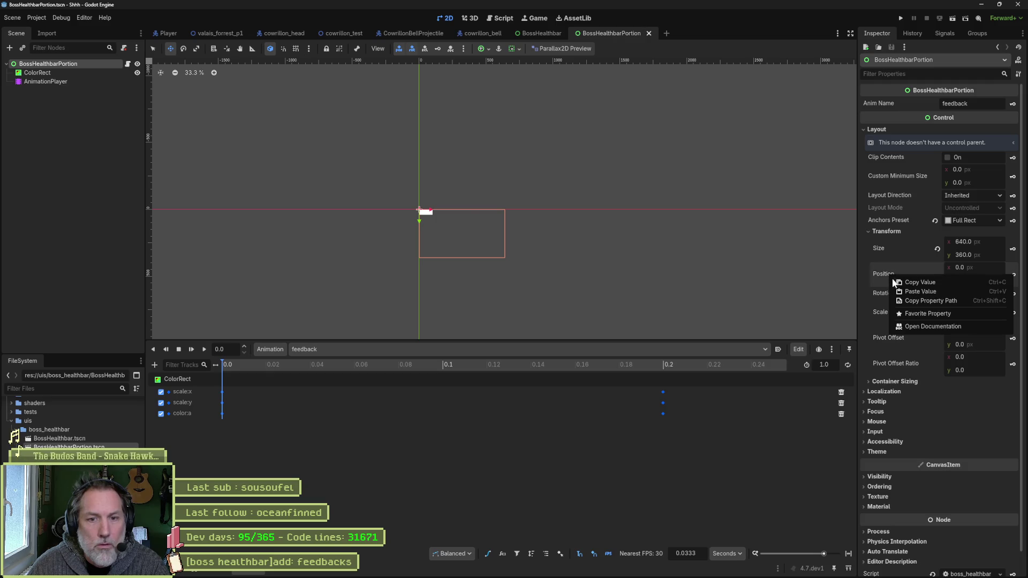
click(926, 304)
- Write line 39 of boss_healthbar.gd as instance.position.y =, then save and run with F5
click(503, 18)
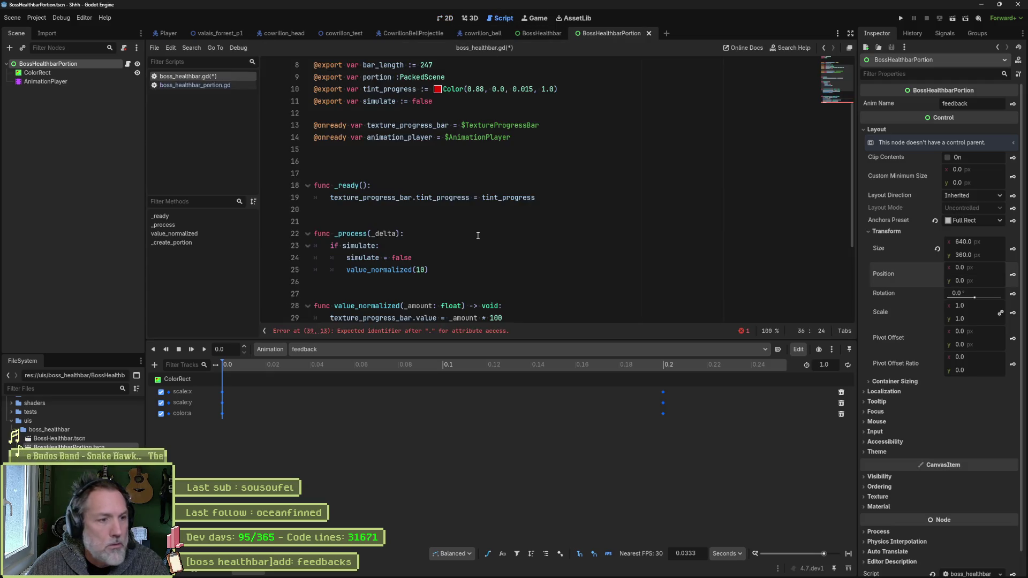
scroll(500, 218, down, 5)
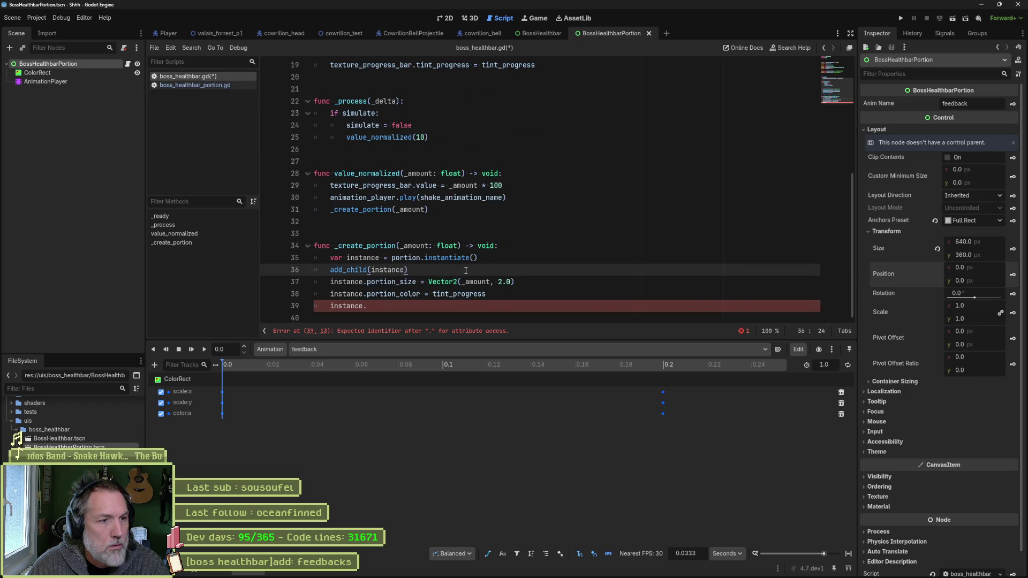
click(428, 305)
text(position)
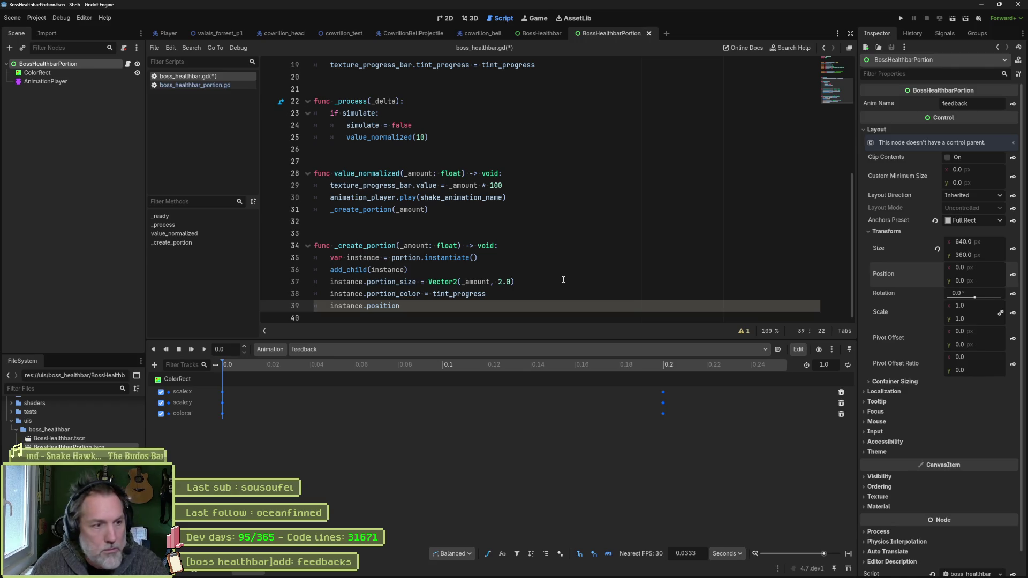
text(=)
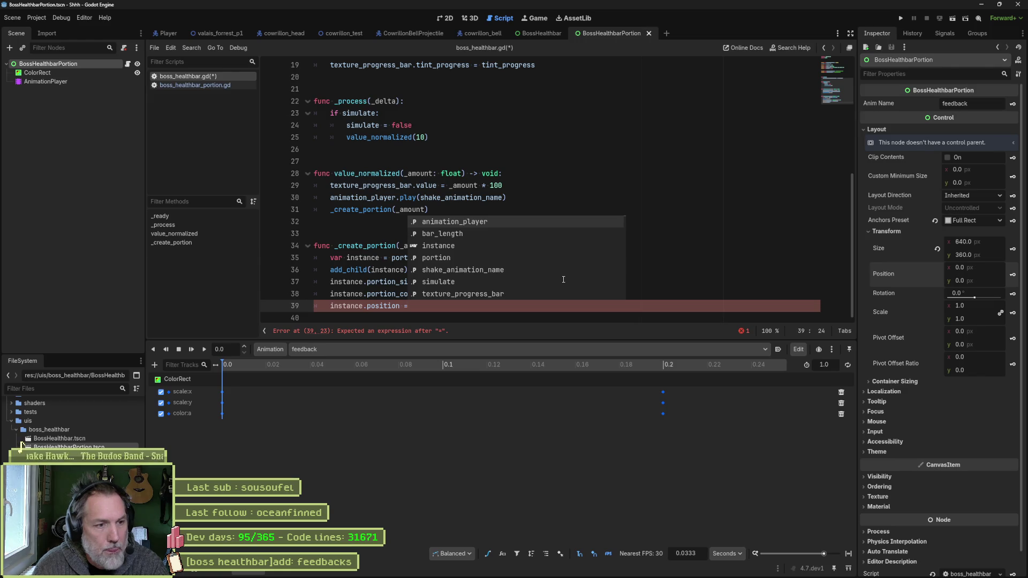
key(BackSpace)
key(BackSpace)
text(.x )
text(+)
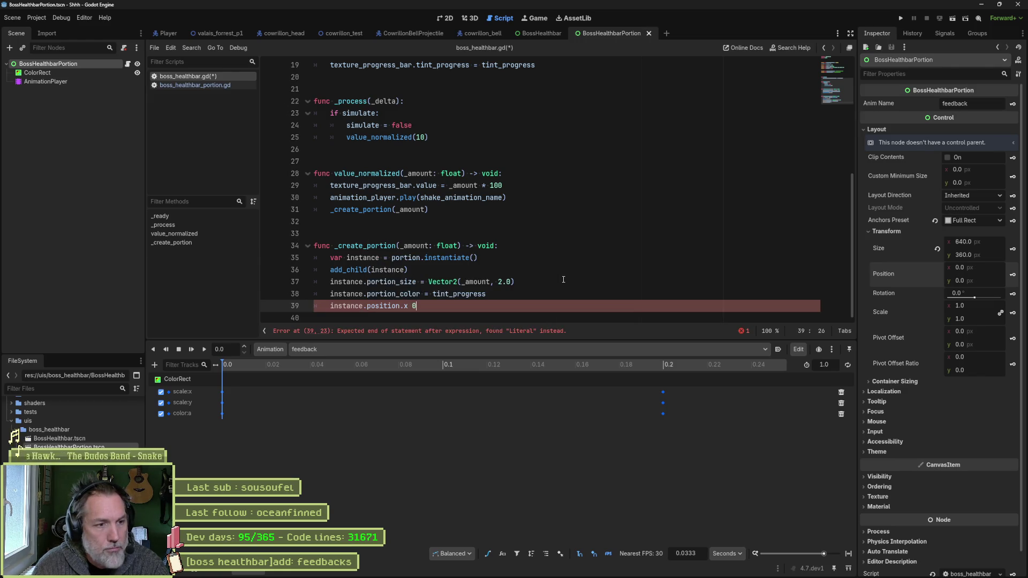
key(BackSpace)
key(BackSpace)
key(BackSpace)
text(y )
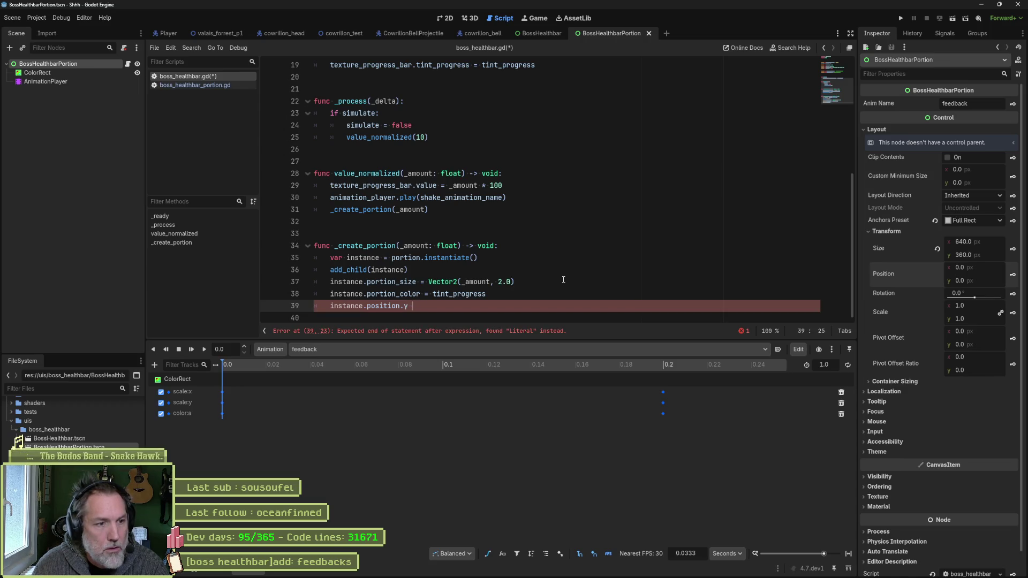
text(=)
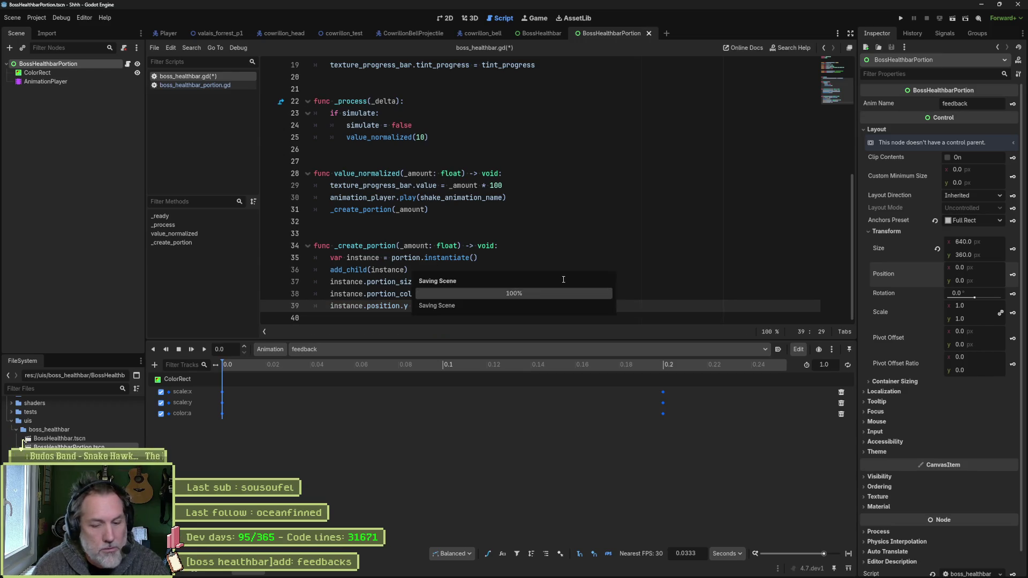
key(F5)
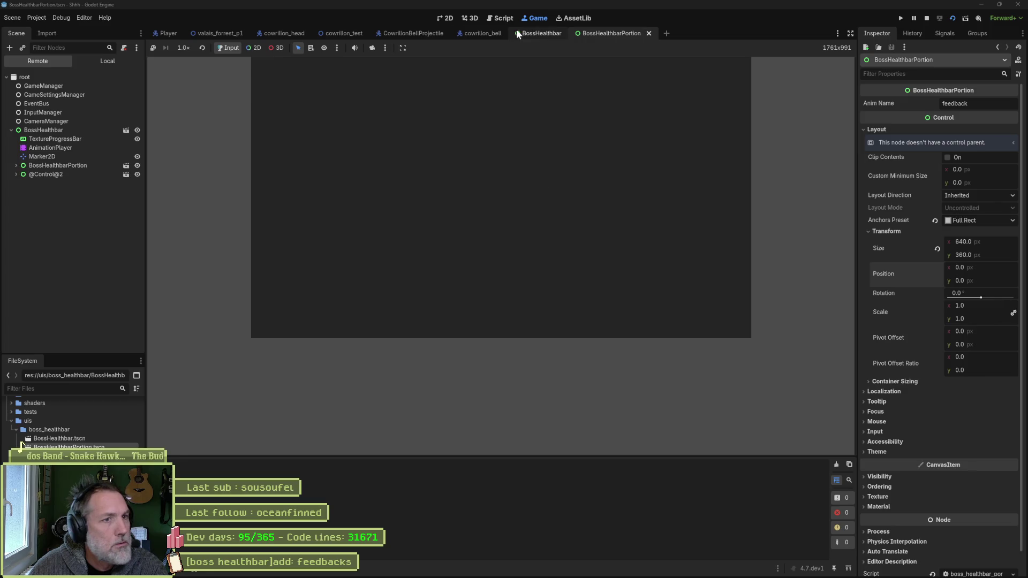
- Run the BossHealthbar scene and inspect the live BossHealthbar node in the Remote tree
click(534, 34)
key(F6)
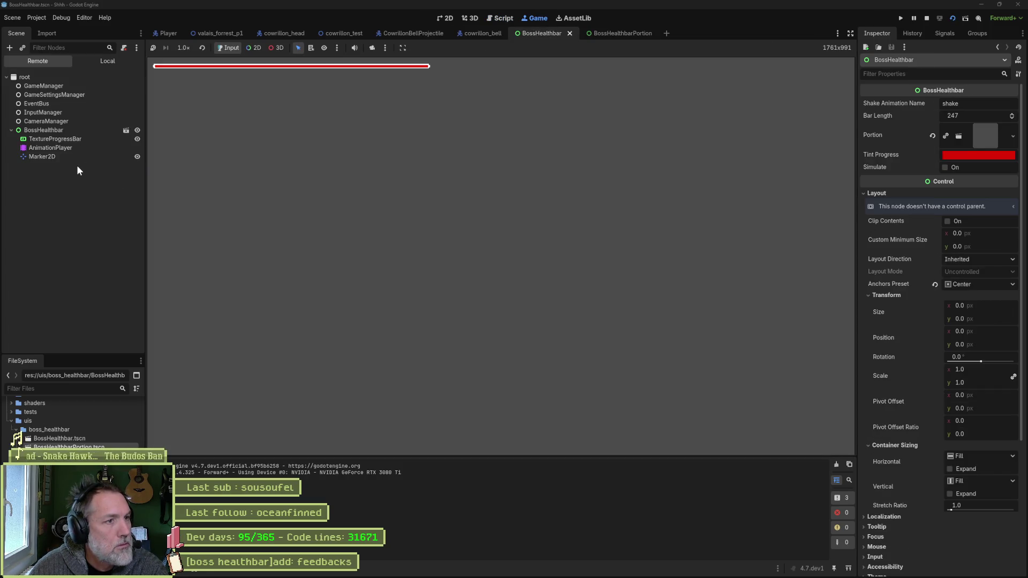
click(56, 130)
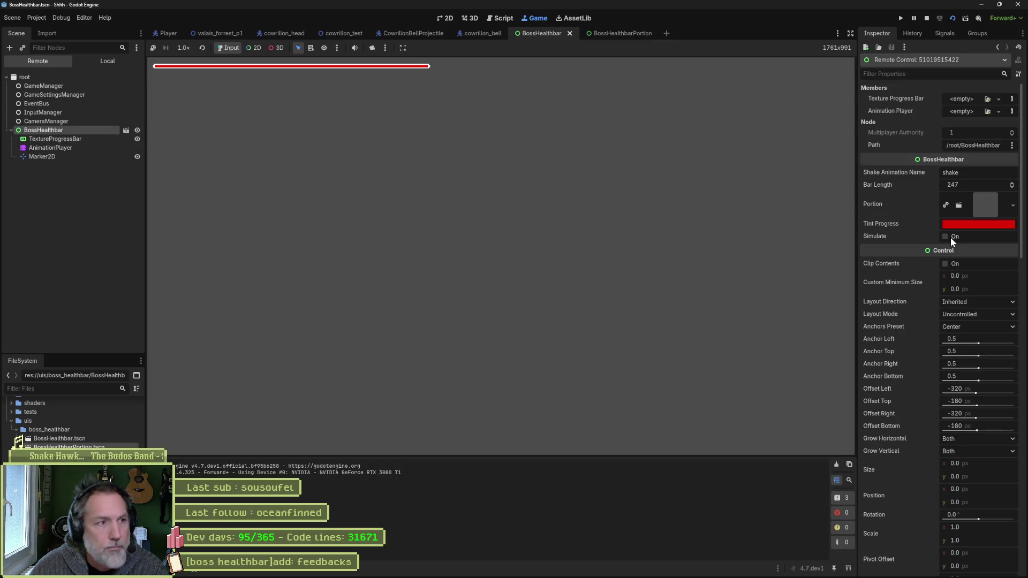
key(F8)
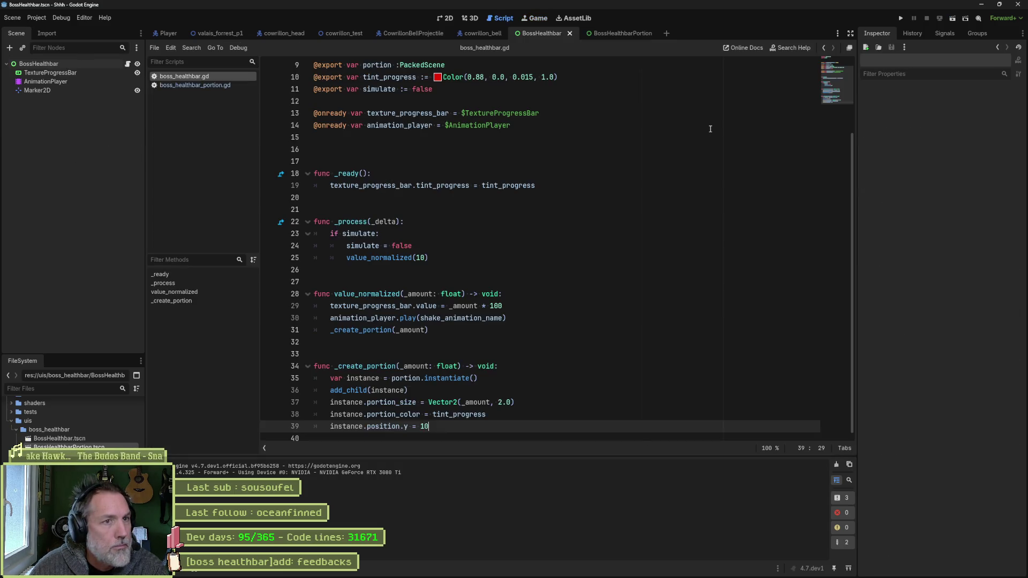
- Set the portion's y offset to -100, save, and test spawning with Simulate
text(0)
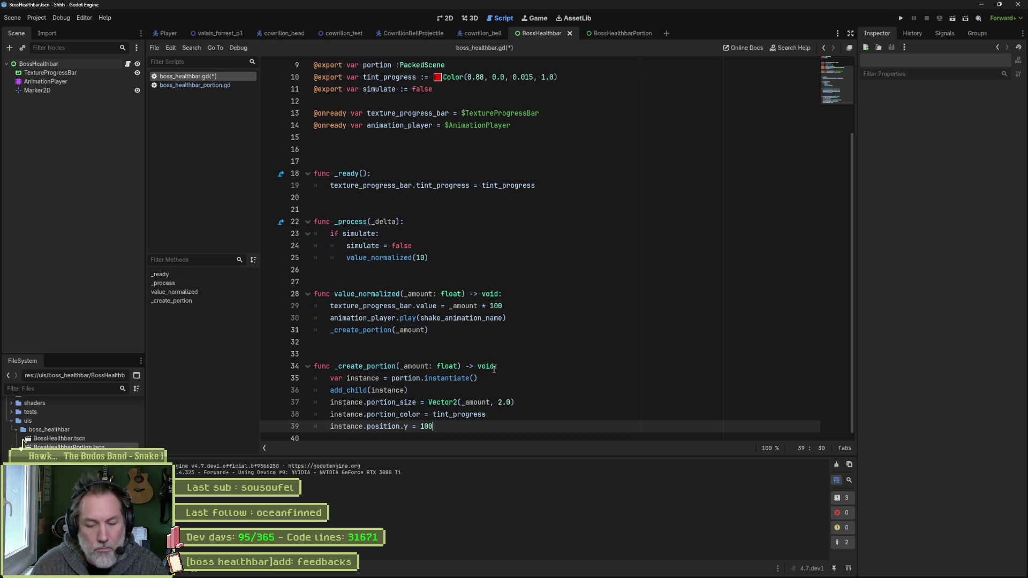
key(Left)
key(Left)
key(Left)
text(-)
key(ctrl+s)
key(F6)
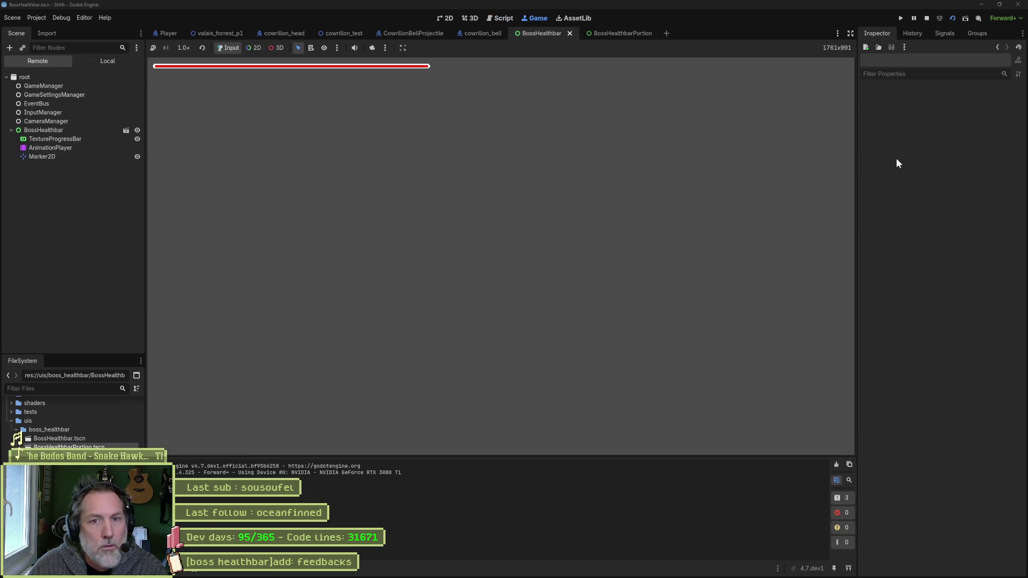
click(51, 131)
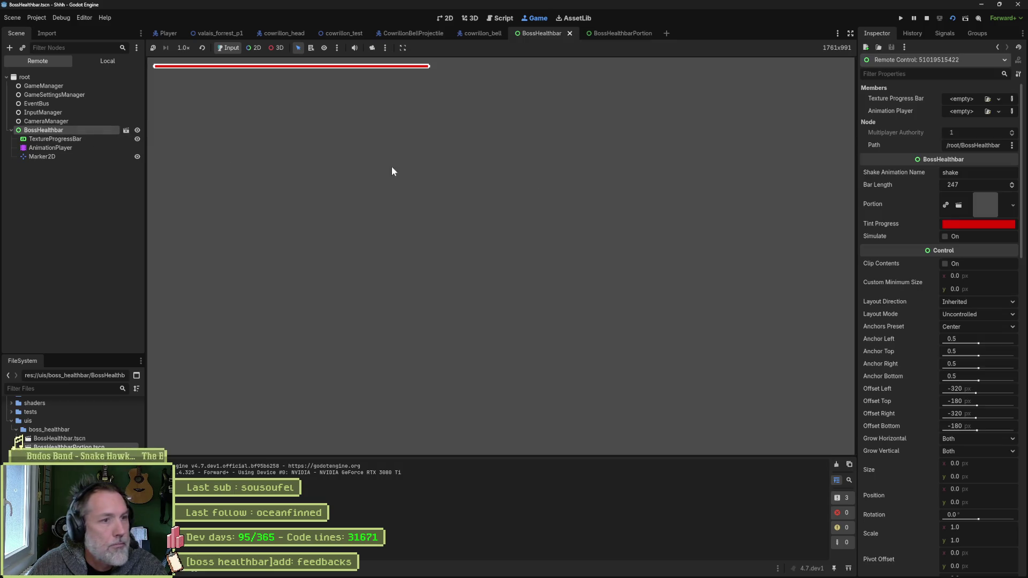
click(946, 236)
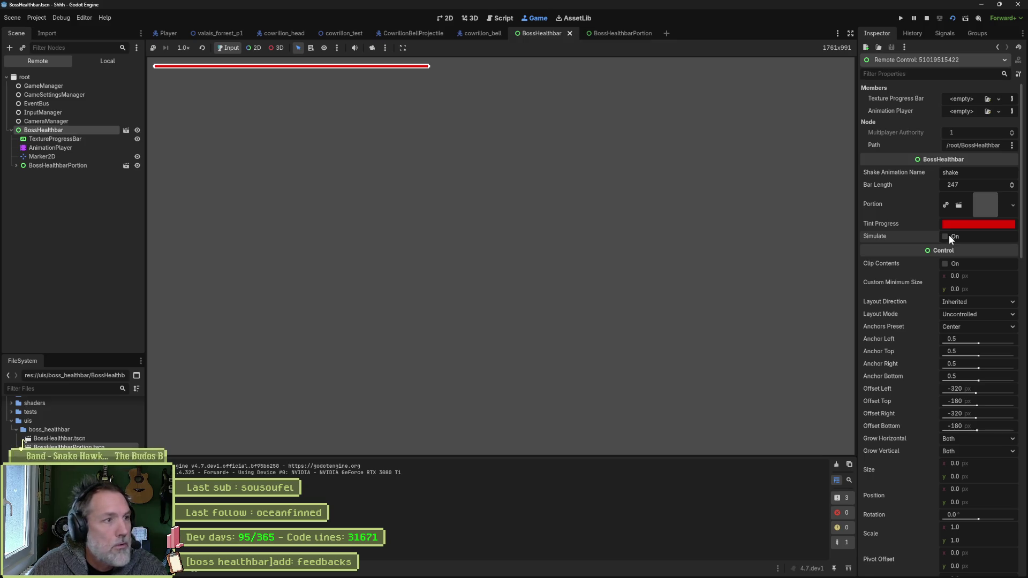
key(F8)
- Change the y offset back to 100 and test again with Simulate on BossHealthbar
key(BackSpace)
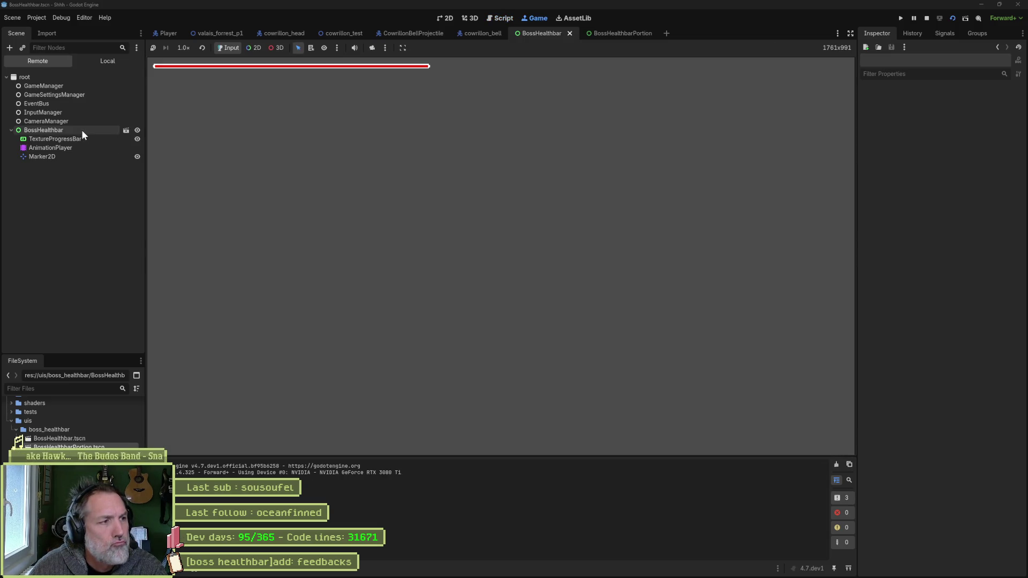
click(82, 130)
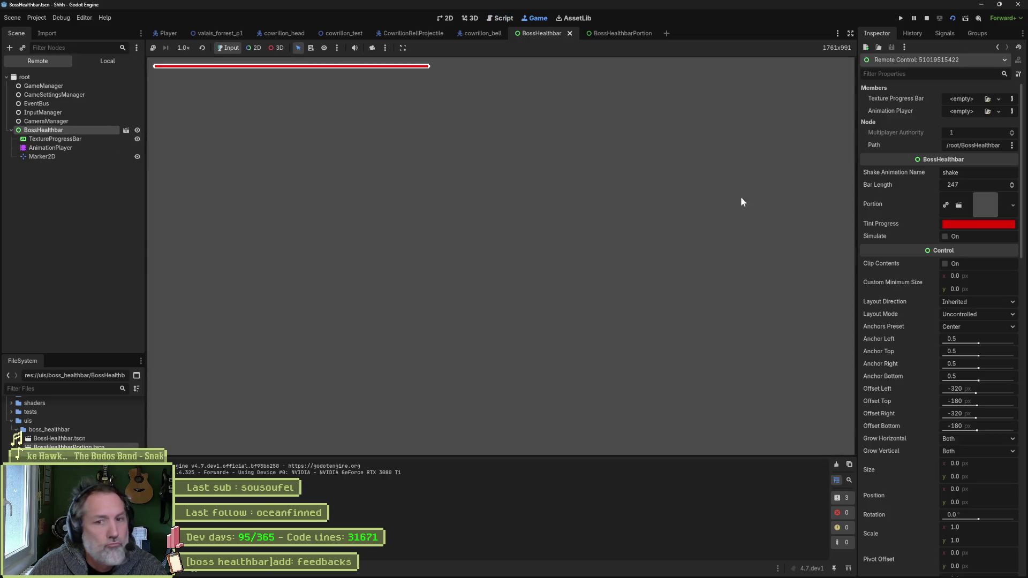
click(944, 237)
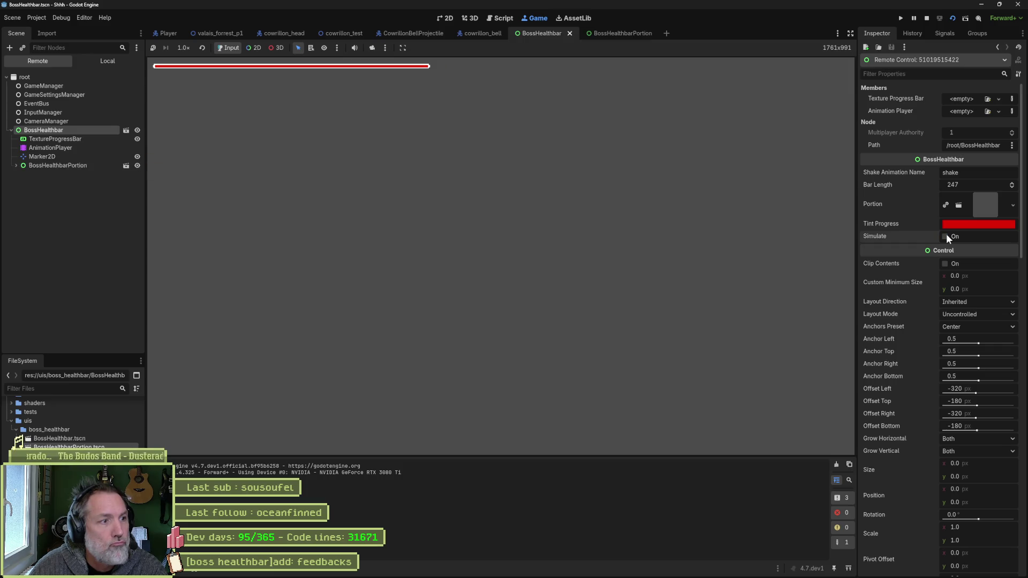
key(F8)
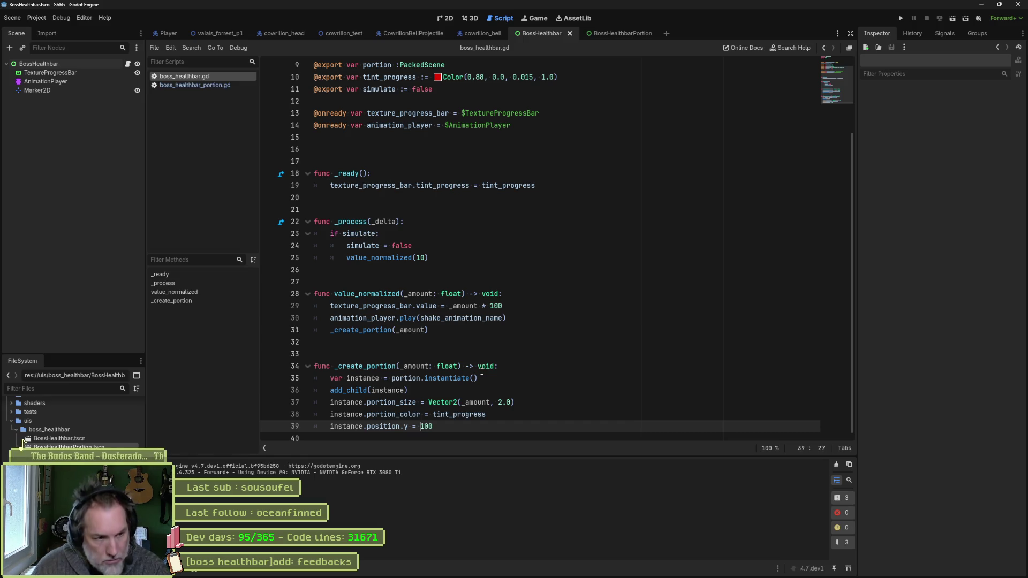
- Change line 39 to instance.position.x = bar_length -, using the bar_length variable from line 8
key(Left)
key(Left)
key(BackSpace)
text(x)
key(Right)
key(Right)
key(Right)
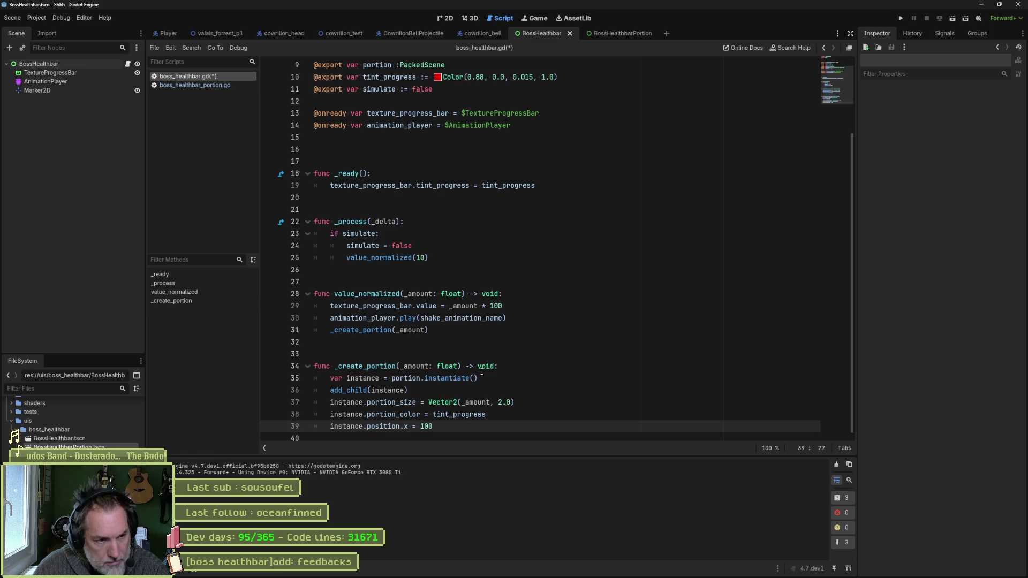
key(Delete)
key(Delete)
key(Delete)
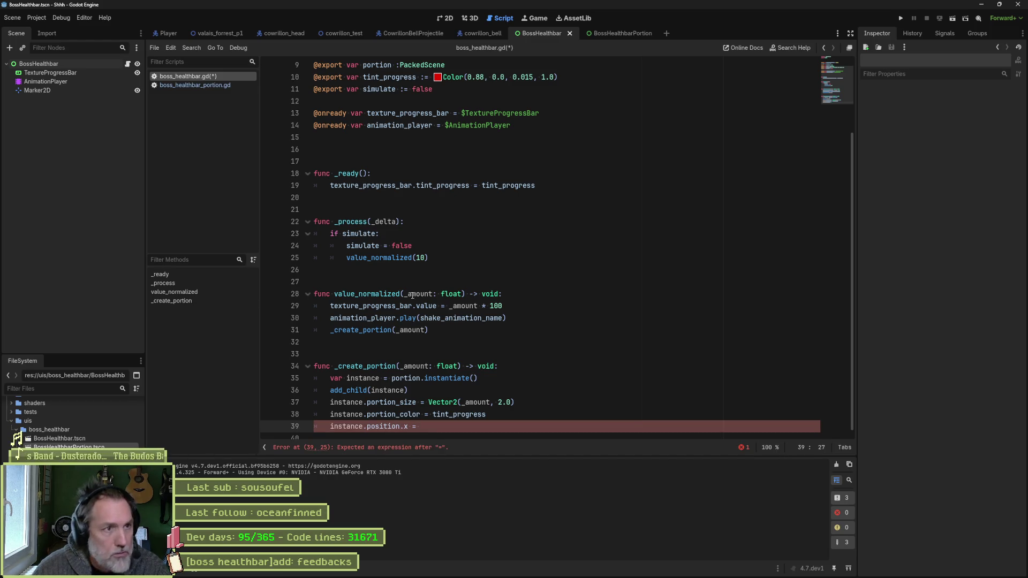
scroll(389, 106, up, 2)
double_click(348, 125)
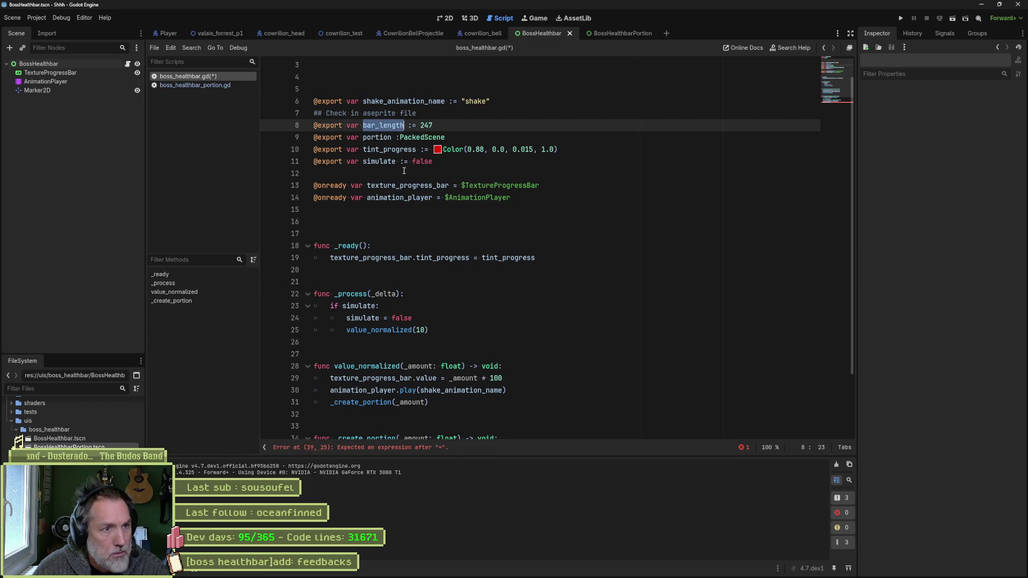
scroll(448, 385, down, 2)
click(454, 419)
text(bar_length -)
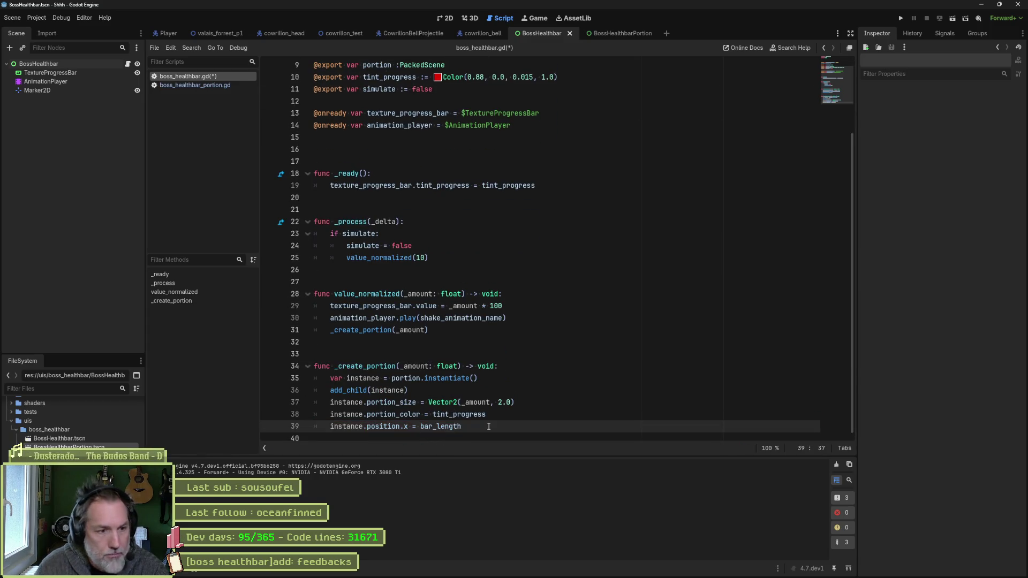
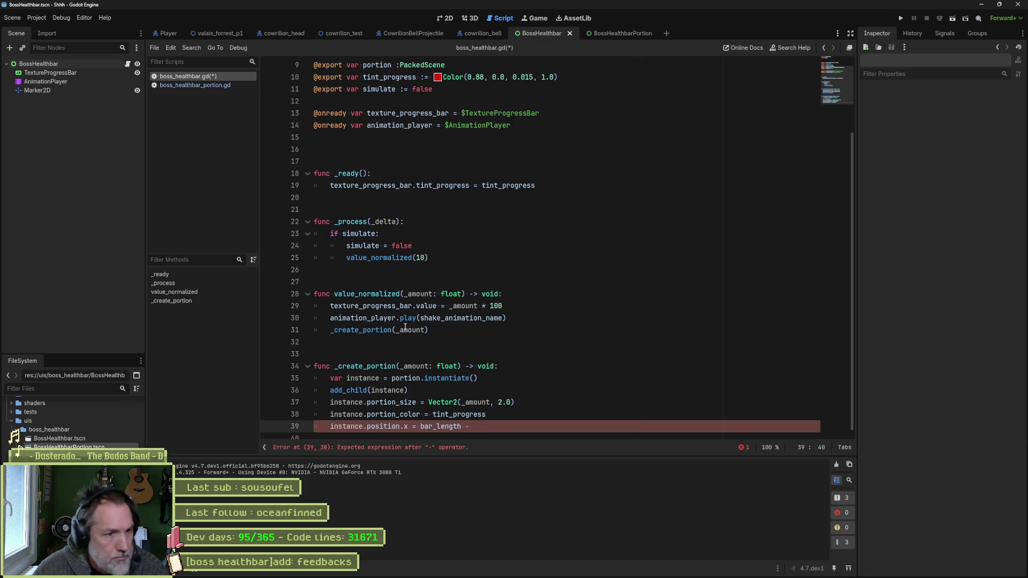
- Set line 39's position.x to bar_length - texture_progress_bar.value - _amount and save
drag(330, 306, 436, 305)
key(ctrl+c)
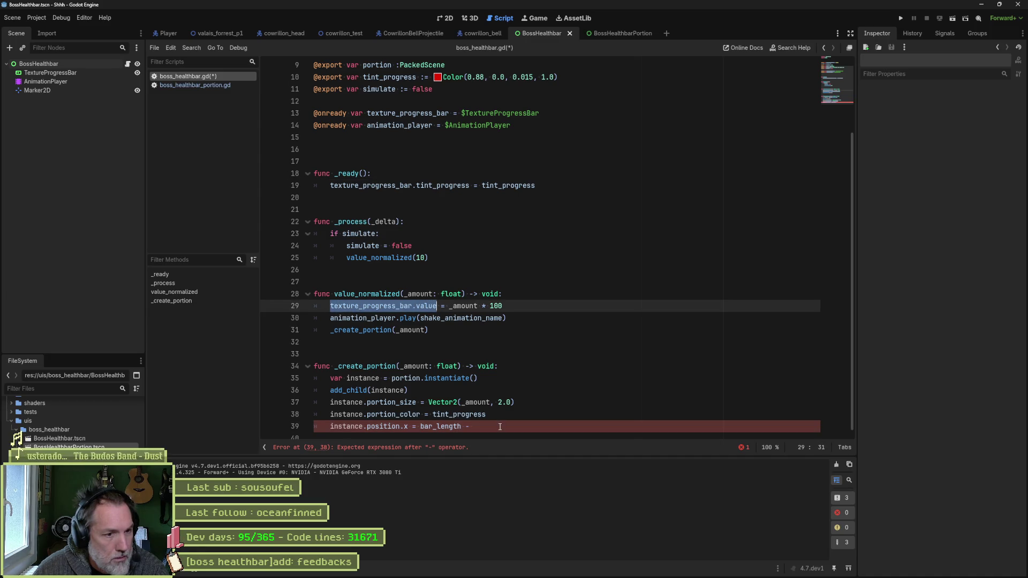
click(569, 426)
key(ctrl+v)
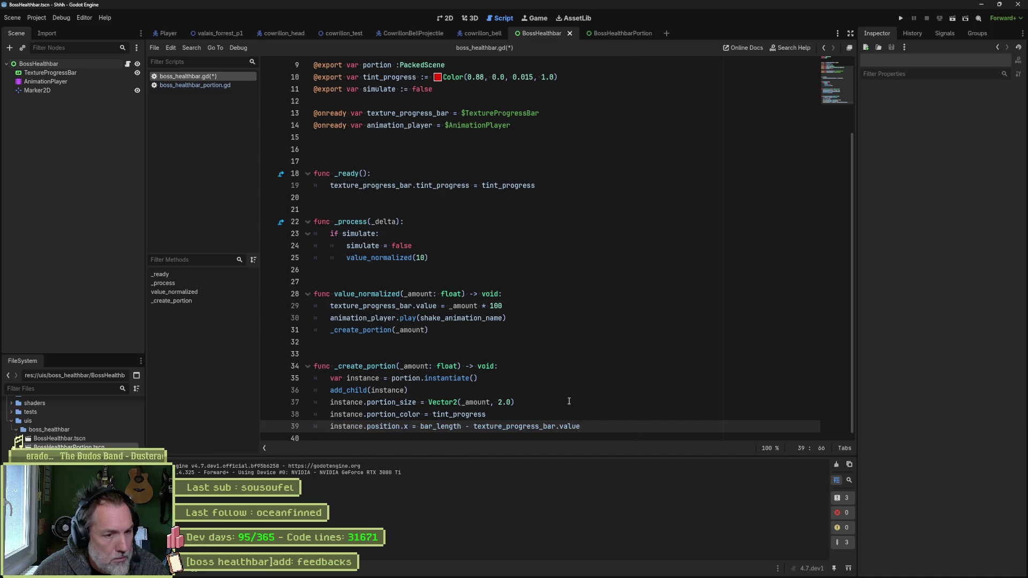
key(ctrl+s)
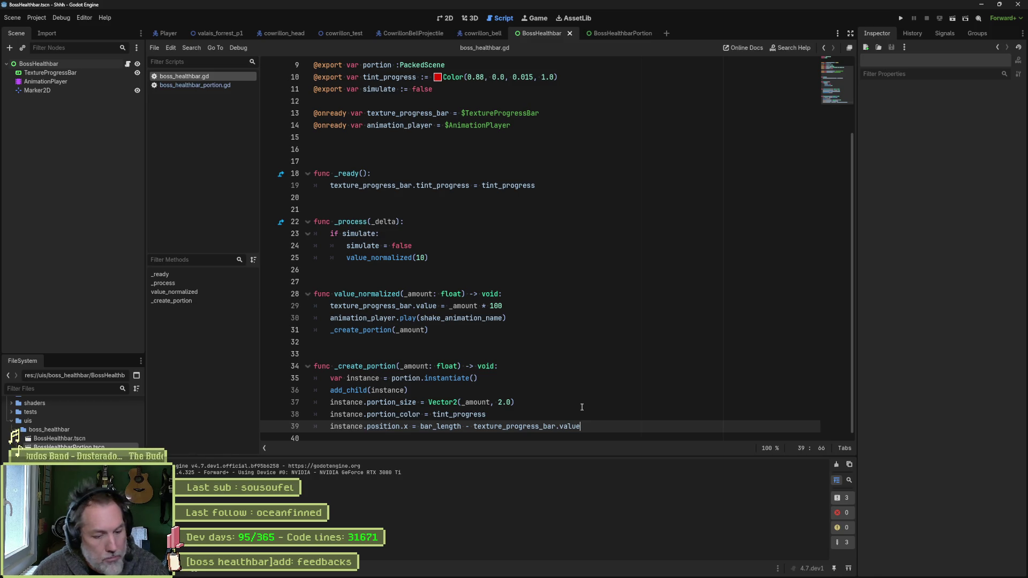
text(- _amount)
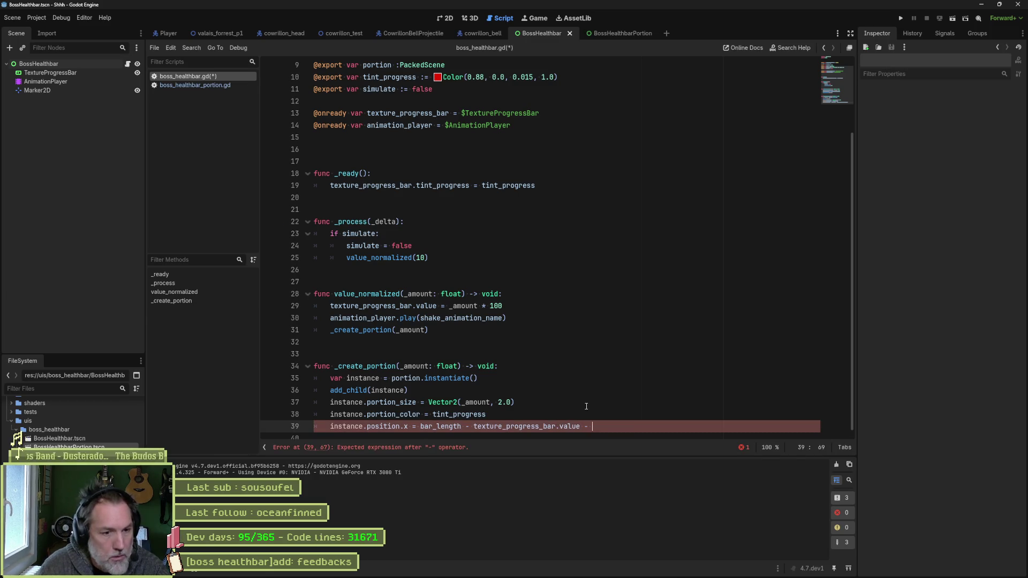
key(ctrl+s)
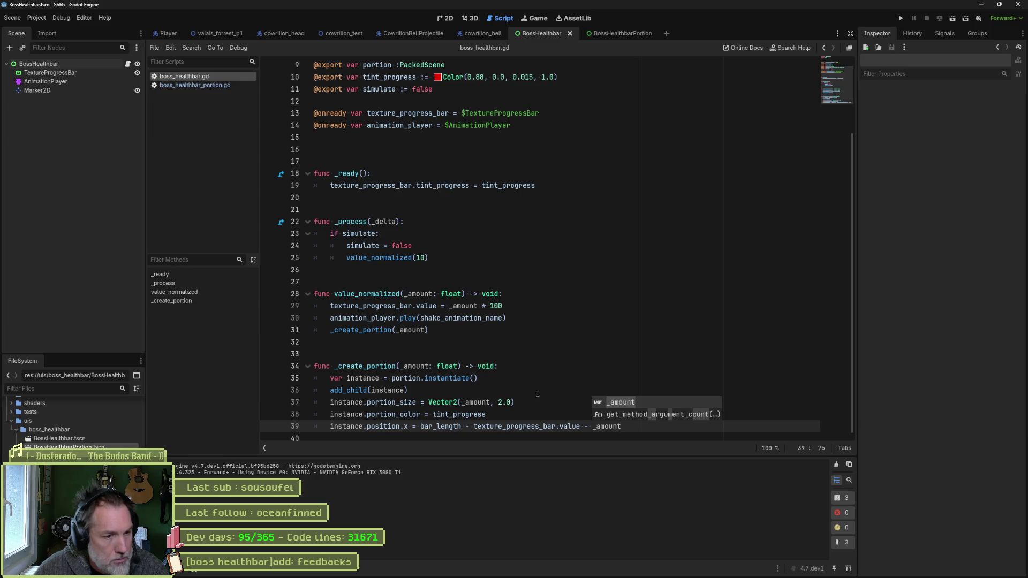
- Duplicate the position.x line as a matching position.y line and run the scene with F6
key(Escape)
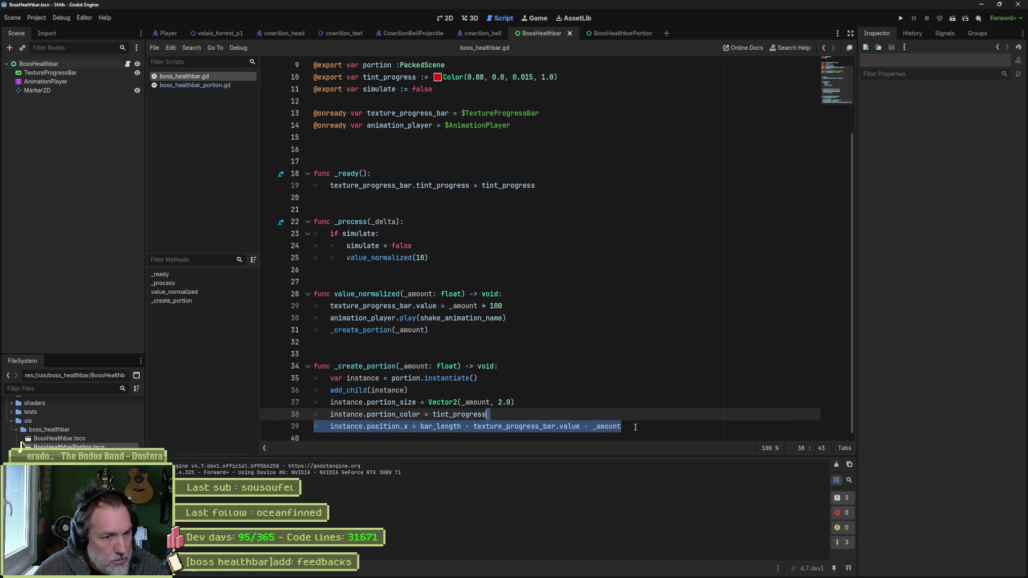
key(ctrl+shift+d)
double_click(406, 433)
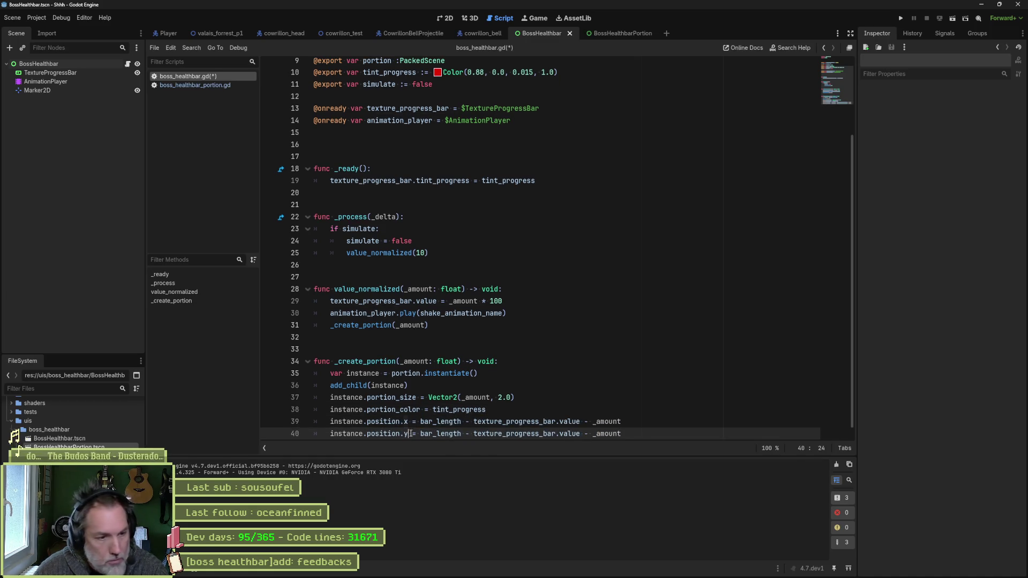
drag(420, 433, 619, 433)
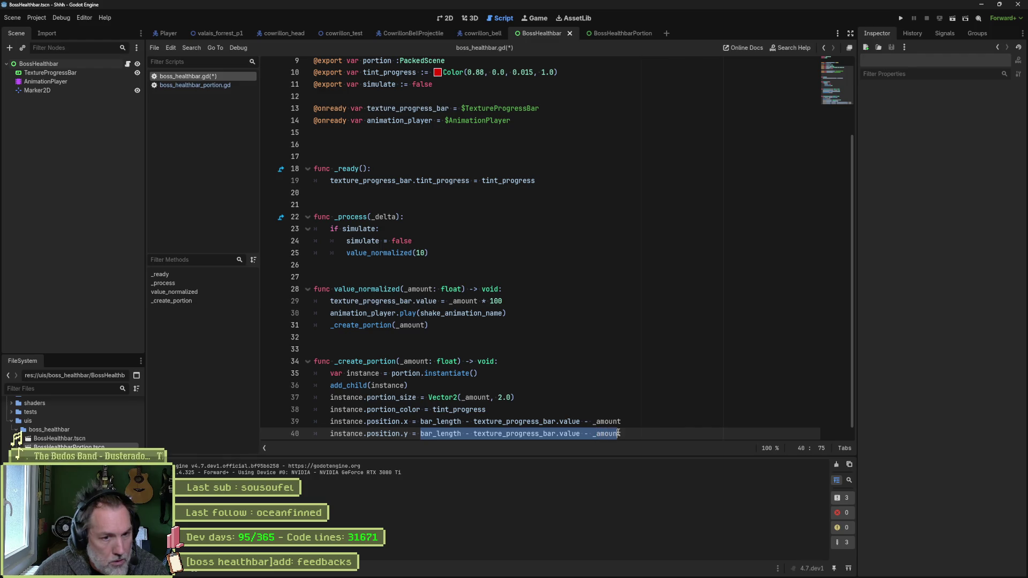
key(F6)
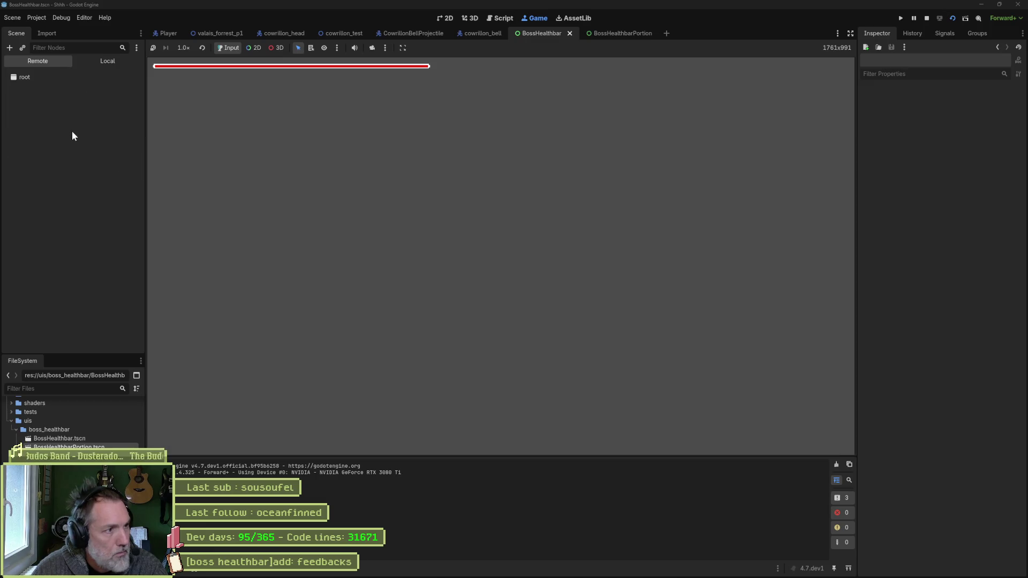
- Tick Simulate on the running BossHealthbar node to trigger a test hit, then stop the game
click(43, 130)
click(945, 236)
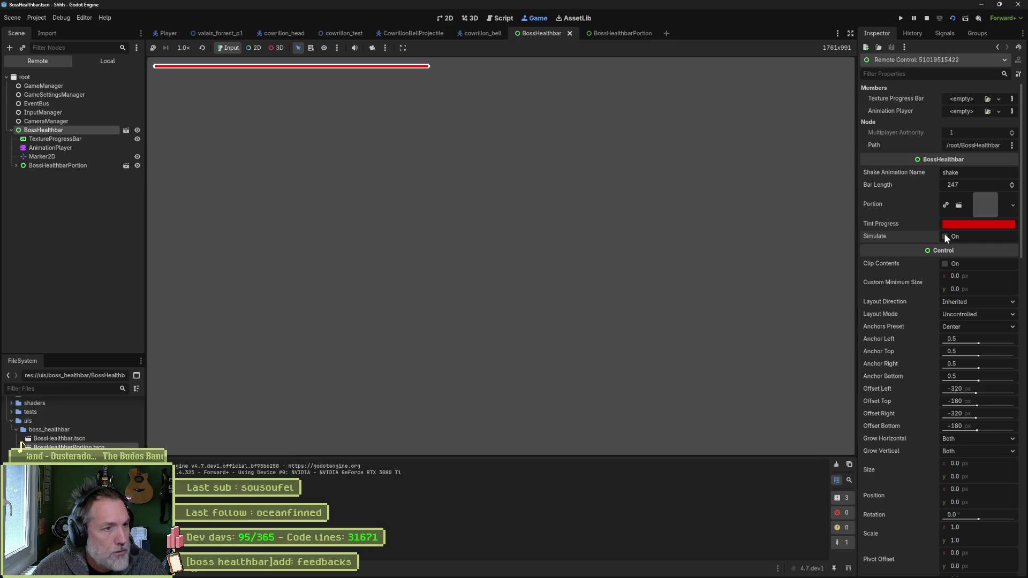
click(944, 236)
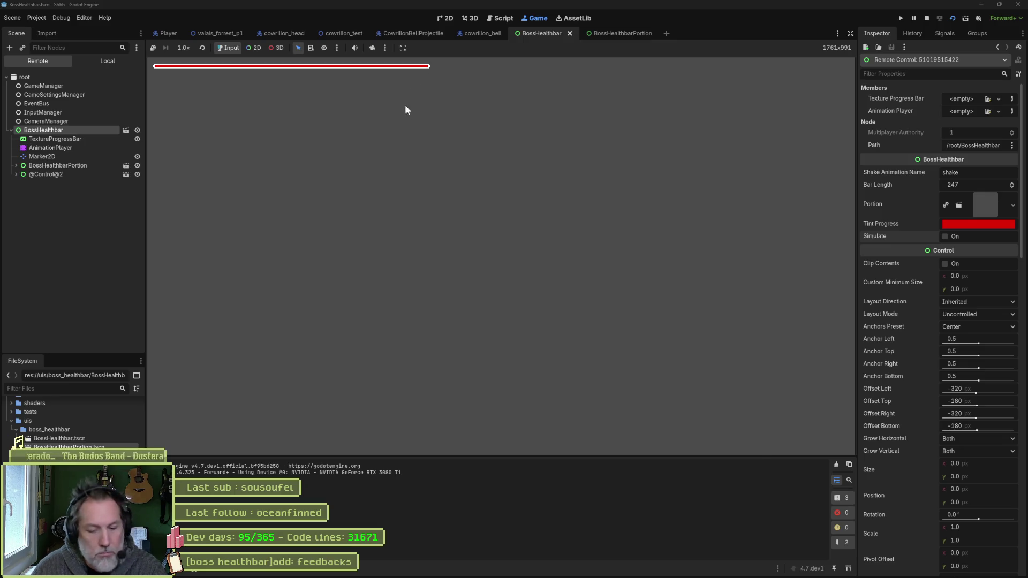
key(F8)
mouse_move(491, 322)
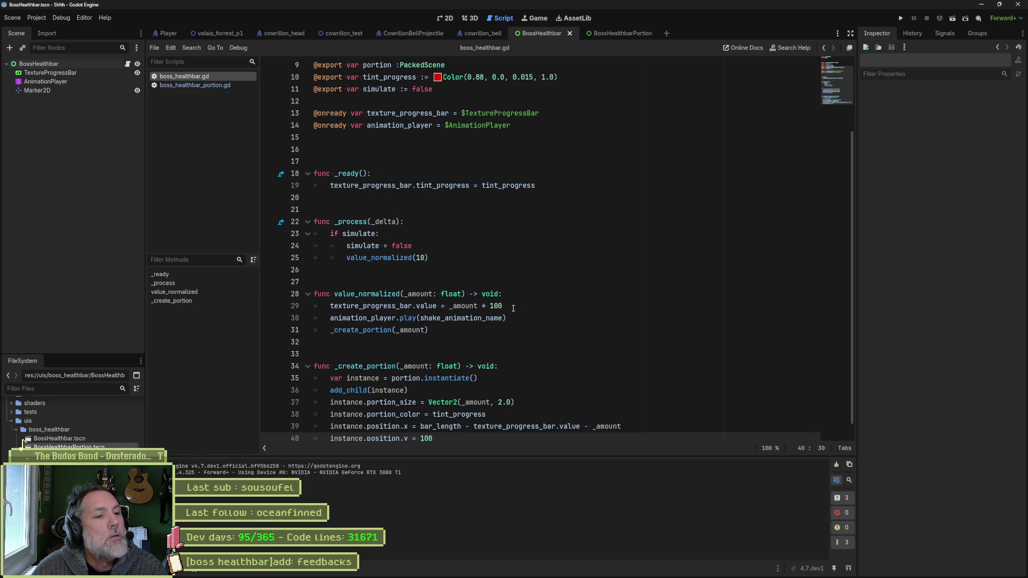
- Review the value_normalized and texture_progress_bar.value code on lines 28–29, then open the BossHealthbarPortion scene
double_click(367, 294)
double_click(371, 305)
double_click(427, 305)
drag(513, 306, 450, 306)
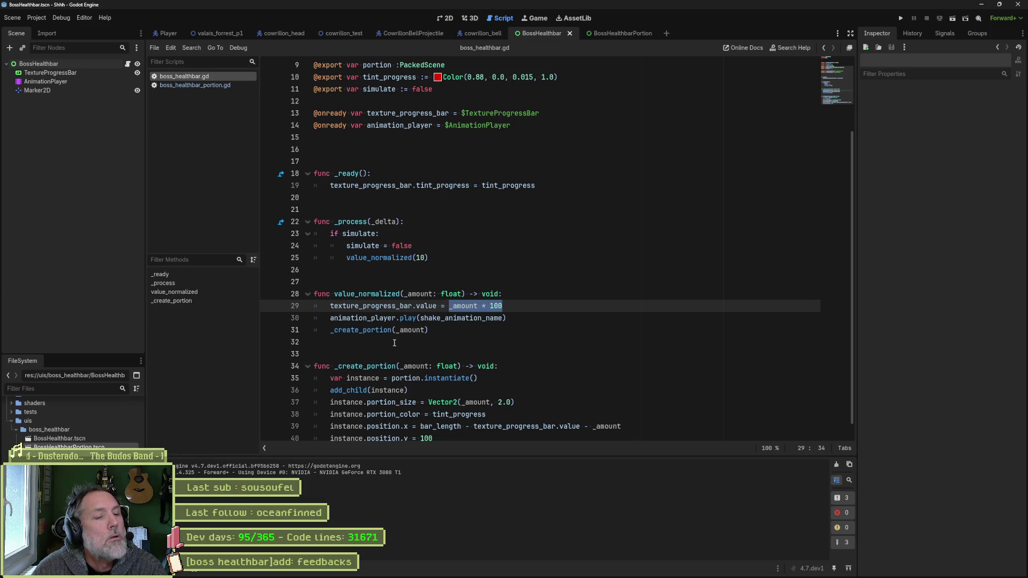
scroll(394, 343, down, 1)
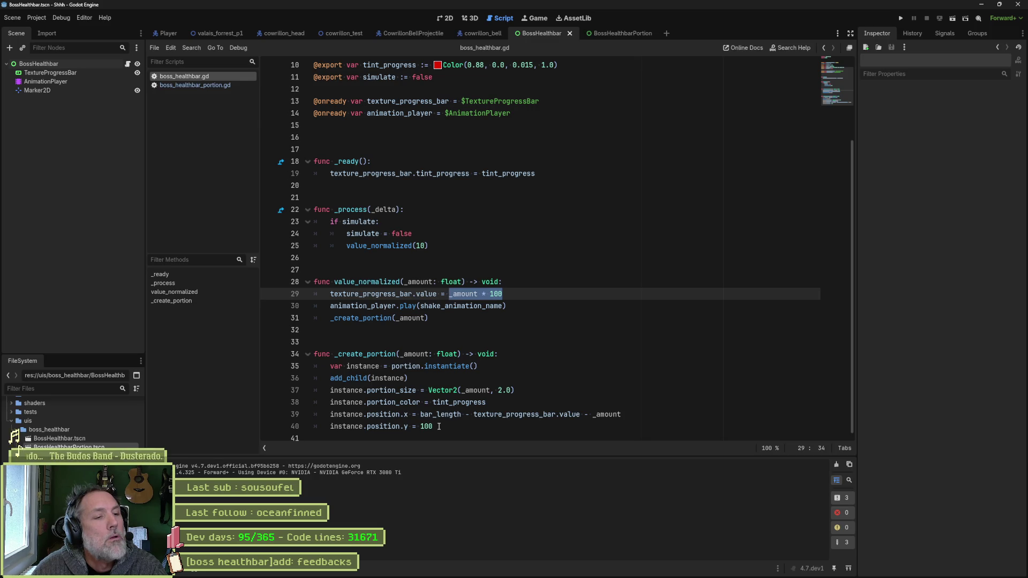
click(616, 33)
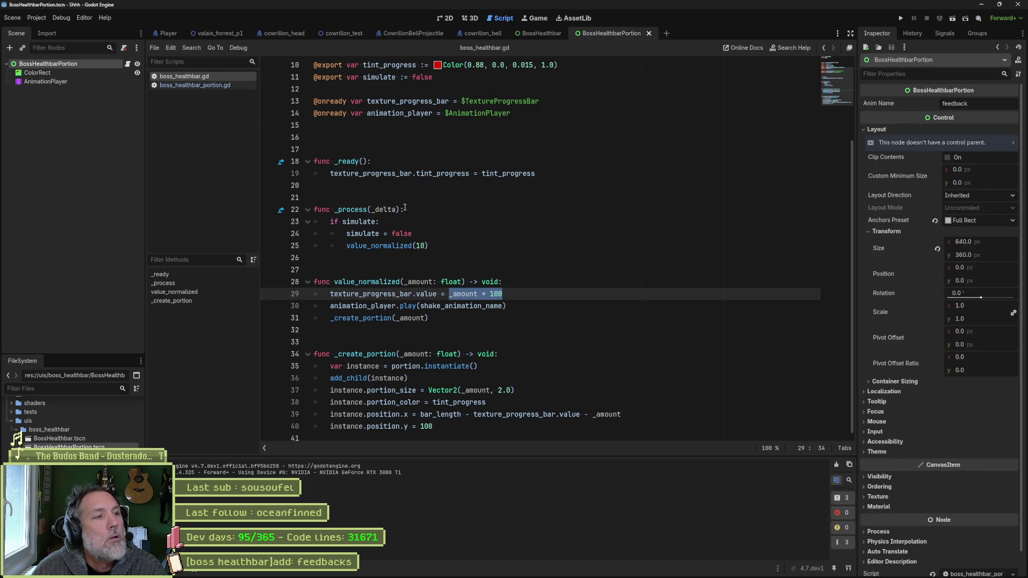
- In boss_healthbar_portion.gd's _ready, connect animation_player.animation_finished to _on_animation_finished
click(127, 64)
click(504, 306)
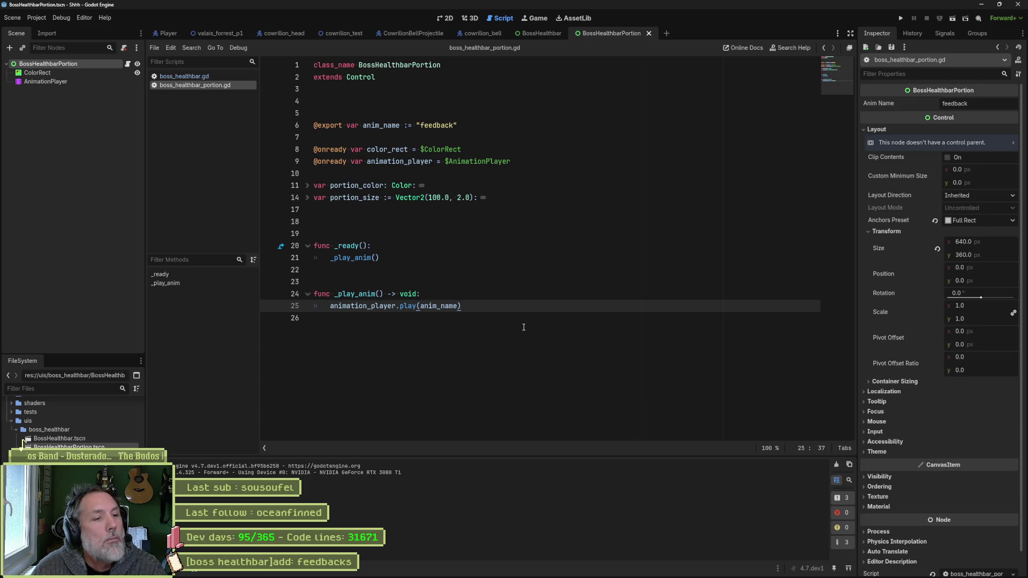
double_click(374, 306)
click(410, 257)
key(Return)
key(ctrl+z)
key(Up)
key(Return)
text(animation_player.)
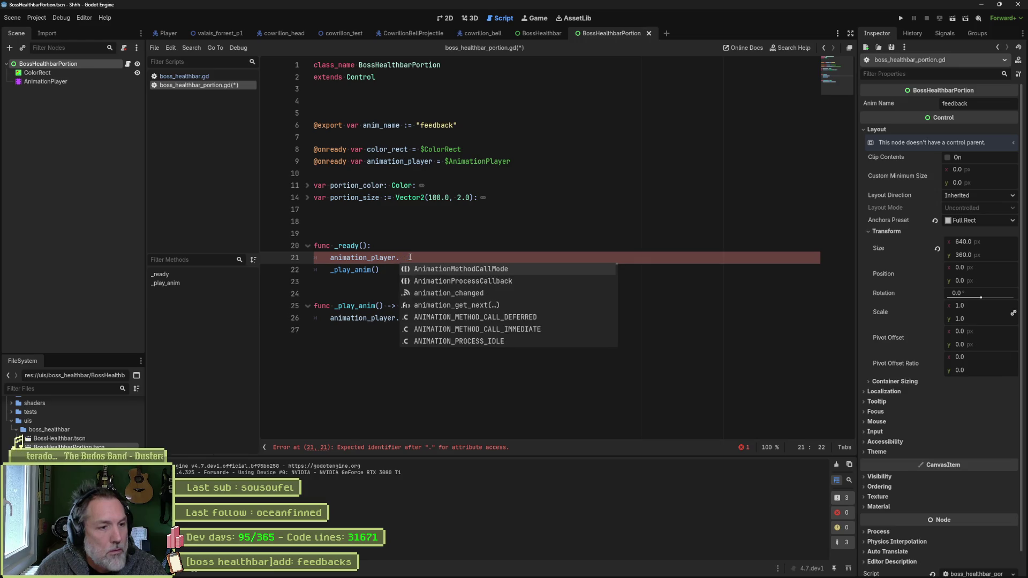
text(fini)
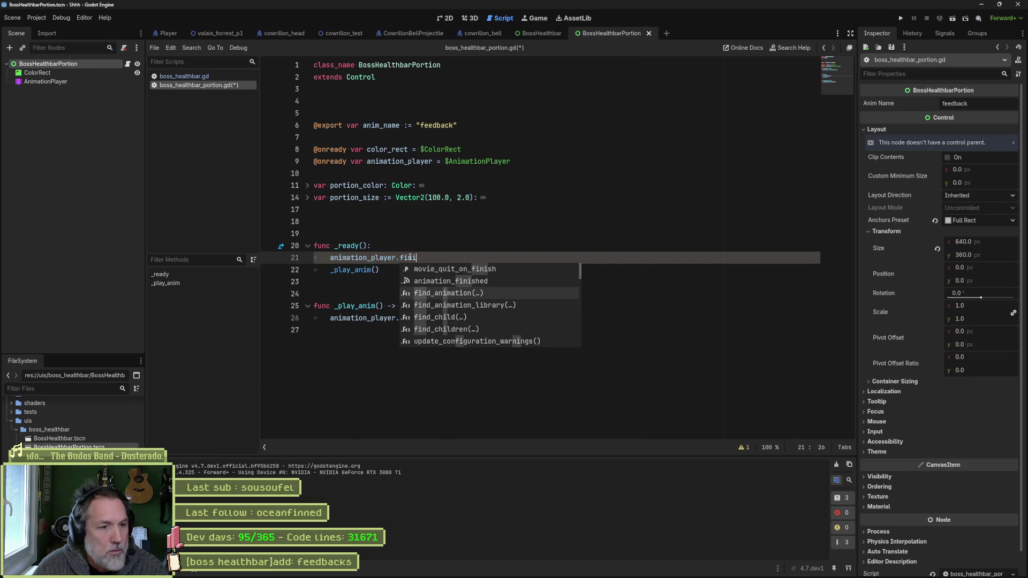
key(Up)
key(Up)
key(Return)
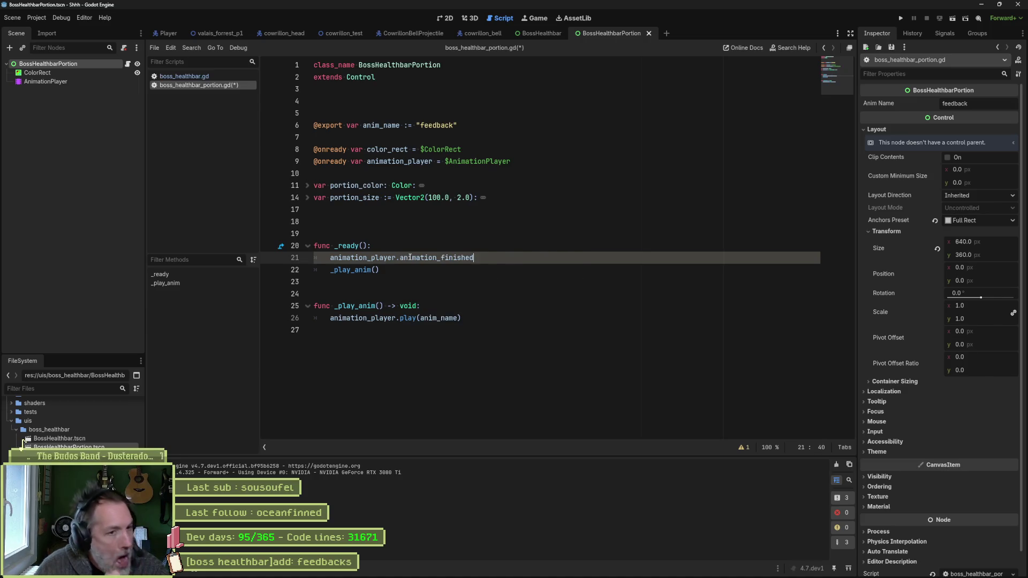
text(connect()
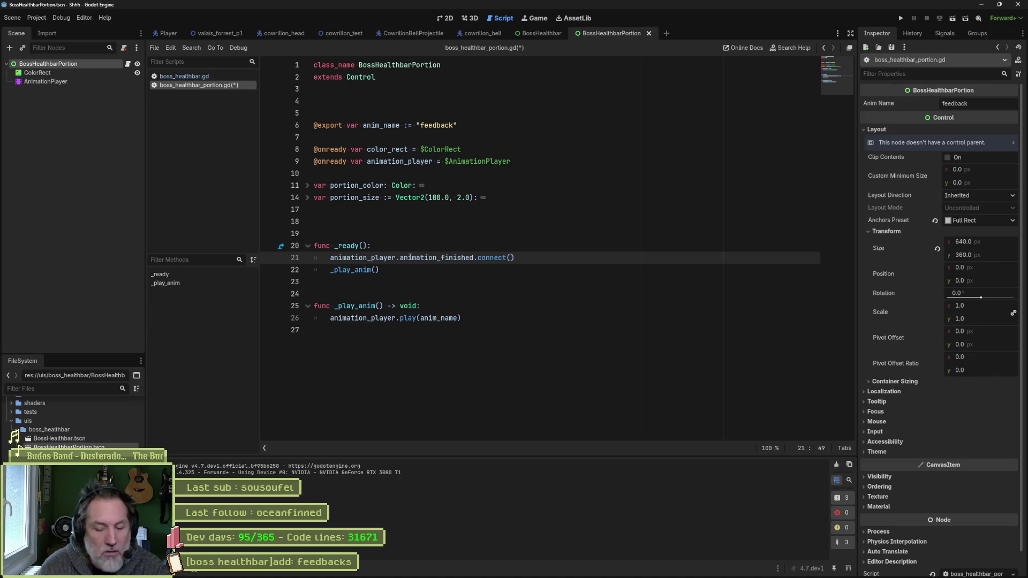
text(_on_animation)
text(_finished)
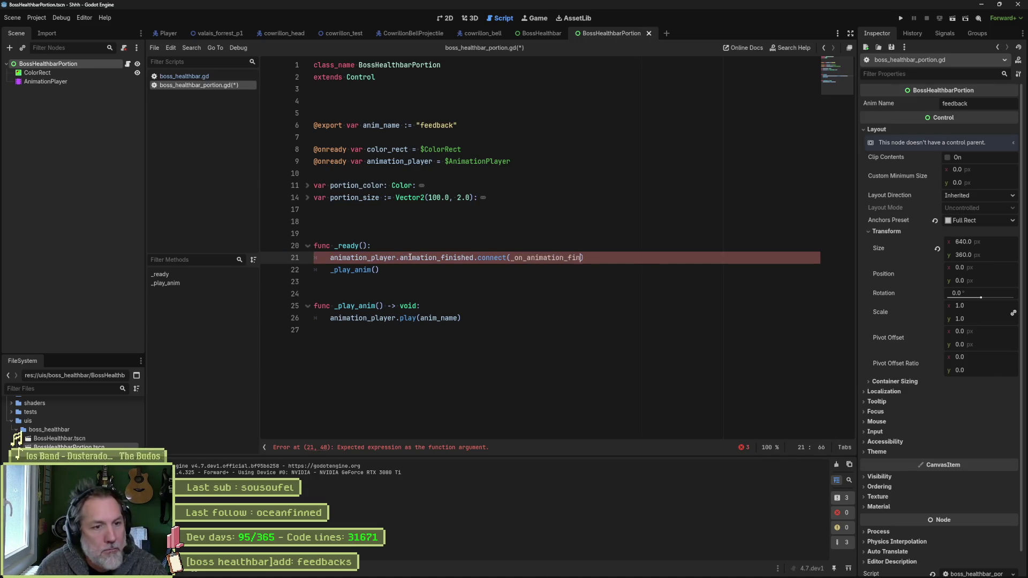
key(ctrl+shift+Left)
key(ctrl+c)
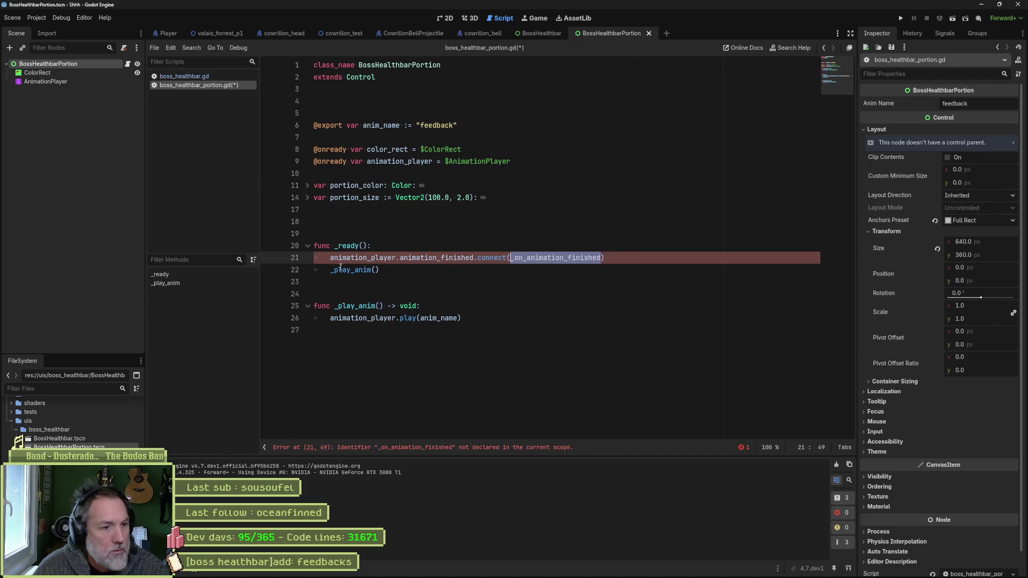
- Define _on_animation_finished() -> void calling queue_free(), save, and run the BossHealthbar scene
click(355, 356)
key(Return)
key(Return)
text(unc)
key(ctrl+v)
text(() _)
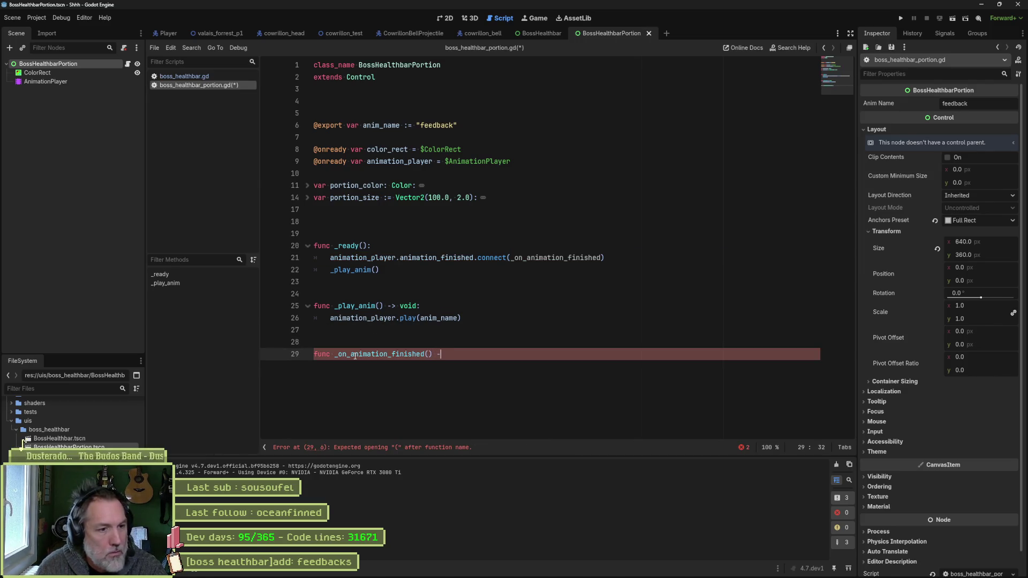
text(oid:)
key(Return)
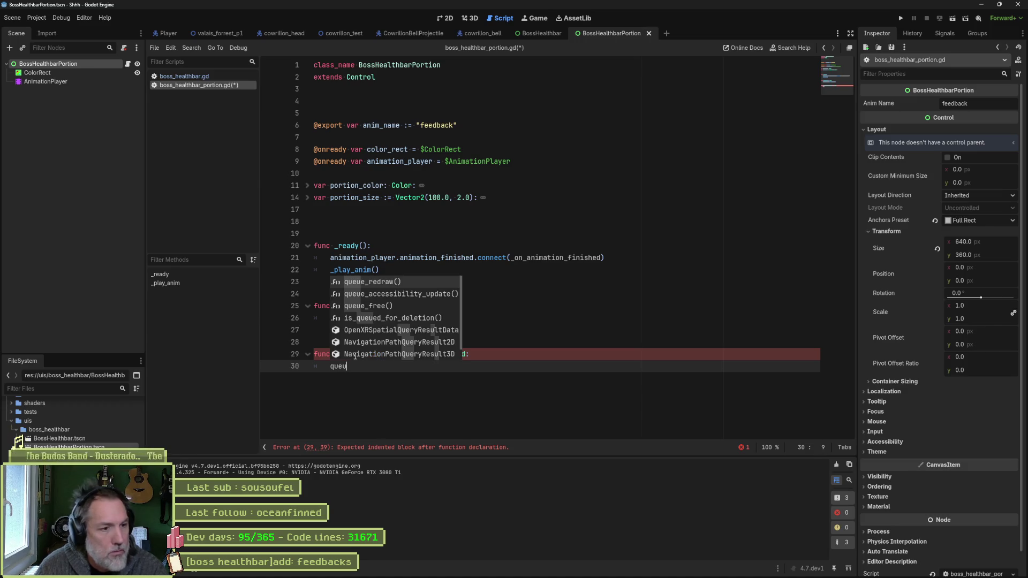
key(Return)
key(ctrl+s)
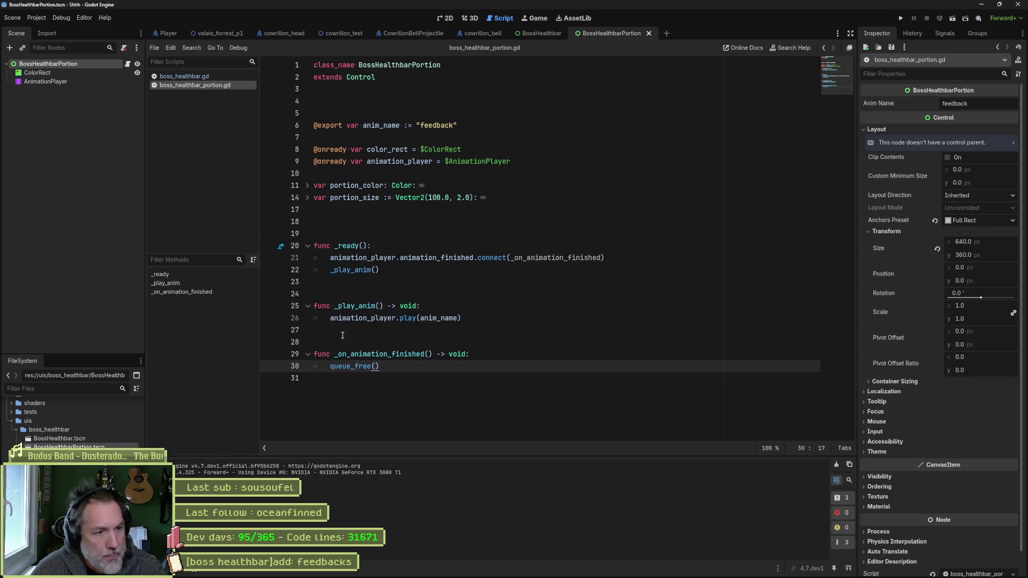
click(541, 34)
key(F6)
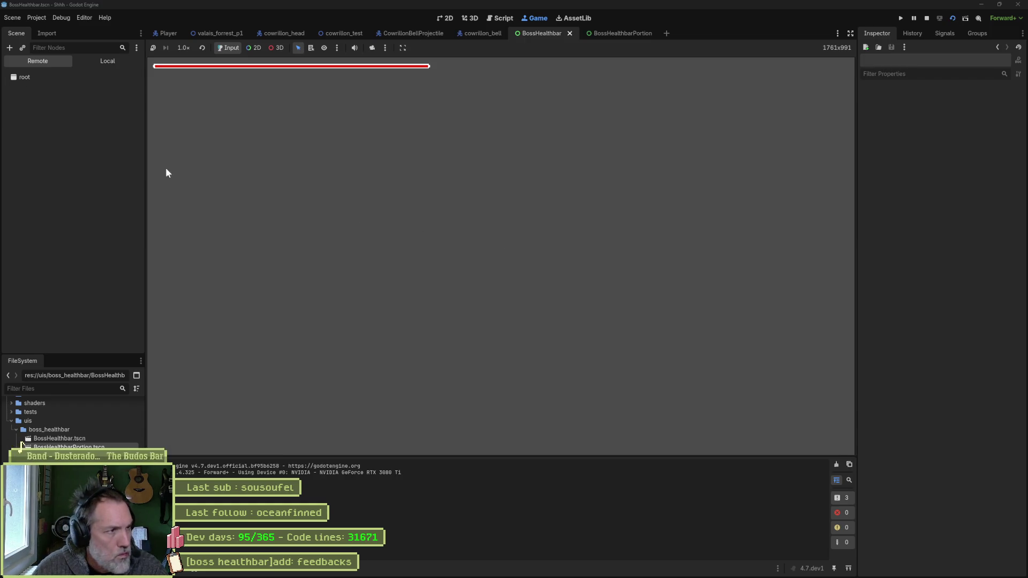
- Simulate a hit, then open the animation_finished argument-count error at its line in boss_healthbar_portion.gd
click(76, 131)
click(945, 237)
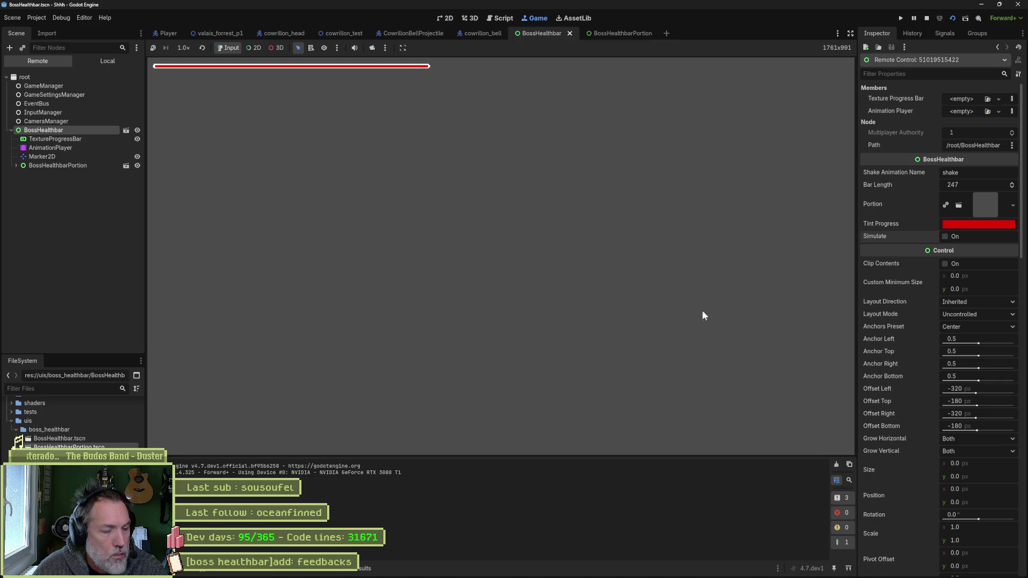
click(211, 568)
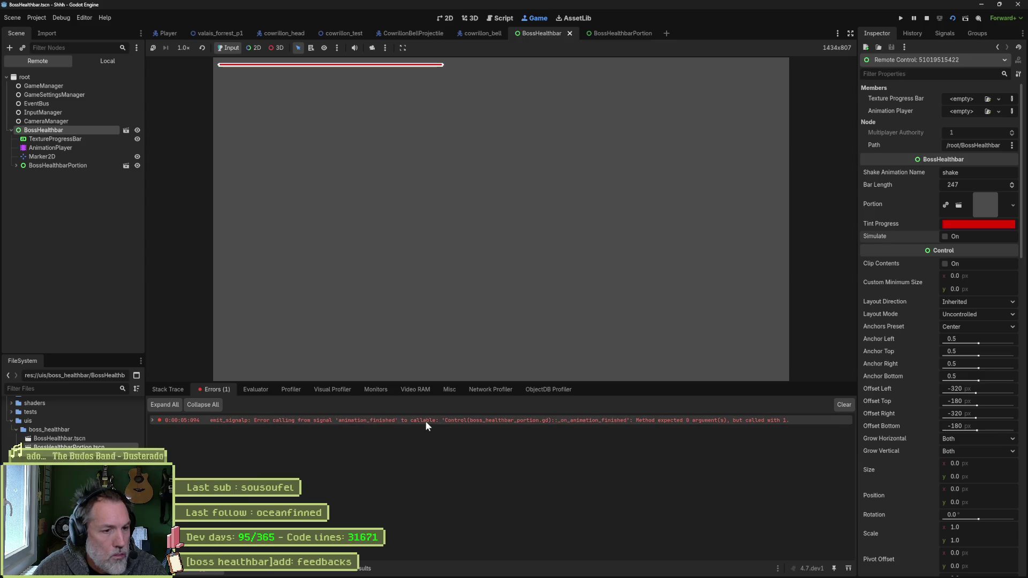
mouse_move(425, 421)
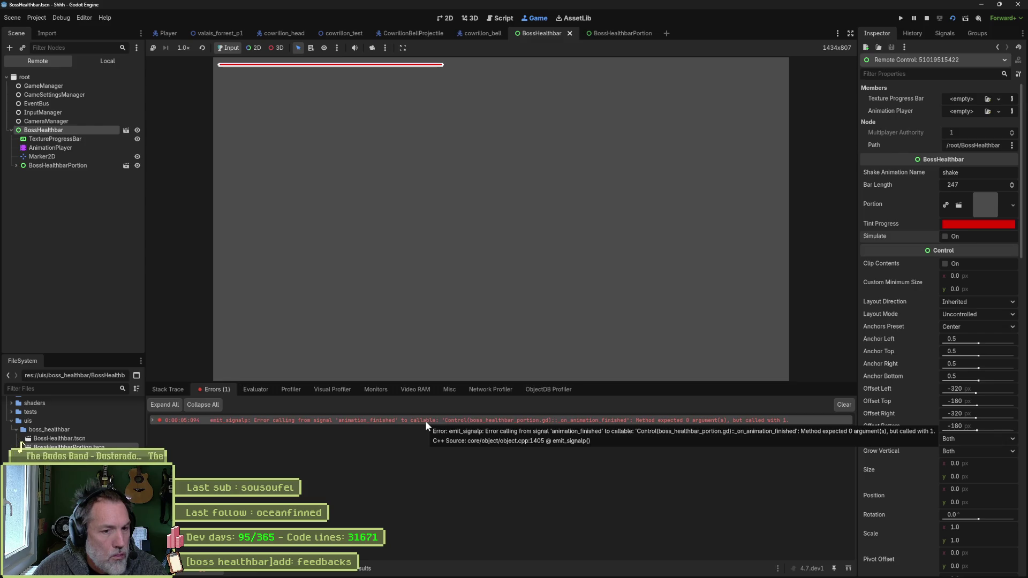
double_click(425, 421)
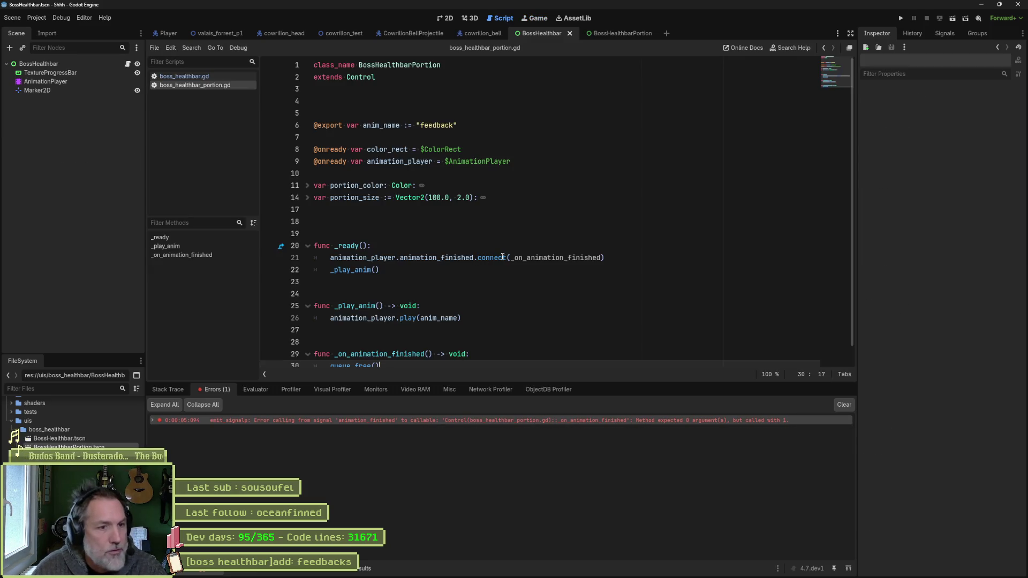
double_click(521, 258)
scroll(516, 270, down, 1)
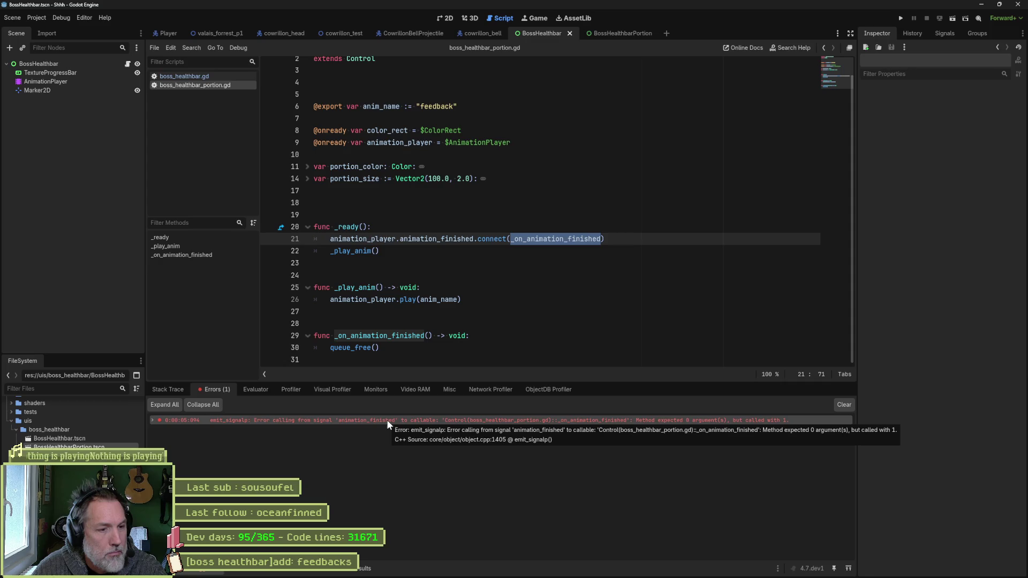
click(452, 238)
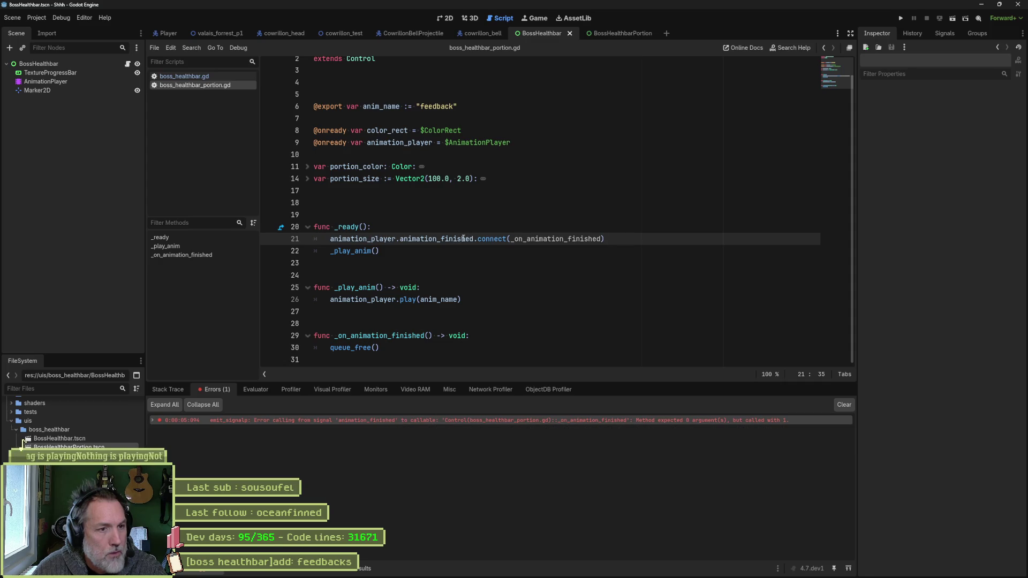
click(445, 239)
double_click(456, 239)
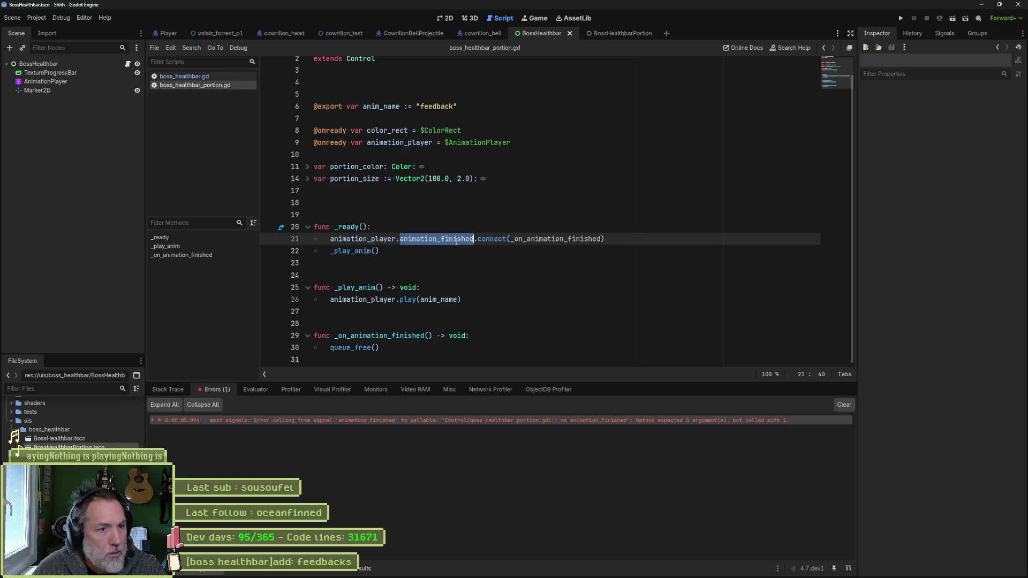
click(457, 240)
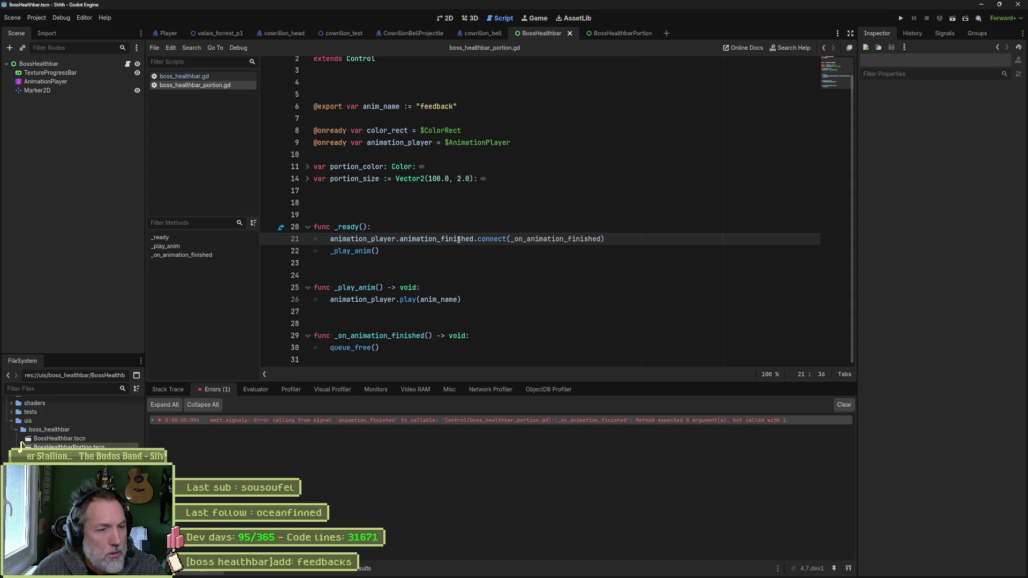
click(795, 49)
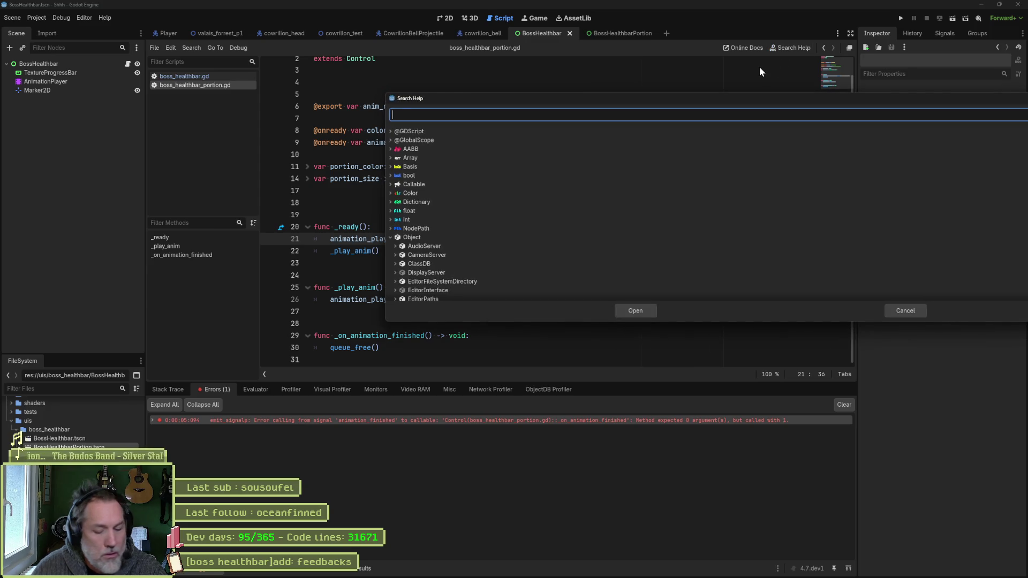
- Search help for animation_finished and copy its anim_name: StringName parameter before returning to the script
text(animation_fini)
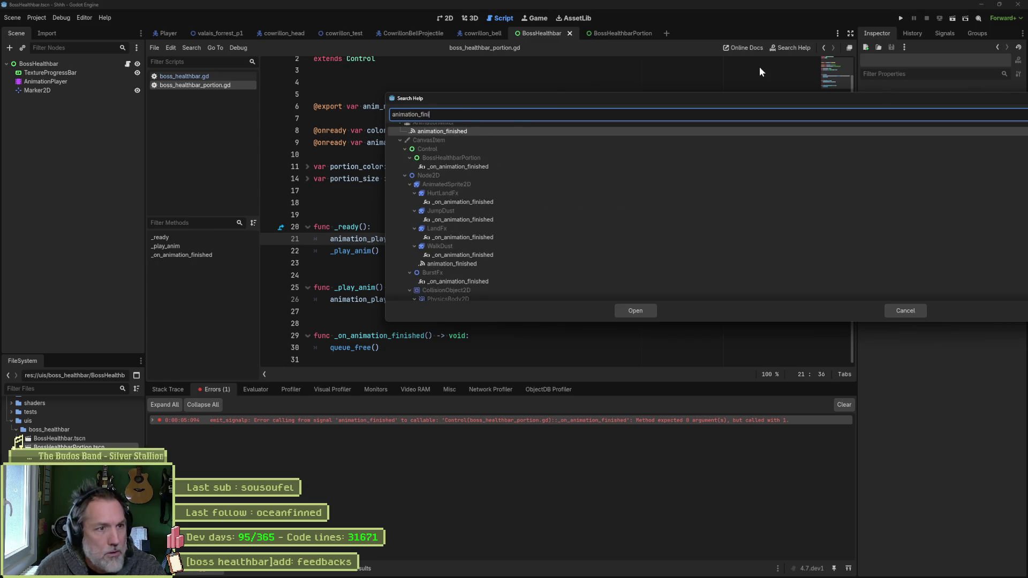
key(Return)
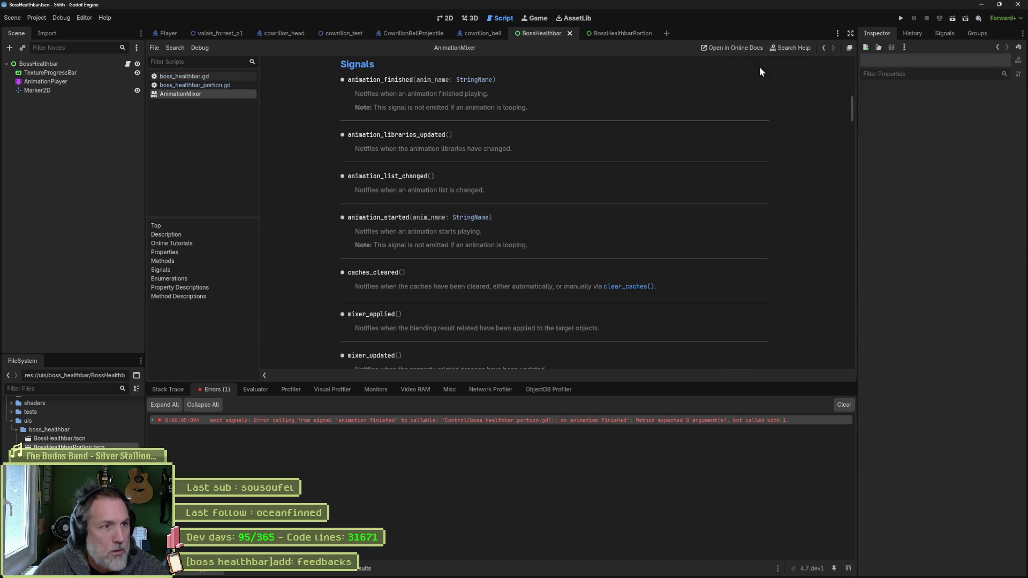
drag(418, 79, 491, 82)
drag(415, 79, 491, 82)
key(ctrl+c)
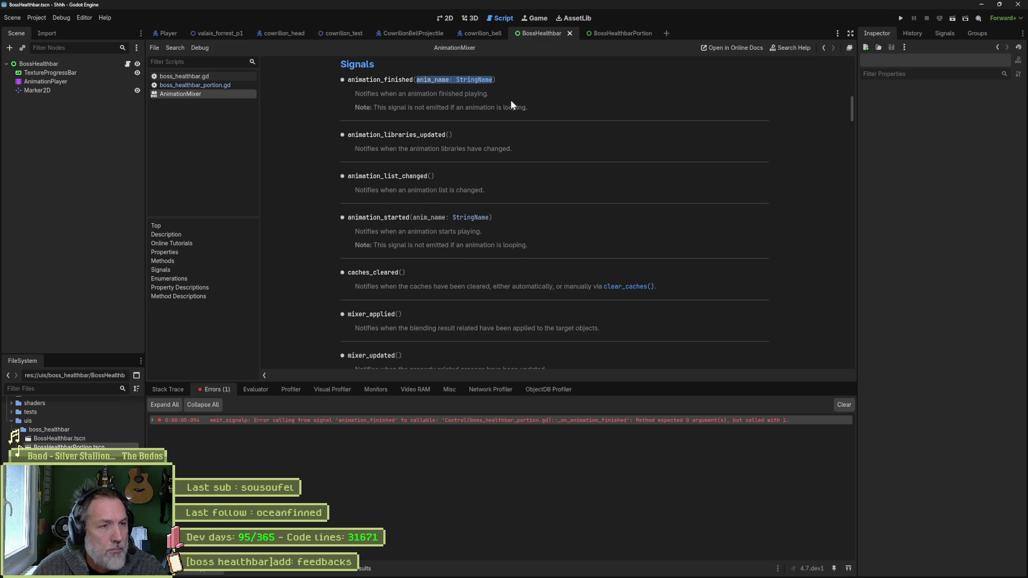
key(alt+Left)
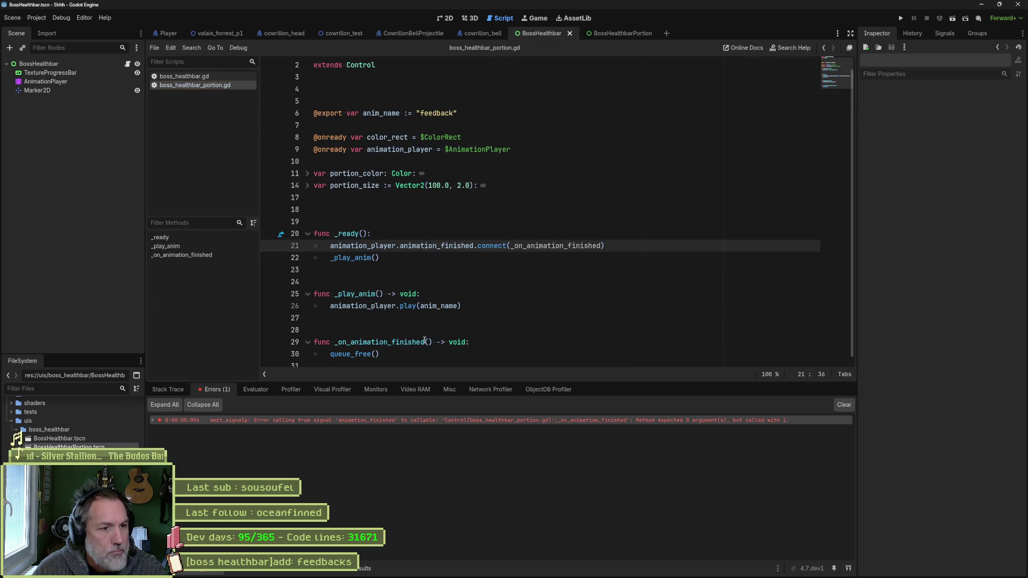
- Paste the StringName parameter into _on_animation_finished, then run, simulate a hit, and stop to verify
click(428, 341)
key(ctrl+v)
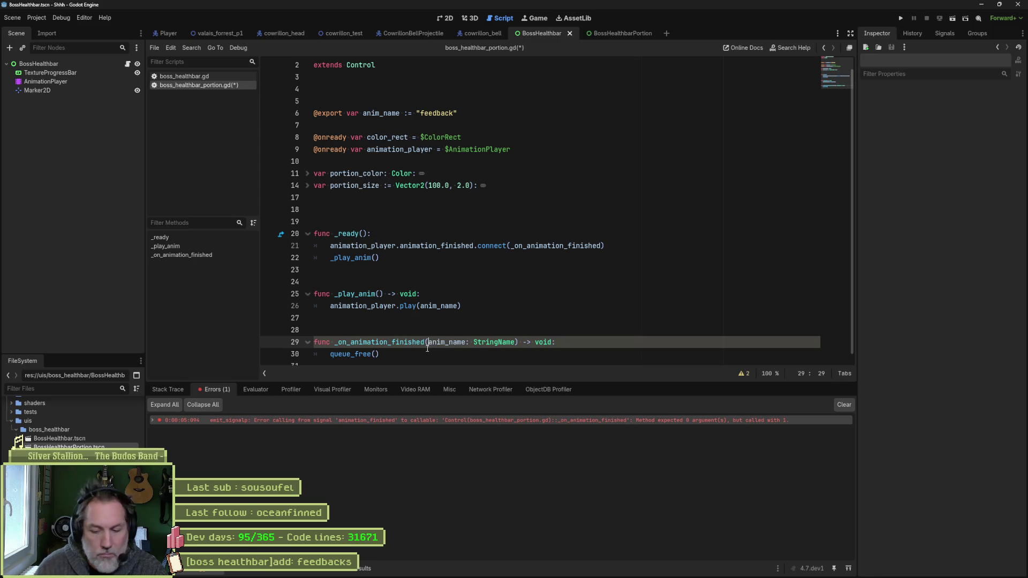
key(F6)
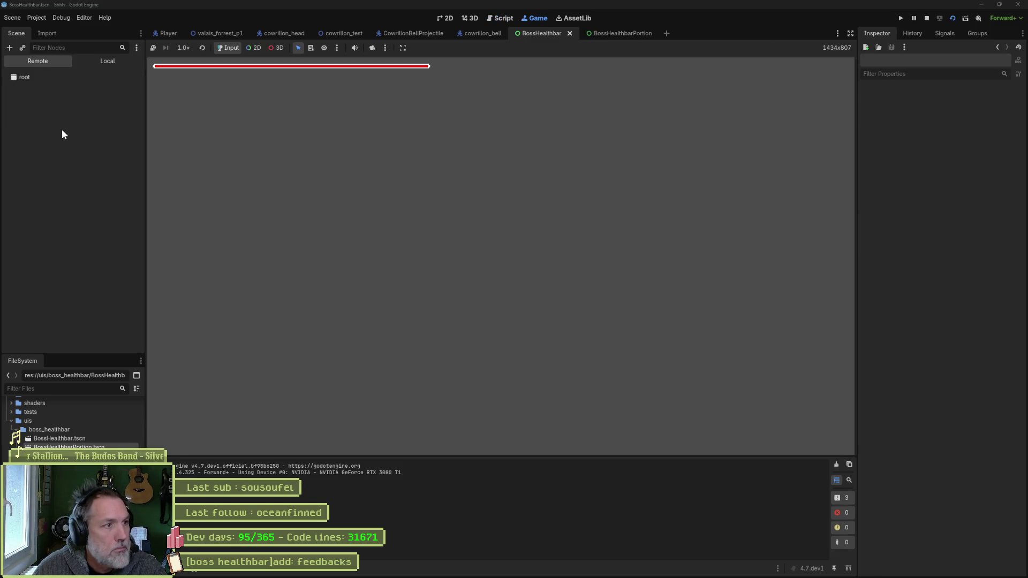
click(62, 129)
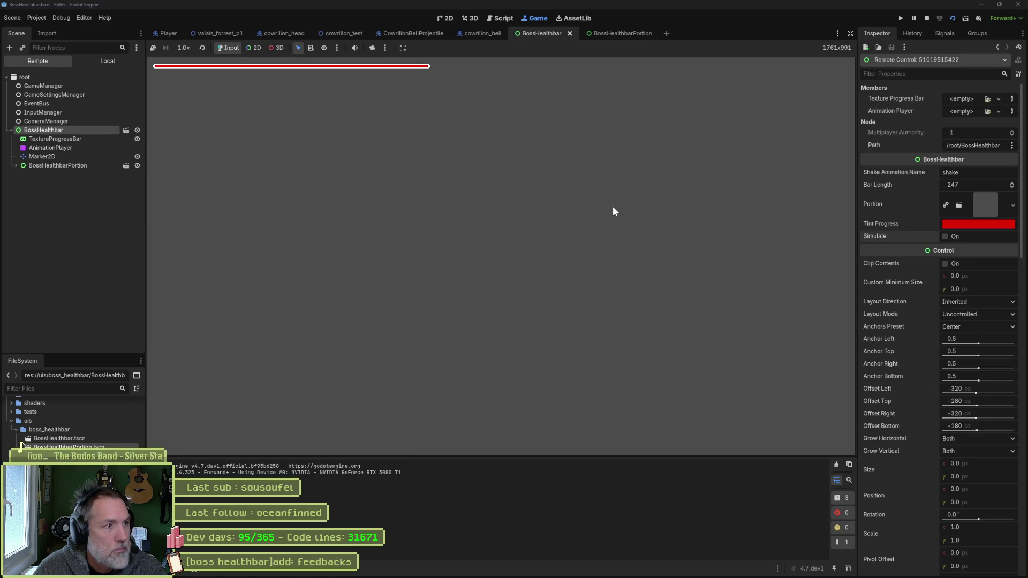
click(945, 236)
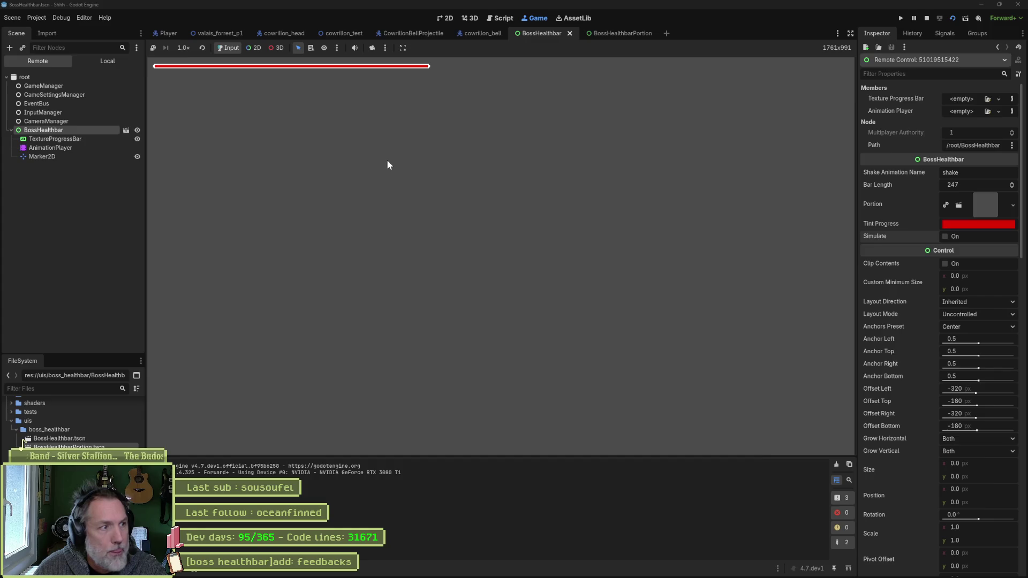
key(F8)
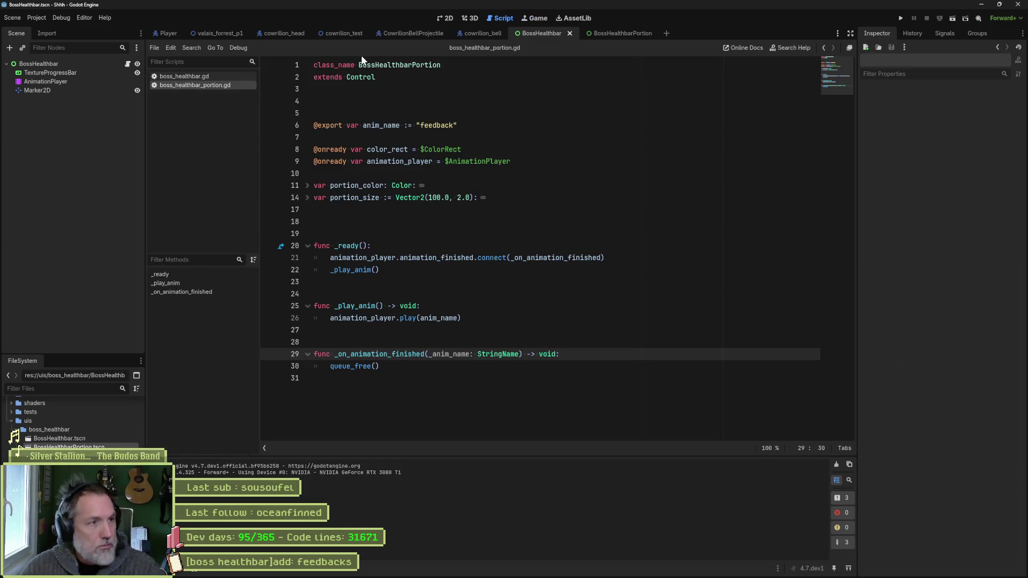
- Add a print_debug line in boss_healthbar.gd logging the bar_length - texture_progress_bar.value - _amount expression
click(236, 76)
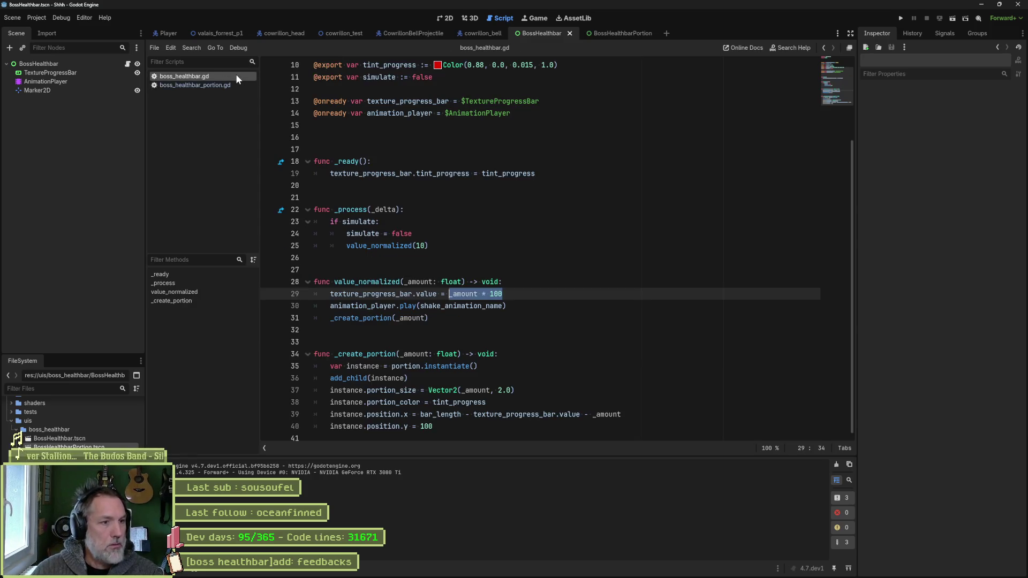
click(227, 84)
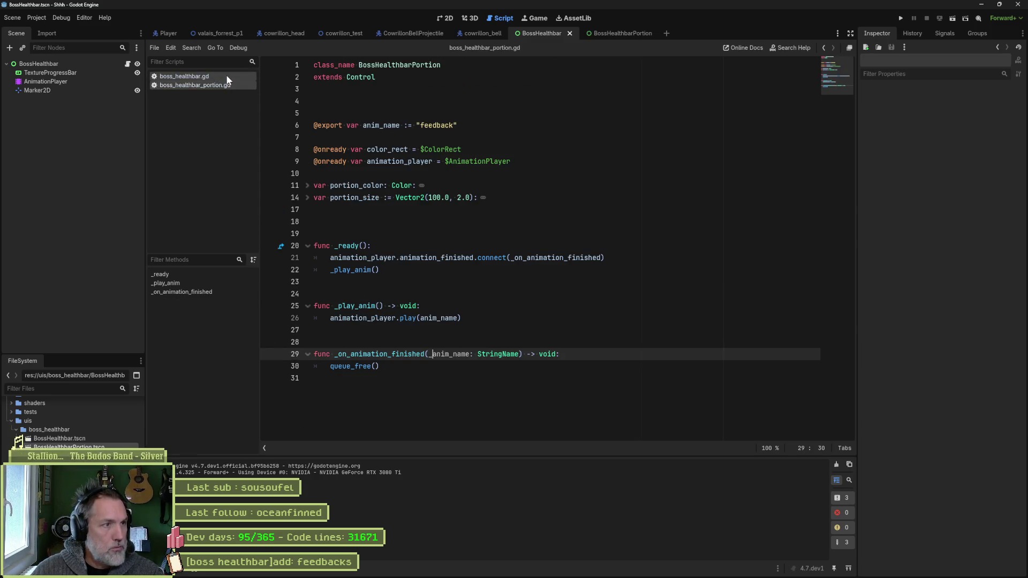
click(227, 77)
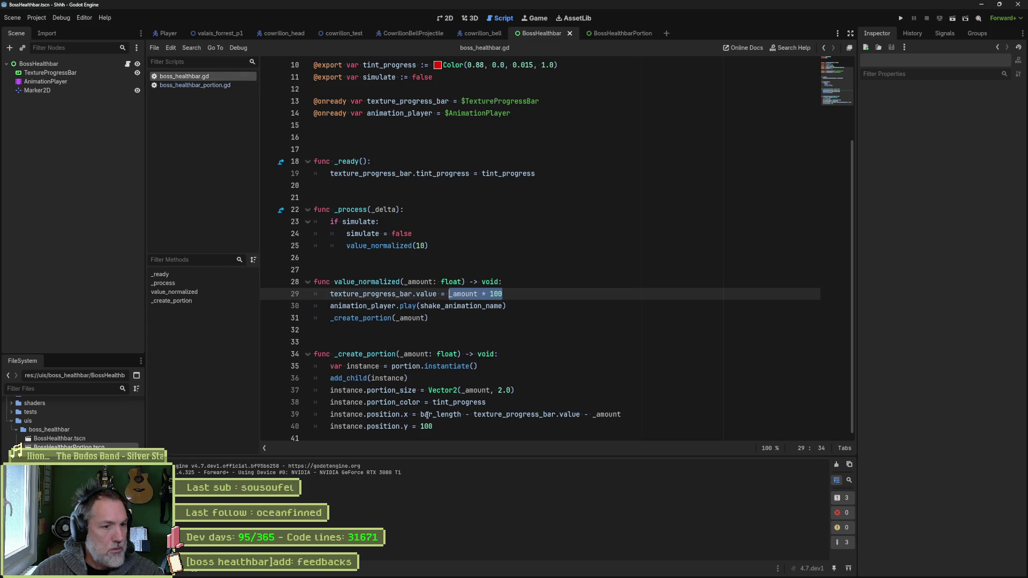
drag(420, 415, 620, 414)
key(ctrl+c)
click(620, 407)
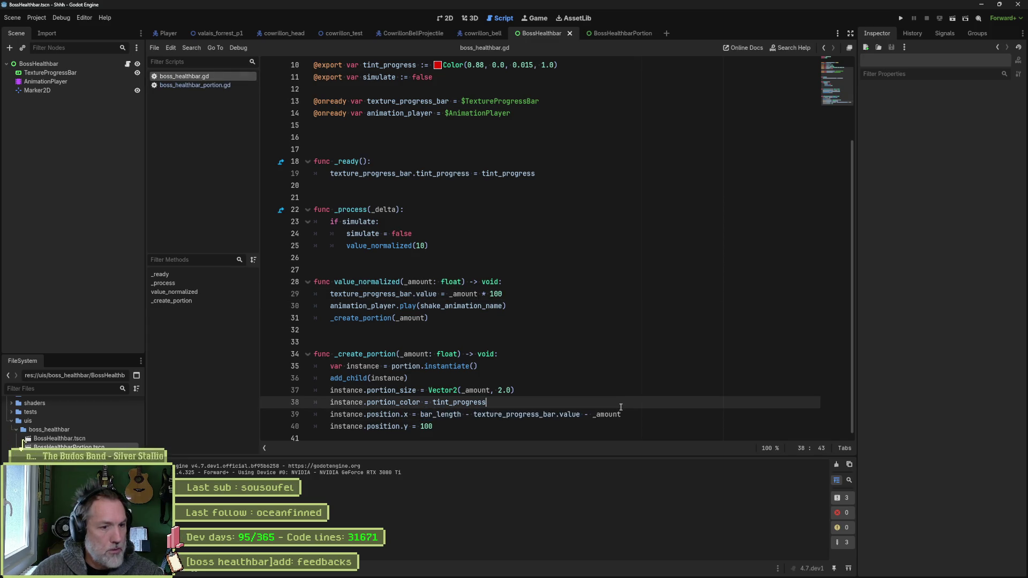
key(Return)
text(print_deb)
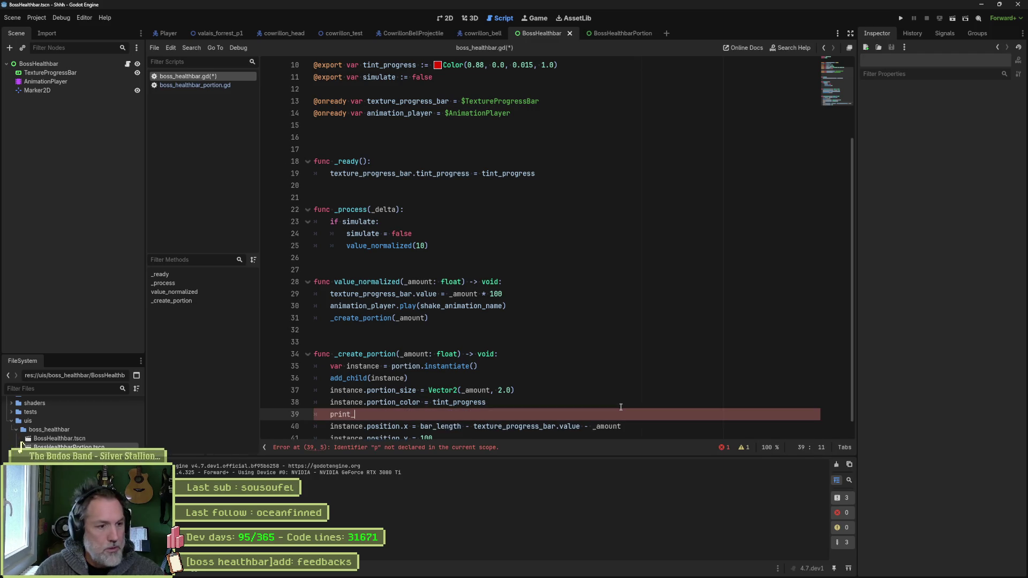
text(ug(self, ")
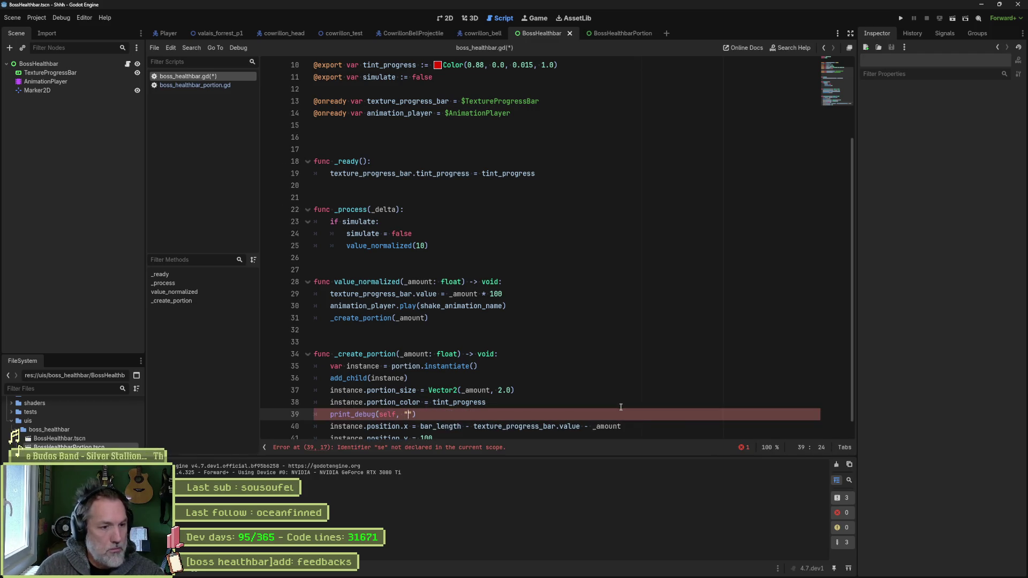
key(ctrl+v)
text(: ",)
key(ctrl+v)
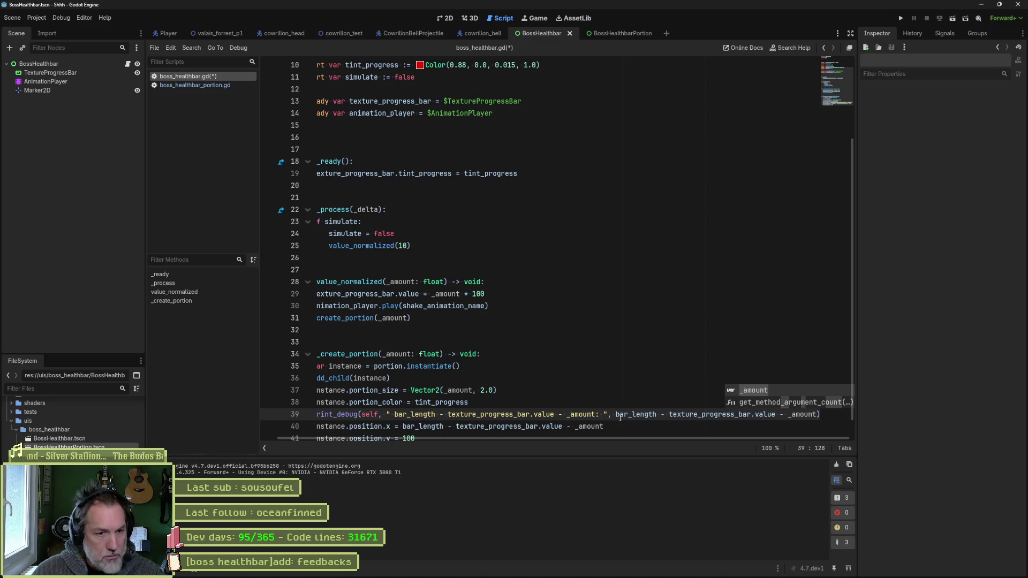
mouse_move(620, 418)
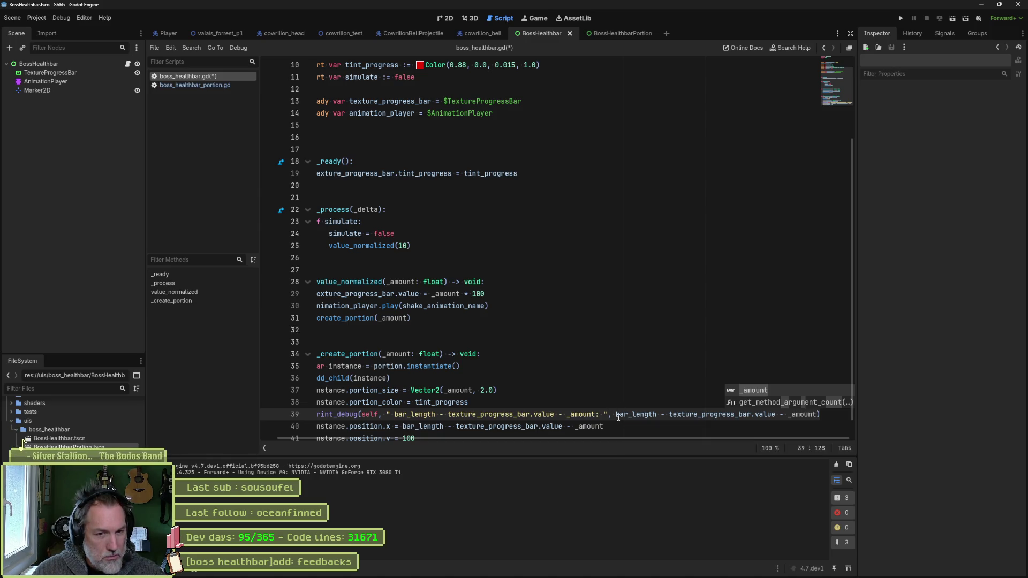
click(669, 414)
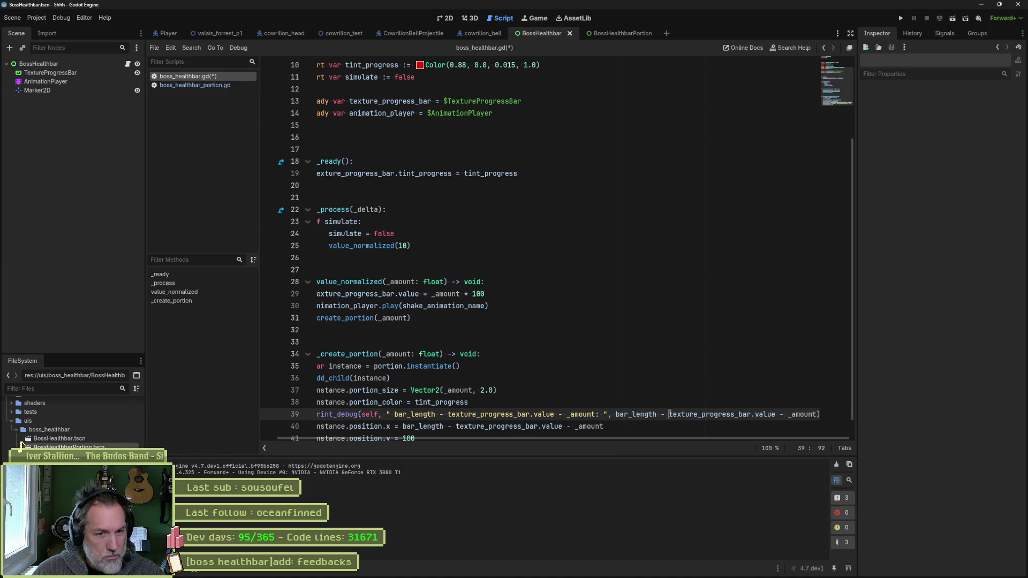
- Run the scene and simulate a hit, which prints 137.0, then stop the game
key(F6)
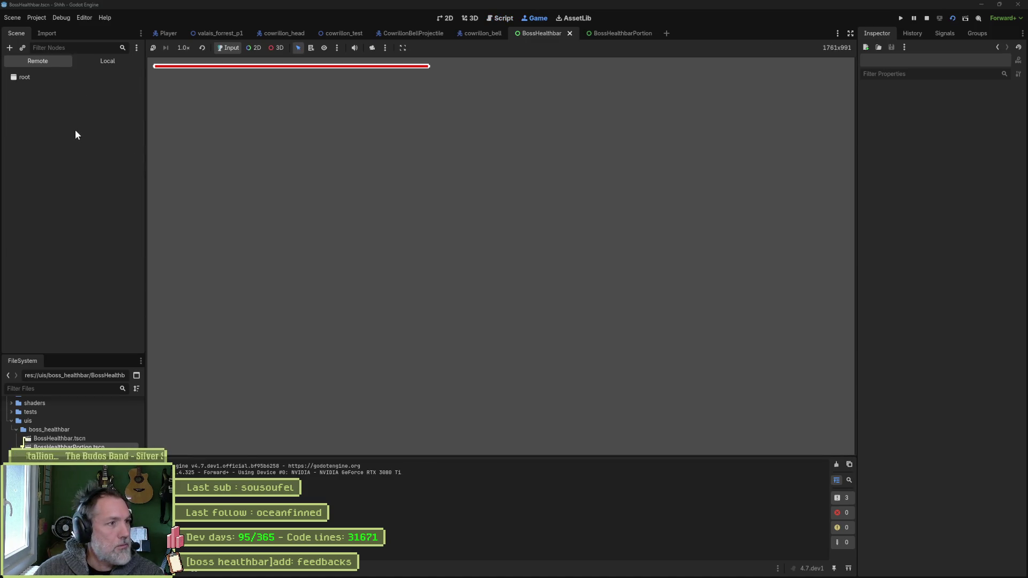
click(74, 130)
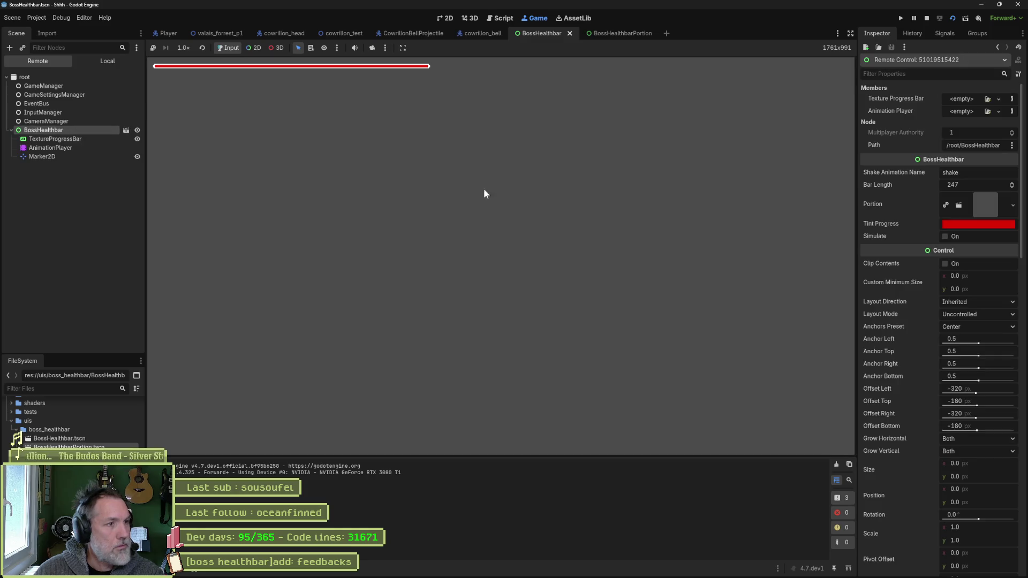
click(950, 235)
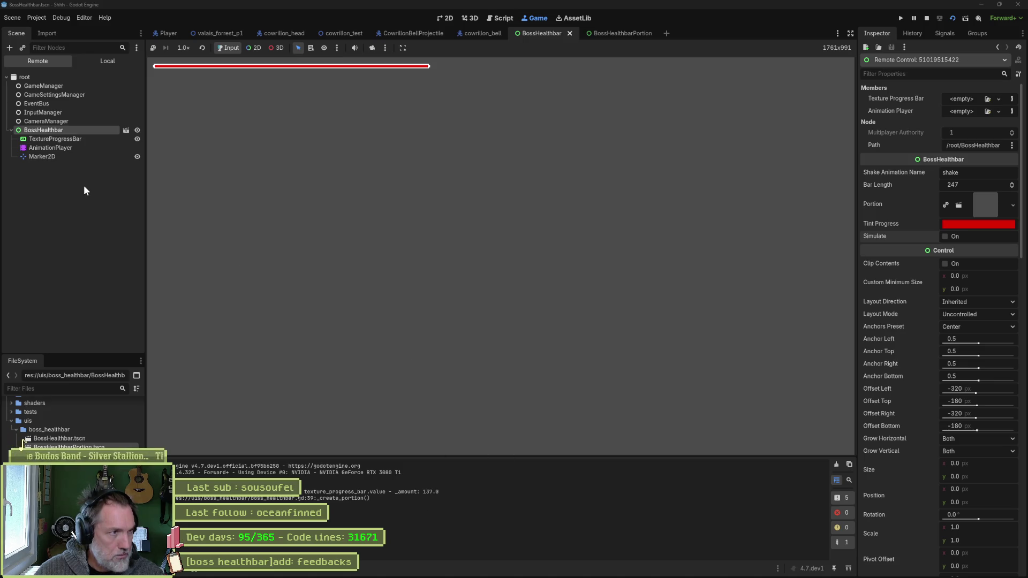
key(F8)
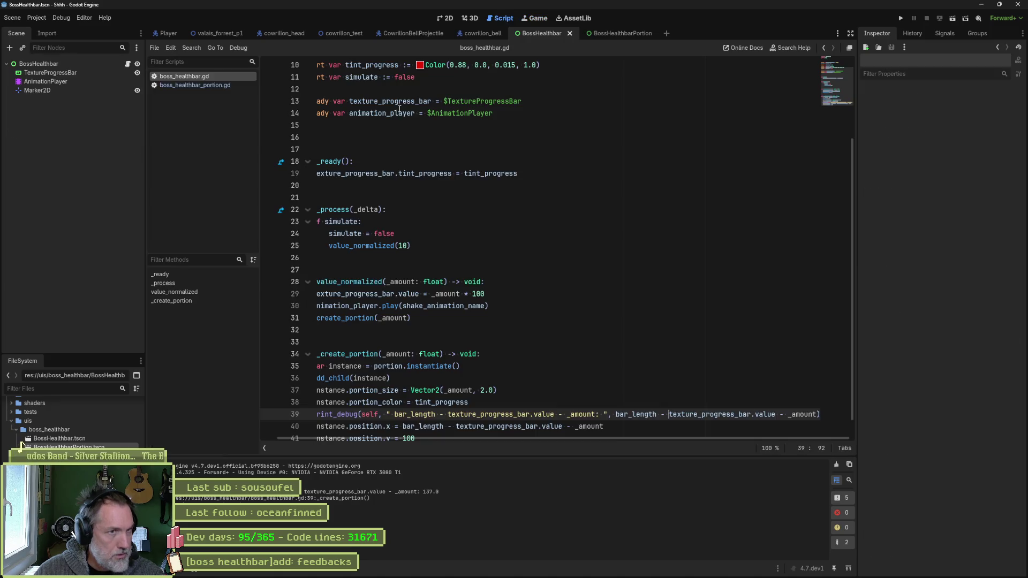
- In the 2D view, set Marker2D's x position to 137, then 247, and return to the script
click(443, 17)
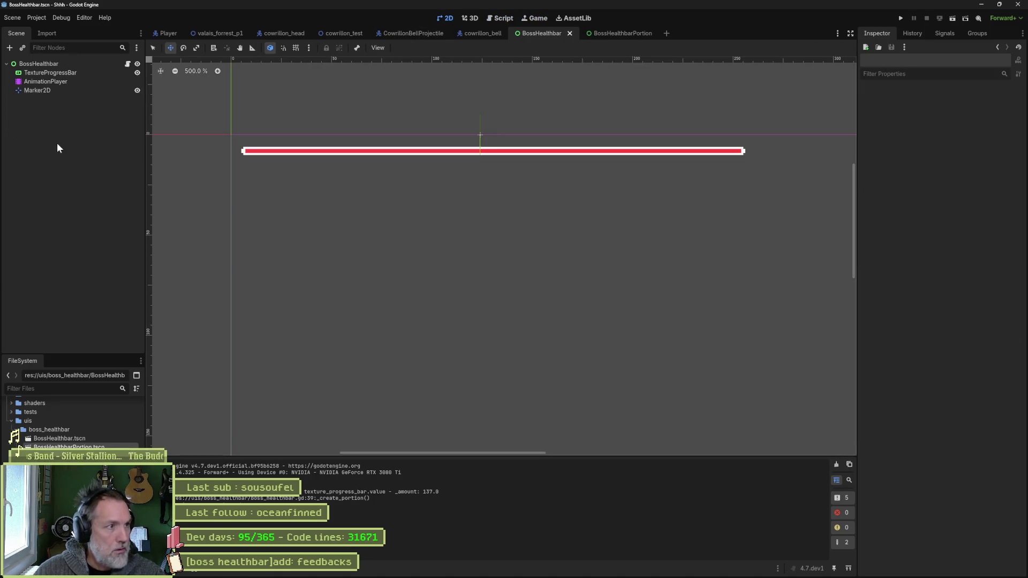
click(79, 93)
click(1009, 140)
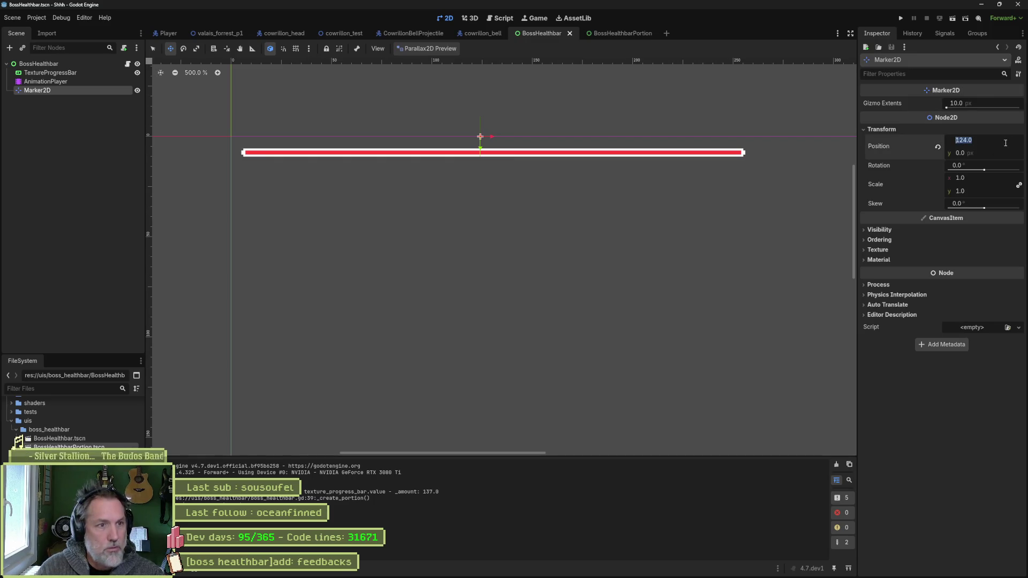
text(137)
key(Return)
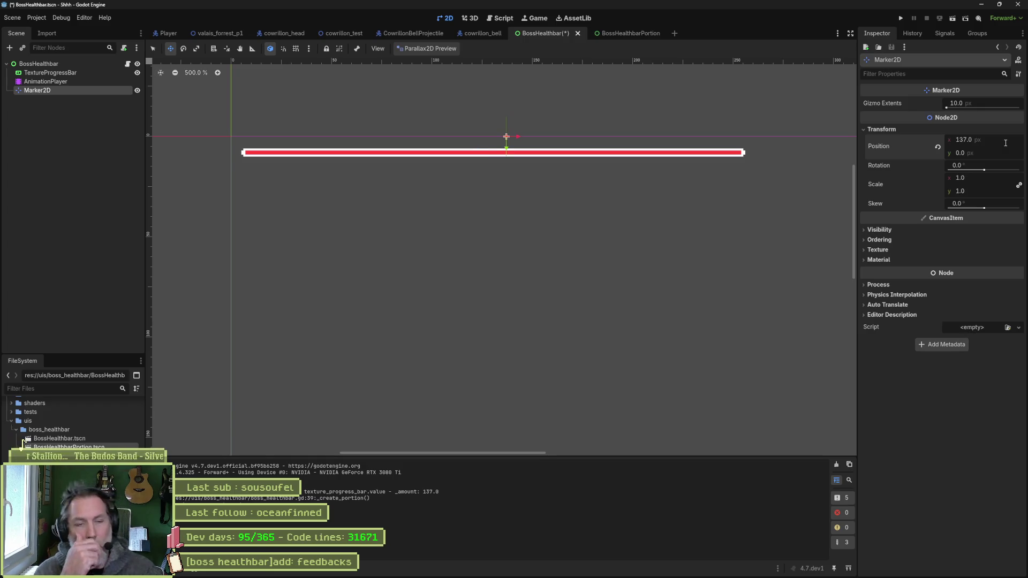
click(1005, 143)
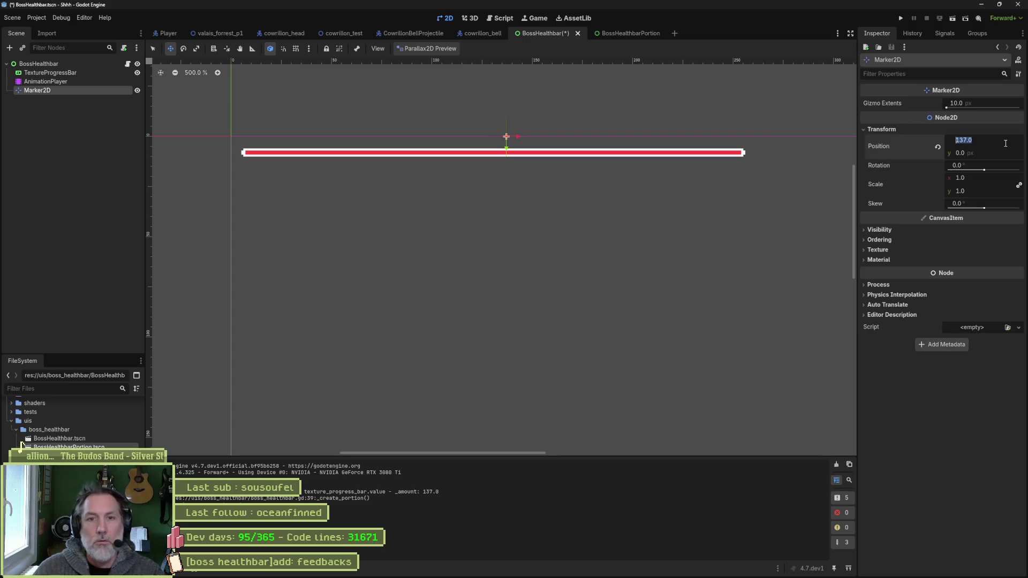
text(247)
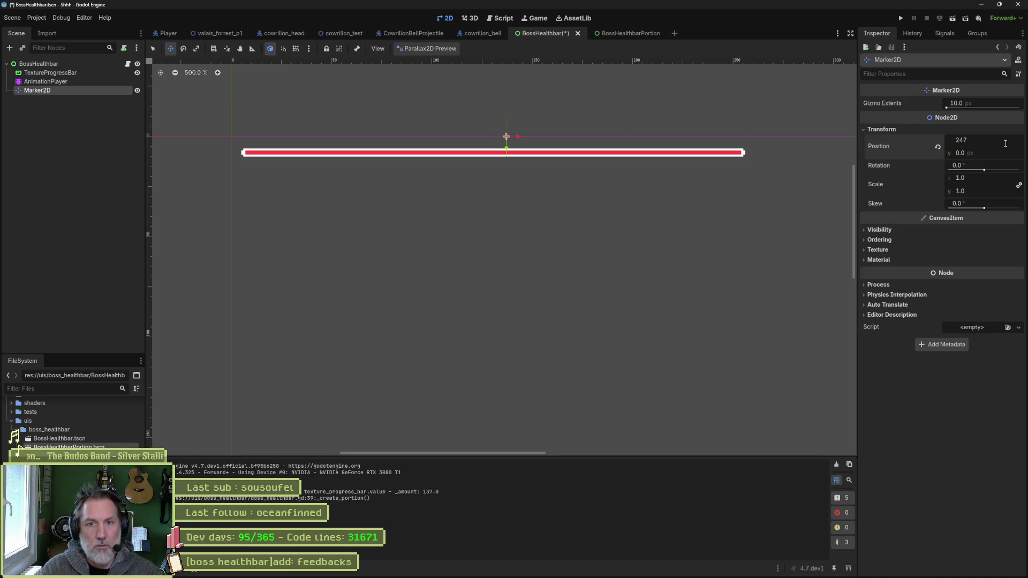
key(Return)
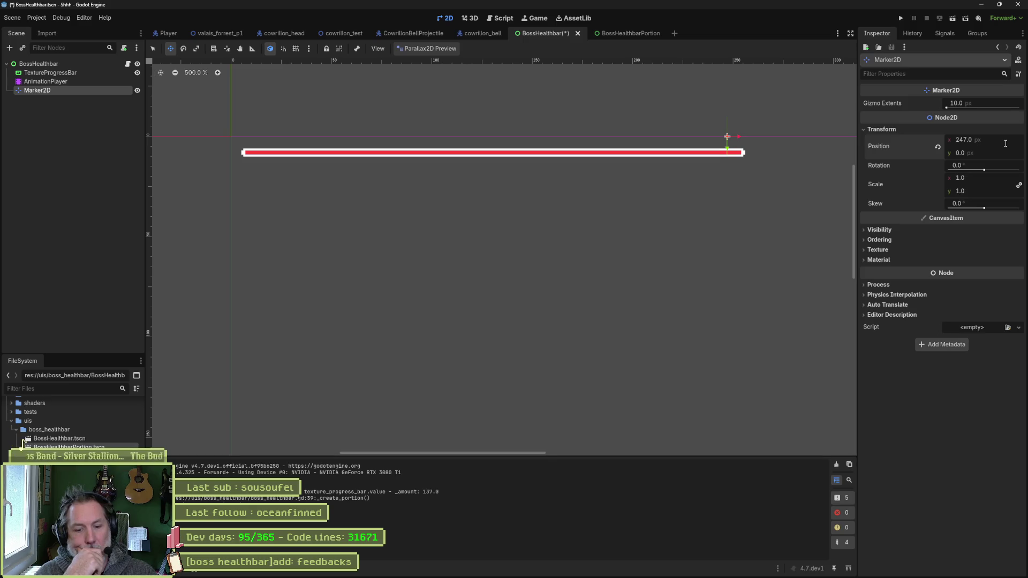
click(490, 19)
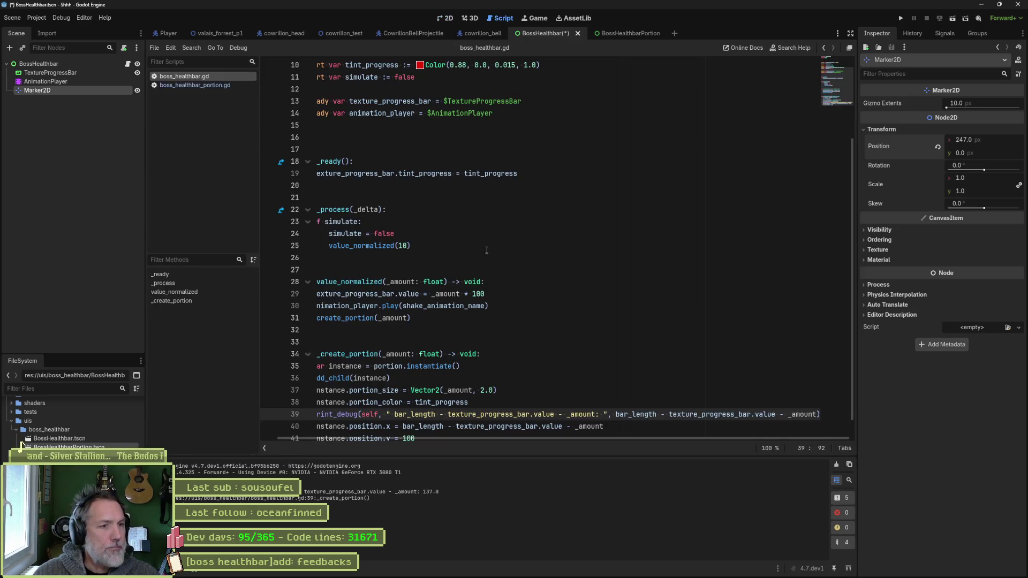
- Remove texture_progress_bar.value from position.x so it reads bar_length - _amount, save, and run
scroll(495, 368, down, 1)
double_click(500, 404)
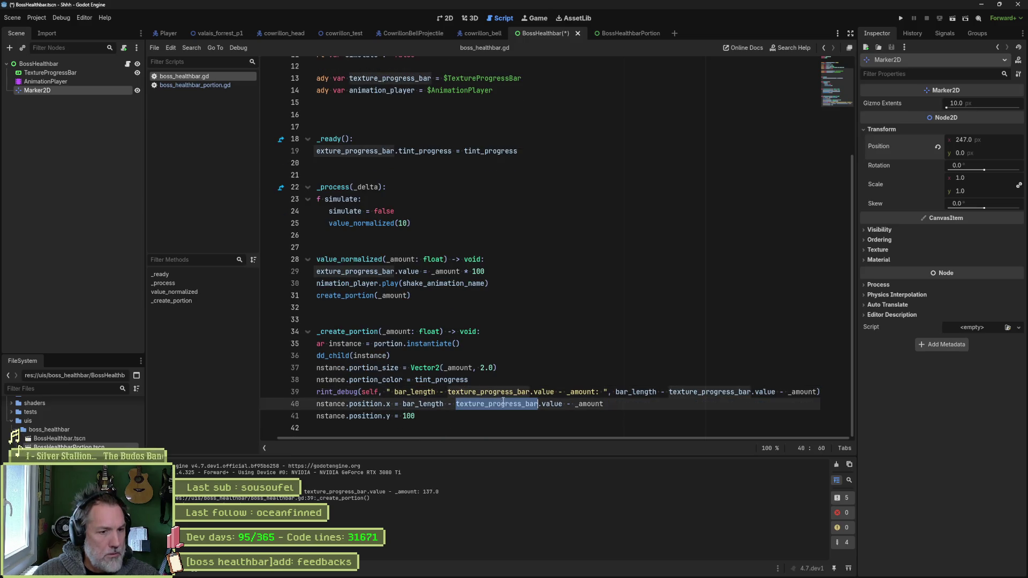
click(430, 406)
click(525, 404)
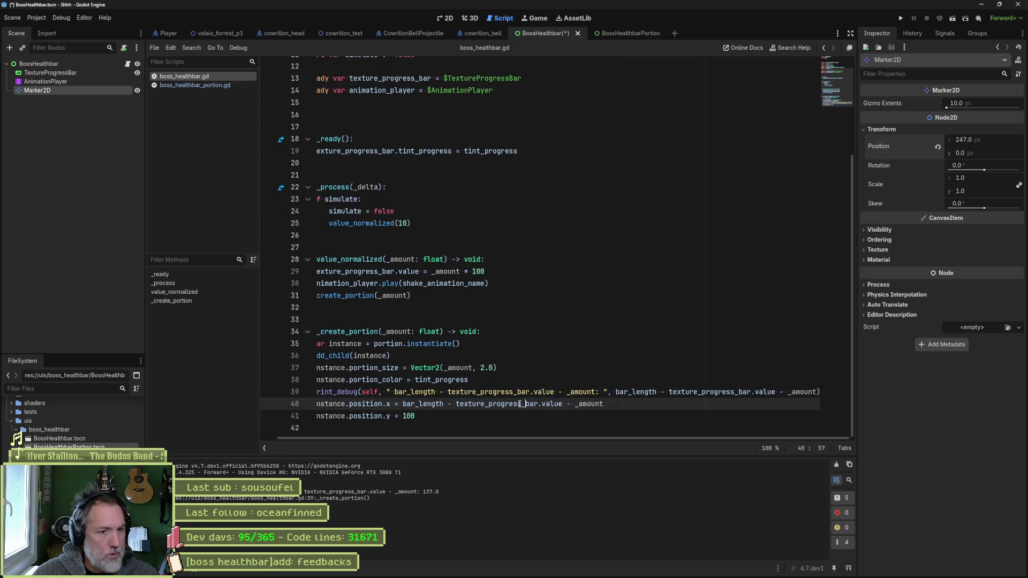
drag(457, 404, 566, 403)
key(BackSpace)
key(Delete)
key(Delete)
key(Delete)
key(ctrl+s)
key(F6)
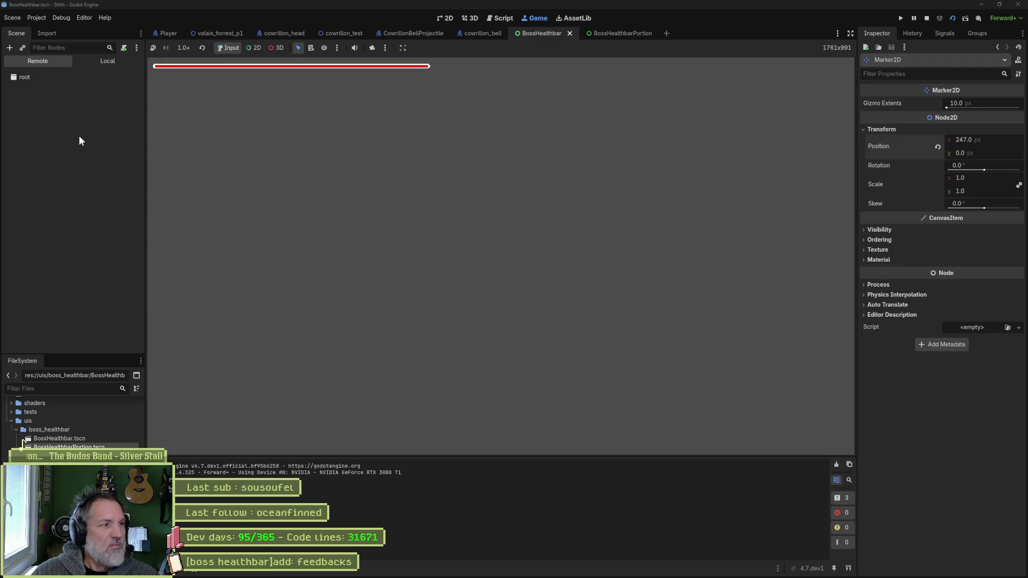
- Toggle Simulate on the running BossHealthbar to trigger a hit, then stop the game
click(64, 129)
click(952, 236)
click(952, 236)
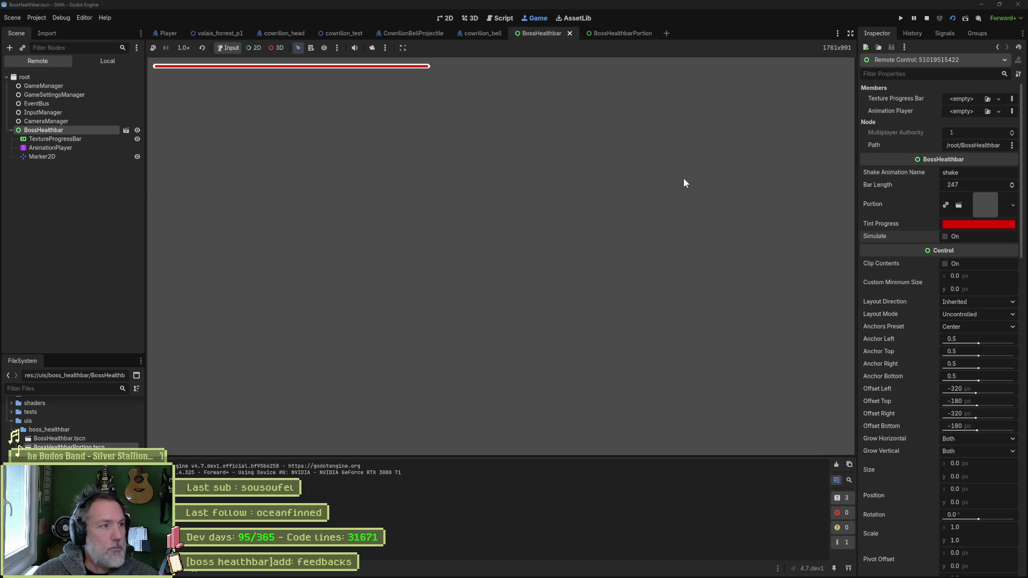
key(F8)
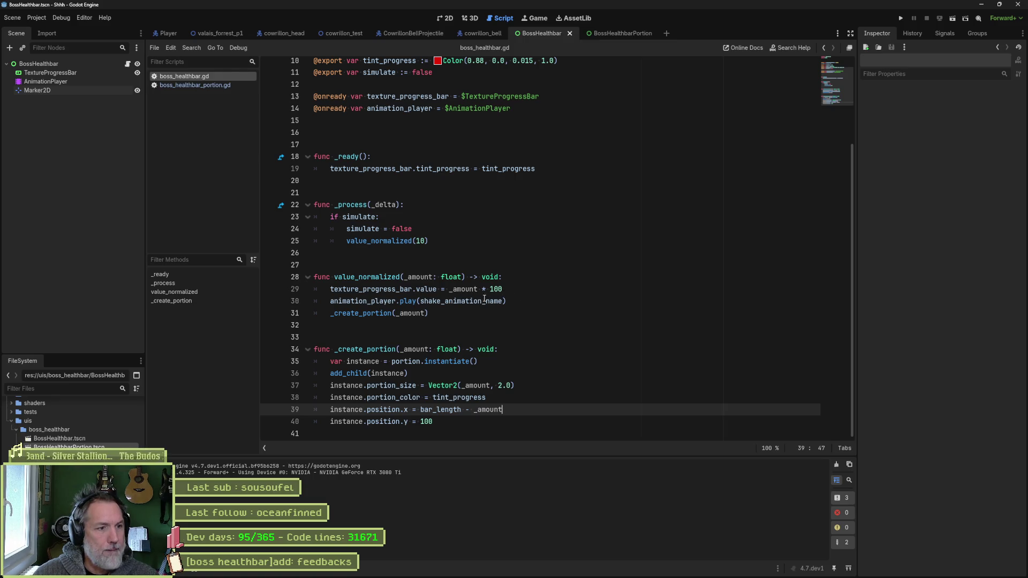
- Change the simulated hit to value_normalized(-10) and relaunch the scene
double_click(426, 289)
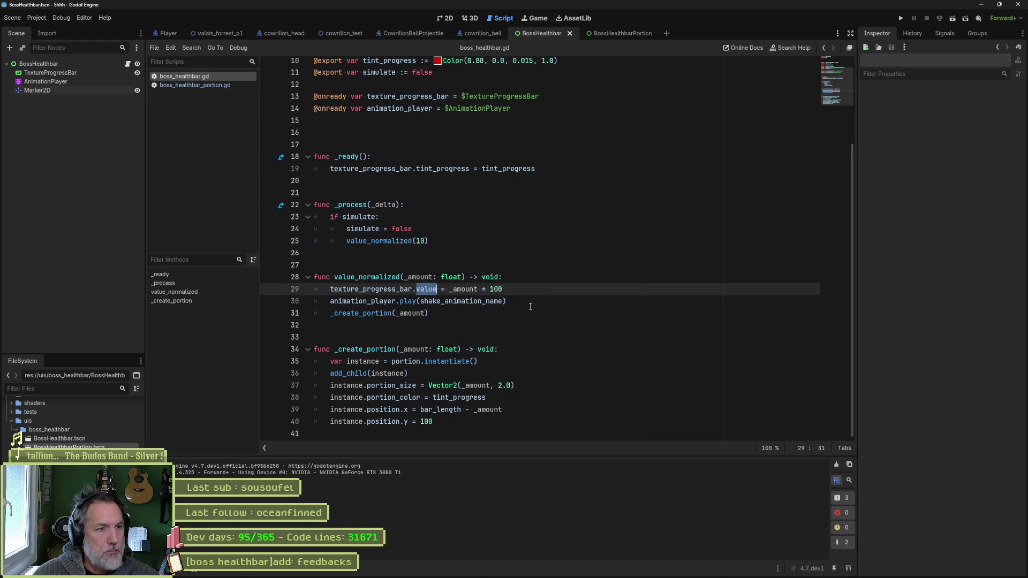
click(425, 248)
key(Left)
key(Left)
text(-)
key(F6)
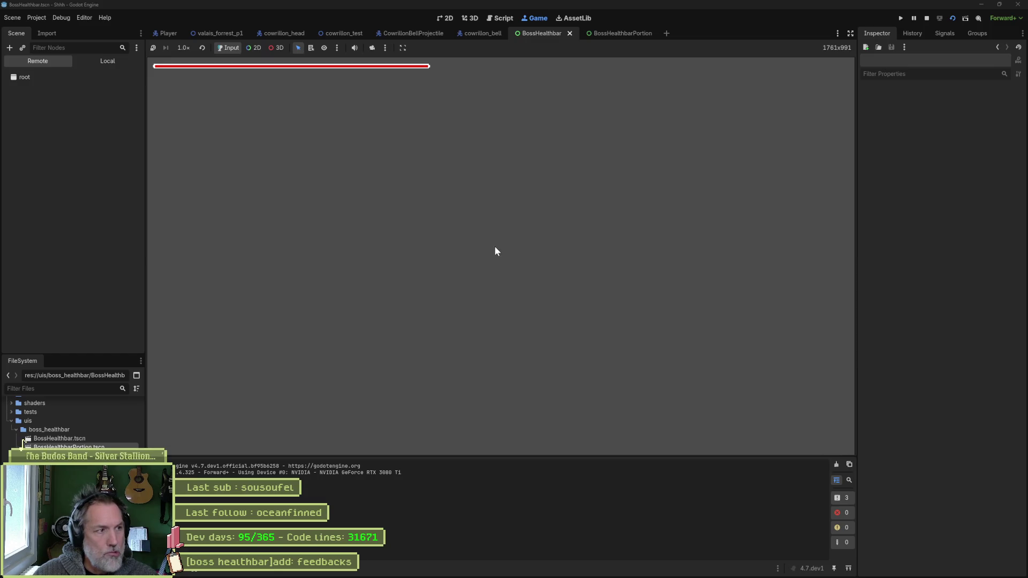
- Trigger a simulated hit on the running BossHealthbar, then stop the game
click(81, 130)
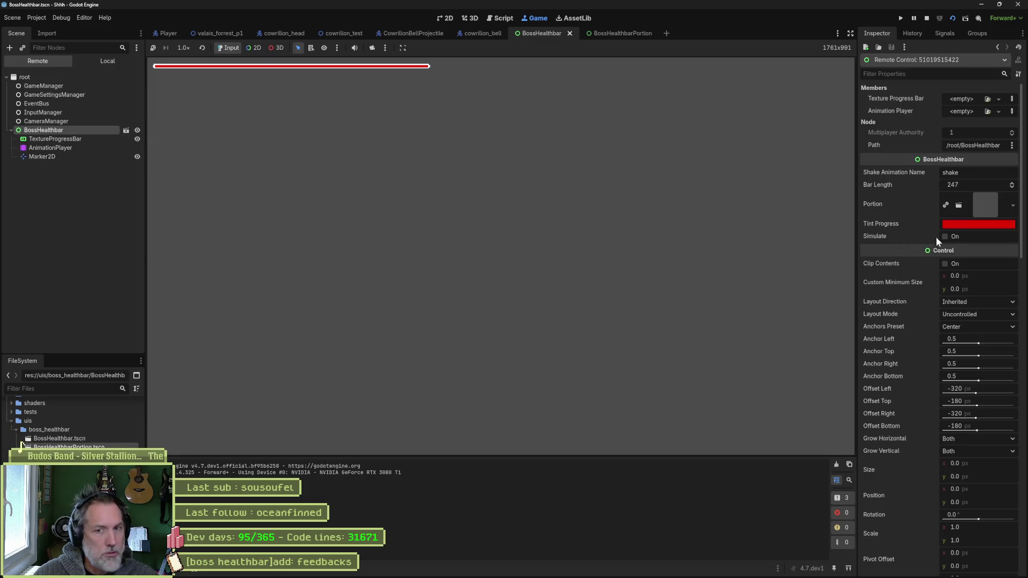
click(948, 235)
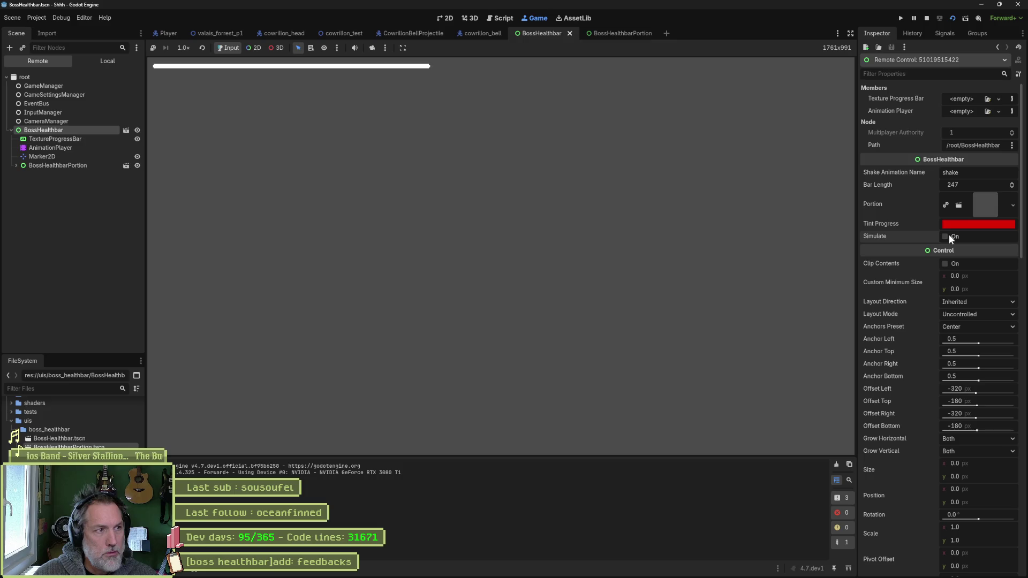
key(F8)
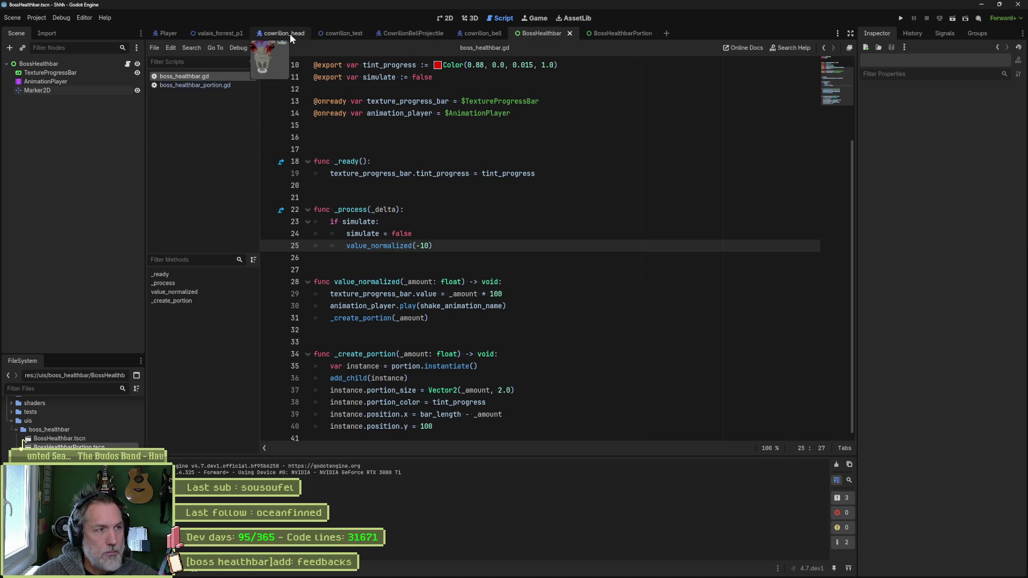
- Search 'cowril', open and close cowrillon_controller.gd, then reopen the quick file search
key(shift+alt+o)
text(cowril)
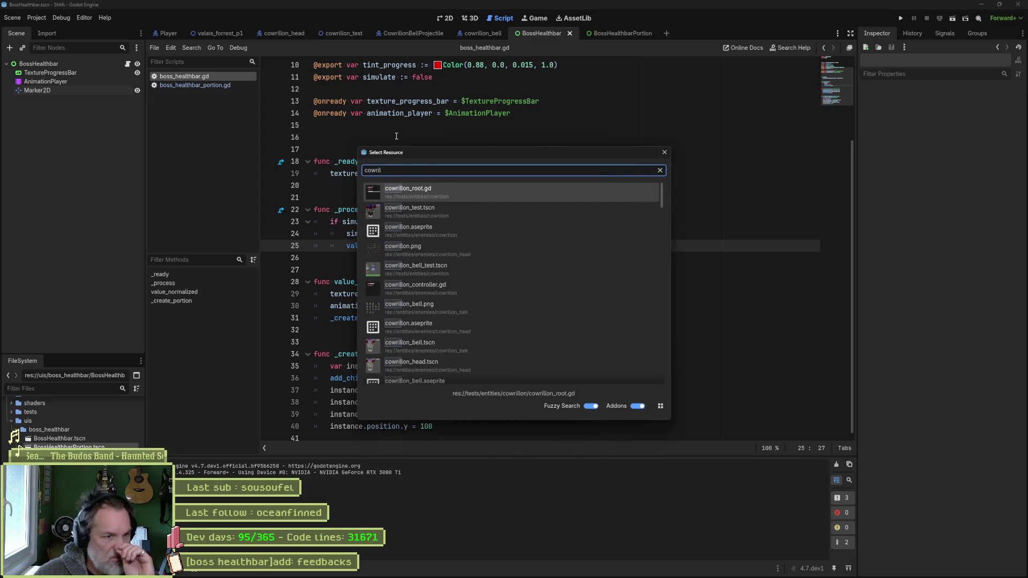
key(Down)
key(Down)
key(Down)
key(Return)
key(ctrl+w)
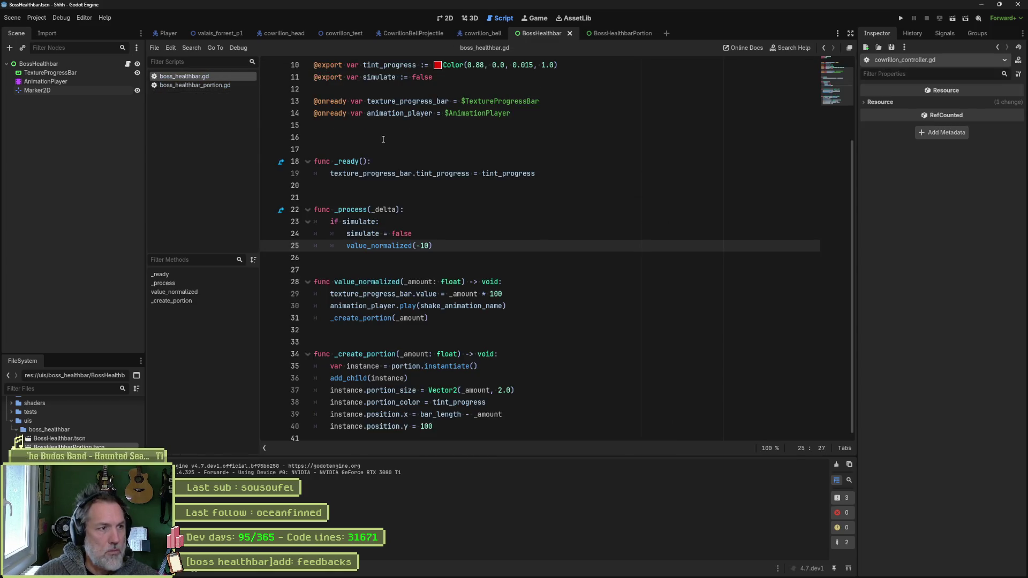
key(shift+alt+o)
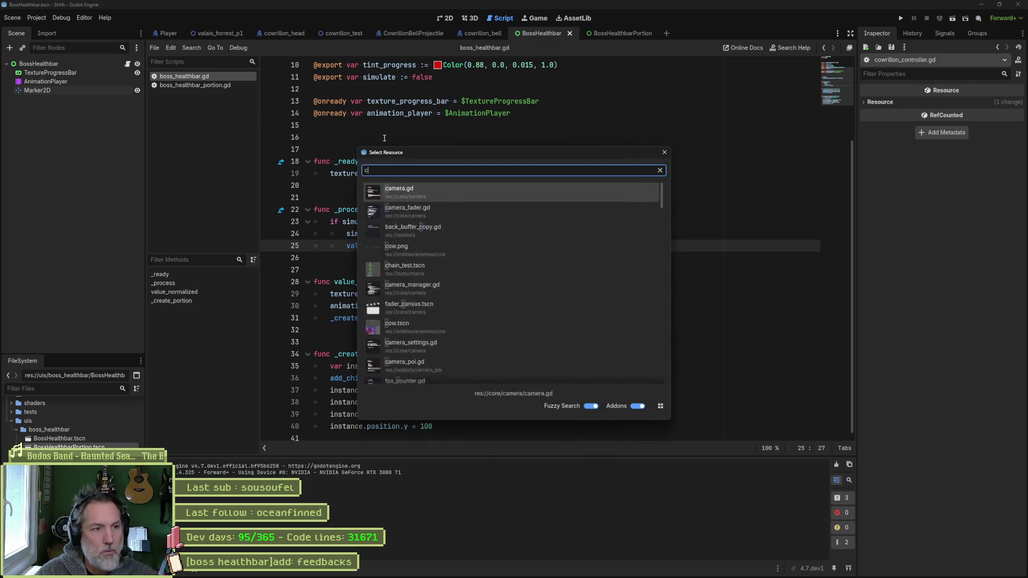
- Open cowrillon_head_controller.gd and inspect the health check in its on_hurt function
text(lon_head_controller)
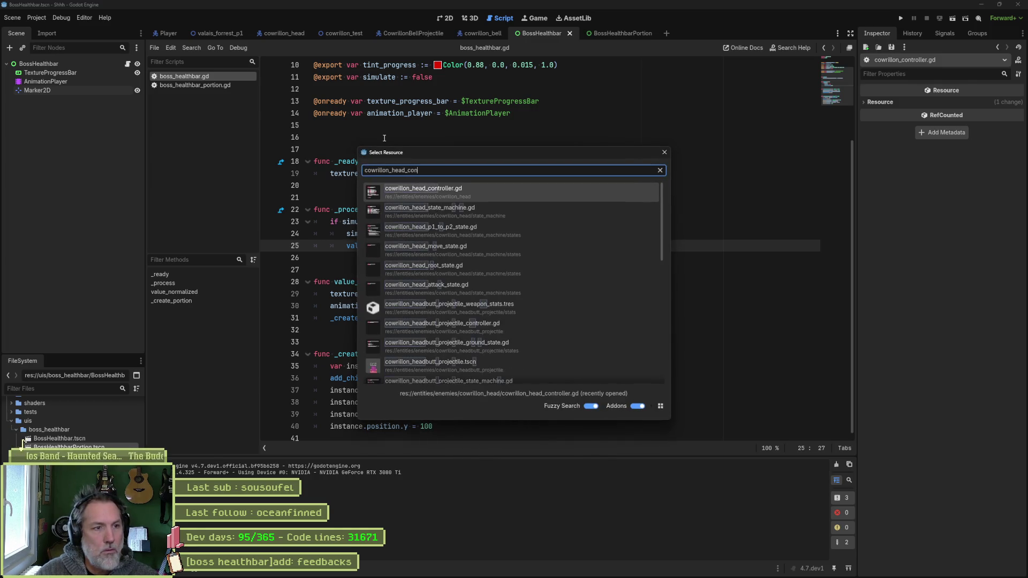
key(Return)
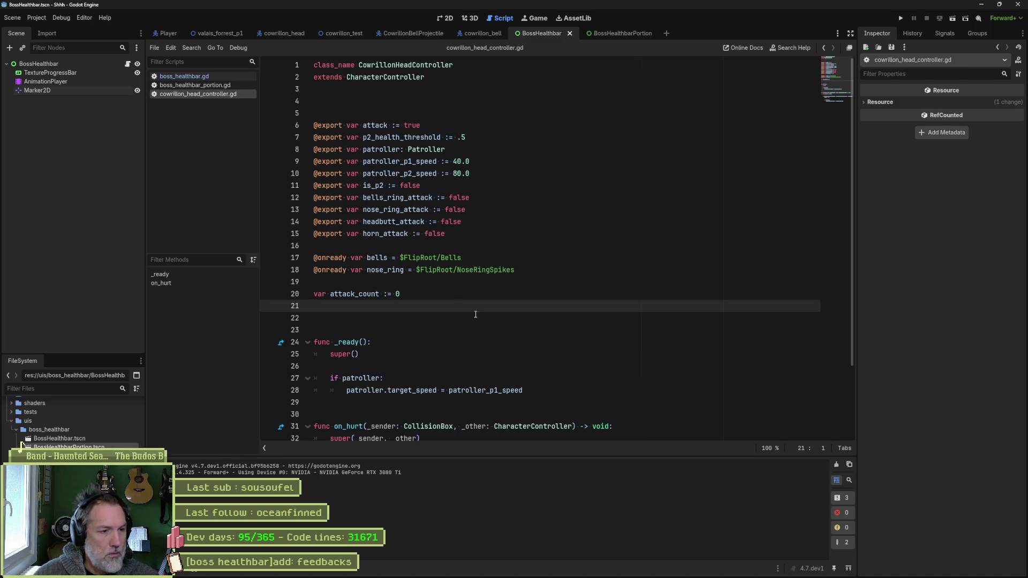
click(172, 283)
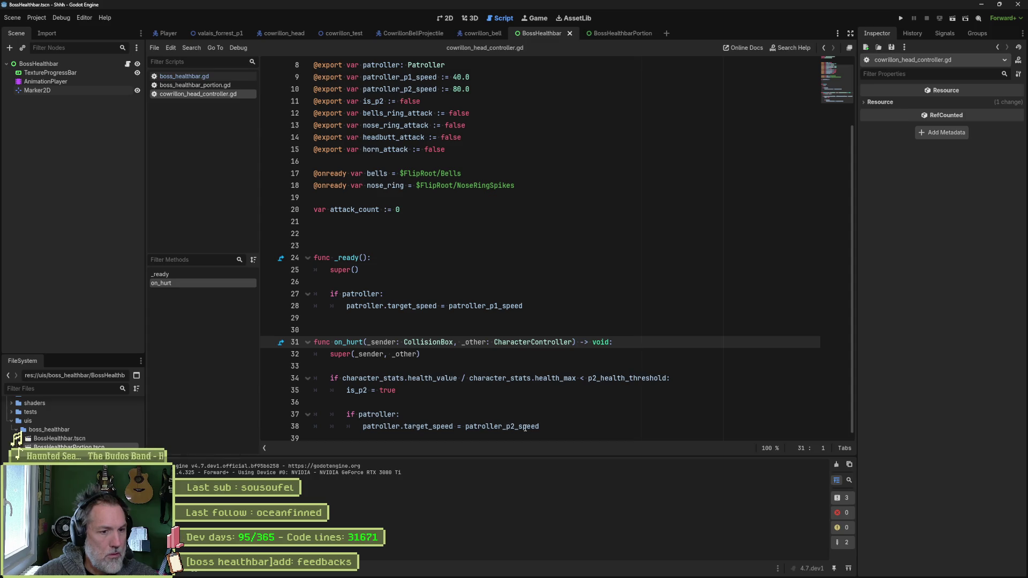
mouse_move(524, 427)
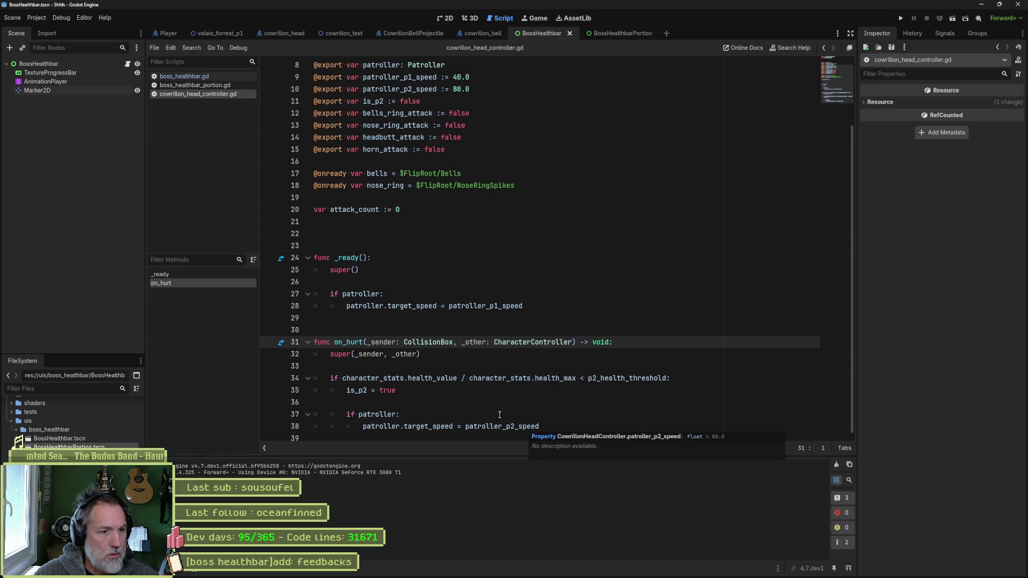
click(519, 383)
mouse_move(460, 378)
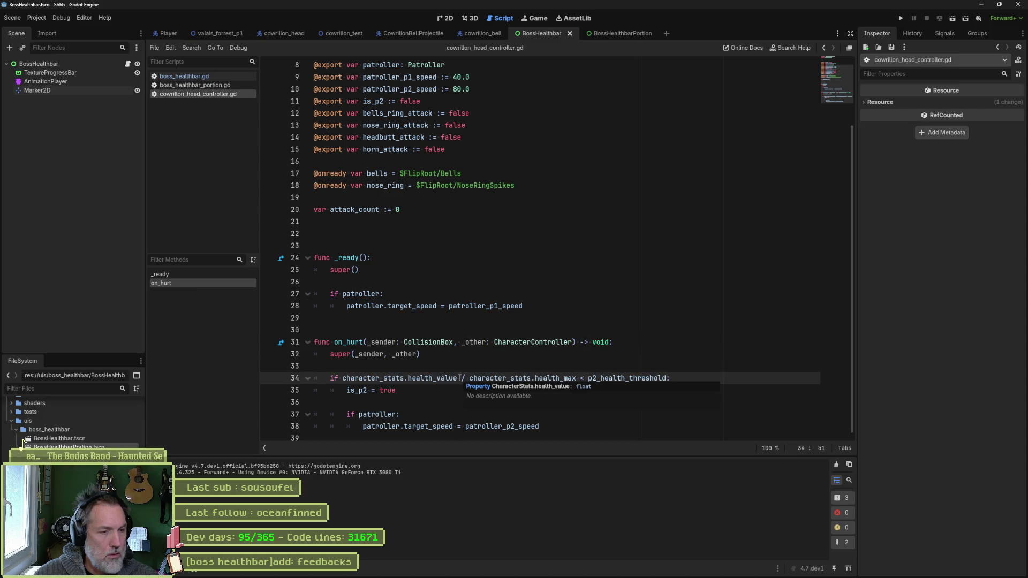
mouse_move(488, 45)
scroll(407, 214, up, 3)
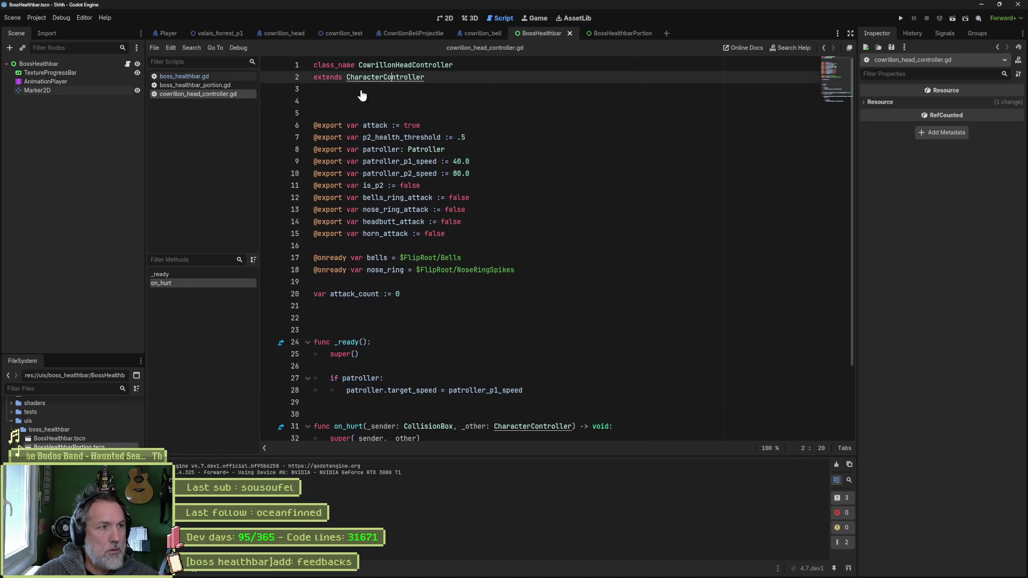
- Trace the parent's on_hurt into _set_common_character_stats and its value_normalized(health_value / health_max) call
ctrl+click(385, 85)
click(167, 363)
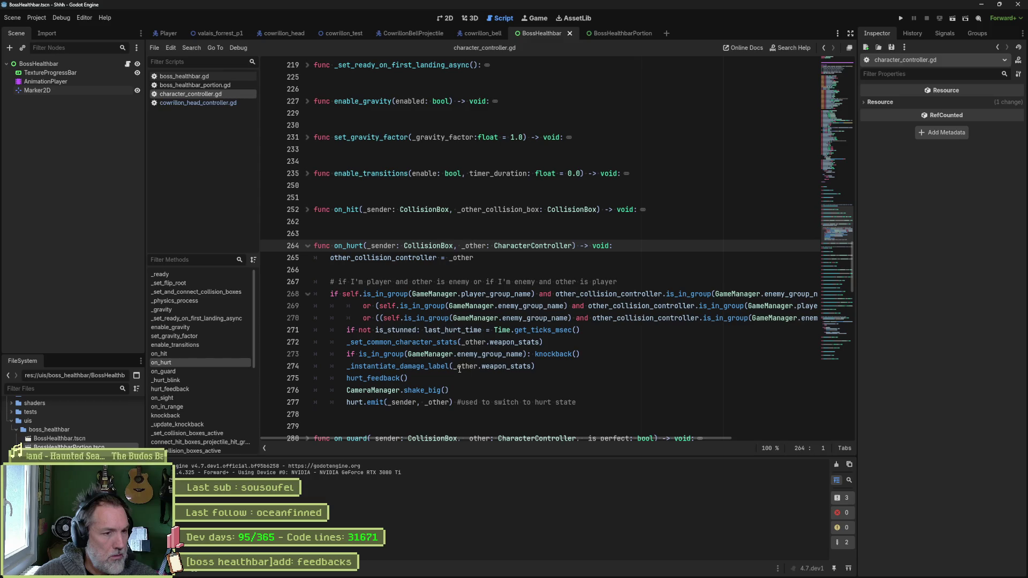
double_click(421, 343)
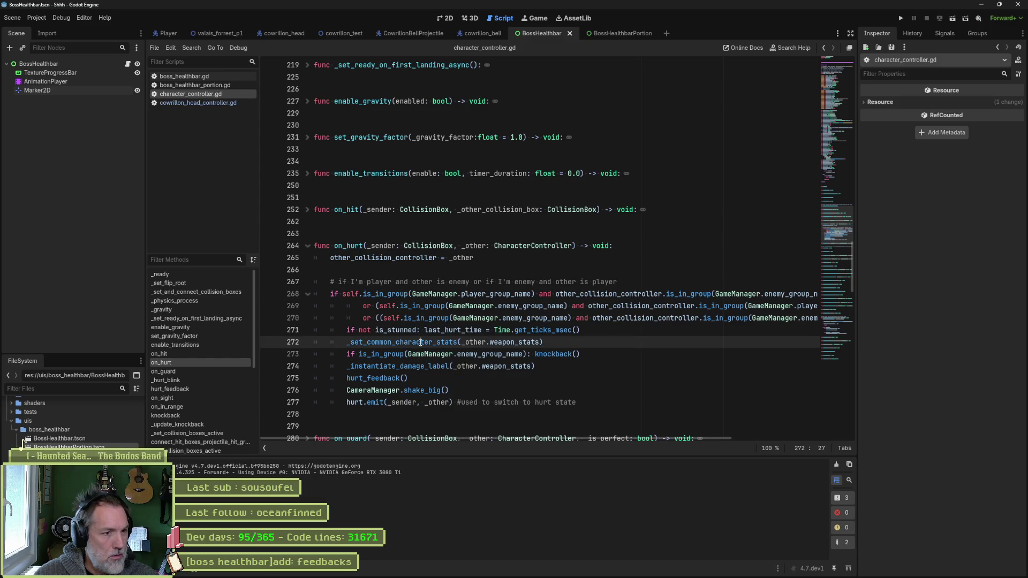
ctrl+click(422, 342)
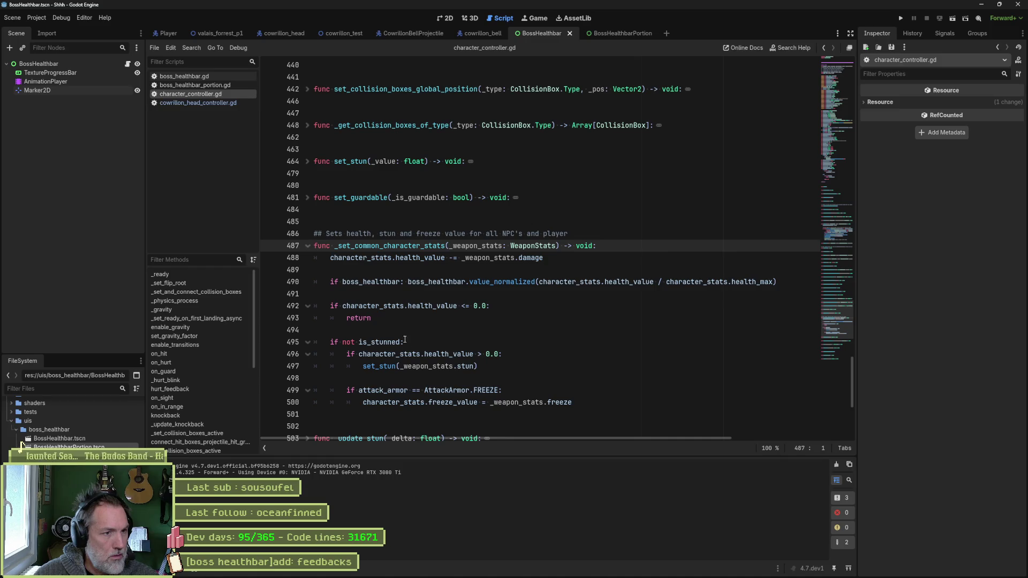
drag(544, 257, 461, 260)
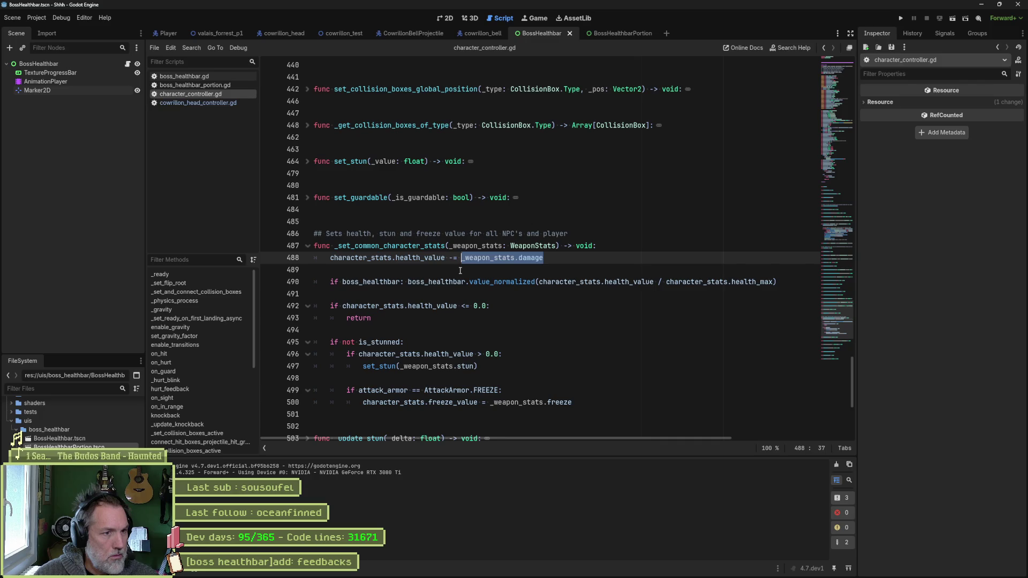
double_click(490, 281)
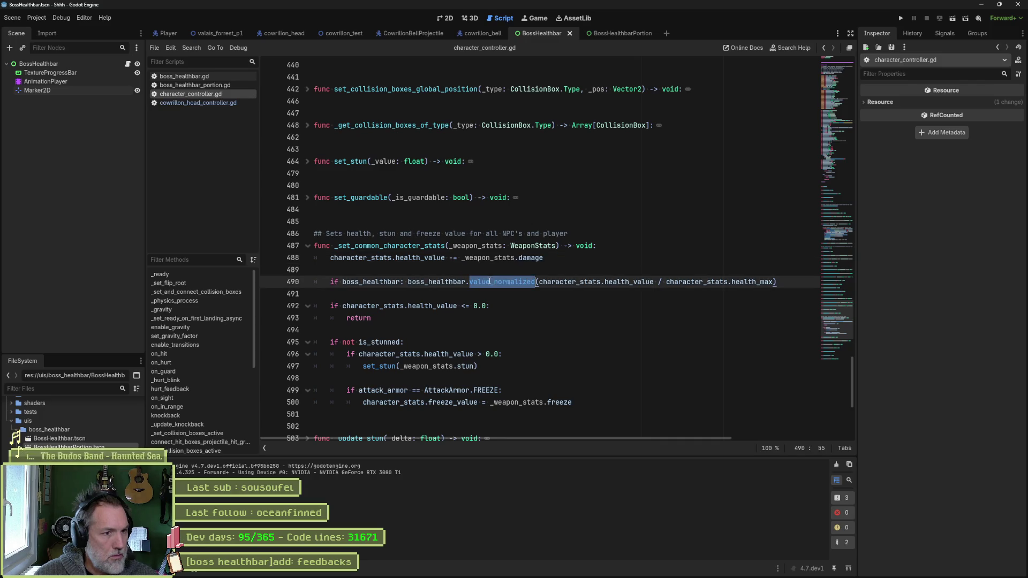
click(538, 282)
drag(538, 281, 772, 282)
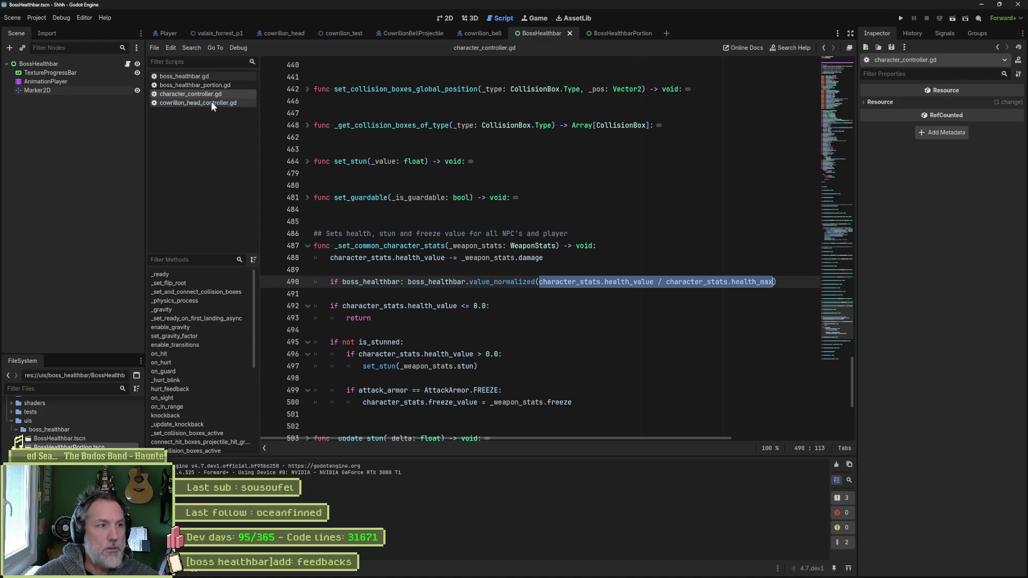
click(213, 86)
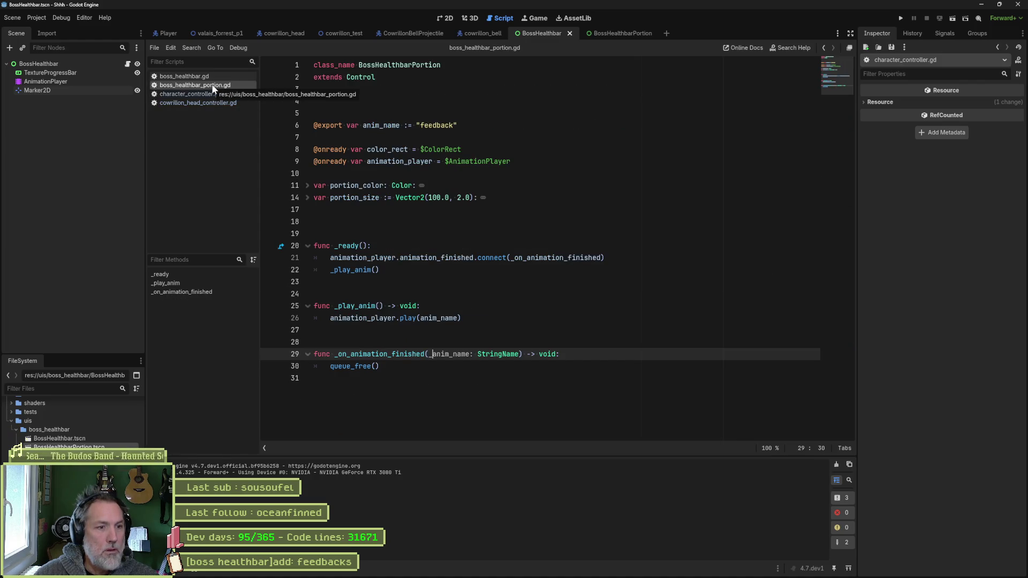
- Replace -10 with .9 in boss_healthbar.gd's line 25 test call, save, and run the scene
click(212, 77)
drag(430, 246, 416, 246)
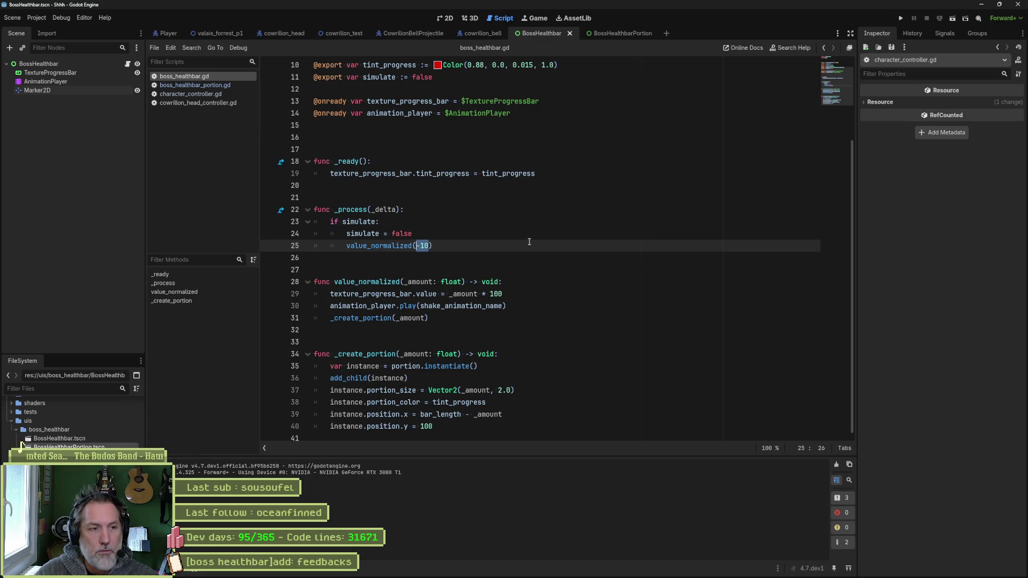
text(.)
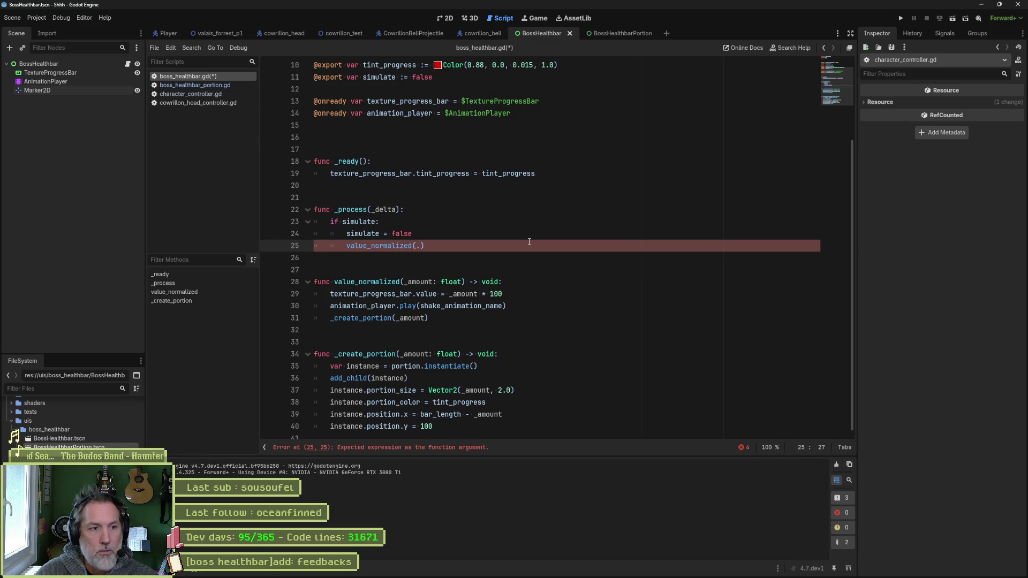
text(9)
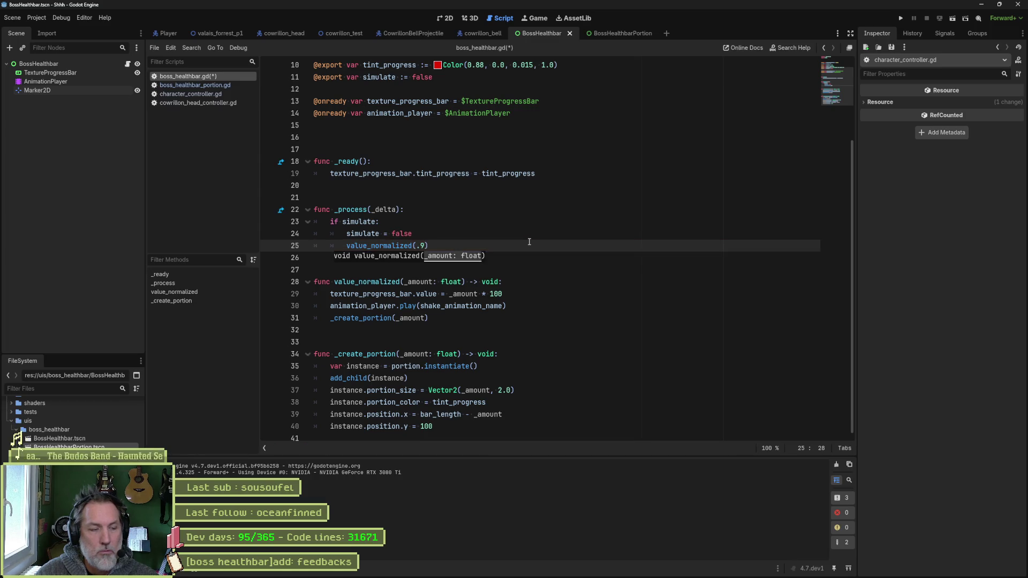
key(ctrl+s)
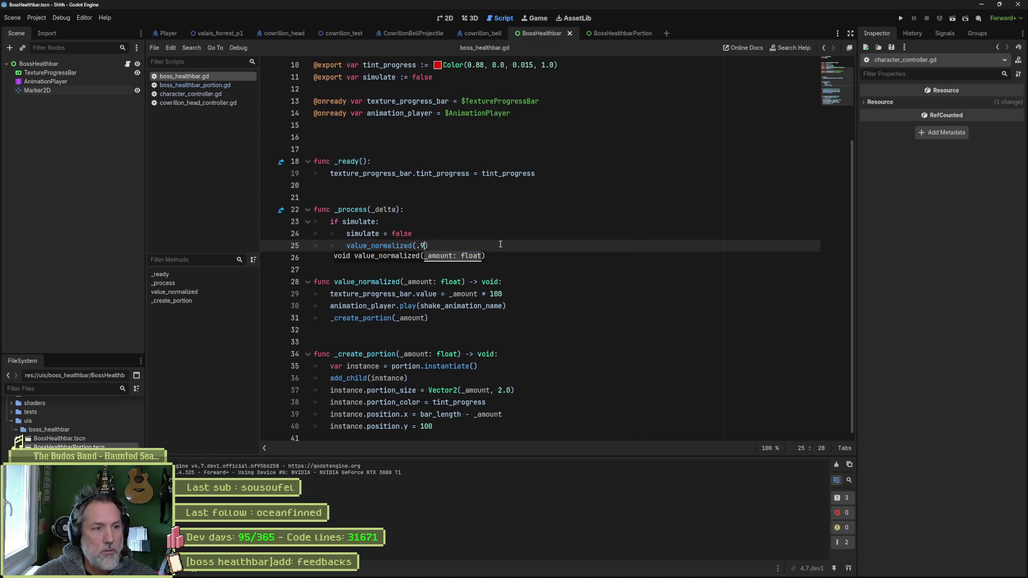
key(shift+Up)
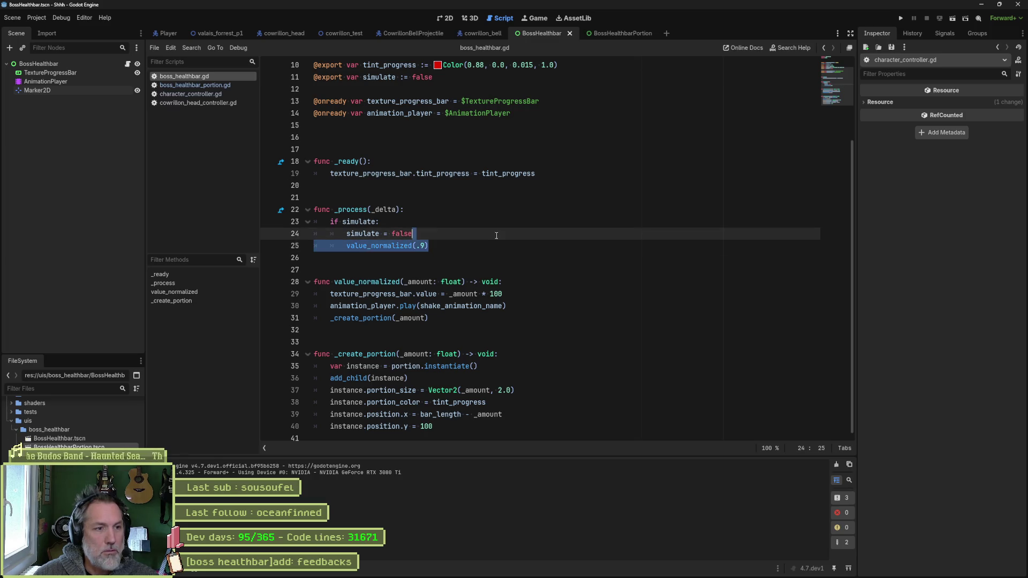
click(491, 244)
key(F6)
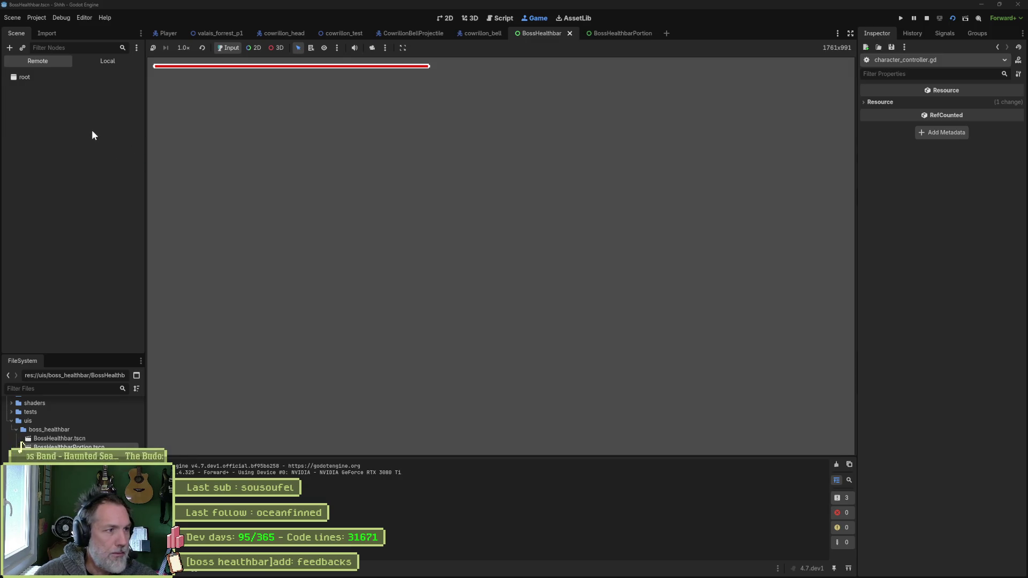
- Test Simulate on the running BossHealthbar over two runs, then open the BossHealthbarPortion scene
click(92, 130)
click(944, 236)
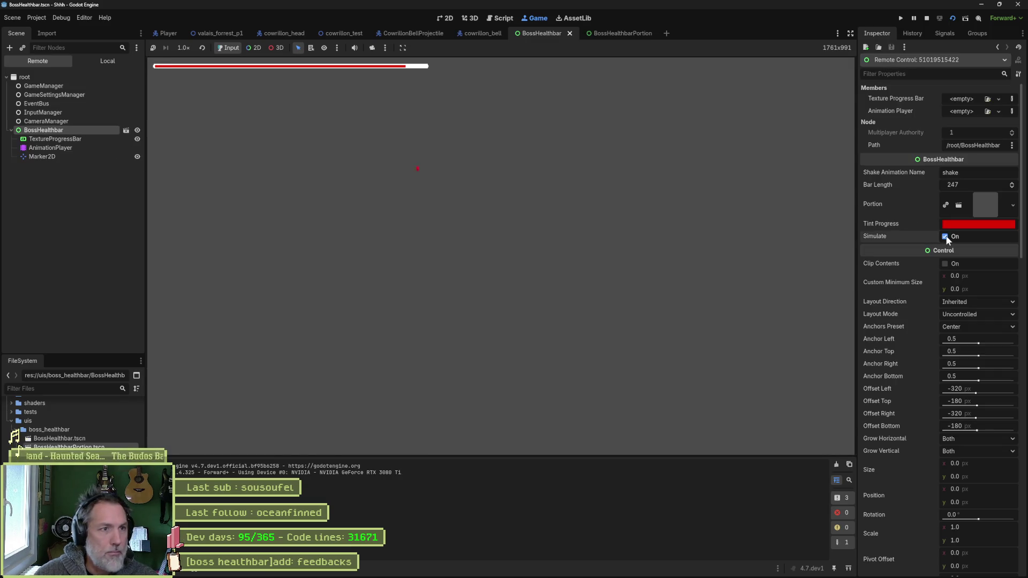
key(F8)
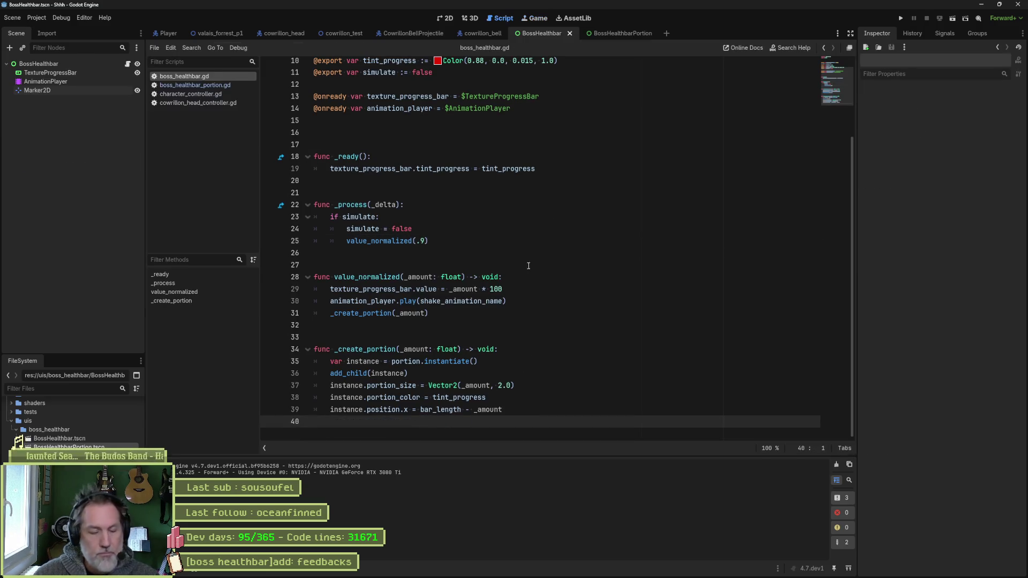
key(F6)
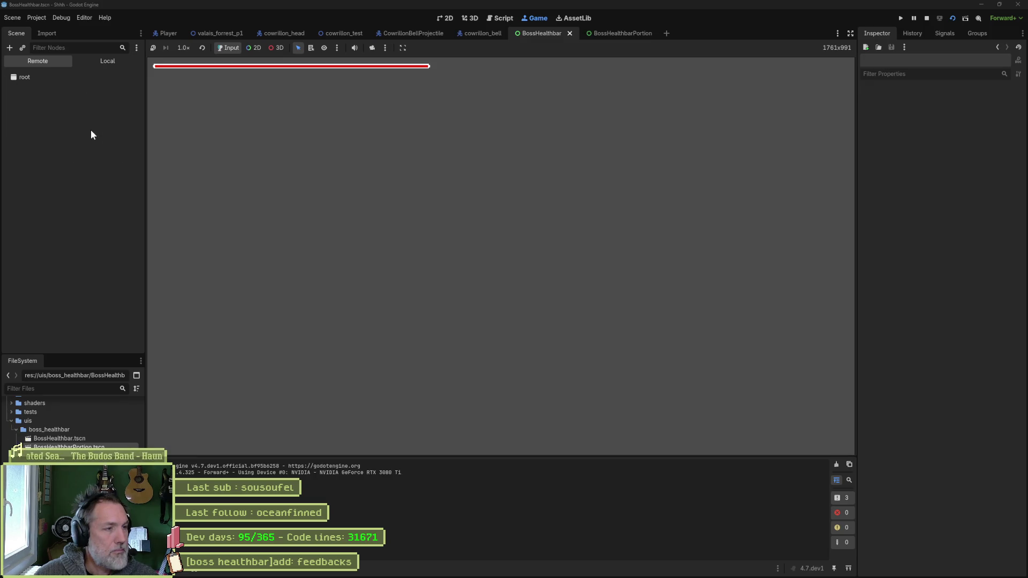
click(91, 130)
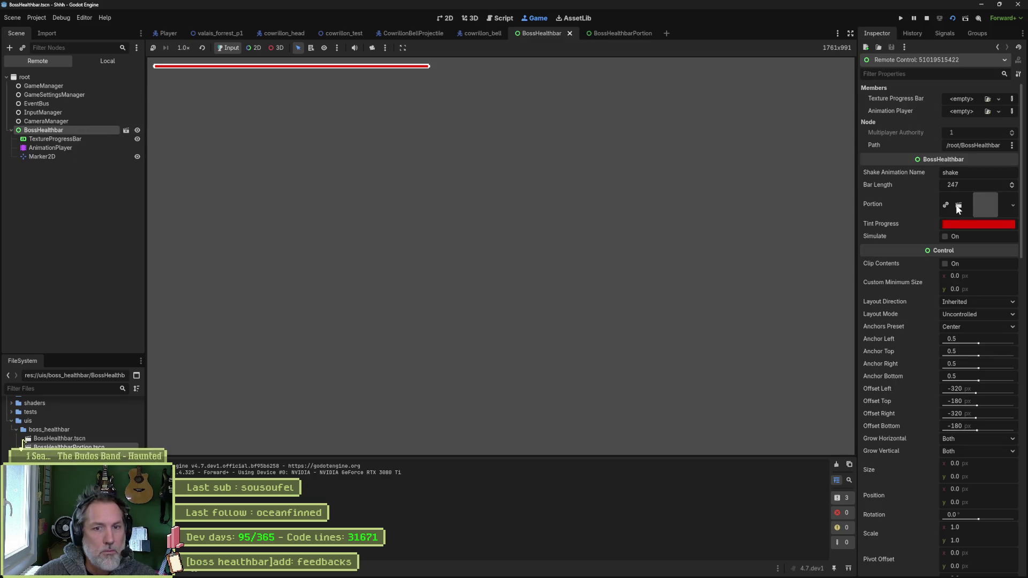
click(945, 236)
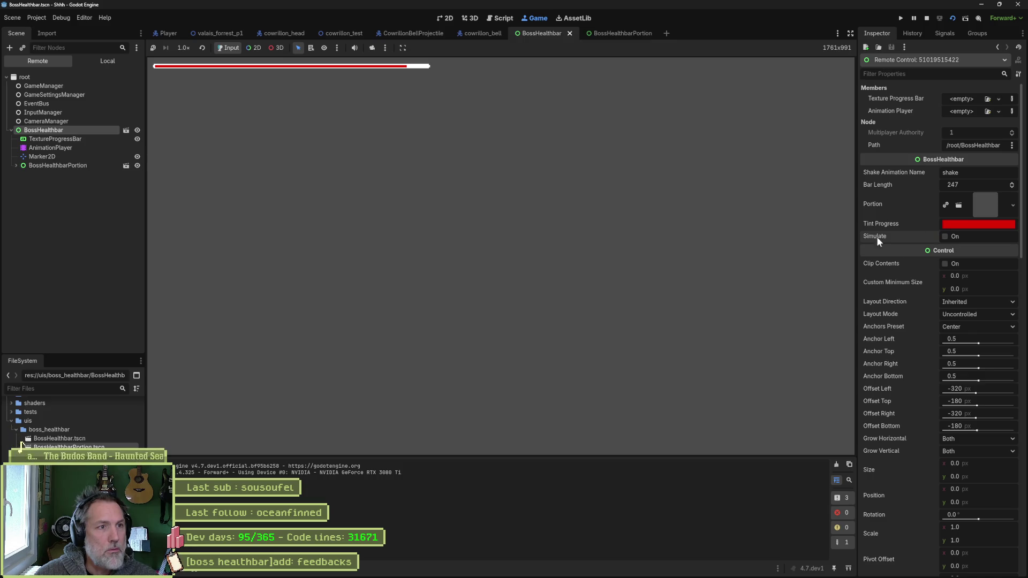
key(F8)
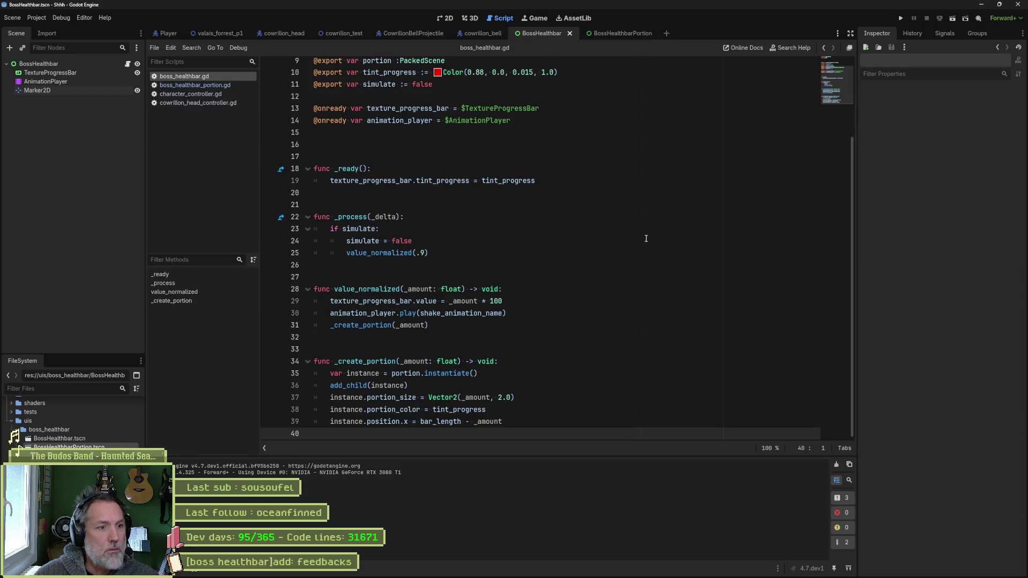
click(610, 33)
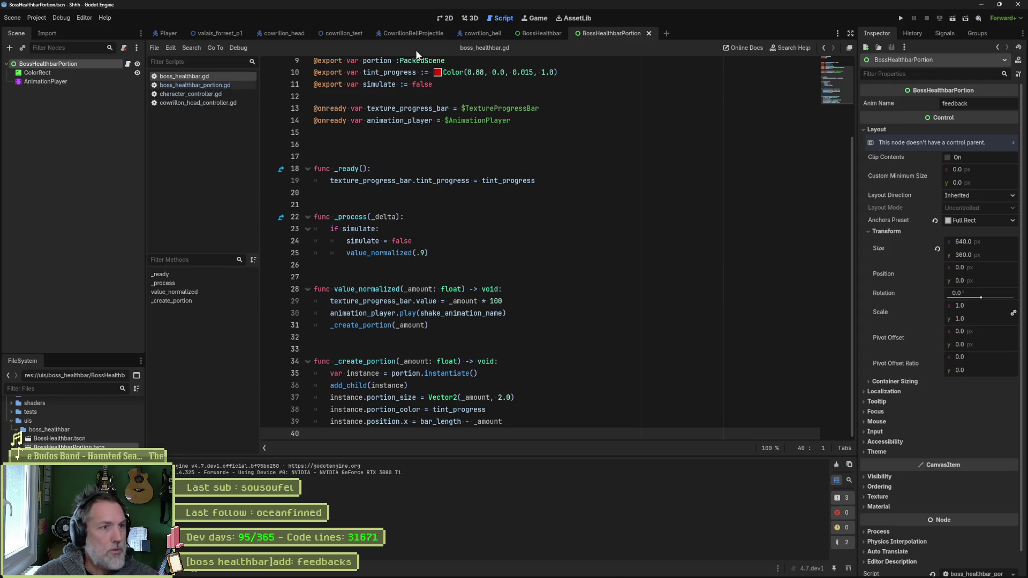
- Inspect the BossHealthbarPortion feedback animation in the 2D view
click(445, 18)
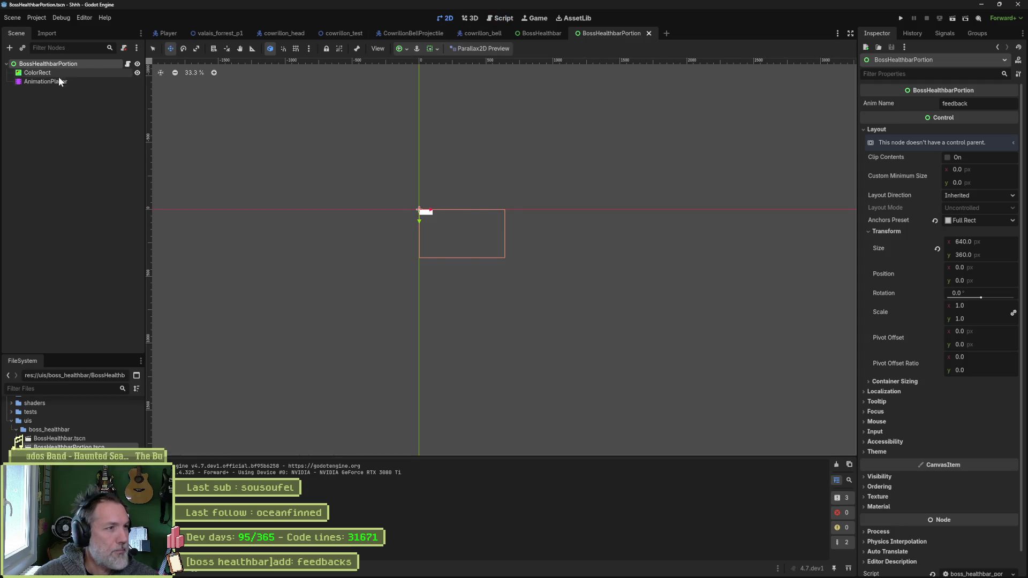
click(58, 80)
mouse_move(236, 364)
mouse_down()
mouse_move(725, 389)
mouse_move(200, 373)
mouse_up()
scroll(420, 226, up, 10)
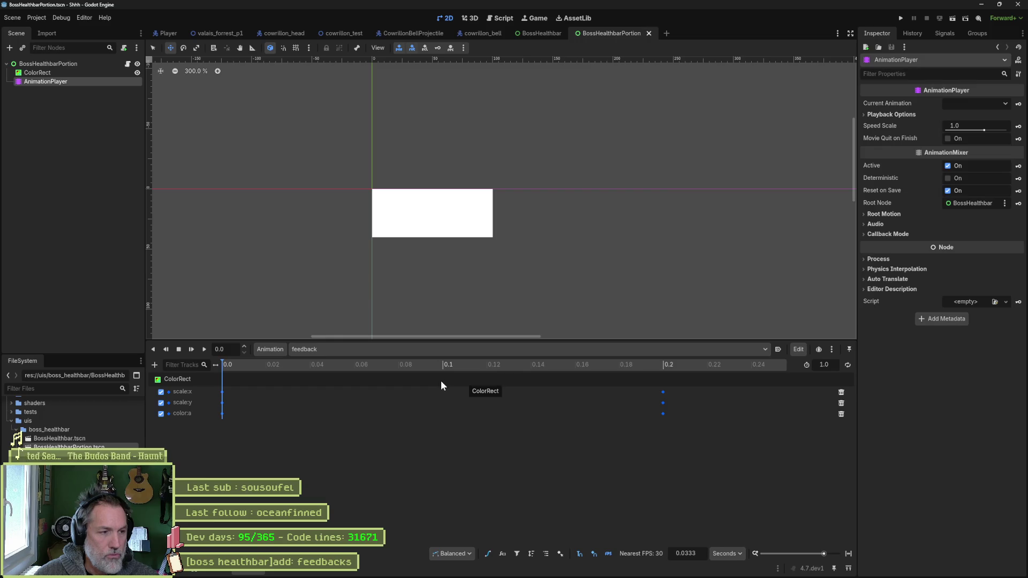
- Comment out the shake animation call in value_normalized and rerun the BossHealthbar scene
click(503, 19)
scroll(369, 268, down, 2)
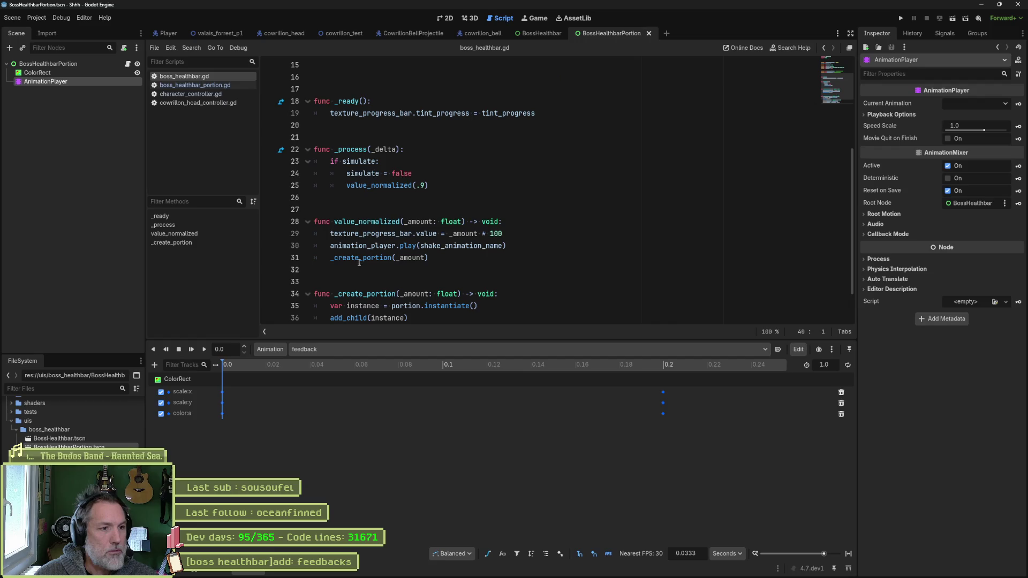
click(327, 246)
key(ctrl+k)
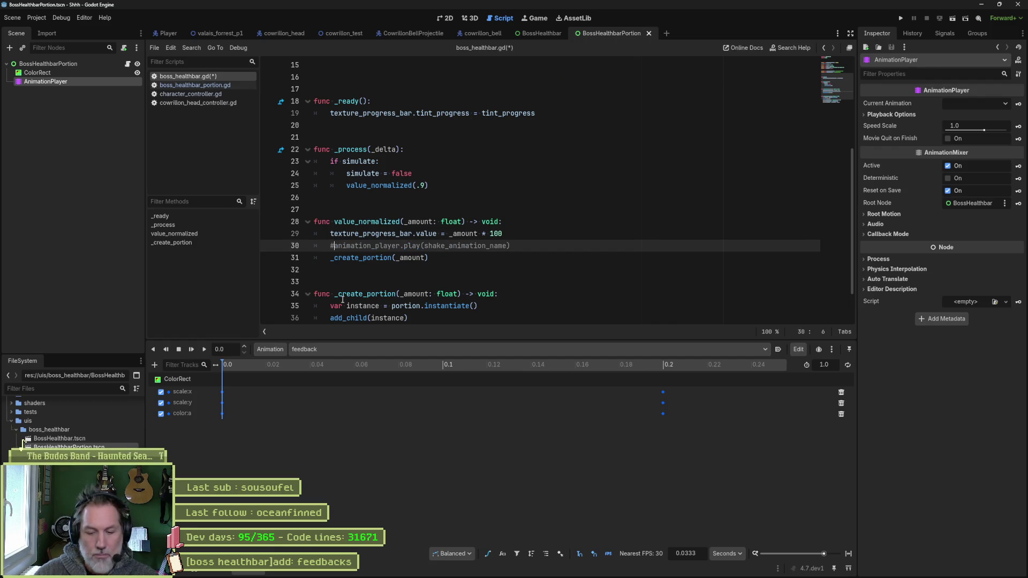
click(538, 33)
key(F6)
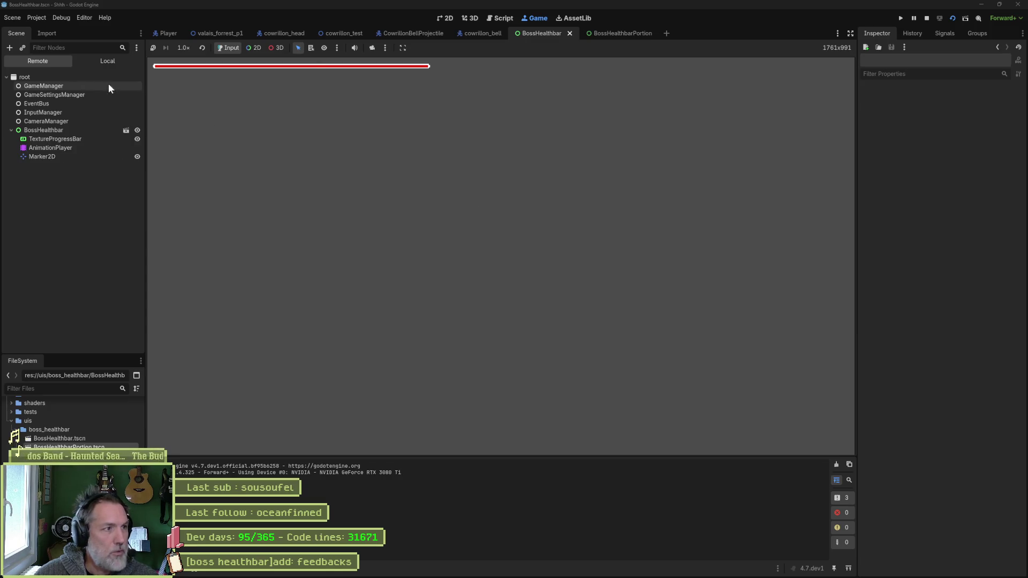
- Test a simulated hit without shake, then re-enable the shake animation call
click(70, 130)
click(945, 236)
key(F8)
click(621, 33)
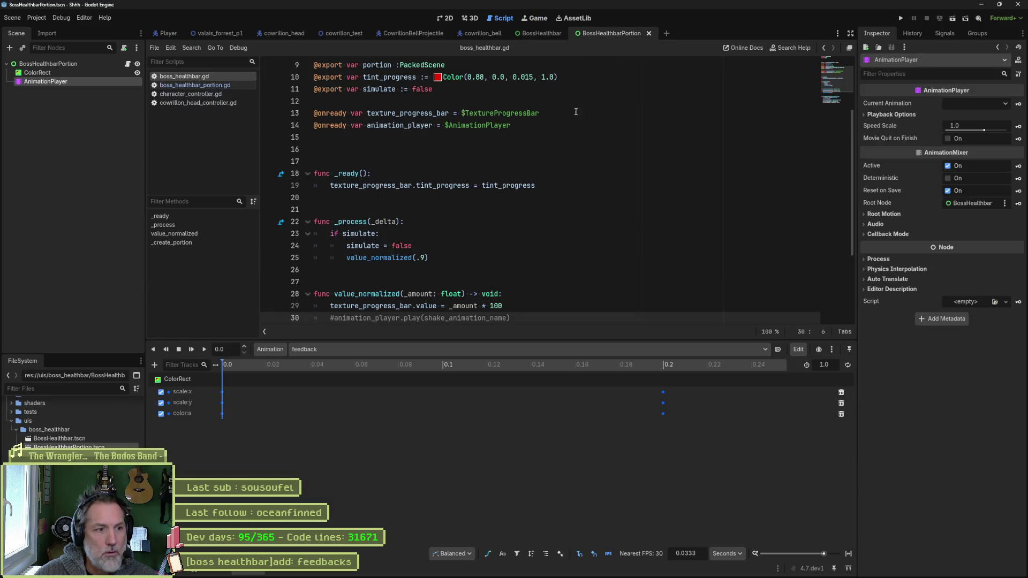
scroll(565, 212, down, 3)
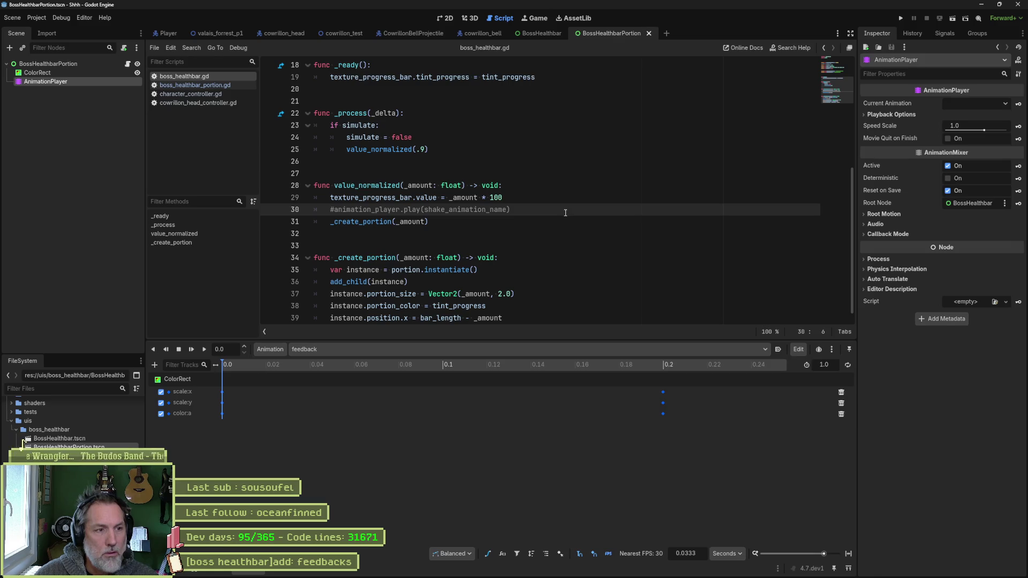
scroll(565, 213, down, 1)
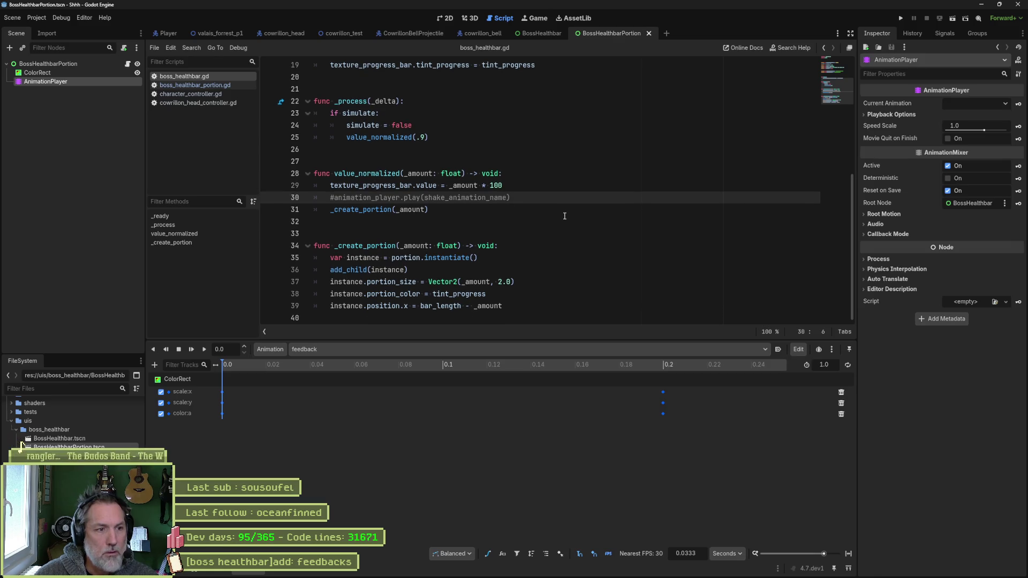
key(BackSpace)
- Disable _play_anim() in the portion's _ready, test with Simulate, then open boss_healthbar.gd
click(210, 85)
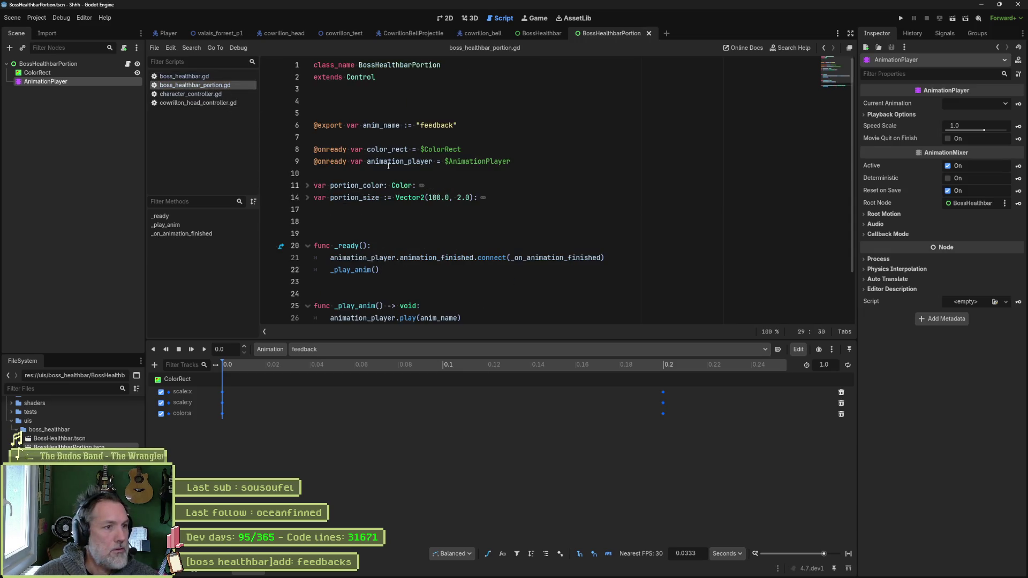
click(329, 275)
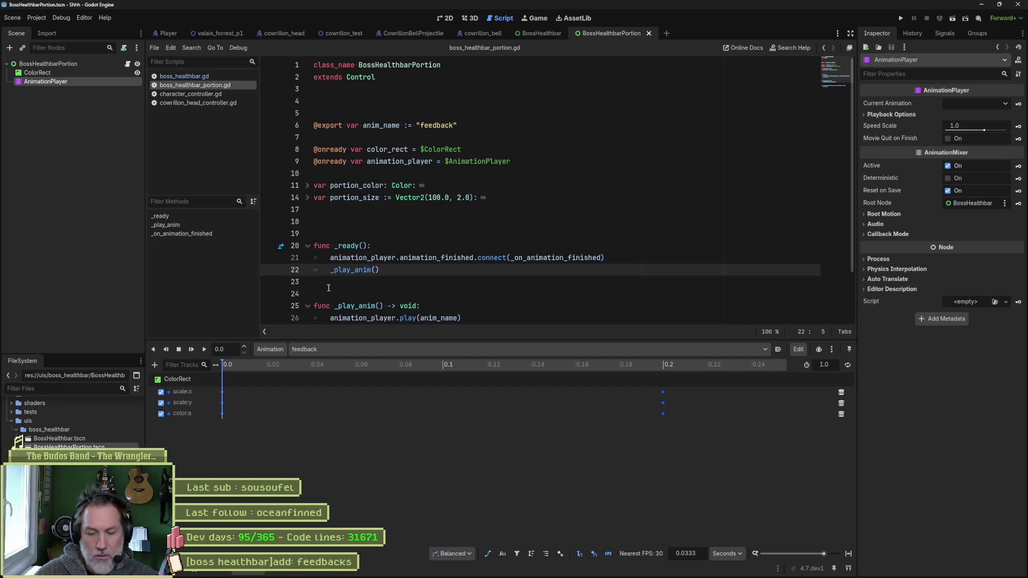
click(539, 35)
key(F6)
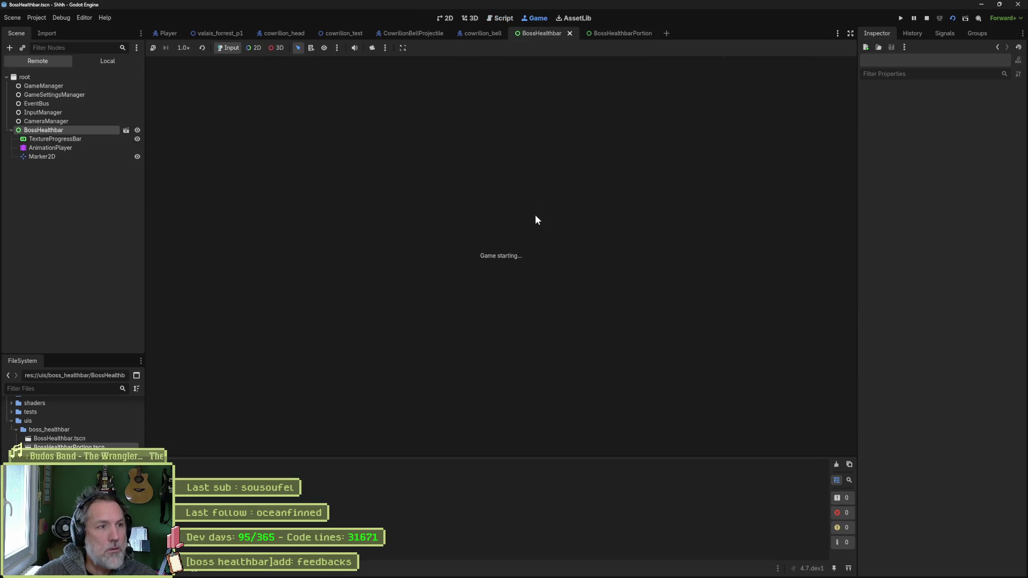
click(66, 129)
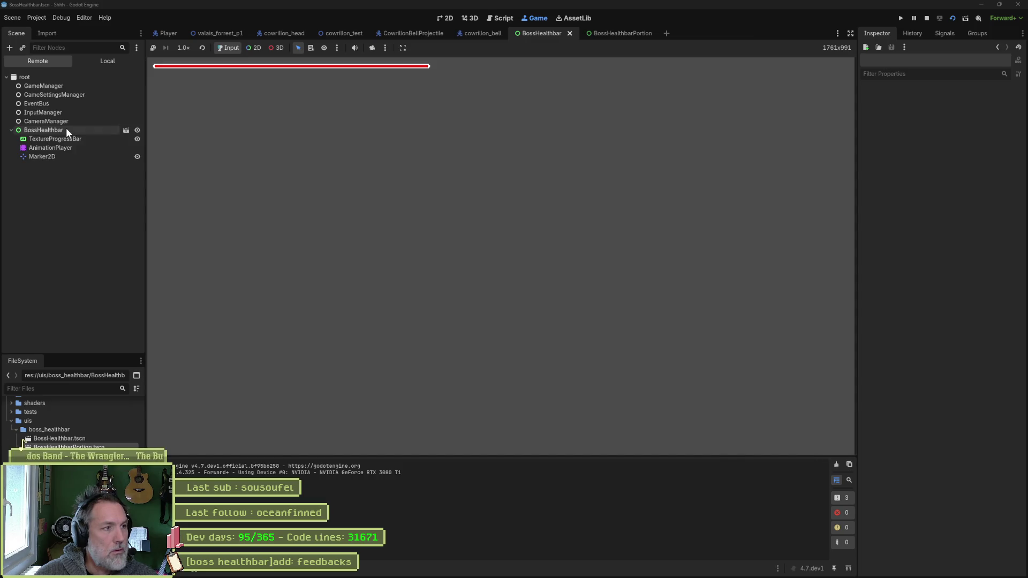
click(949, 233)
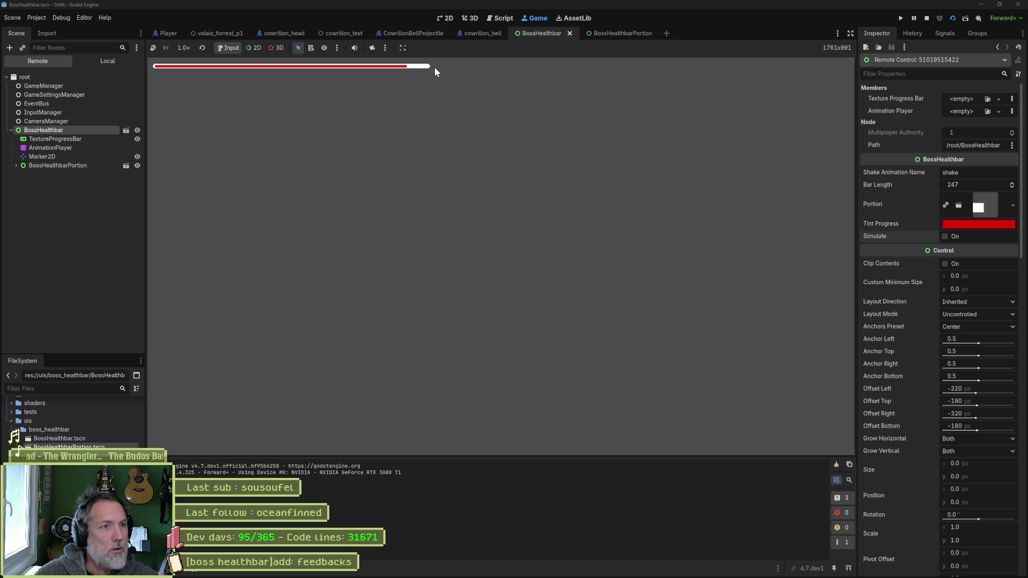
key(F8)
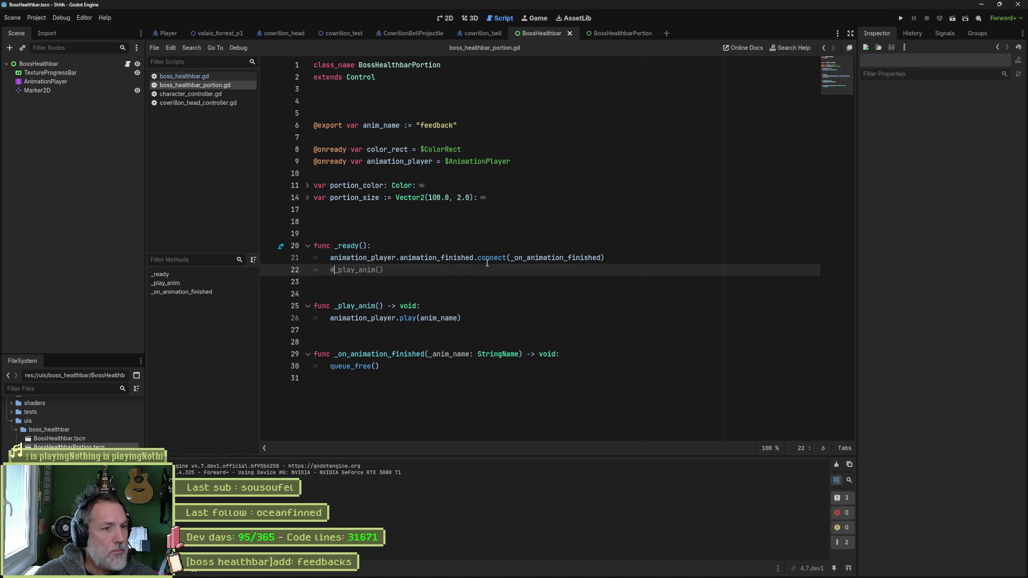
click(192, 76)
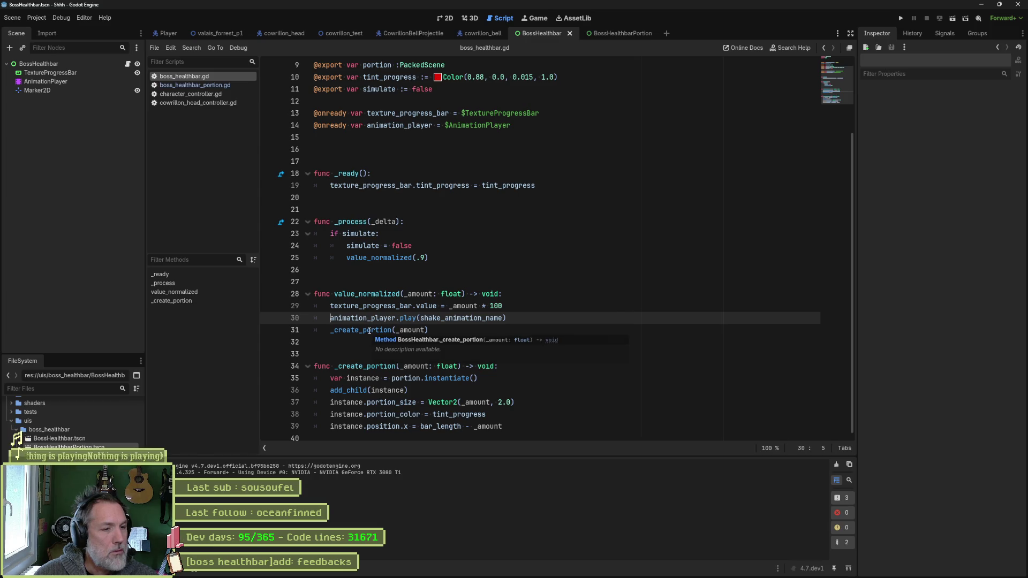
- Add print_debug(self, " amount: ", _amount) after add_child(instance) in _create_portion and run the scene
drag(429, 402, 517, 402)
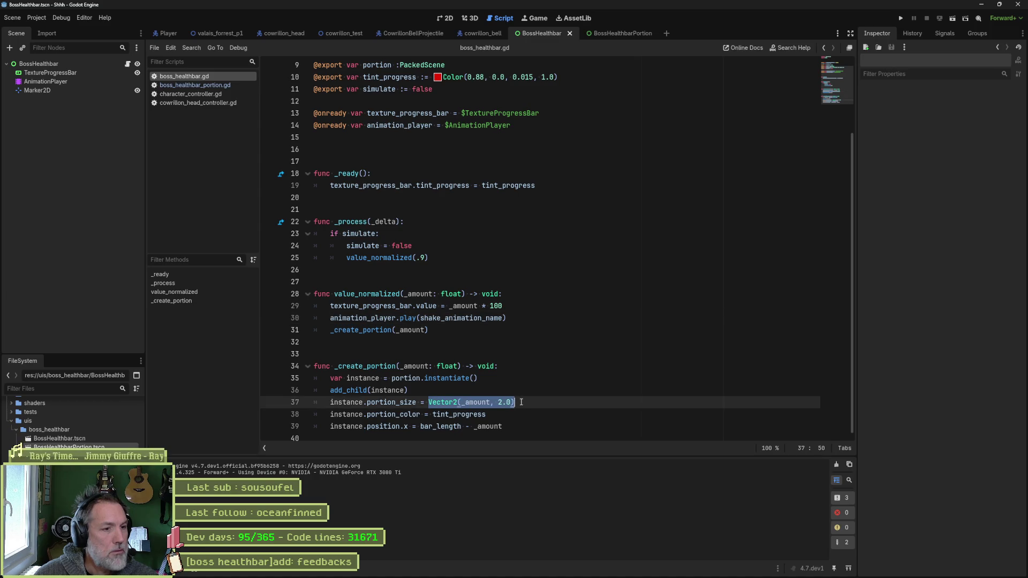
double_click(414, 366)
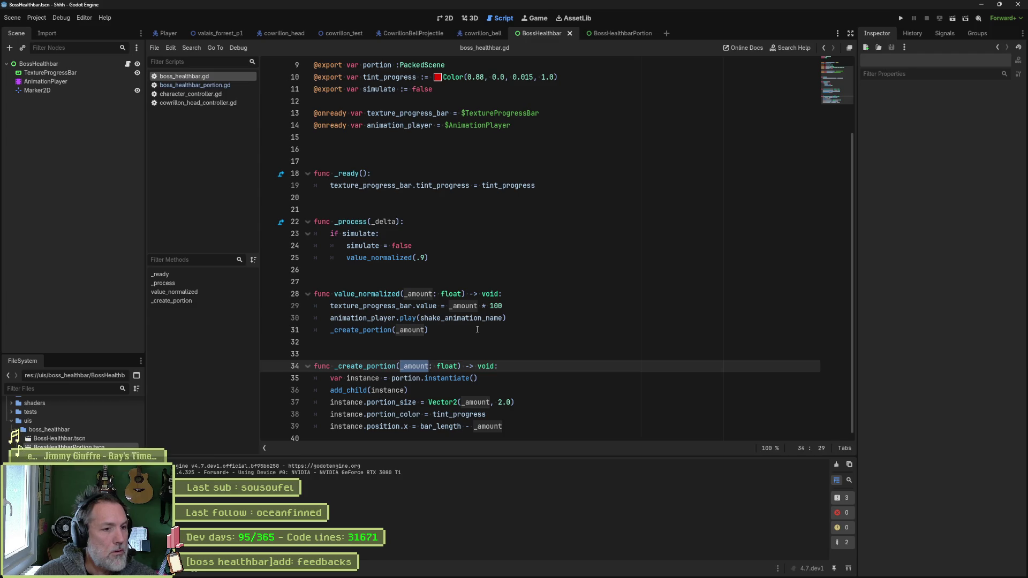
click(410, 391)
key(Return)
text(print_)
text(g(self, " )
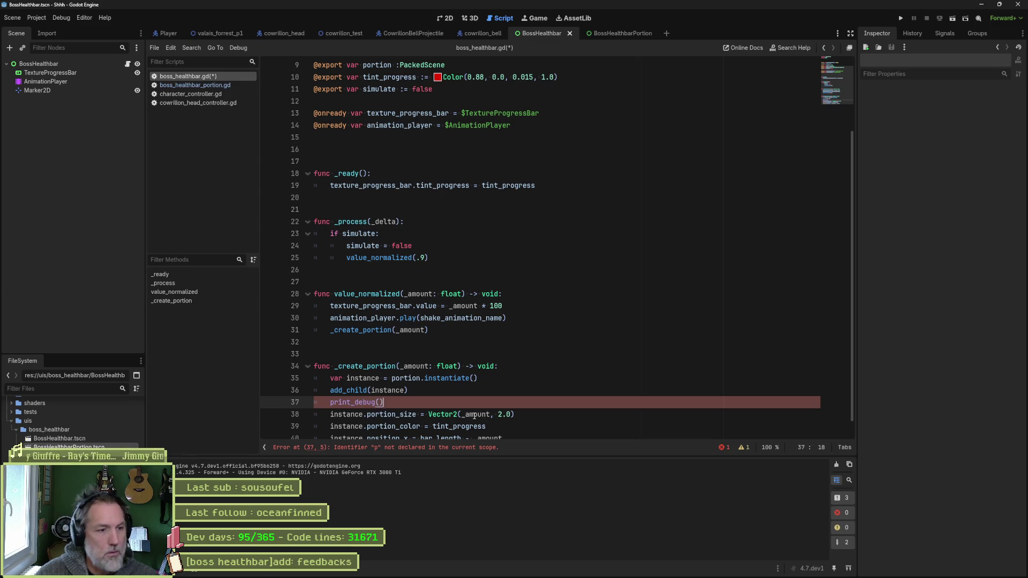
text(amou)
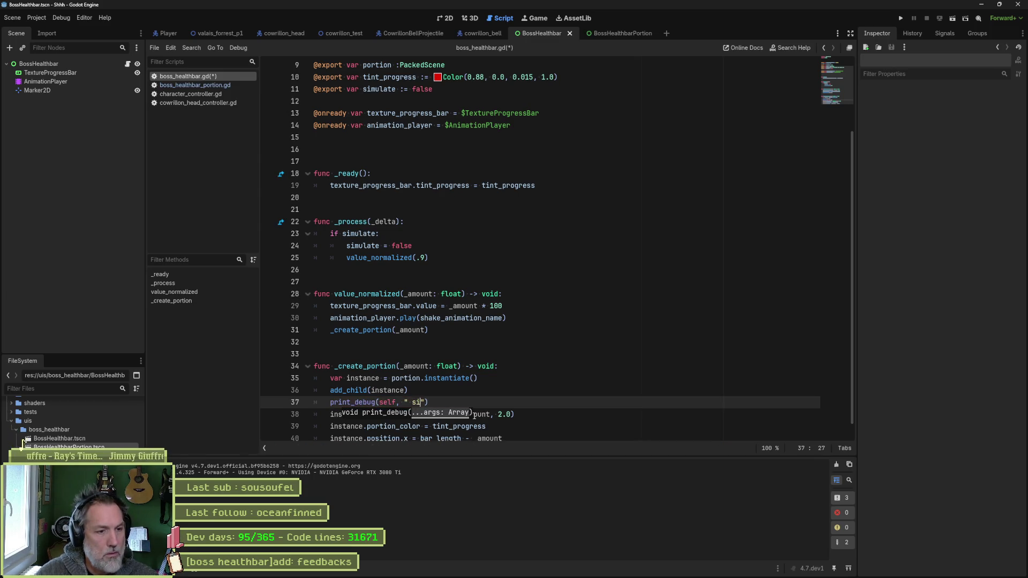
text(nt: ", _am)
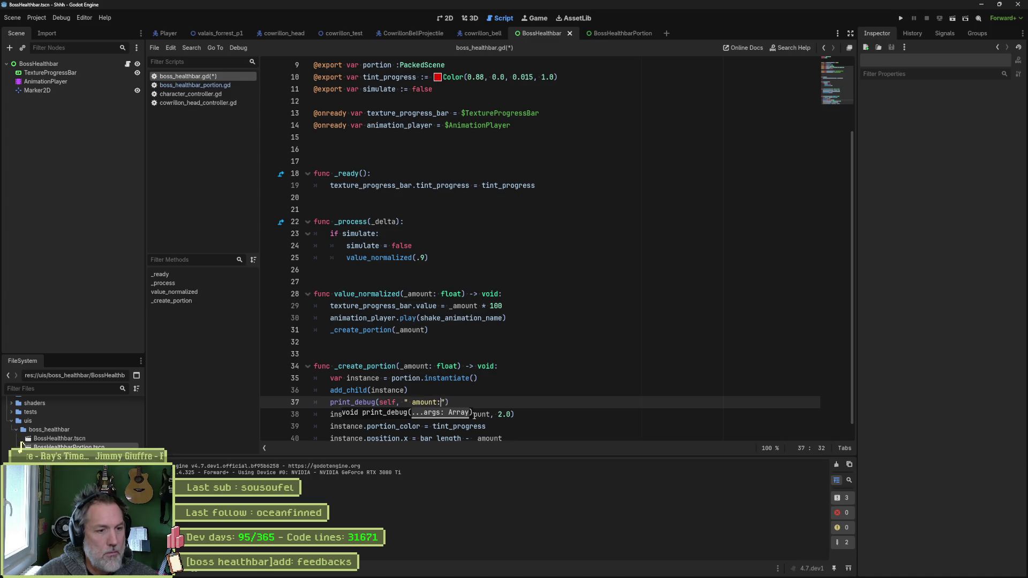
text(ount)
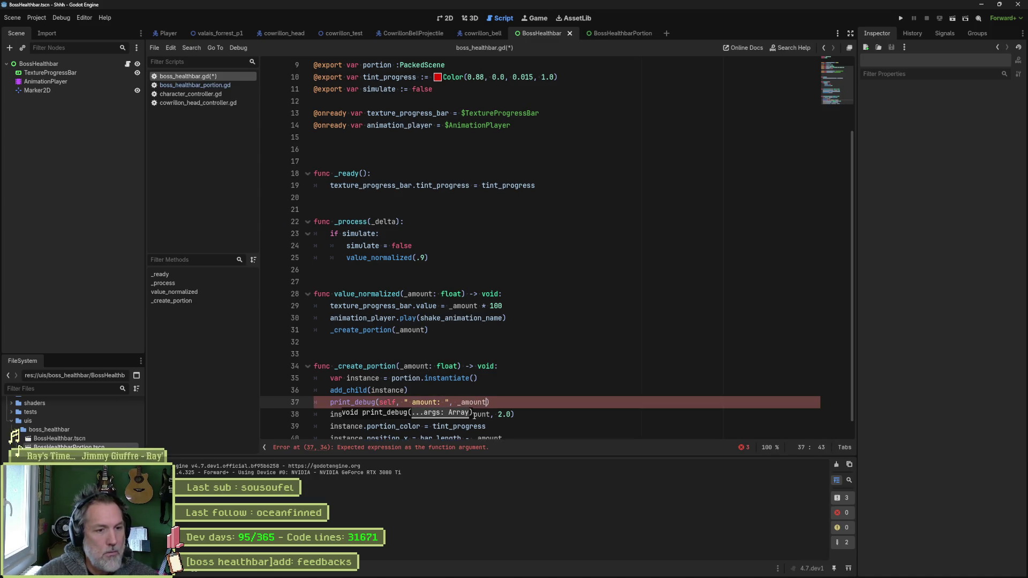
key(F6)
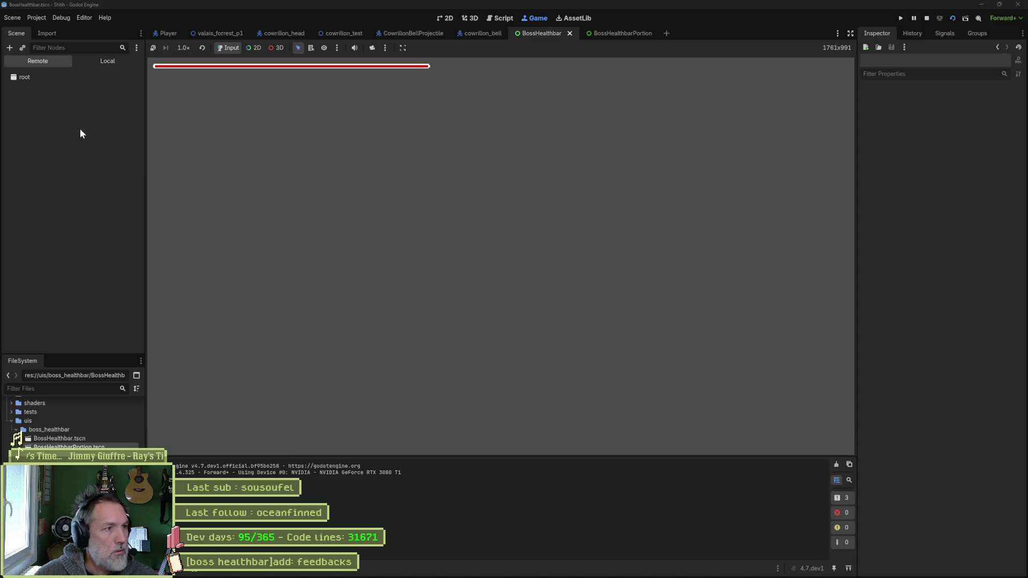
click(81, 131)
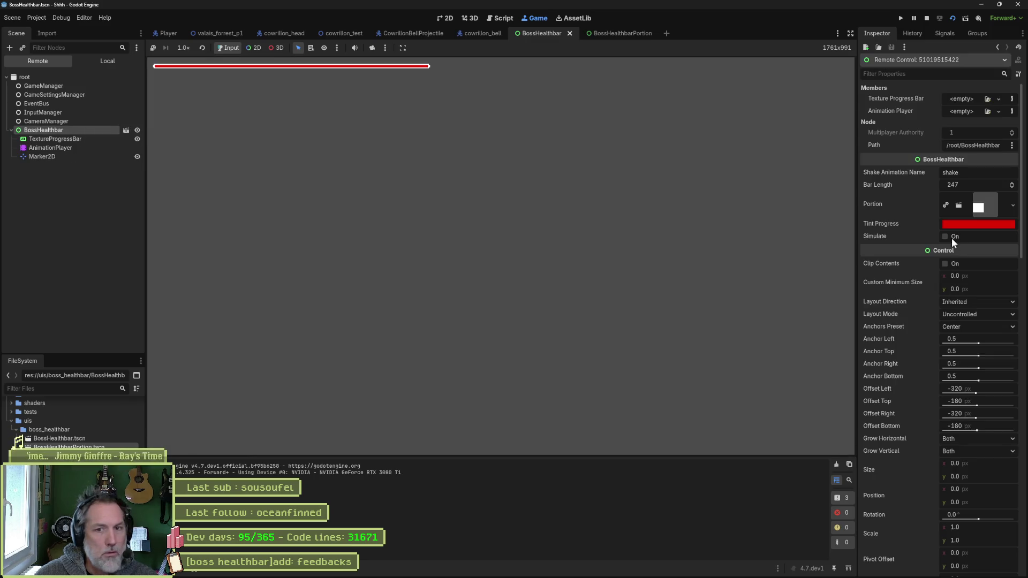
- Change line 38's portion width to _amount * bar_length
key(F8)
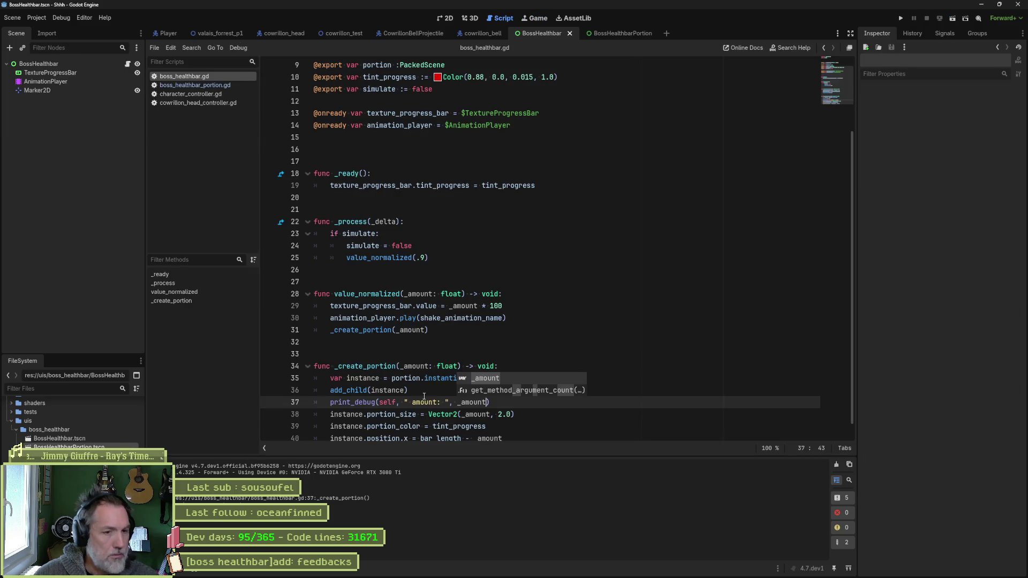
click(523, 418)
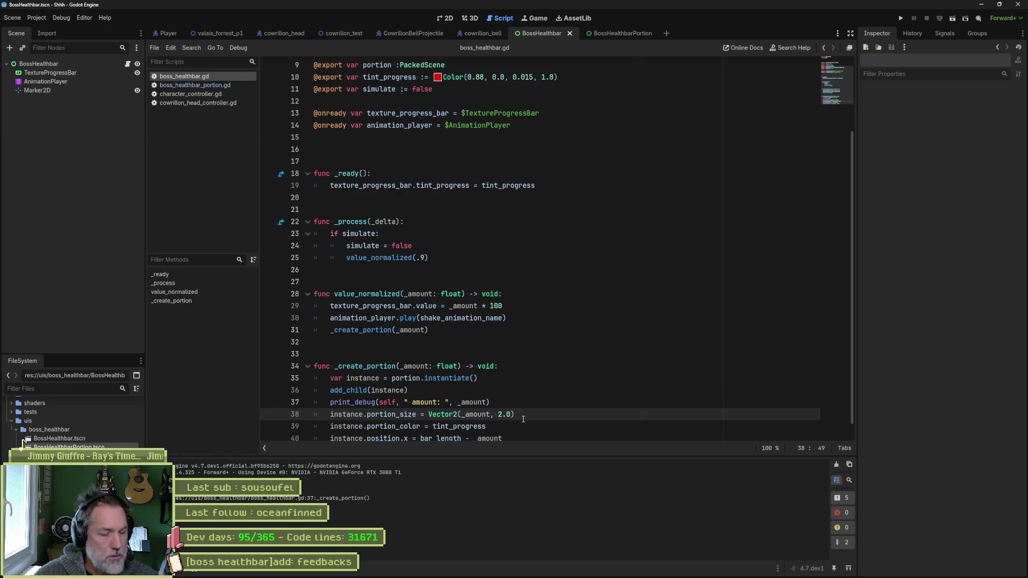
click(462, 414)
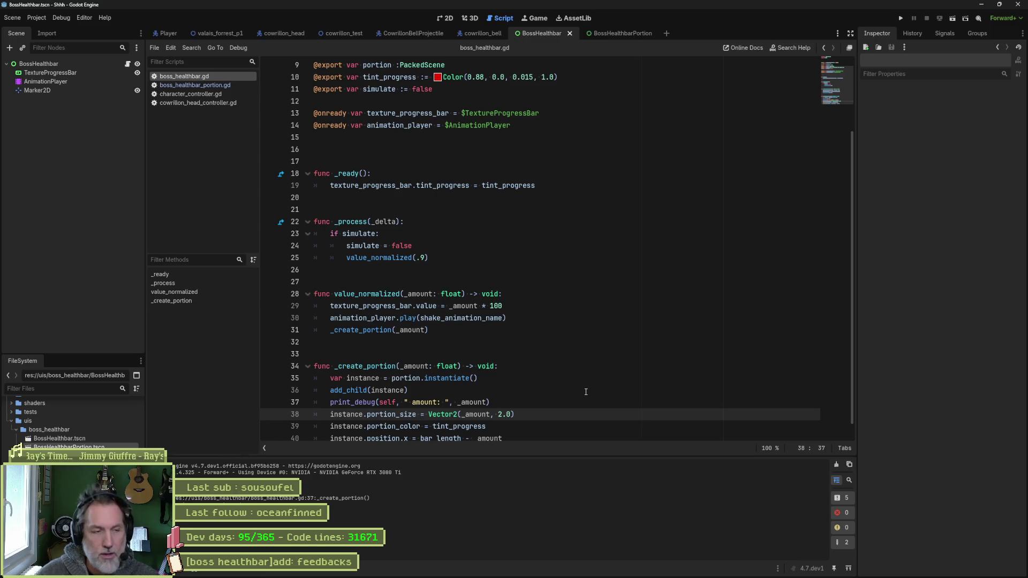
scroll(586, 391, up, 1)
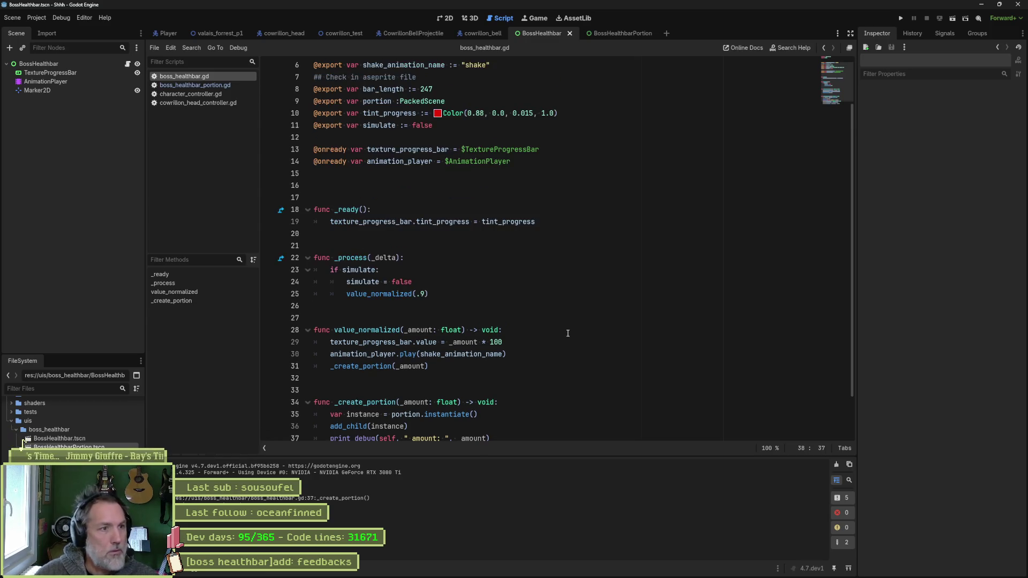
click(393, 89)
double_click(392, 89)
scroll(466, 215, down, 1)
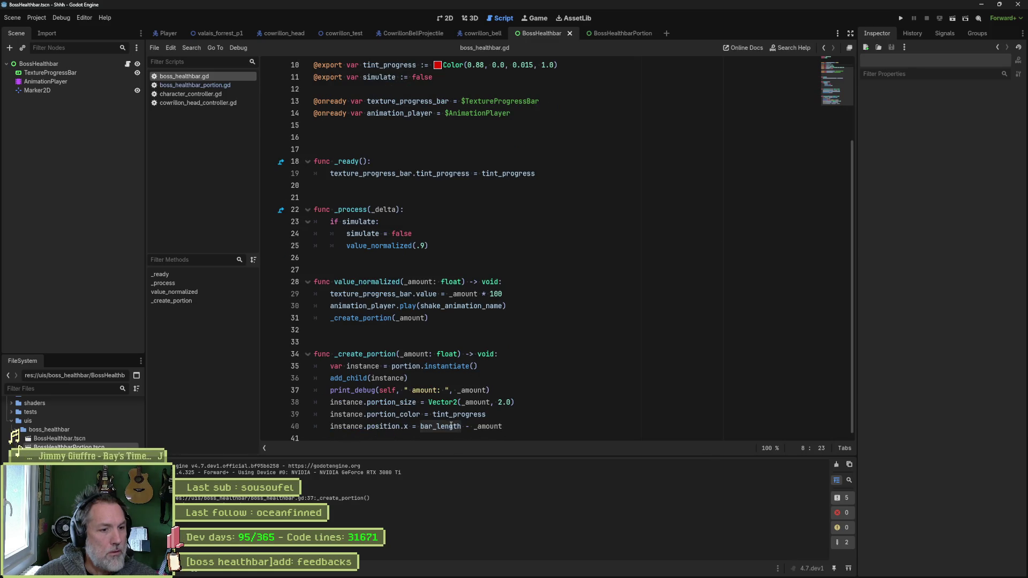
mouse_move(451, 425)
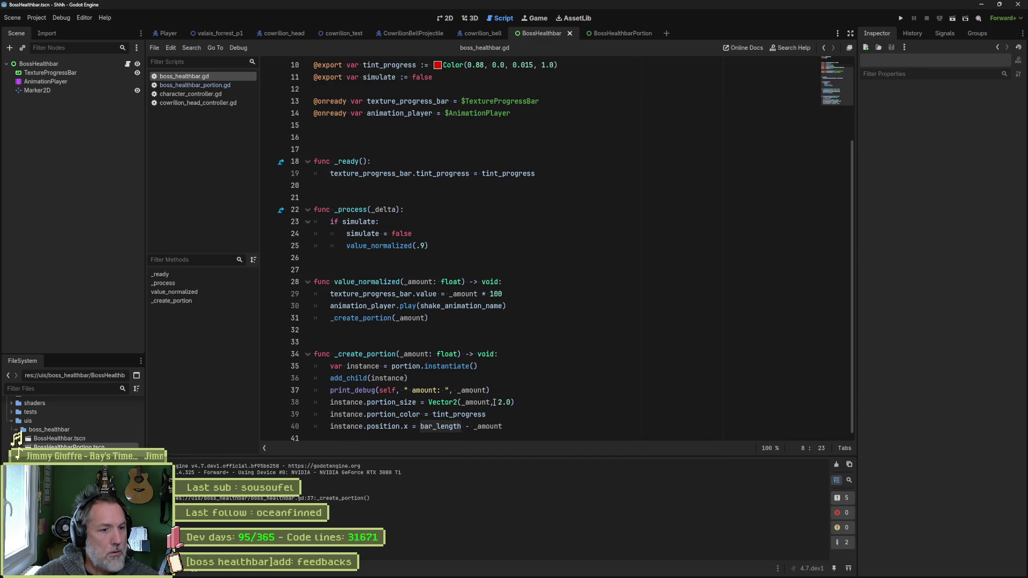
click(494, 402)
text(* bar_length)
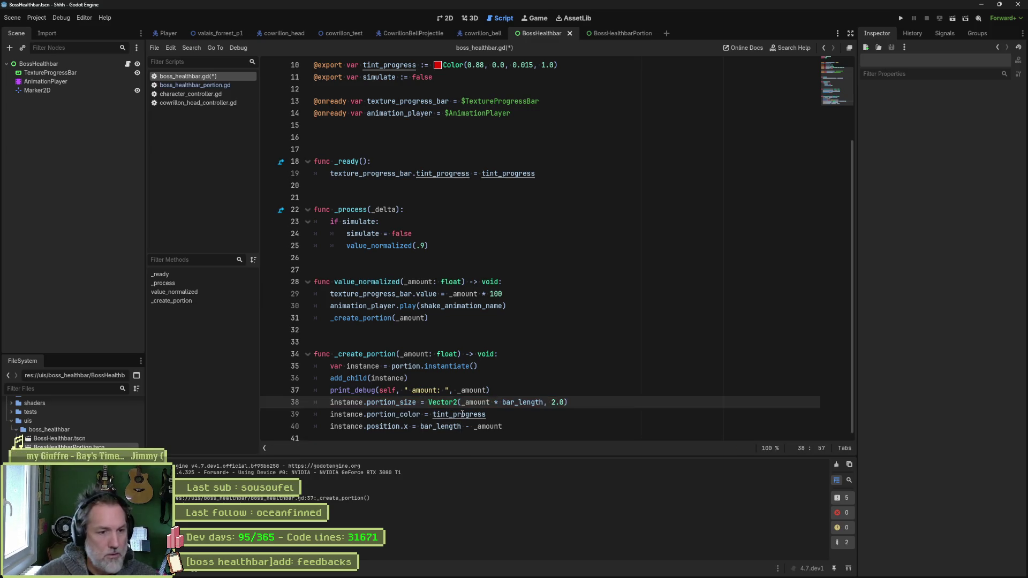
- Run the scene and trigger a simulated hit to test the scaled portion width
key(F6)
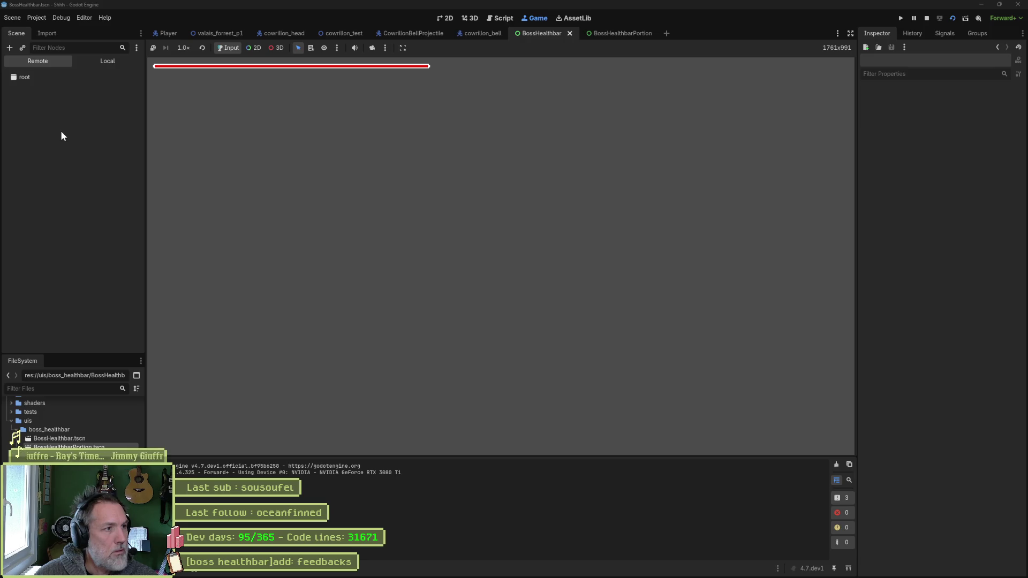
click(60, 130)
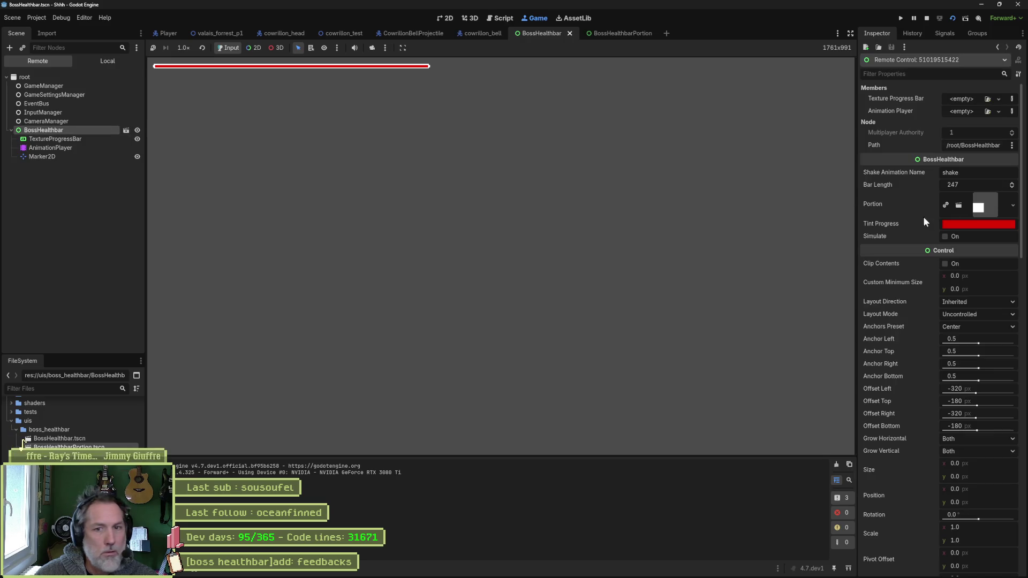
click(945, 236)
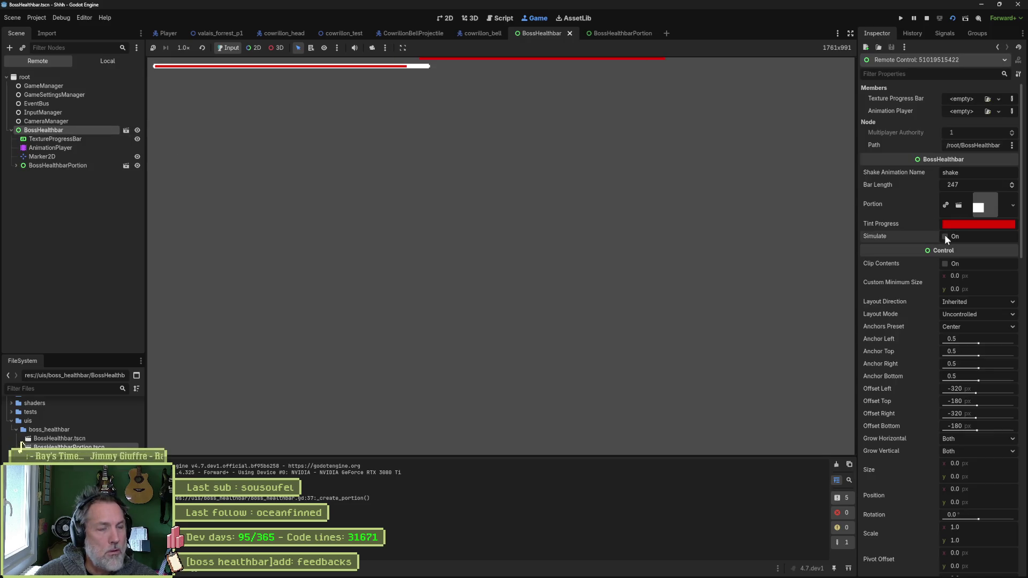
key(F8)
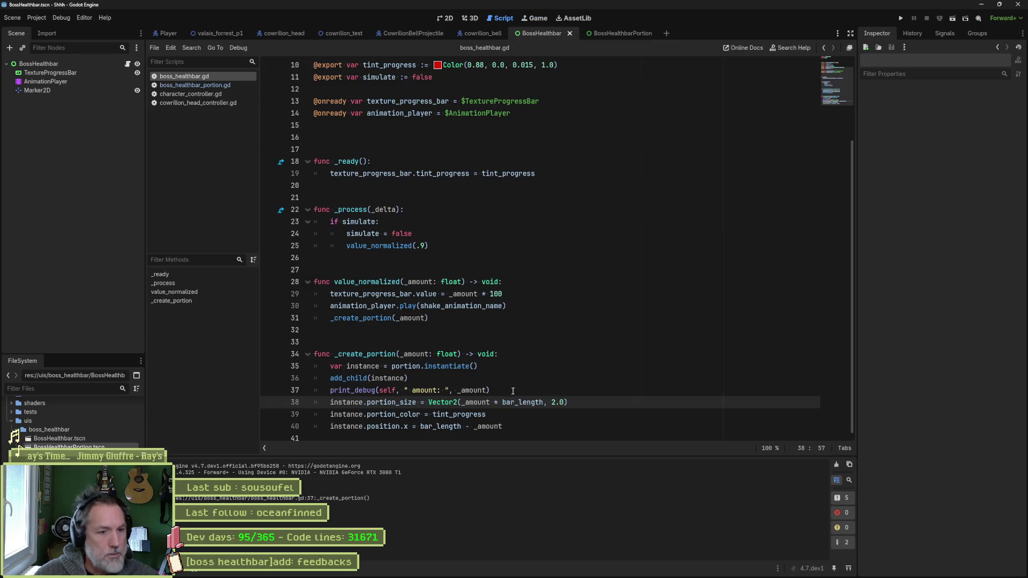
- Start rewriting the width as (1.0 - _amount before bar_length on line 38
double_click(517, 402)
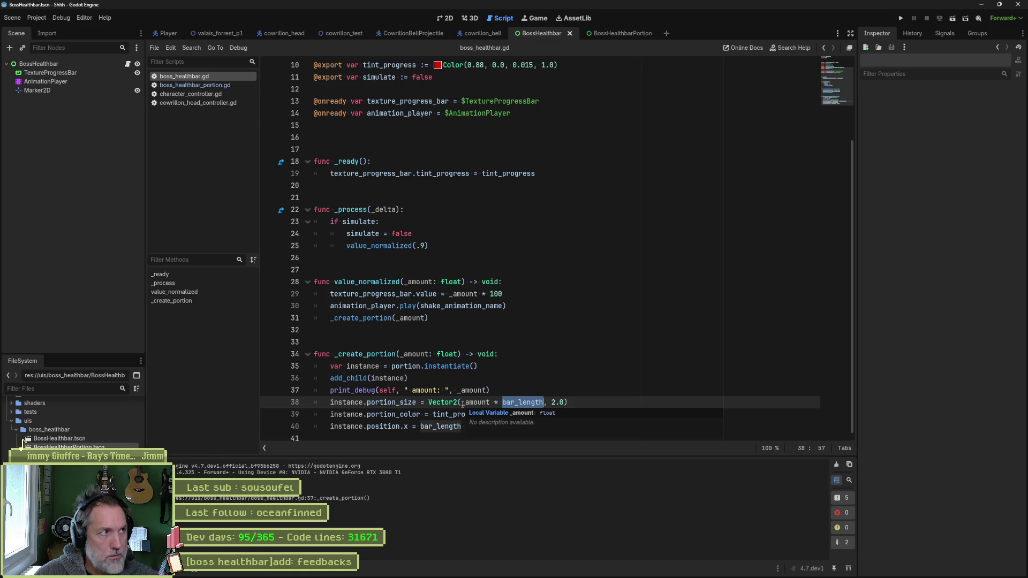
click(462, 402)
text(1.0 -)
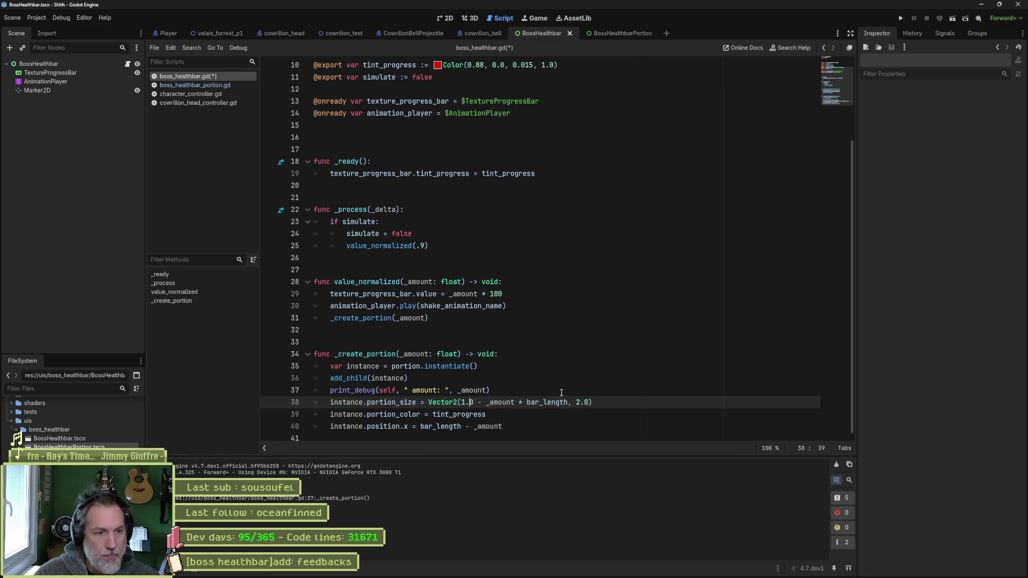
text(()
key(Right)
key(Right)
key(Right)
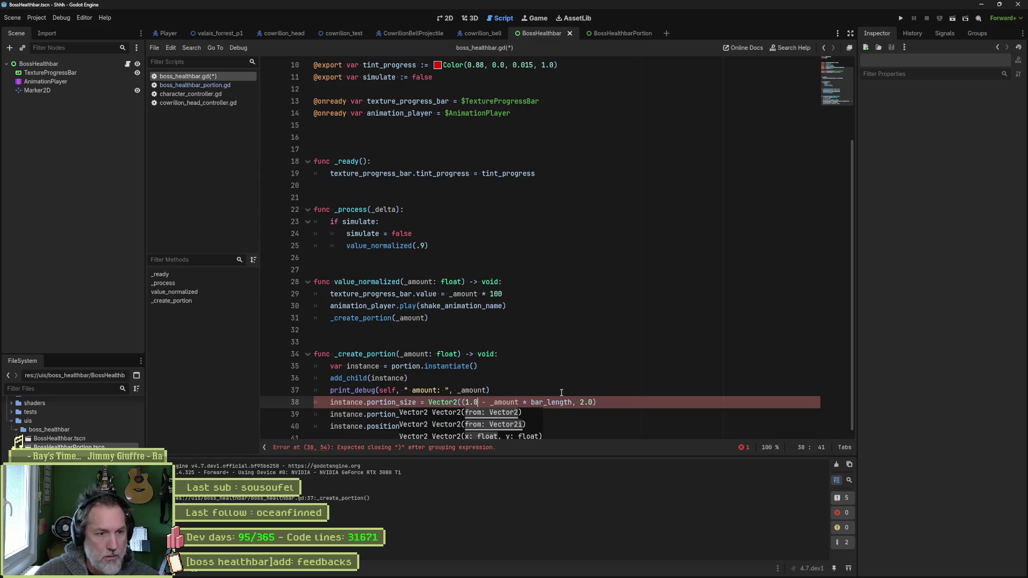
- Run the scene and trigger a simulated hit to spawn a damage portion, then stop
key(F6)
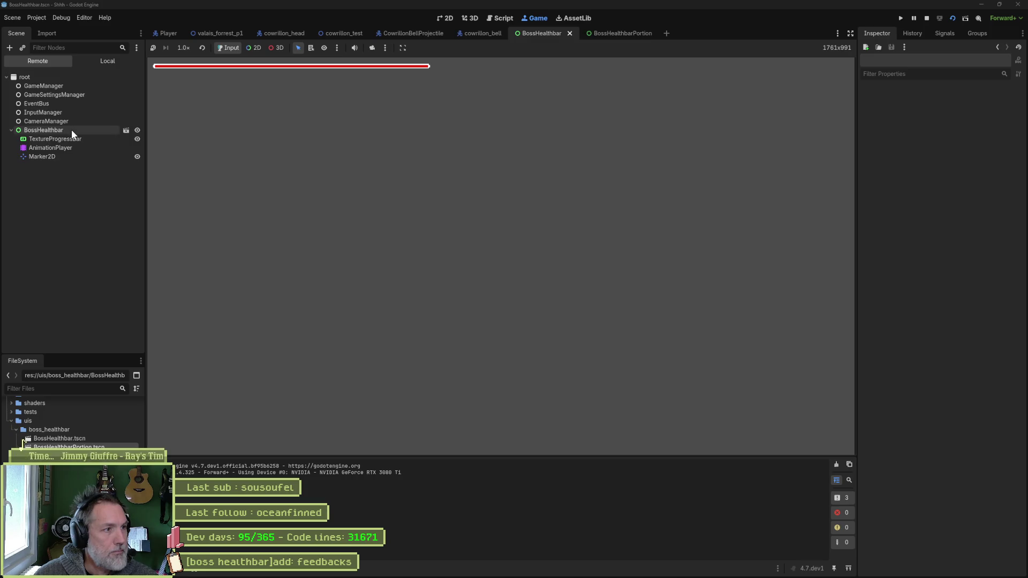
click(71, 130)
click(952, 237)
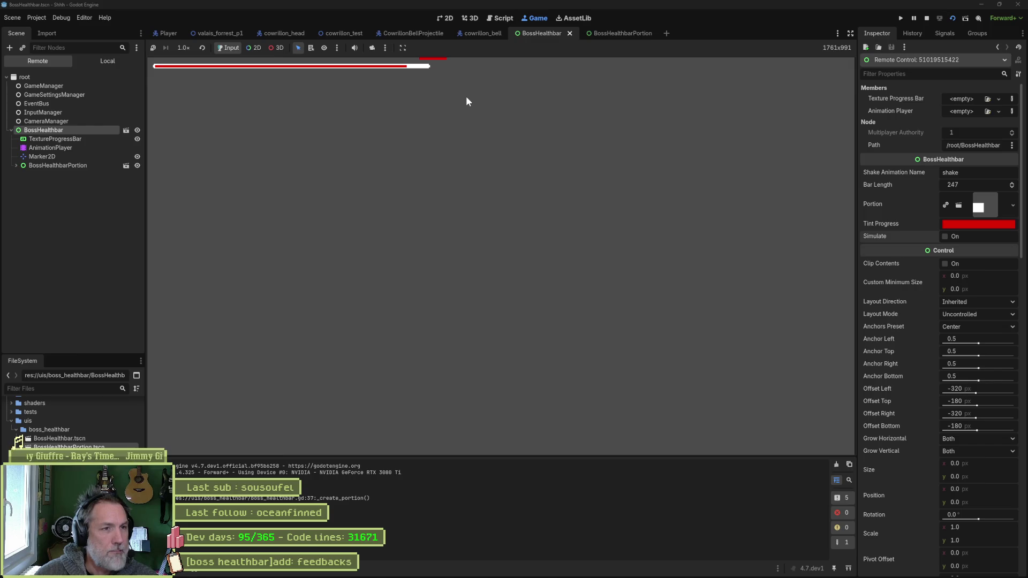
key(F8)
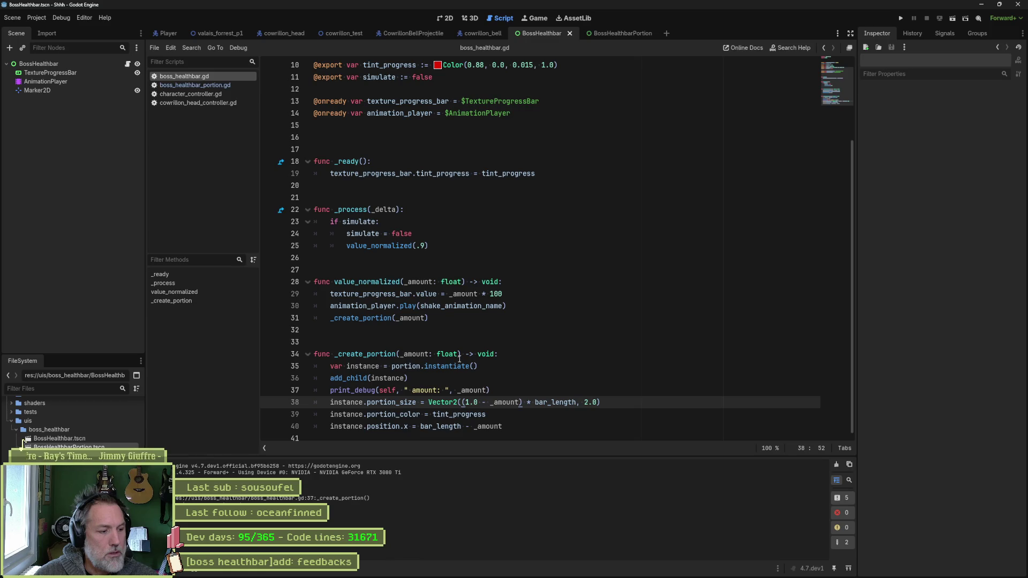
- Return to the healthbar scene's 2D view with the AnimationPlayer node selected
mouse_move(459, 358)
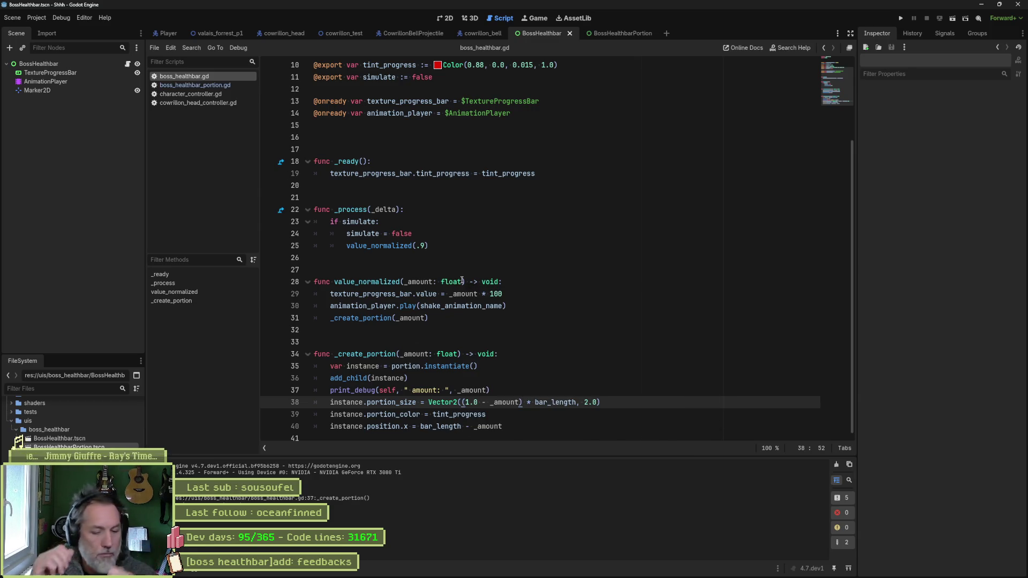
mouse_move(462, 281)
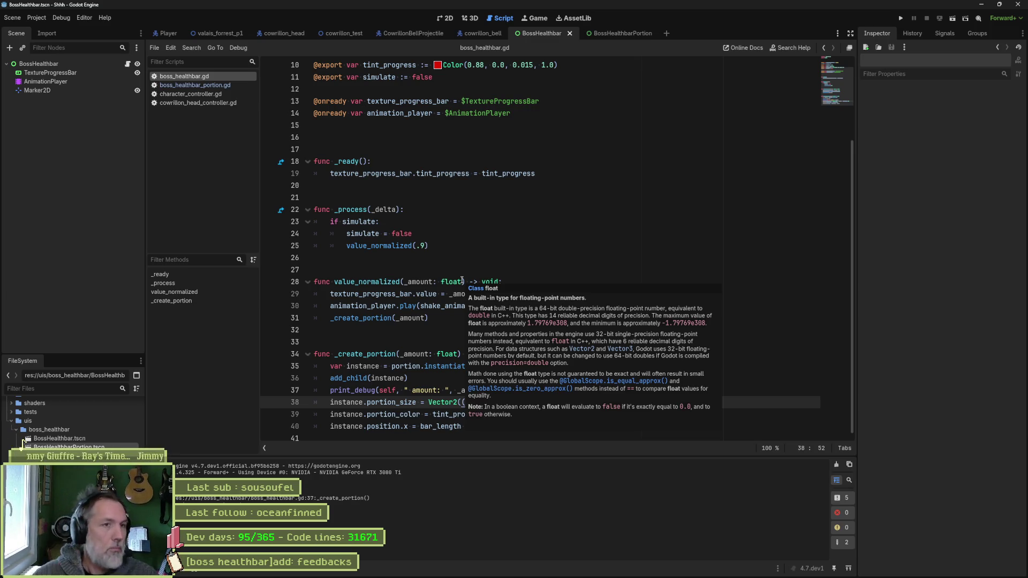
click(454, 18)
click(46, 82)
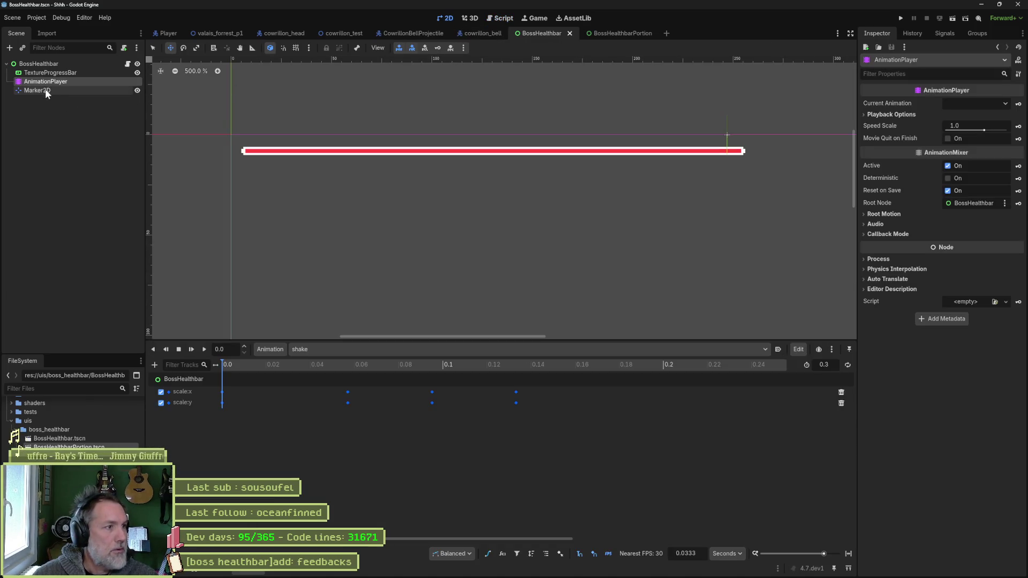
- Move the Marker2D to the health bar's left end
click(46, 90)
drag(675, 134, 204, 153)
scroll(217, 153, up, 4)
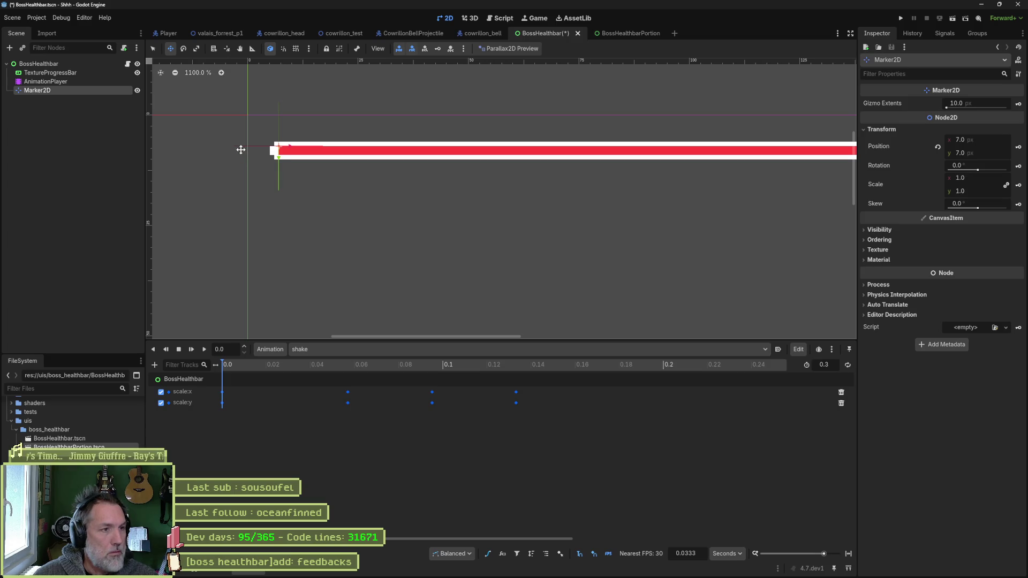
scroll(400, 166, down, 3)
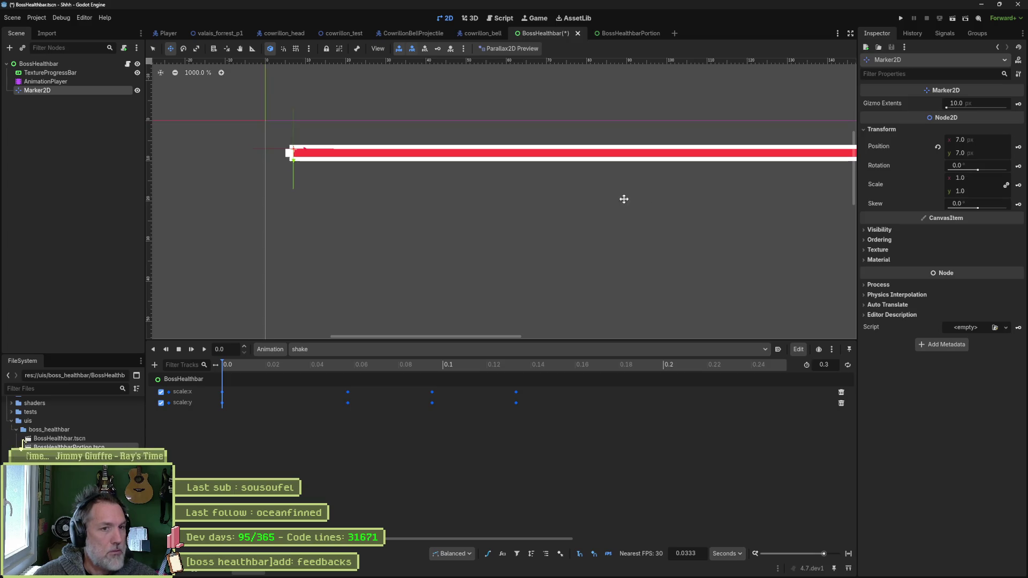
- Rename the marker to TopLeft, save the scene, and open the BossHealthbar script
double_click(63, 91)
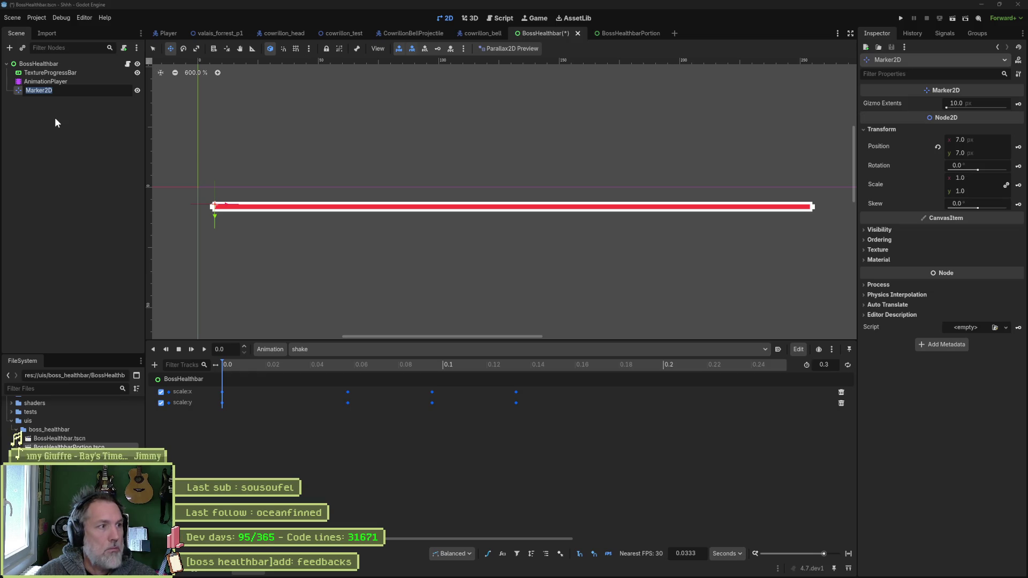
key(Return)
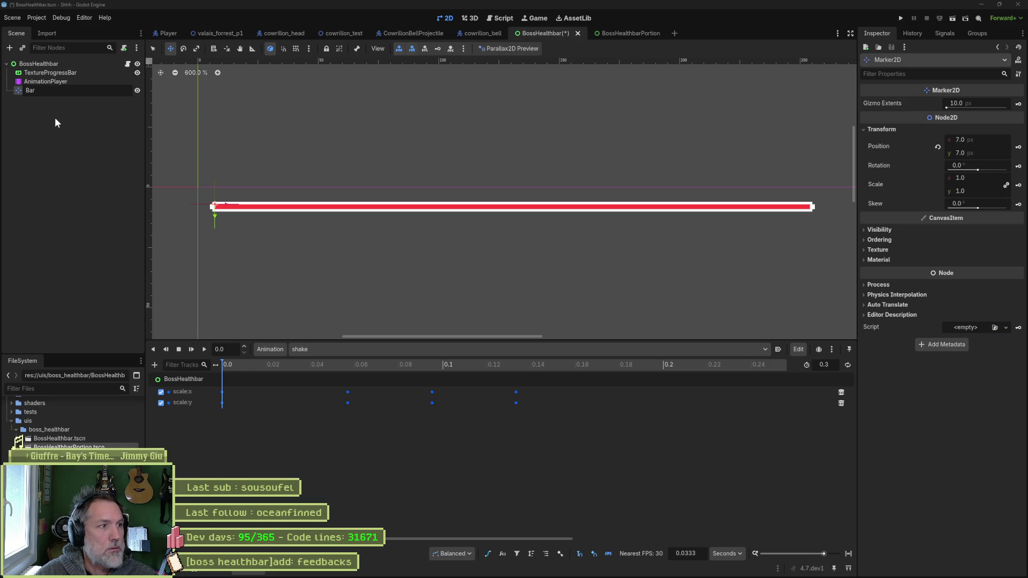
text(pL)
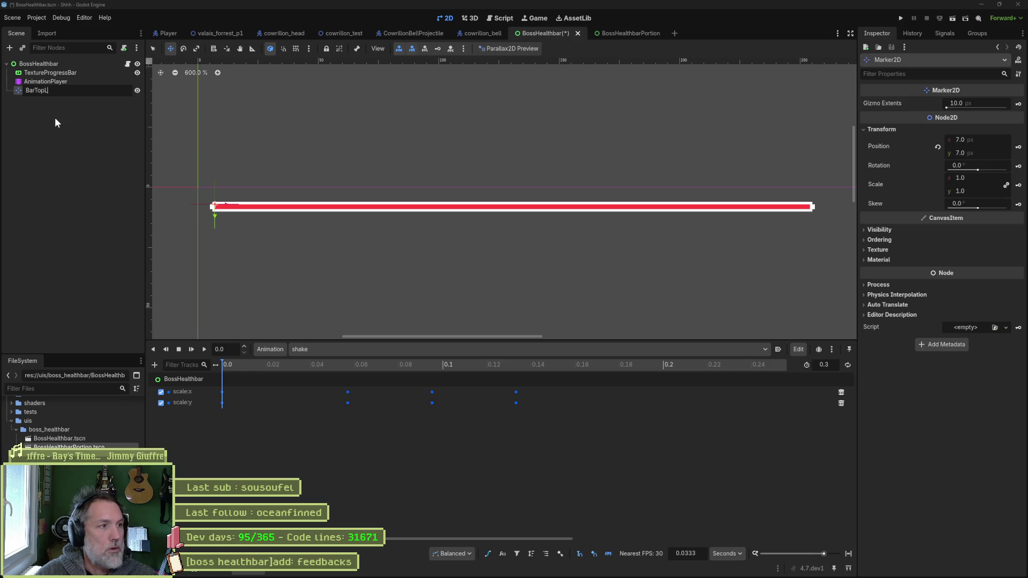
key(Home)
key(Delete)
key(Delete)
key(Delete)
key(Return)
key(ctrl+s)
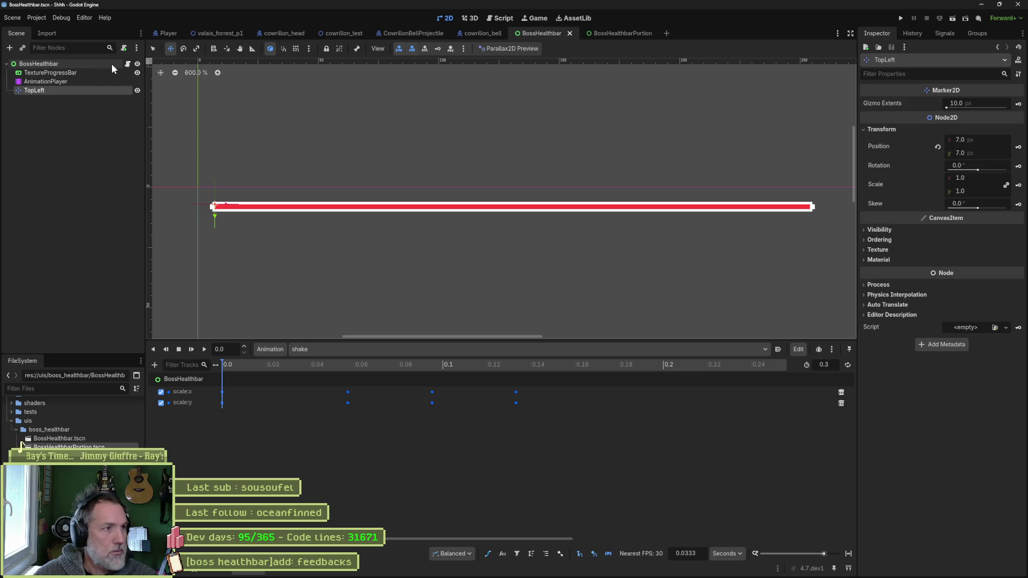
click(127, 64)
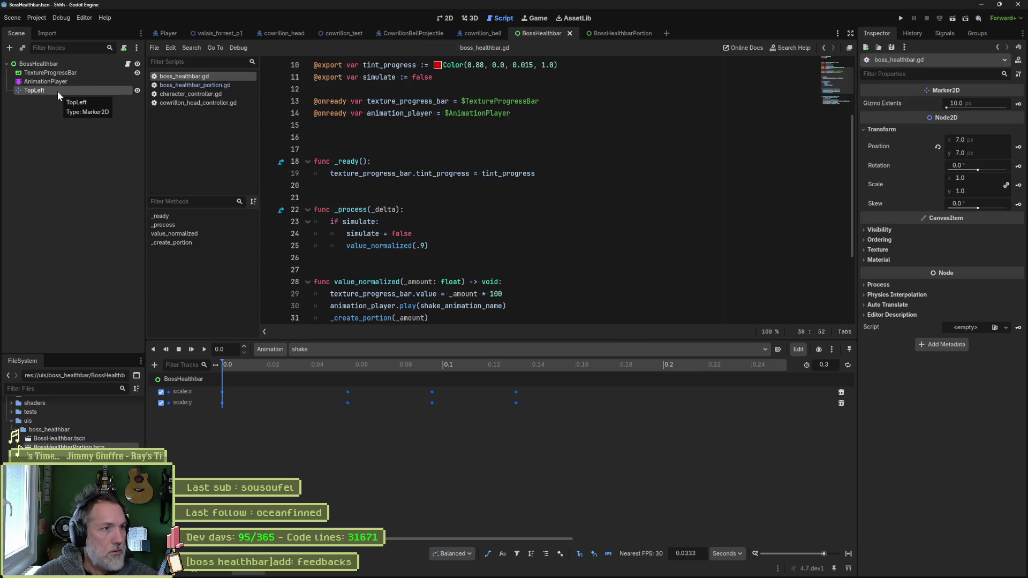
drag(57, 91, 452, 126)
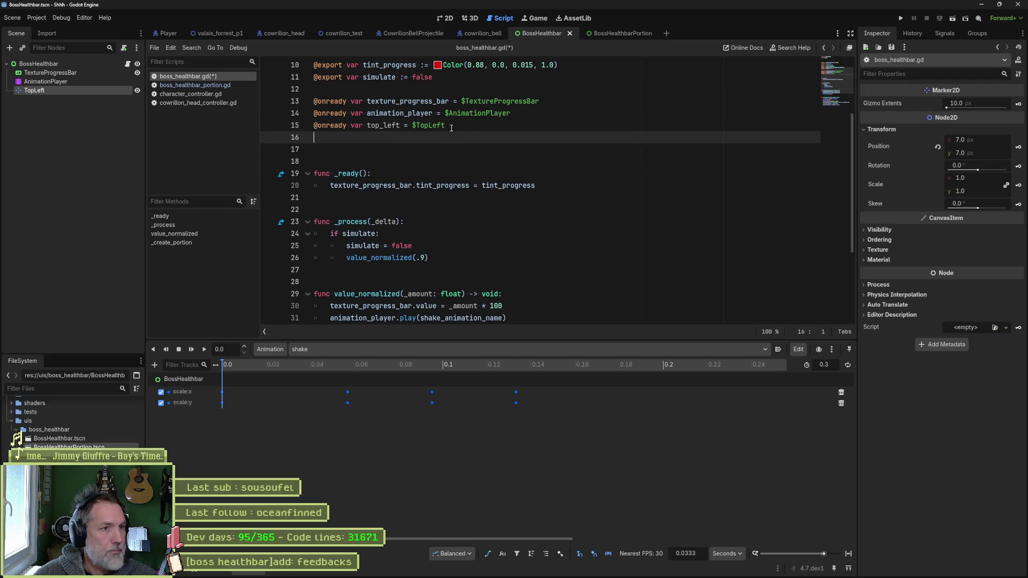
double_click(394, 125)
scroll(393, 127, up, 3)
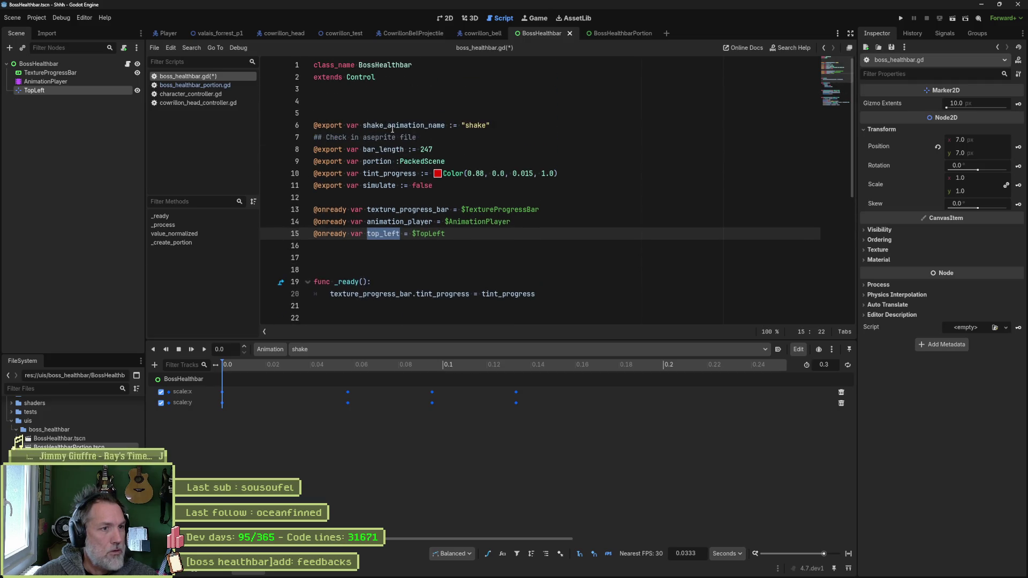
scroll(391, 126, down, 2)
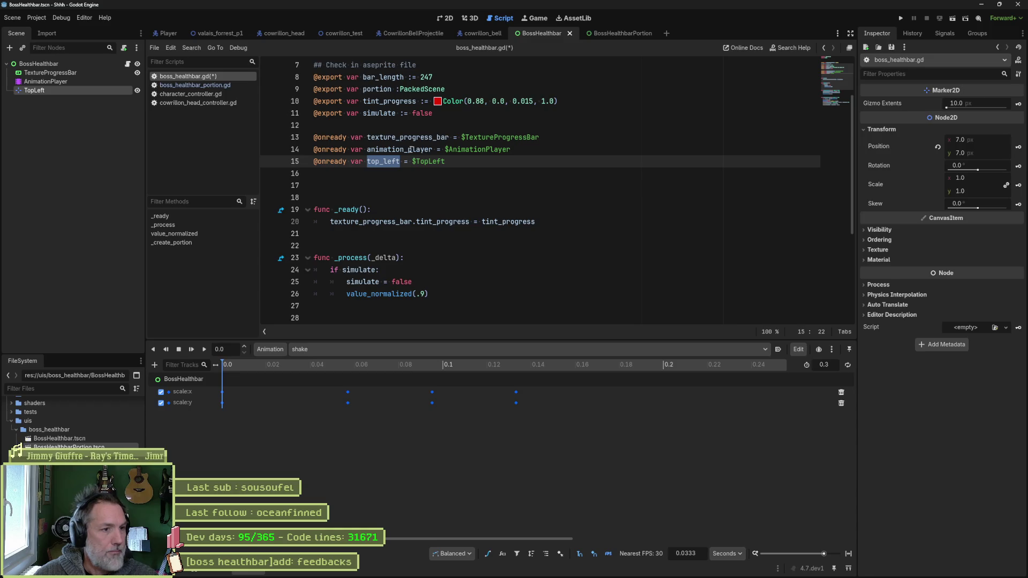
scroll(411, 151, down, 2)
scroll(411, 152, down, 3)
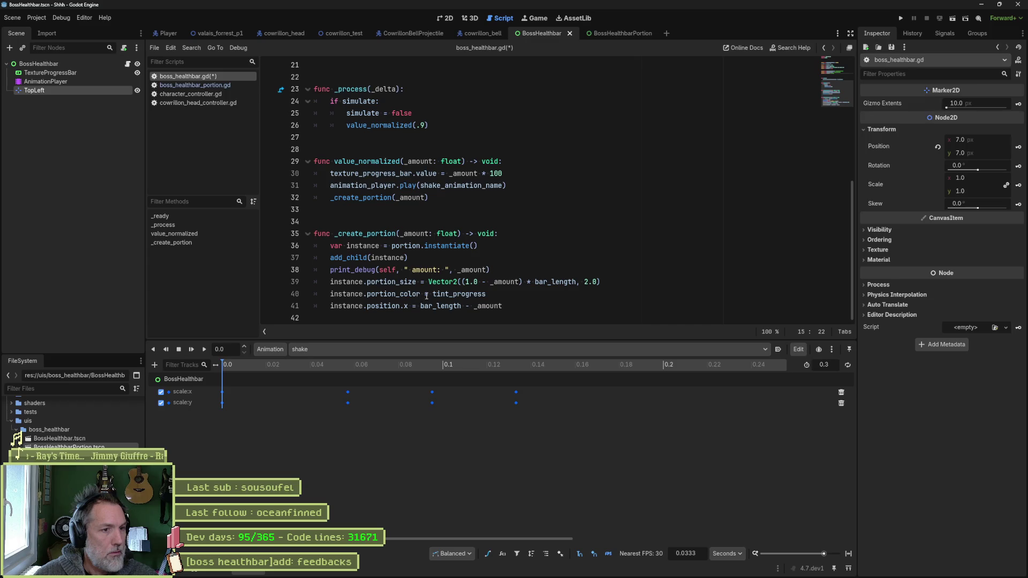
- Add 'instance.position = top_left + bar_length' after line 40, then save and run the game
click(541, 294)
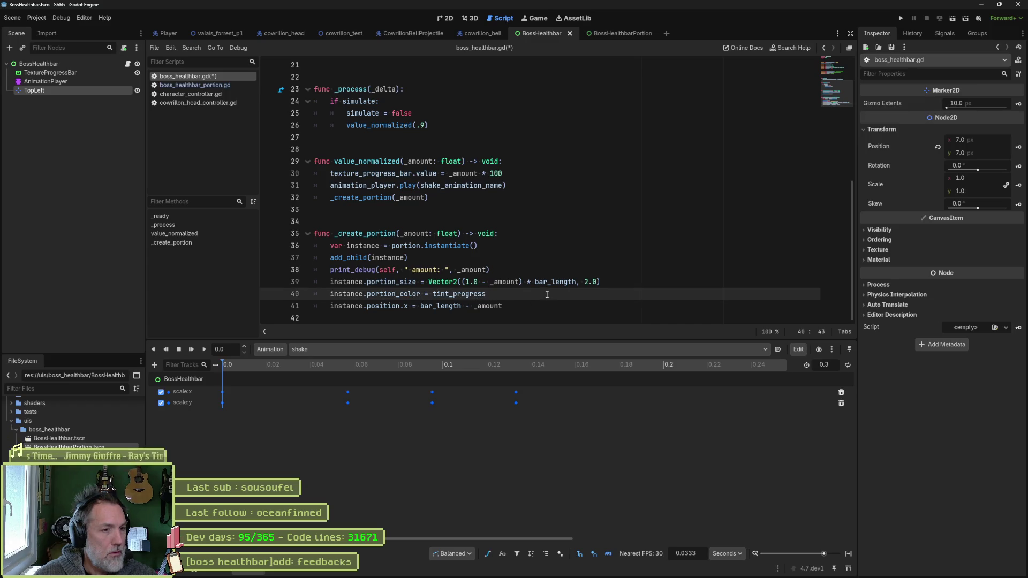
key(Return)
text(instance.position = top)
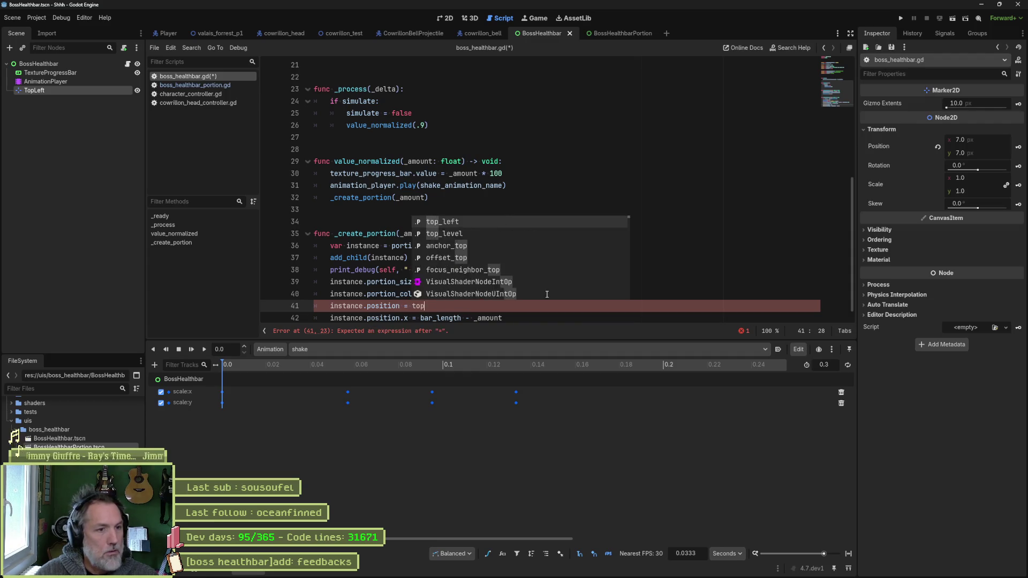
text(_left)
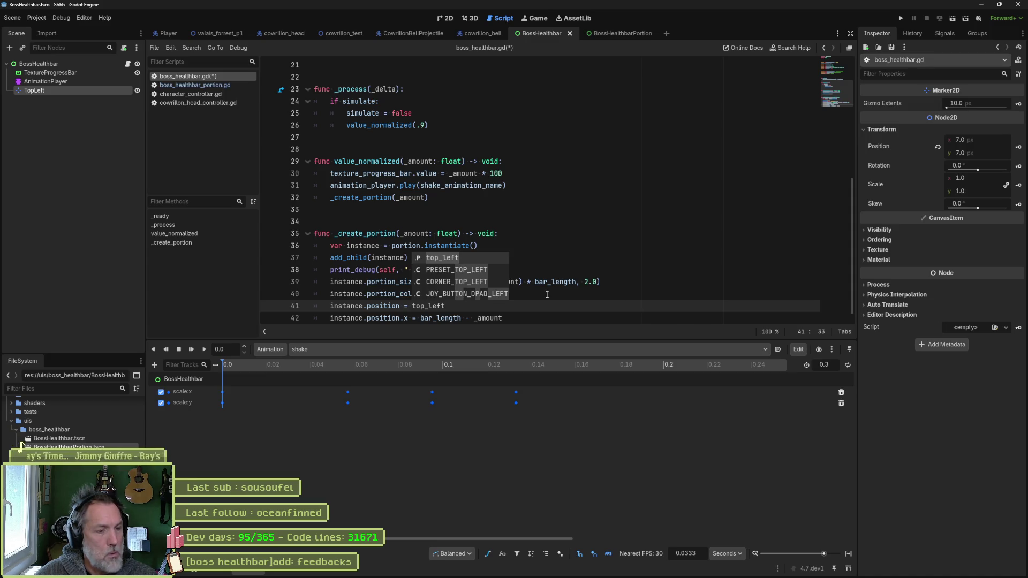
text(+ bar)
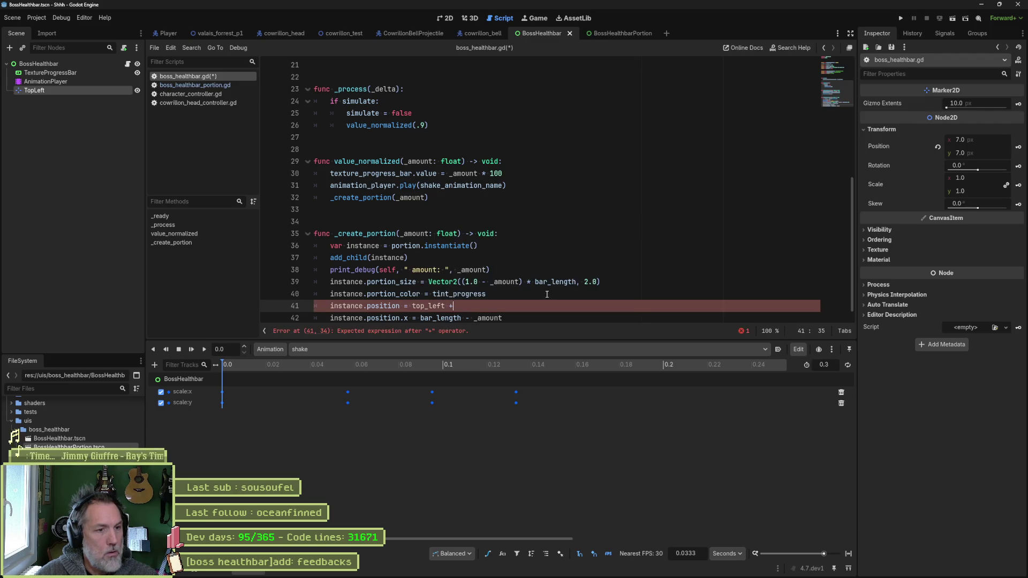
text(_le)
key(Return)
text(- )
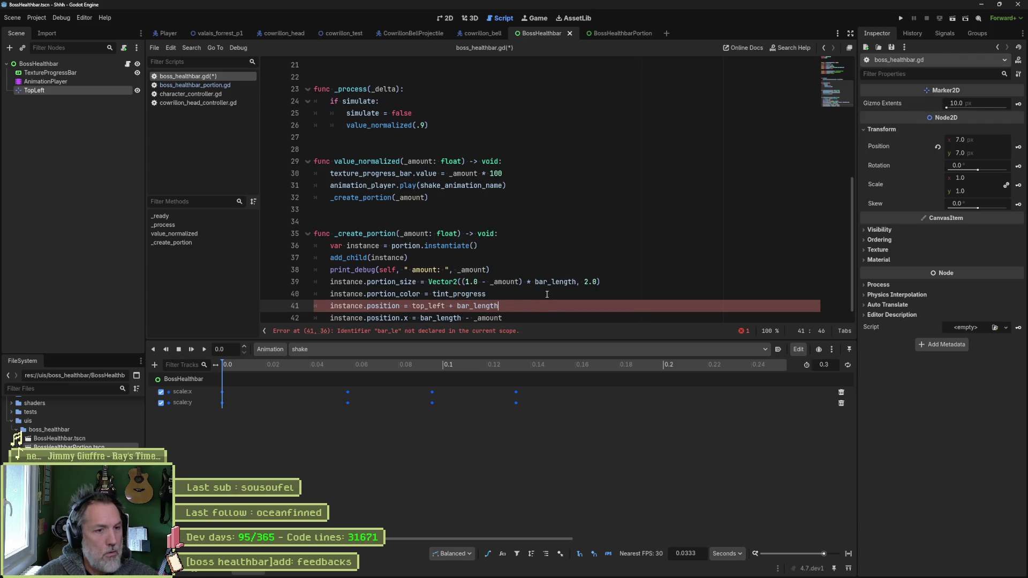
text(_a)
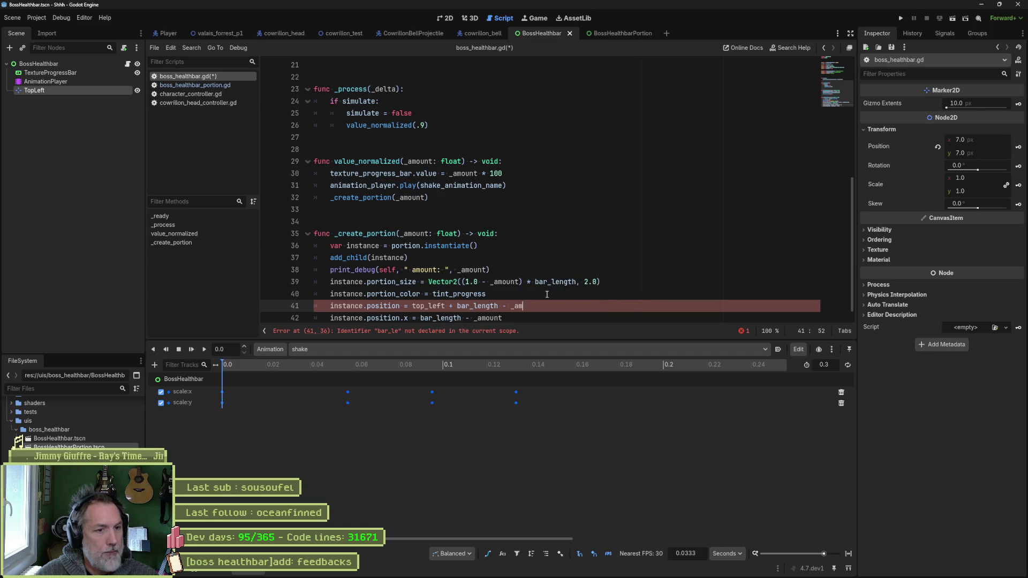
key(BackSpace)
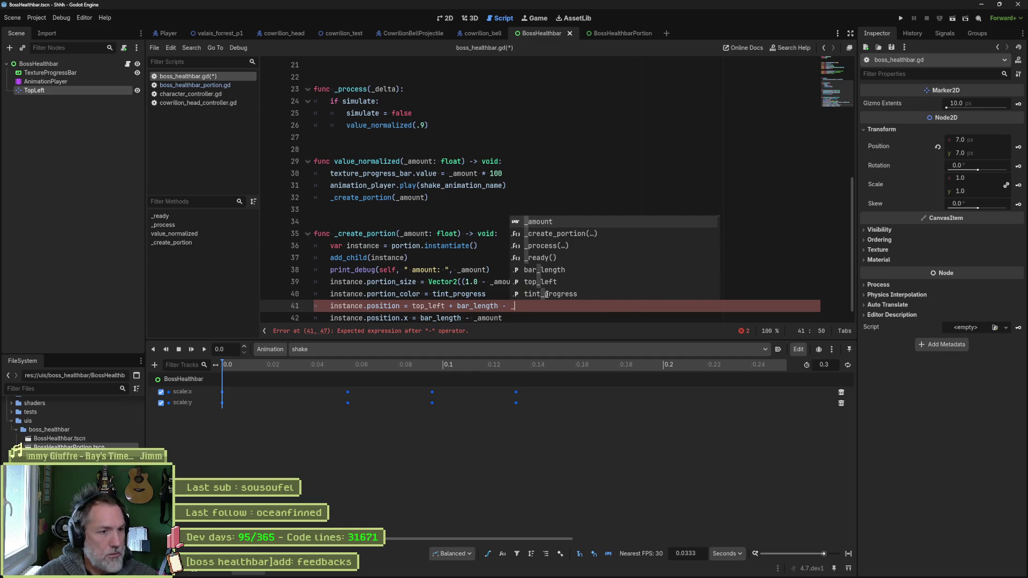
key(BackSpace)
key(BackSpace)
key(BackSpace)
key(Down)
key(Home)
key(F6)
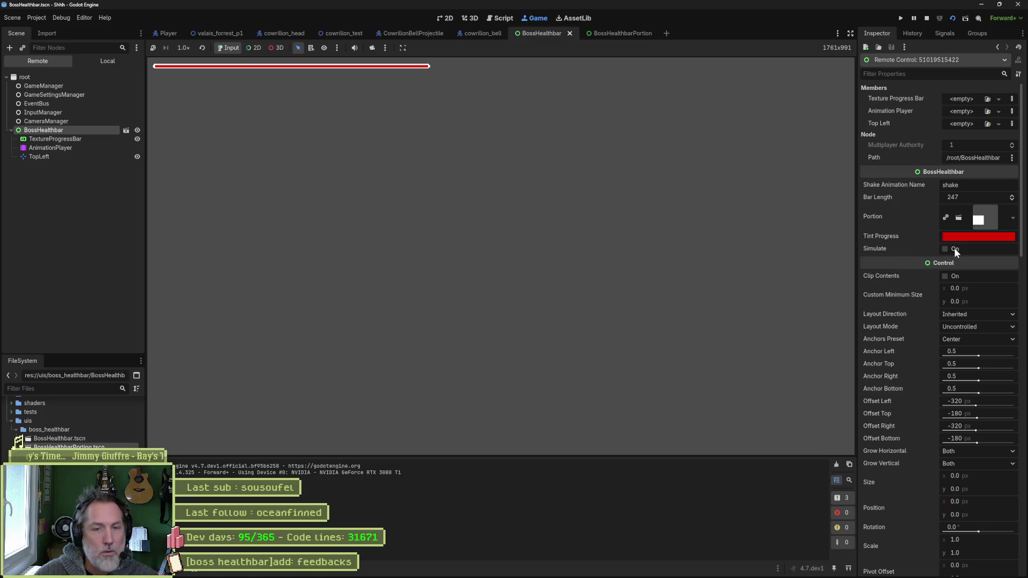
- Simulate a hit, stop the crashed debug session, and place the cursor before top_left on line 41
click(954, 247)
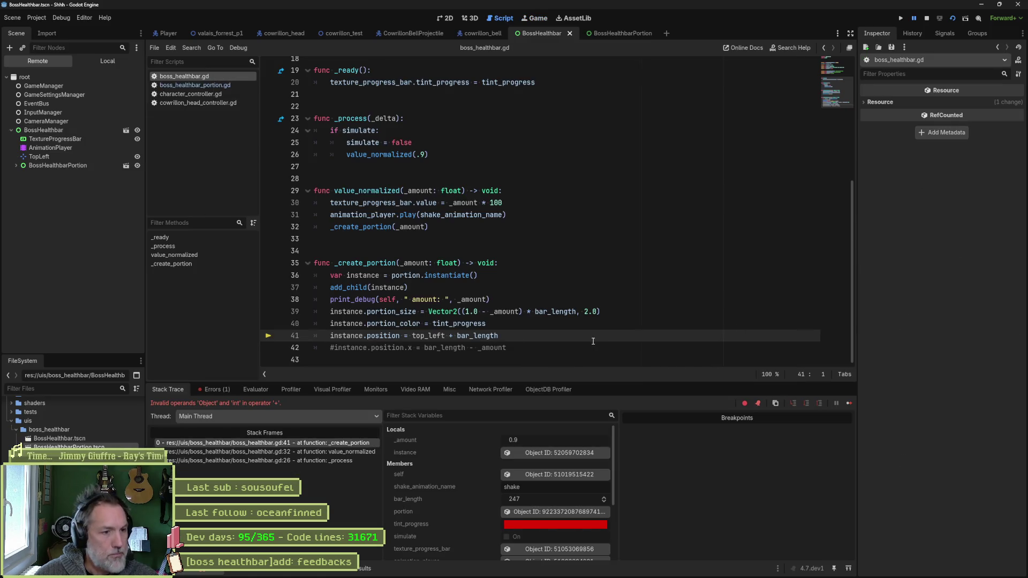
key(F8)
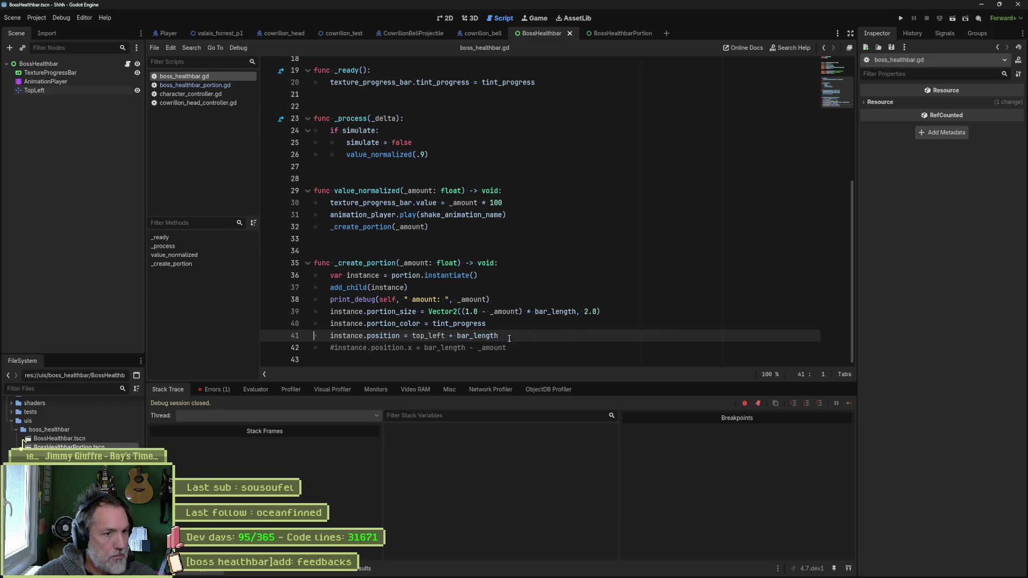
double_click(430, 336)
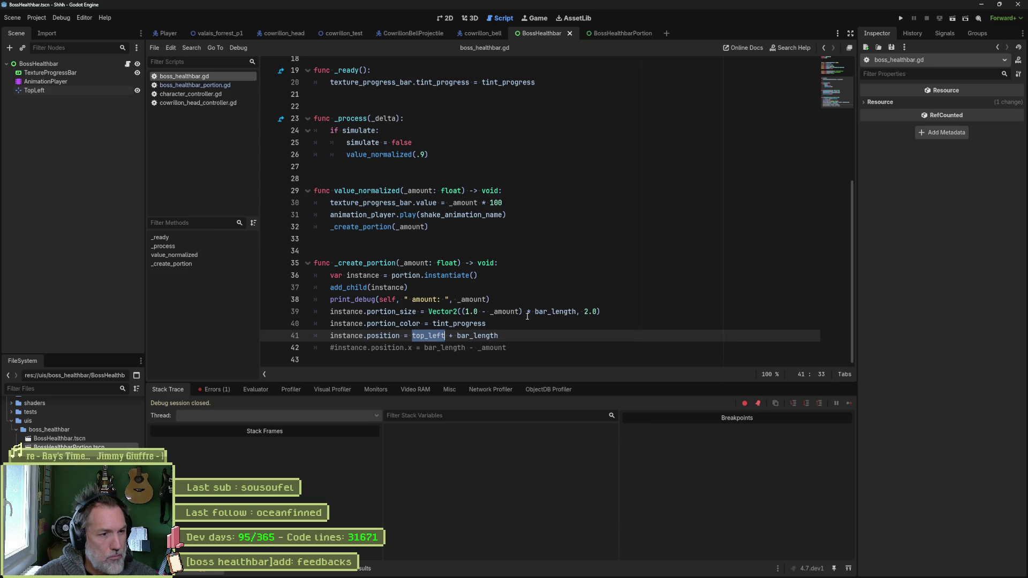
drag(445, 336, 499, 336)
drag(412, 336, 499, 335)
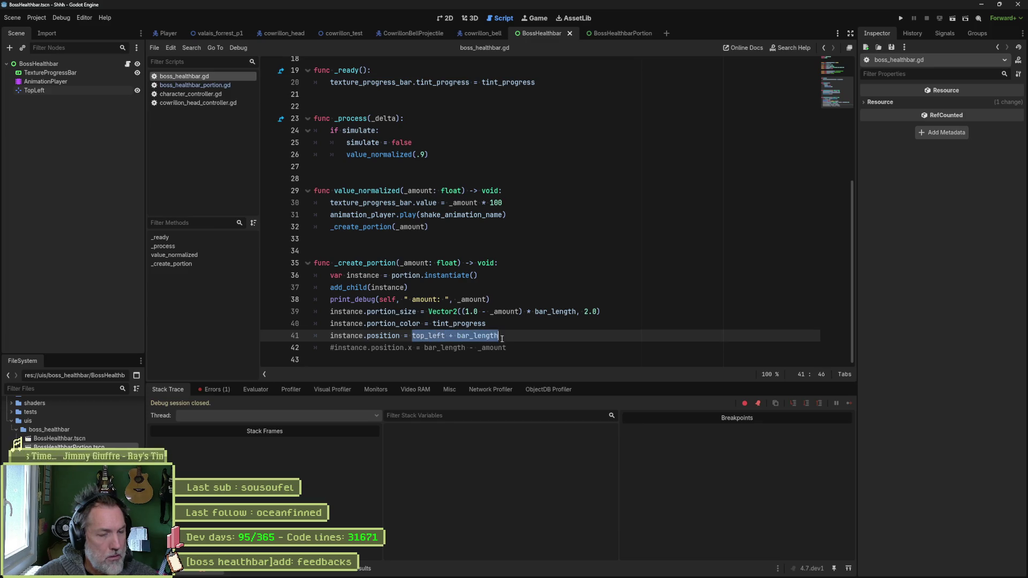
click(412, 336)
- Wrap line 41's position in Vector2(top_left.x + bar_length, bar_length.y) and save
text(Vector2()
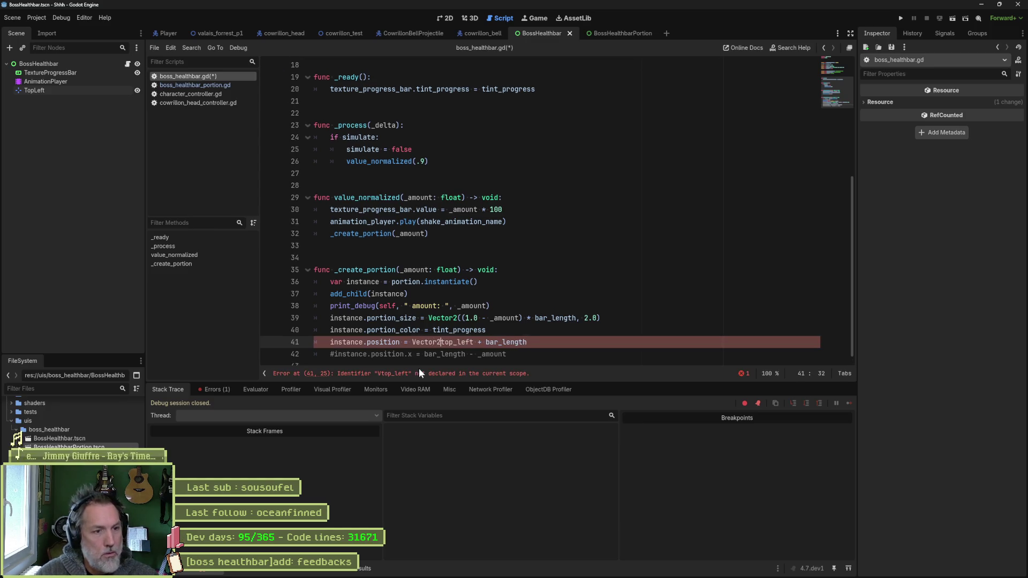
key(Right)
key(End)
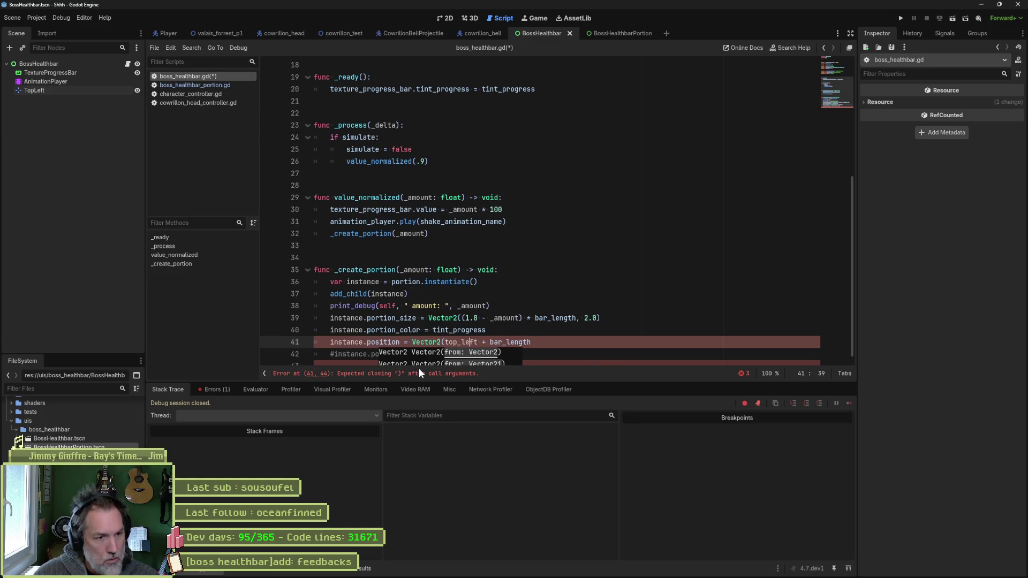
text())
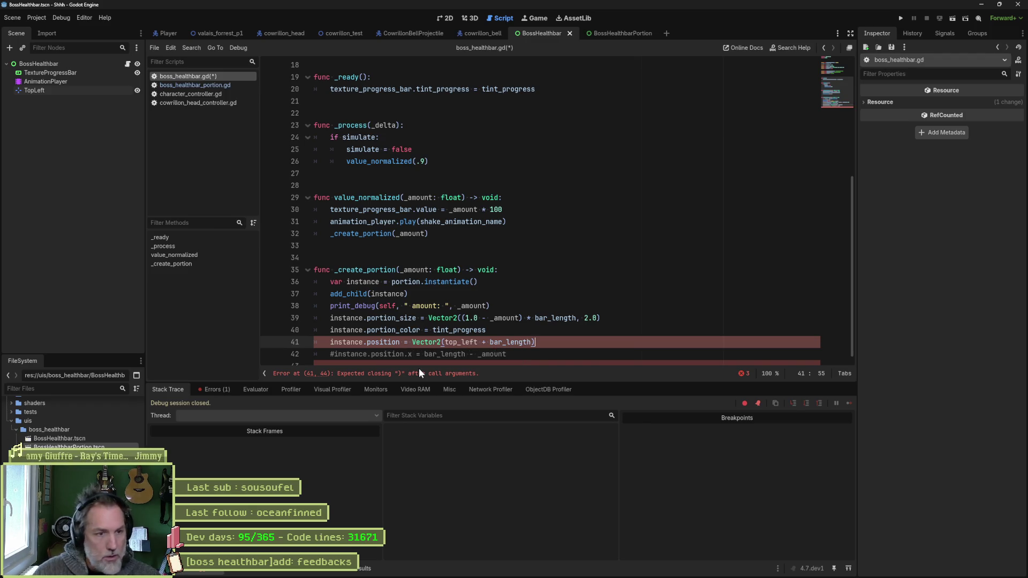
key(Left)
text(, top_left + bar_length.y)
key(ctrl+Left)
key(ctrl+Left)
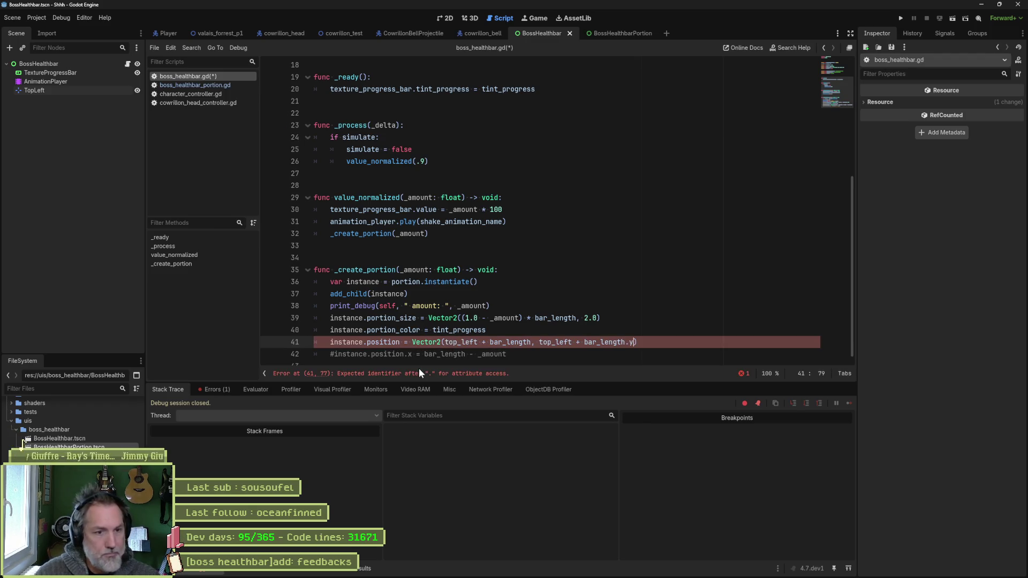
key(BackSpace)
key(BackSpace)
key(BackSpace)
key(ctrl+Left)
key(ctrl+Left)
key(ctrl+Left)
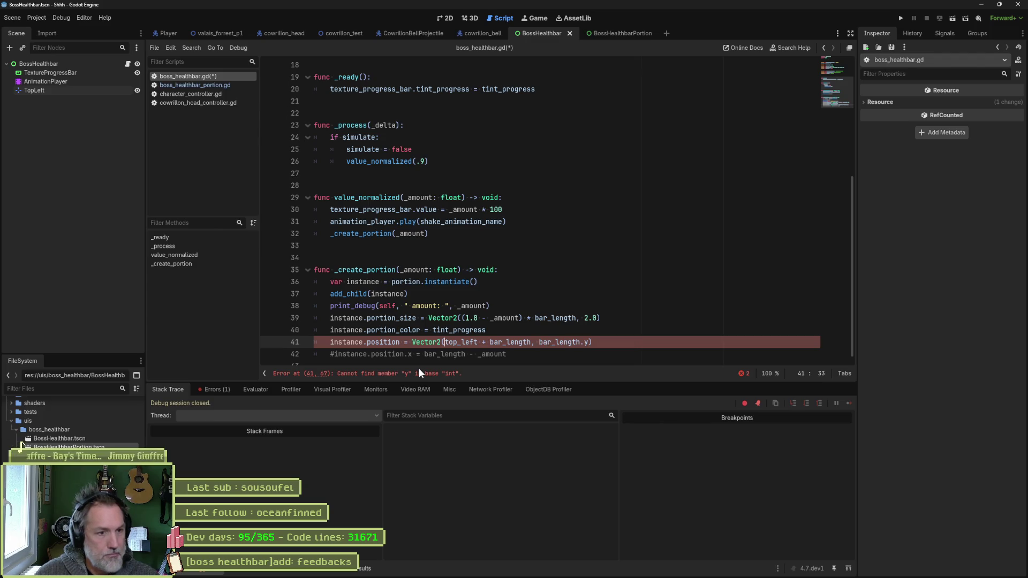
text(.x)
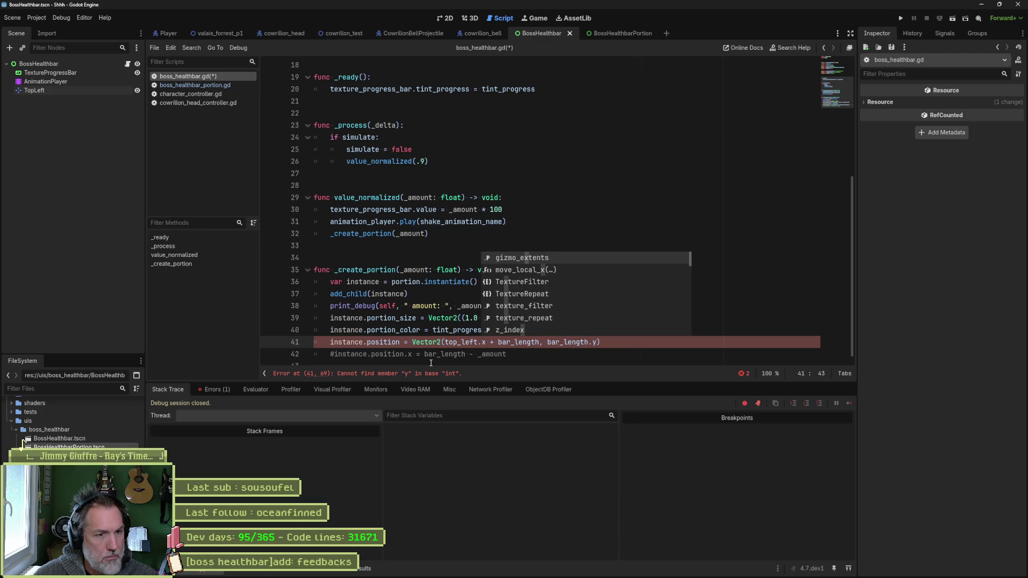
key(ctrl+s)
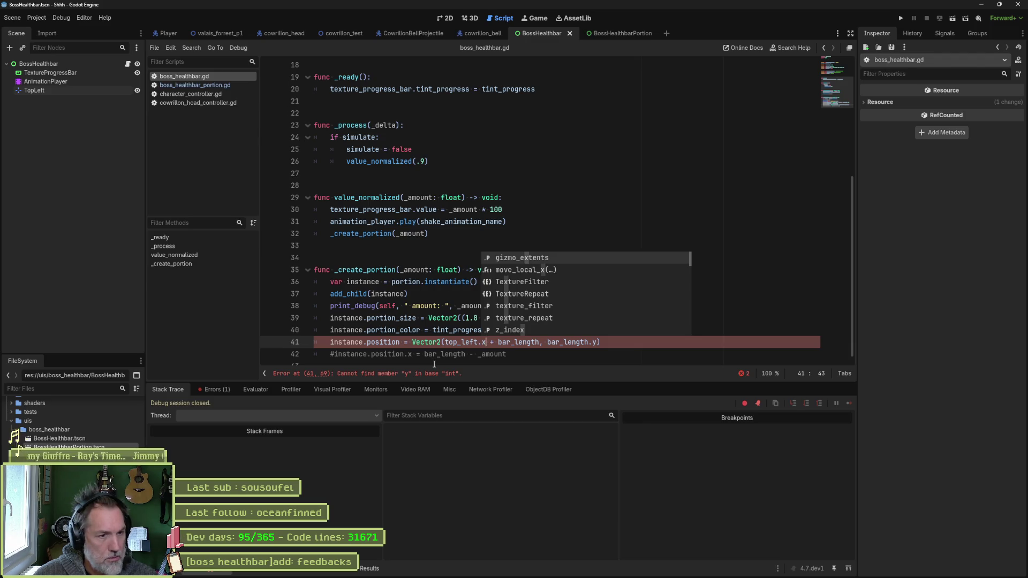
- Change the first Vector2 argument to top_left.global_position.x + bar_length
double_click(463, 342)
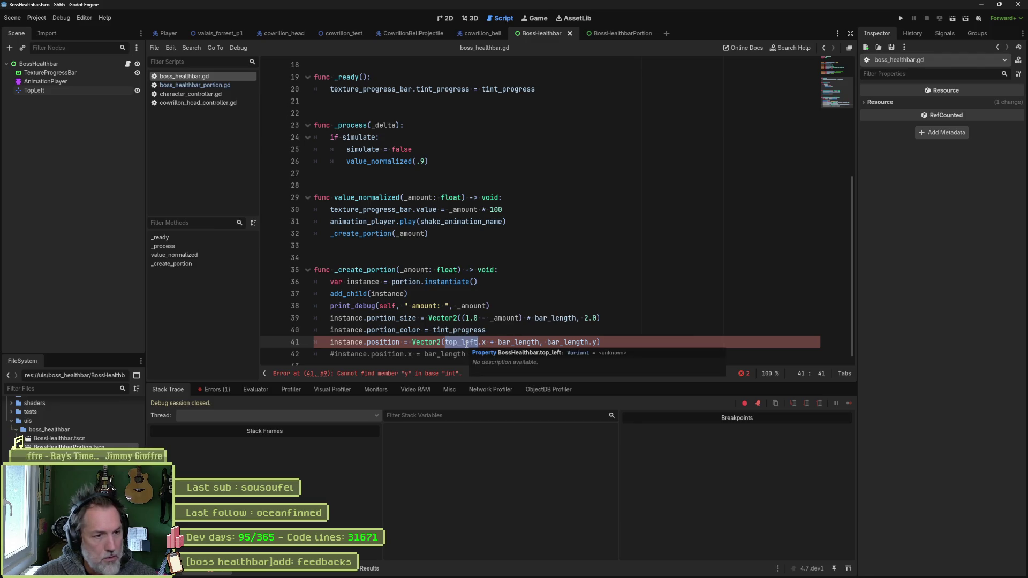
click(482, 342)
key(BackSpace)
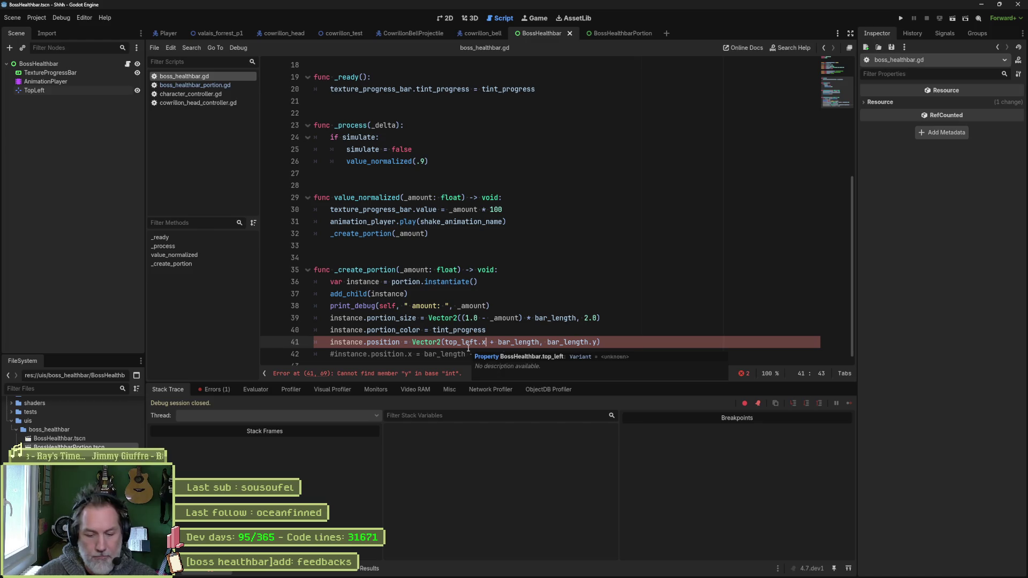
text(glo)
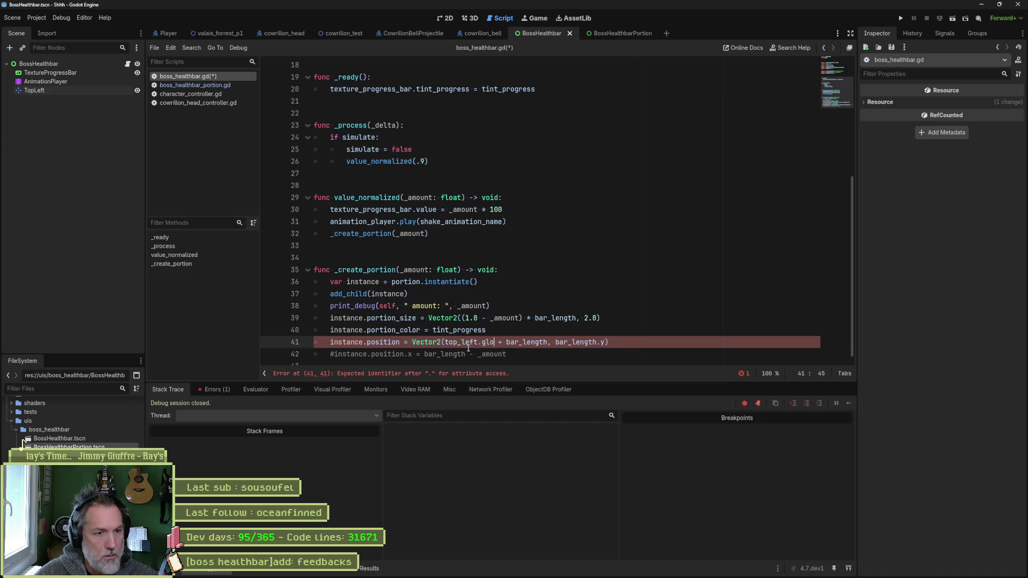
key(Return)
text(.x)
- Remove the .y from the second Vector2 argument, undoing an accidental autocomplete line break
key(ctrl+Right)
key(ctrl+Right)
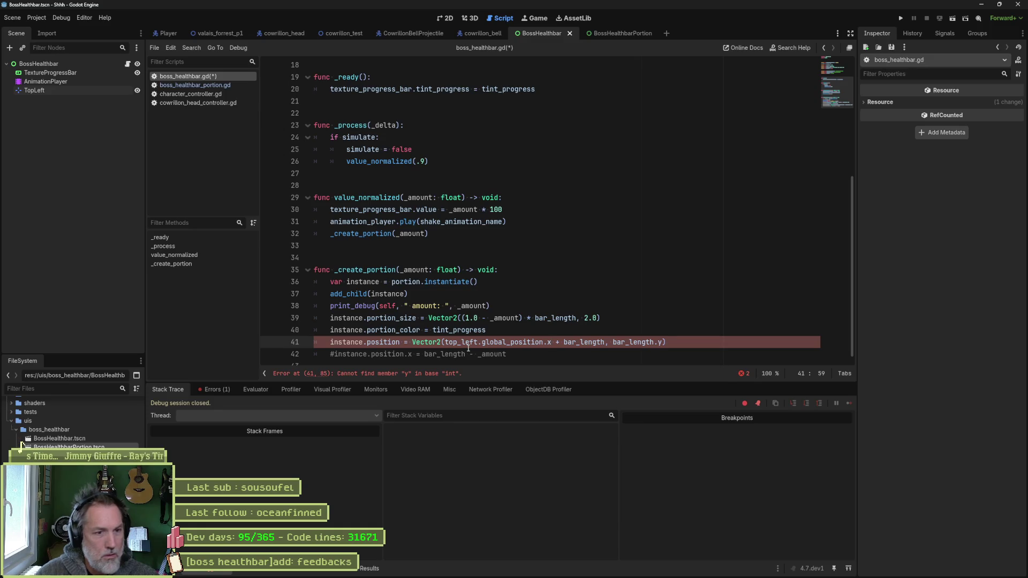
key(End)
key(Left)
key(BackSpace)
text(glo)
key(Return)
key(BackSpace)
key(BackSpace)
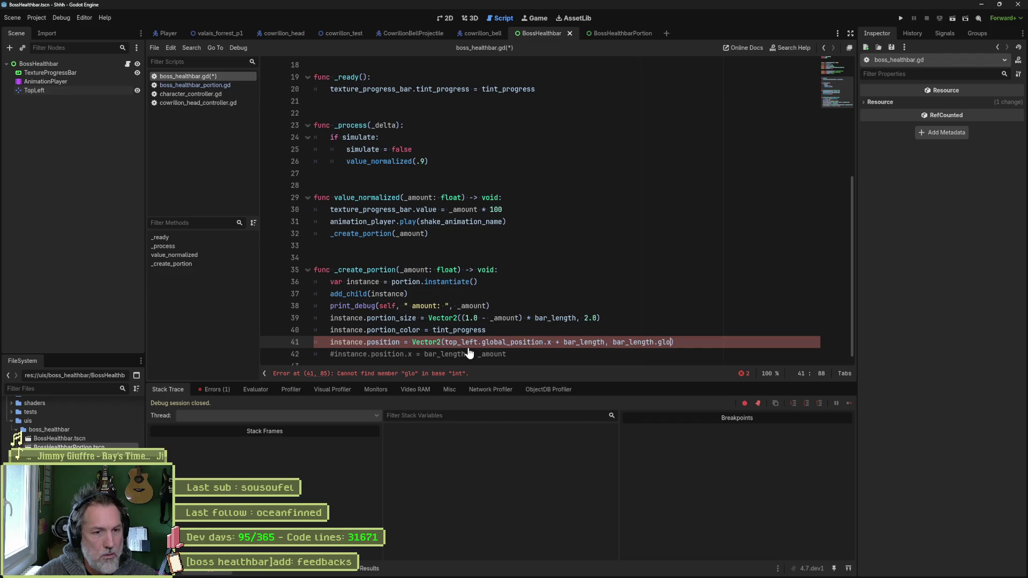
key(BackSpace)
key(BackSpace)
key(BackSpace)
key(Left)
key(Left)
key(Left)
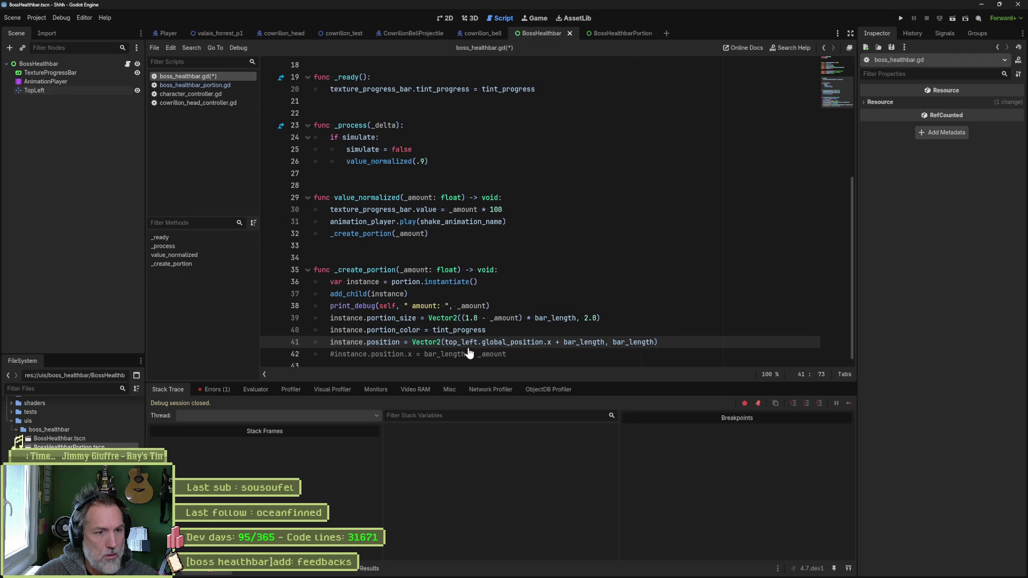
- Replace the second argument with top_left.global_position.y and run the BossHealthbar scene
key(Right)
key(ctrl+shift+Right)
text(top)
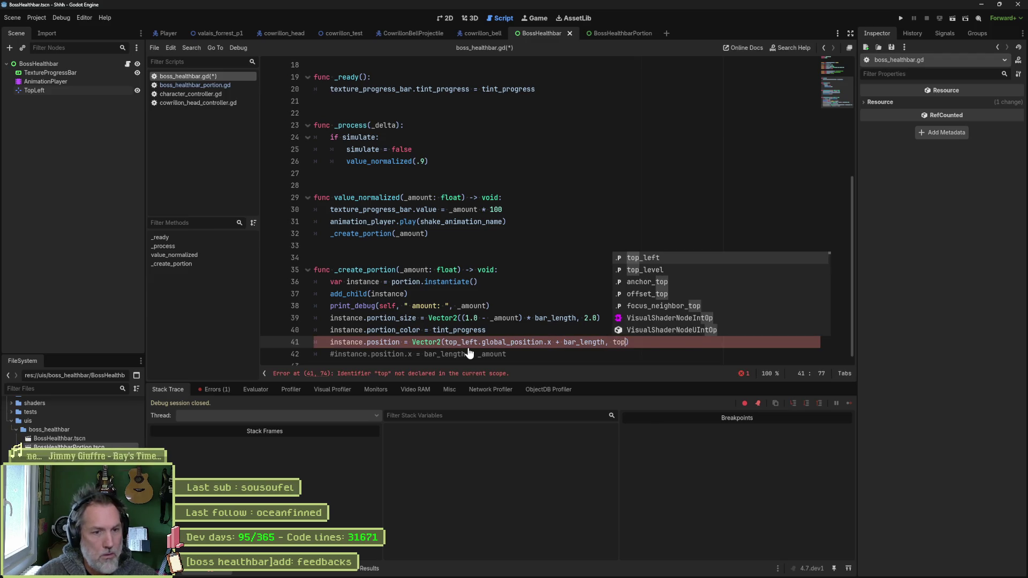
key(Return)
text(.glo)
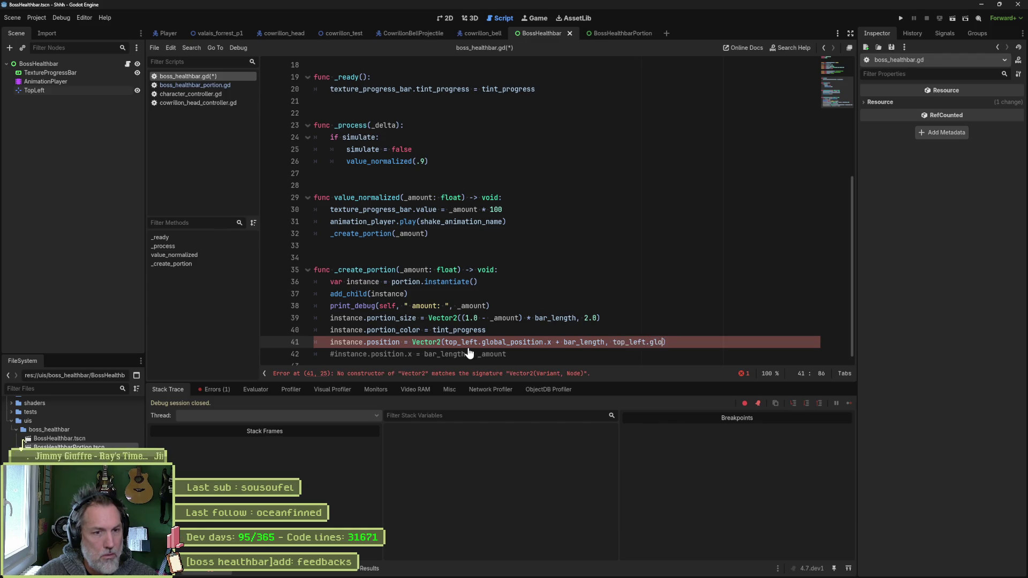
key(Return)
text(.y)
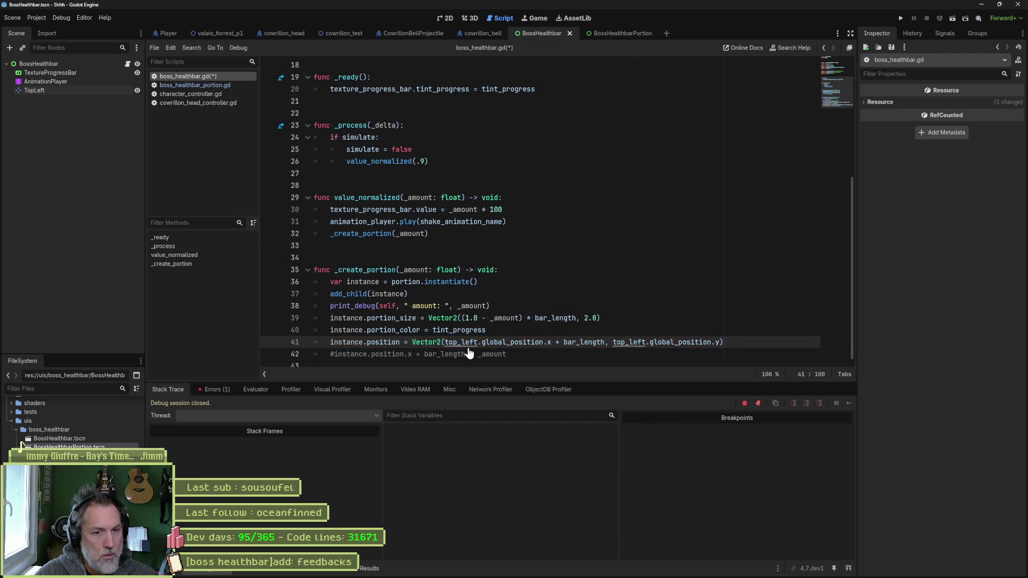
key(F6)
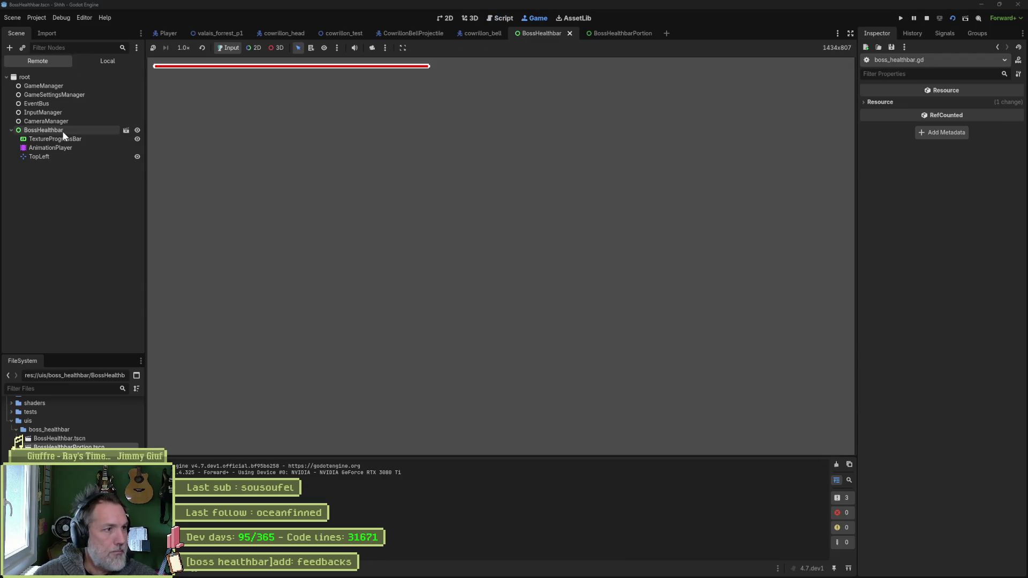
- Select BossHealthbar in the Remote tree, tick Simulate, and return to line 41 after bar_length
click(62, 130)
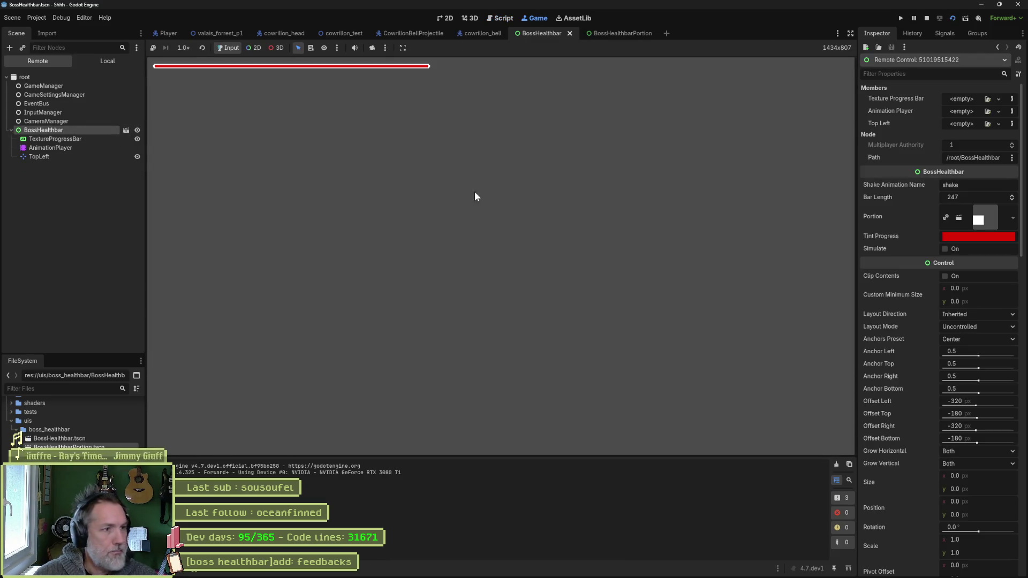
click(949, 249)
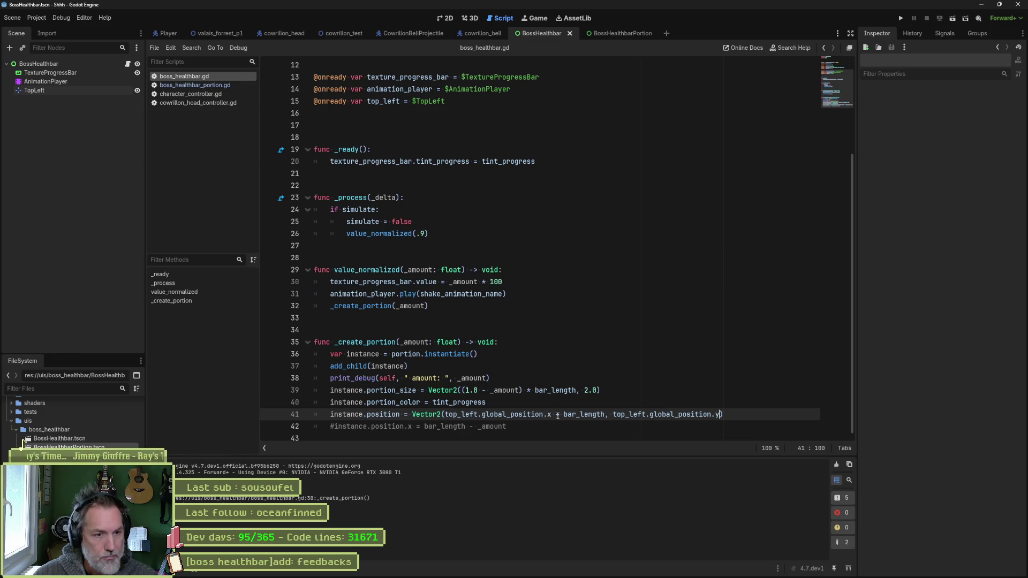
click(603, 416)
- Append ' - (1.0 - _amount) * bar_length', copied from line 39, to line 41's x argument
text(-)
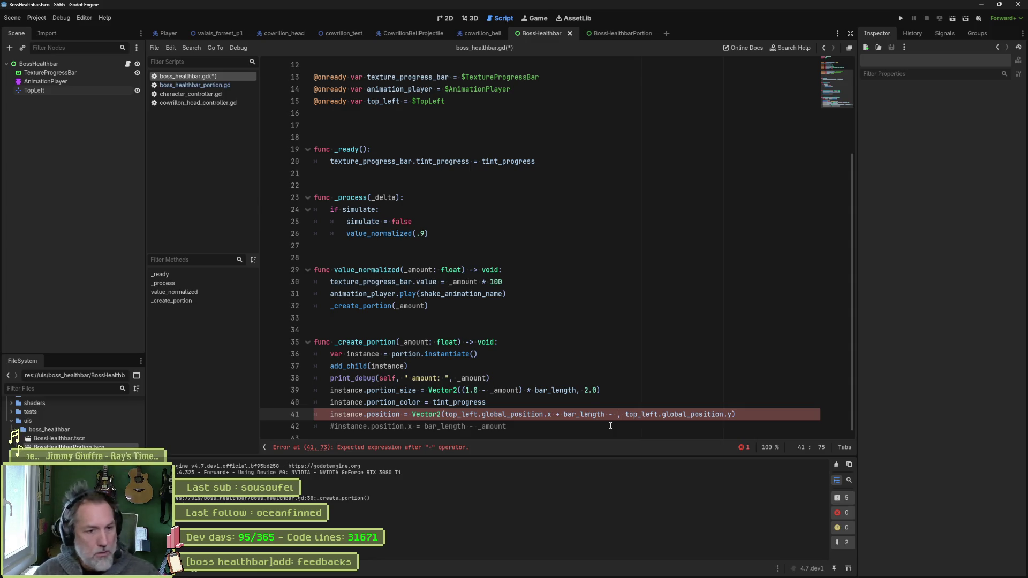
drag(463, 390, 576, 390)
key(ctrl+c)
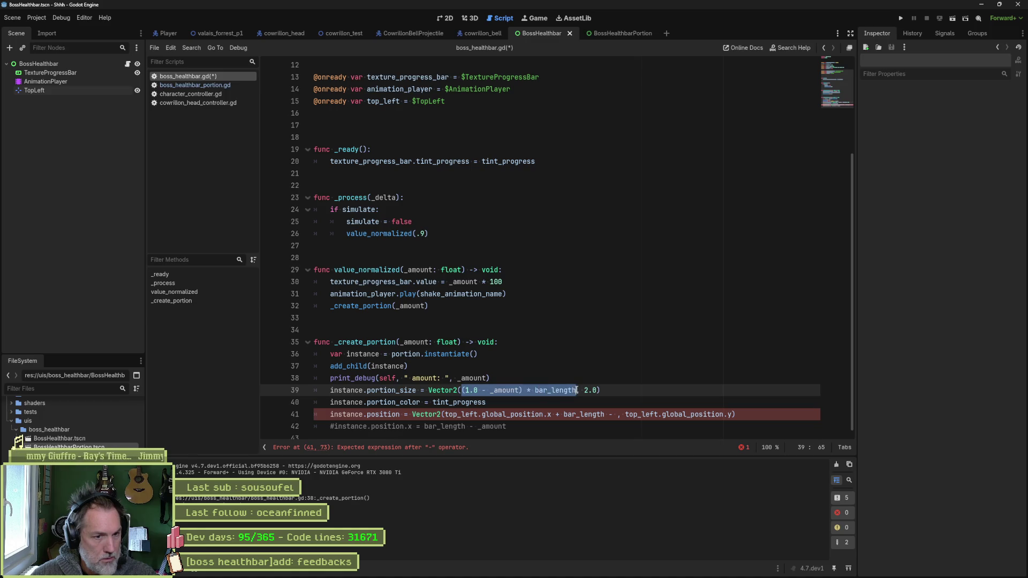
click(615, 414)
key(ctrl+v)
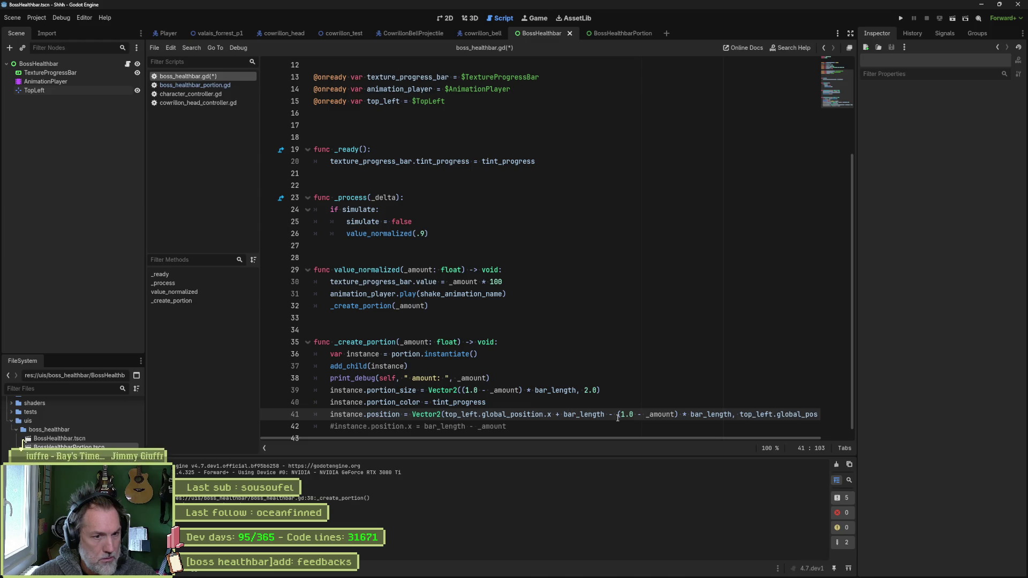
- Rerun the healthbar scene and tick Simulate on BossHealthbar to spawn a portion
key(F6)
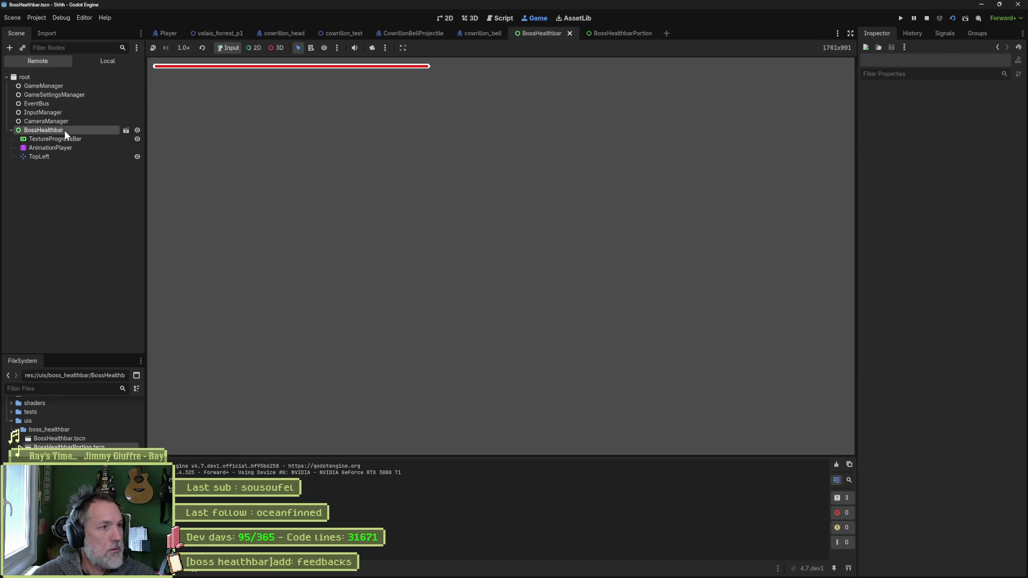
click(64, 130)
click(948, 251)
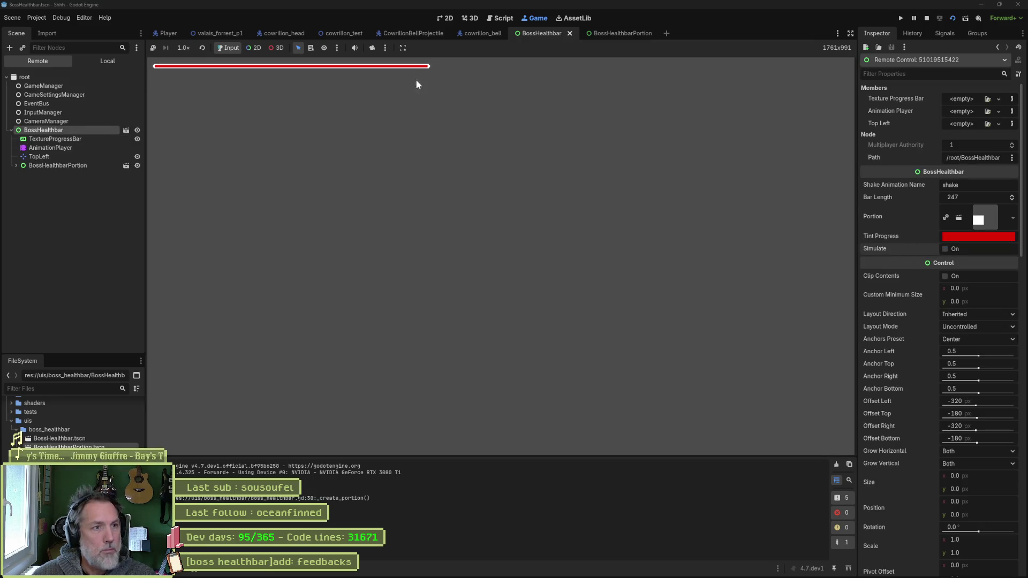